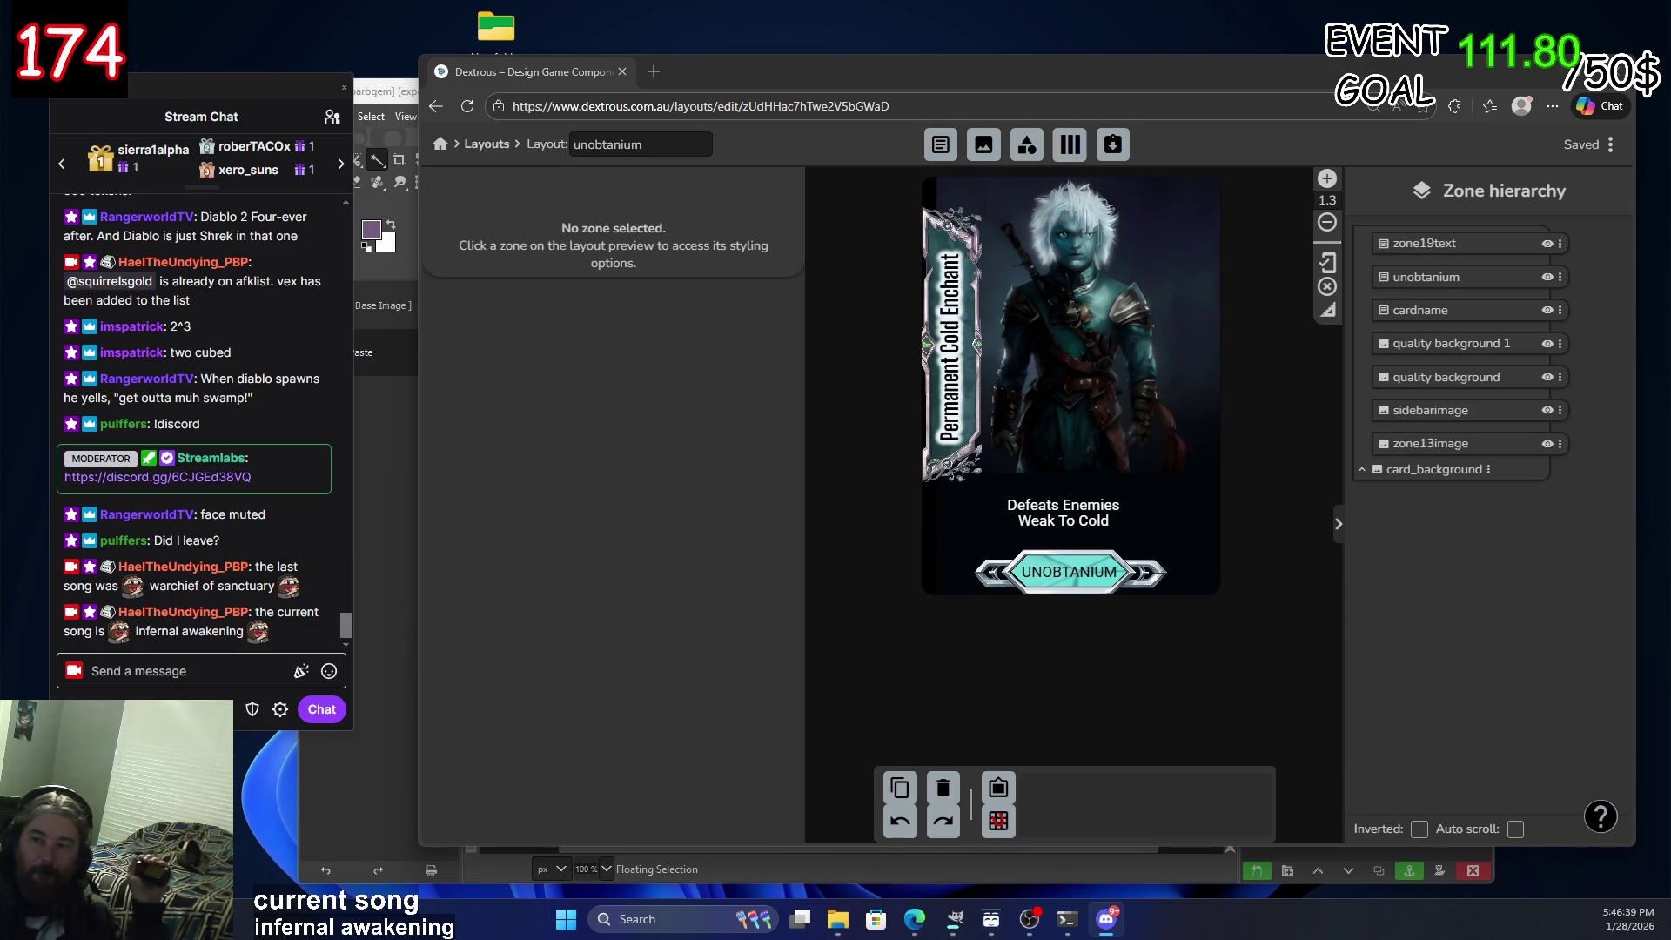
Set the Dextrous card editor aside and bring GIMP's cyan hexagonal banner image forward.
{"action": "mouse_move", "coordinate": [915, 919]}
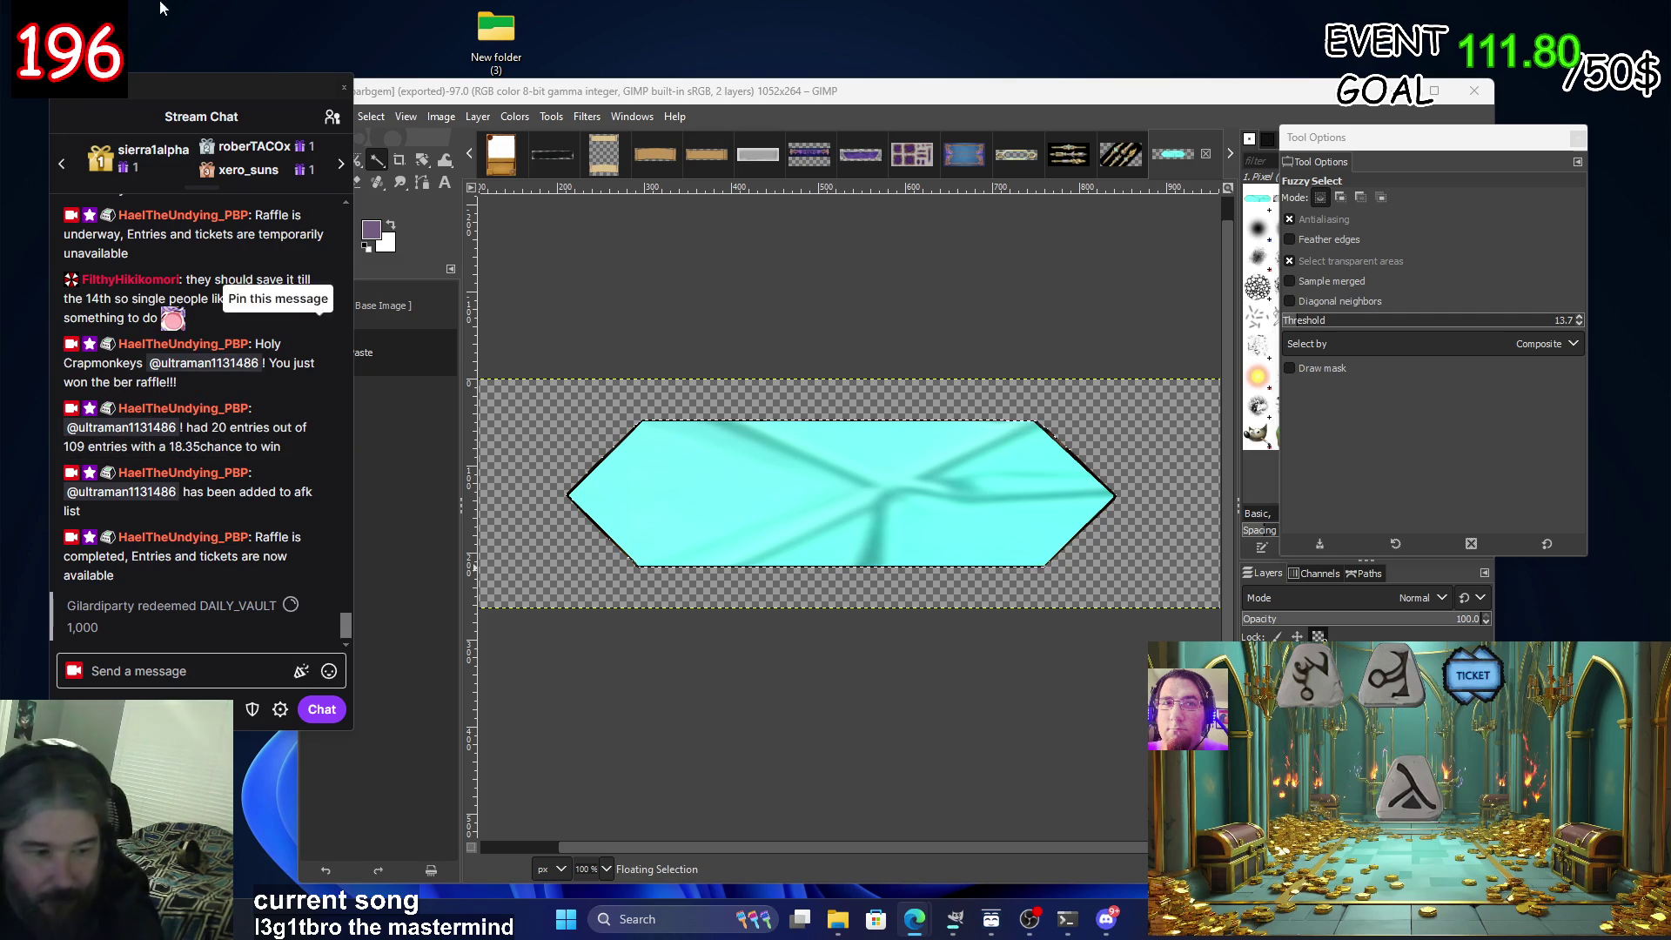
Switch from GIMP to the Dextrous Layouts page listing the six saved card layouts.
{"action": "left_click", "coordinate": [254, 668]}
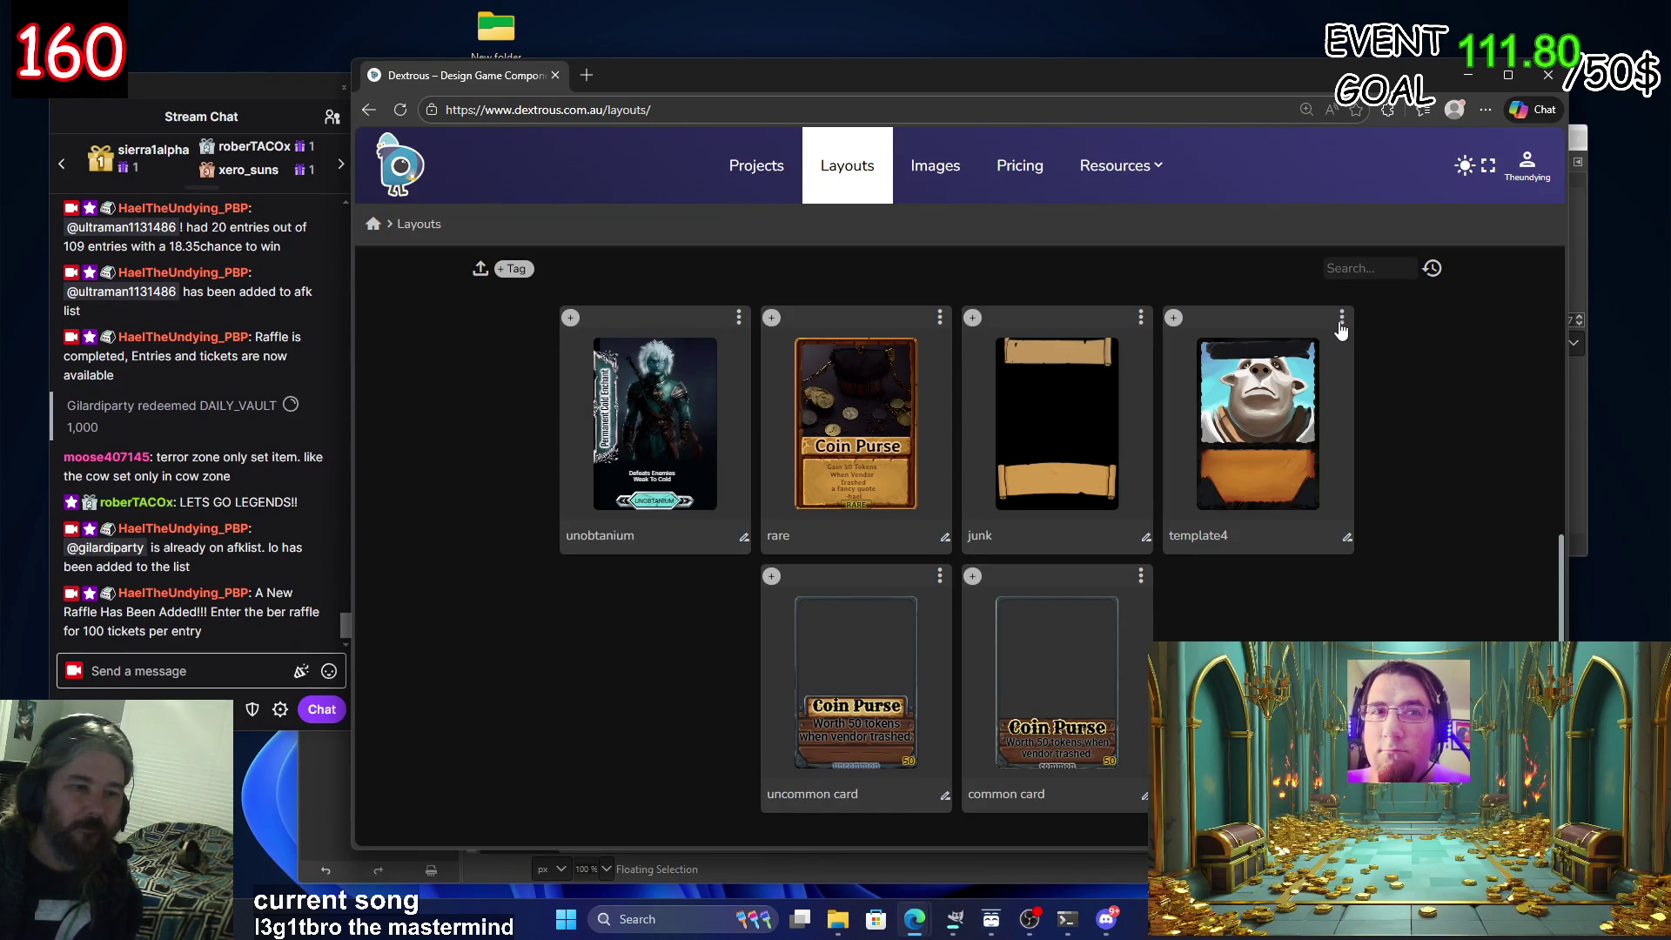
Rename the unobtanium layout to 6unobtanium from the layouts list.
{"action": "left_click", "coordinate": [675, 521]}
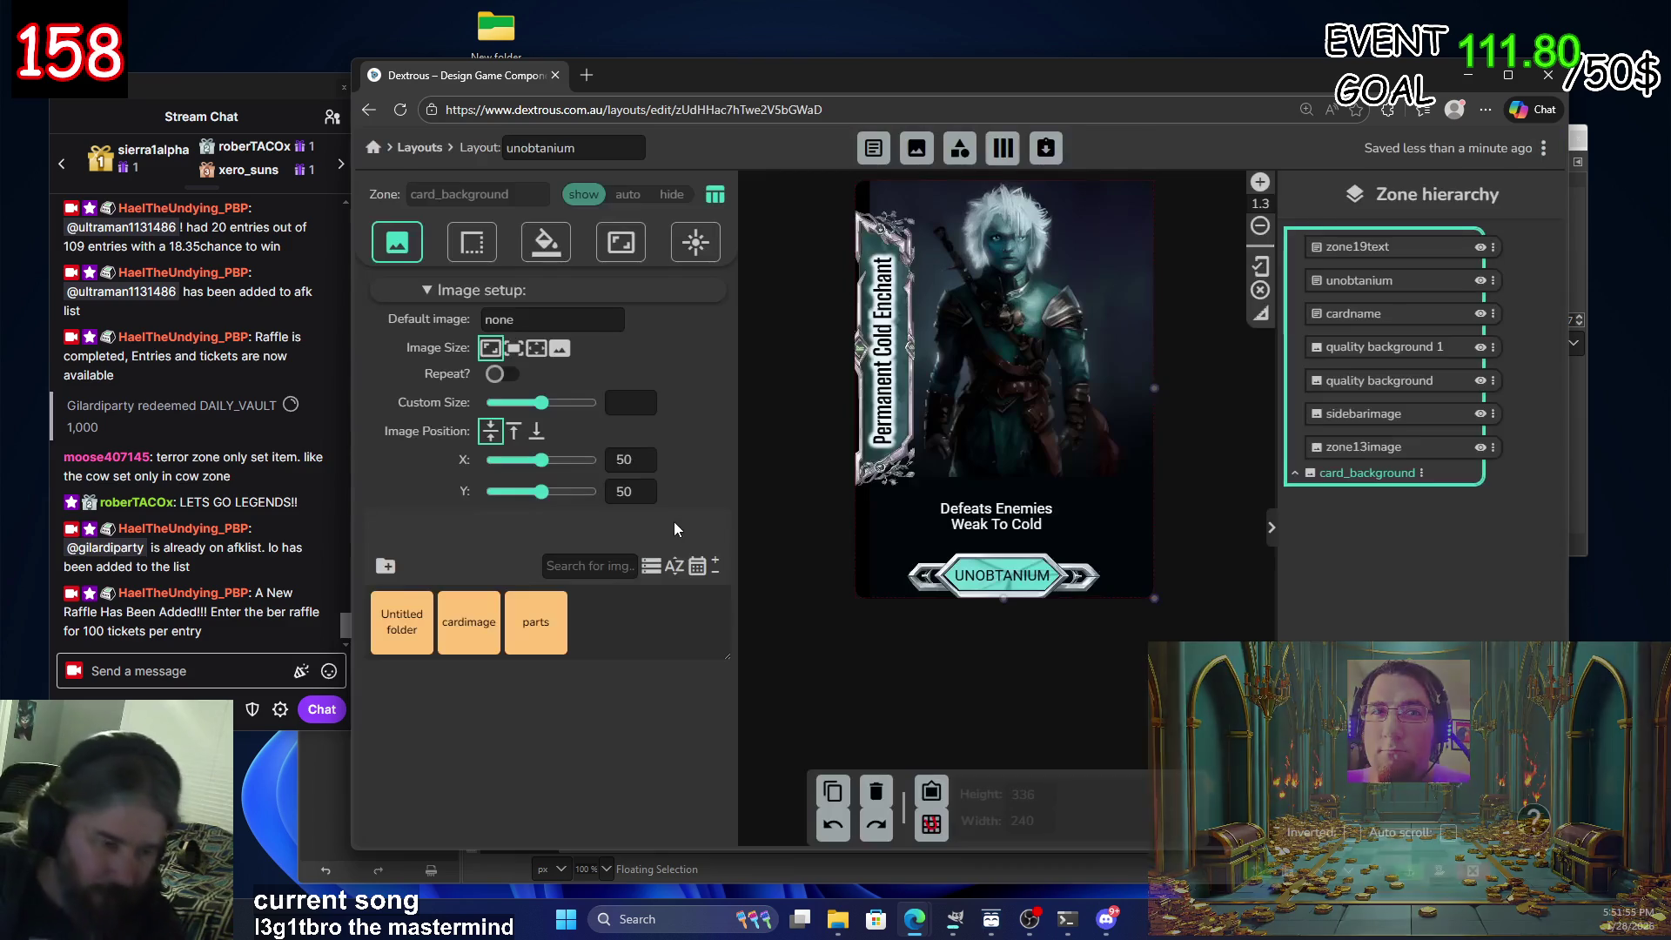
{"action": "left_click", "coordinate": [525, 188]}
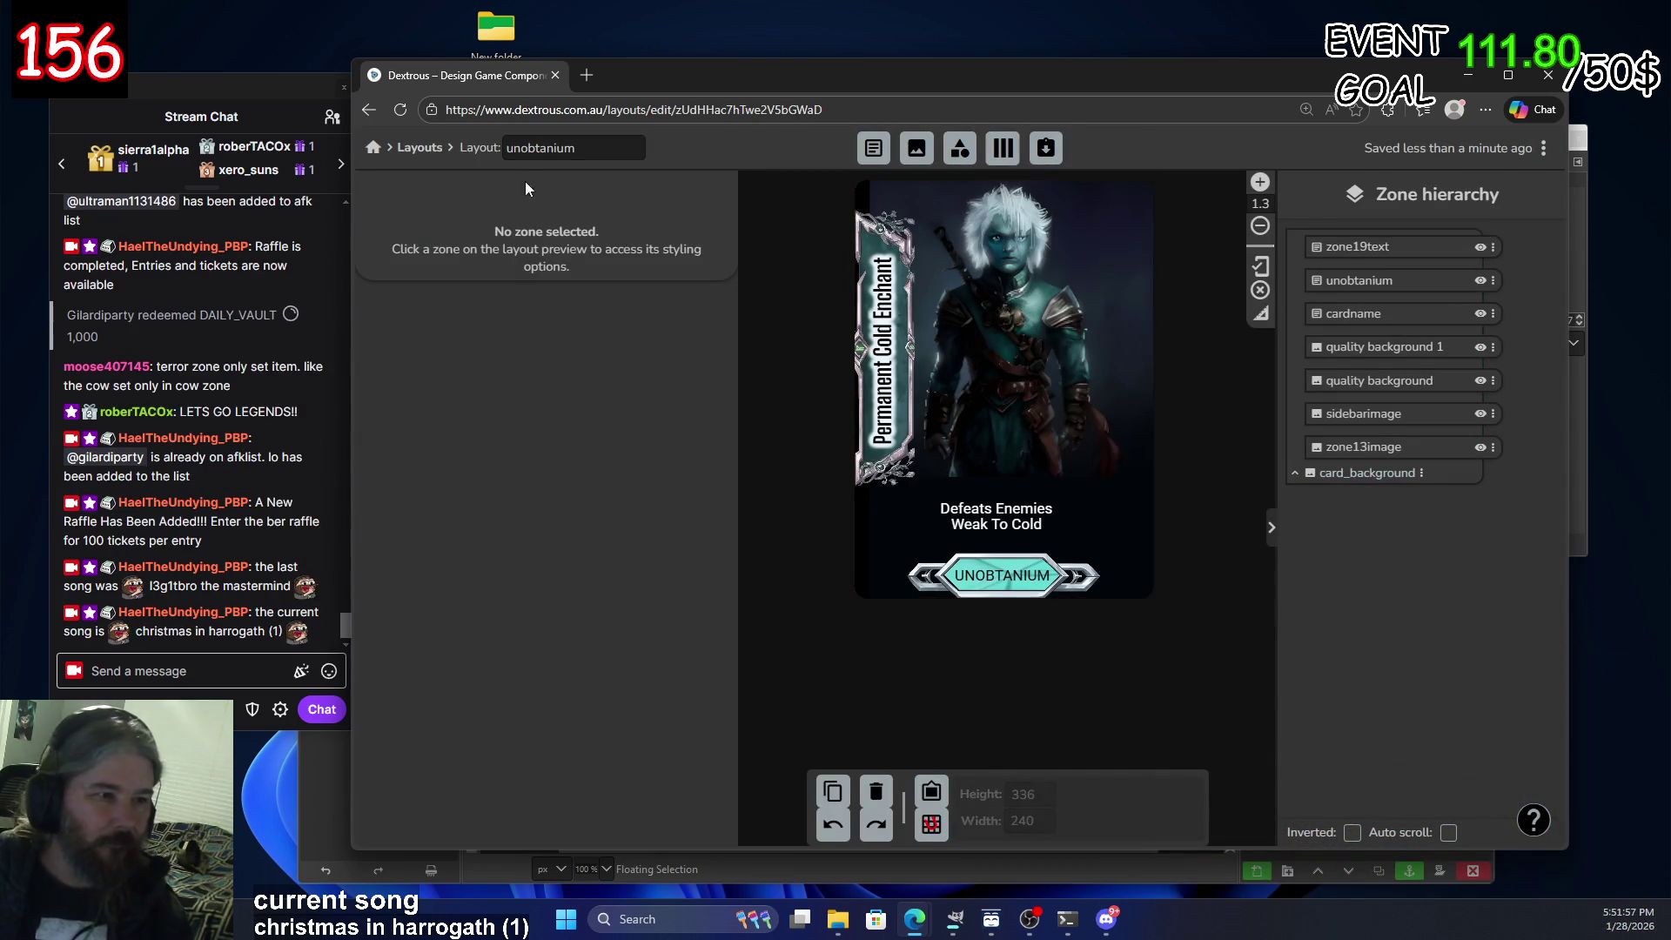
{"action": "left_click", "coordinate": [367, 111]}
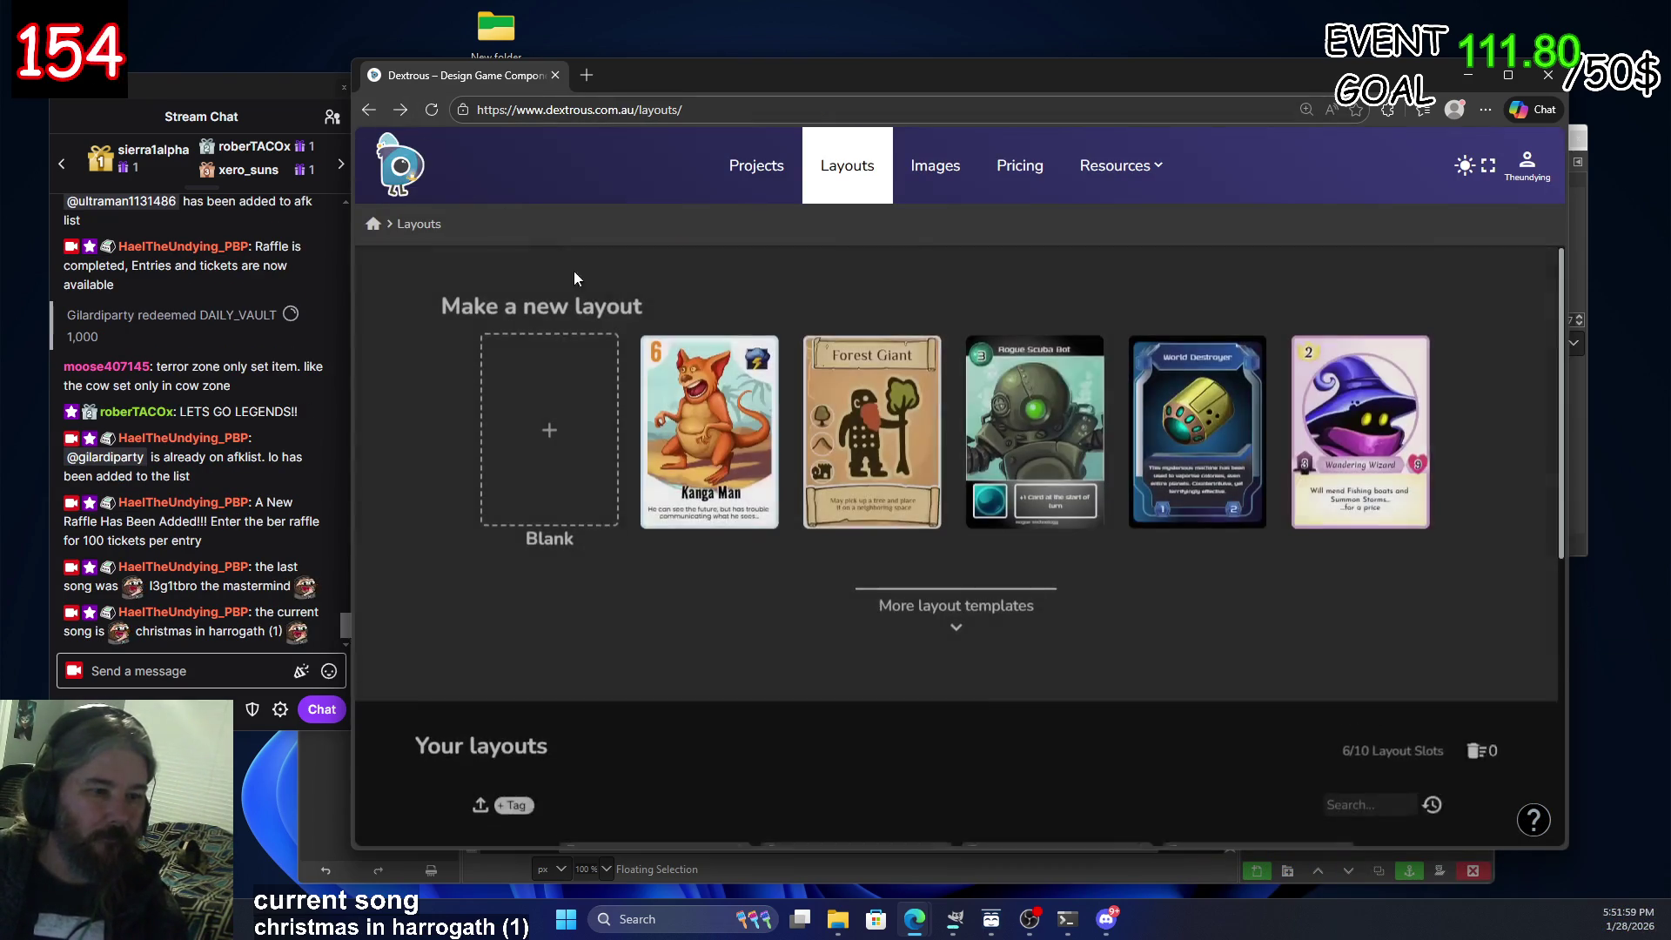
{"action": "scroll", "coordinate": [608, 331], "scroll_direction": "down", "scroll_amount": 5}
{"action": "scroll", "coordinate": [607, 331], "scroll_direction": "up", "scroll_amount": 3}
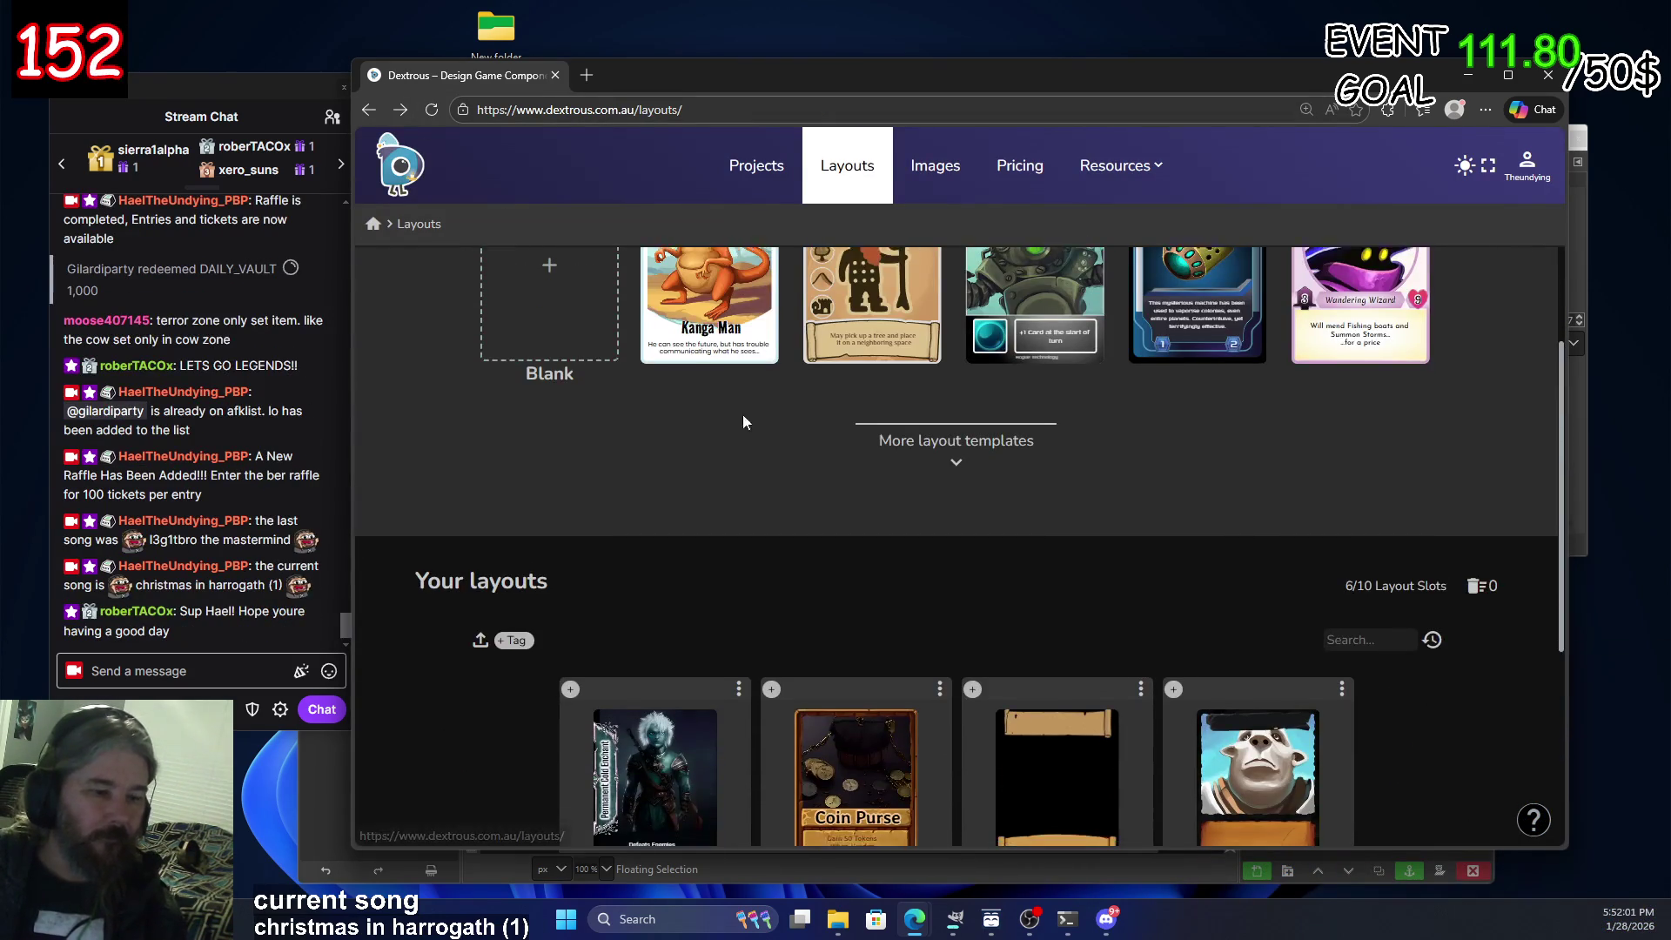
{"action": "scroll", "coordinate": [759, 378], "scroll_direction": "down", "scroll_amount": 4}
{"action": "left_click", "coordinate": [569, 565]}
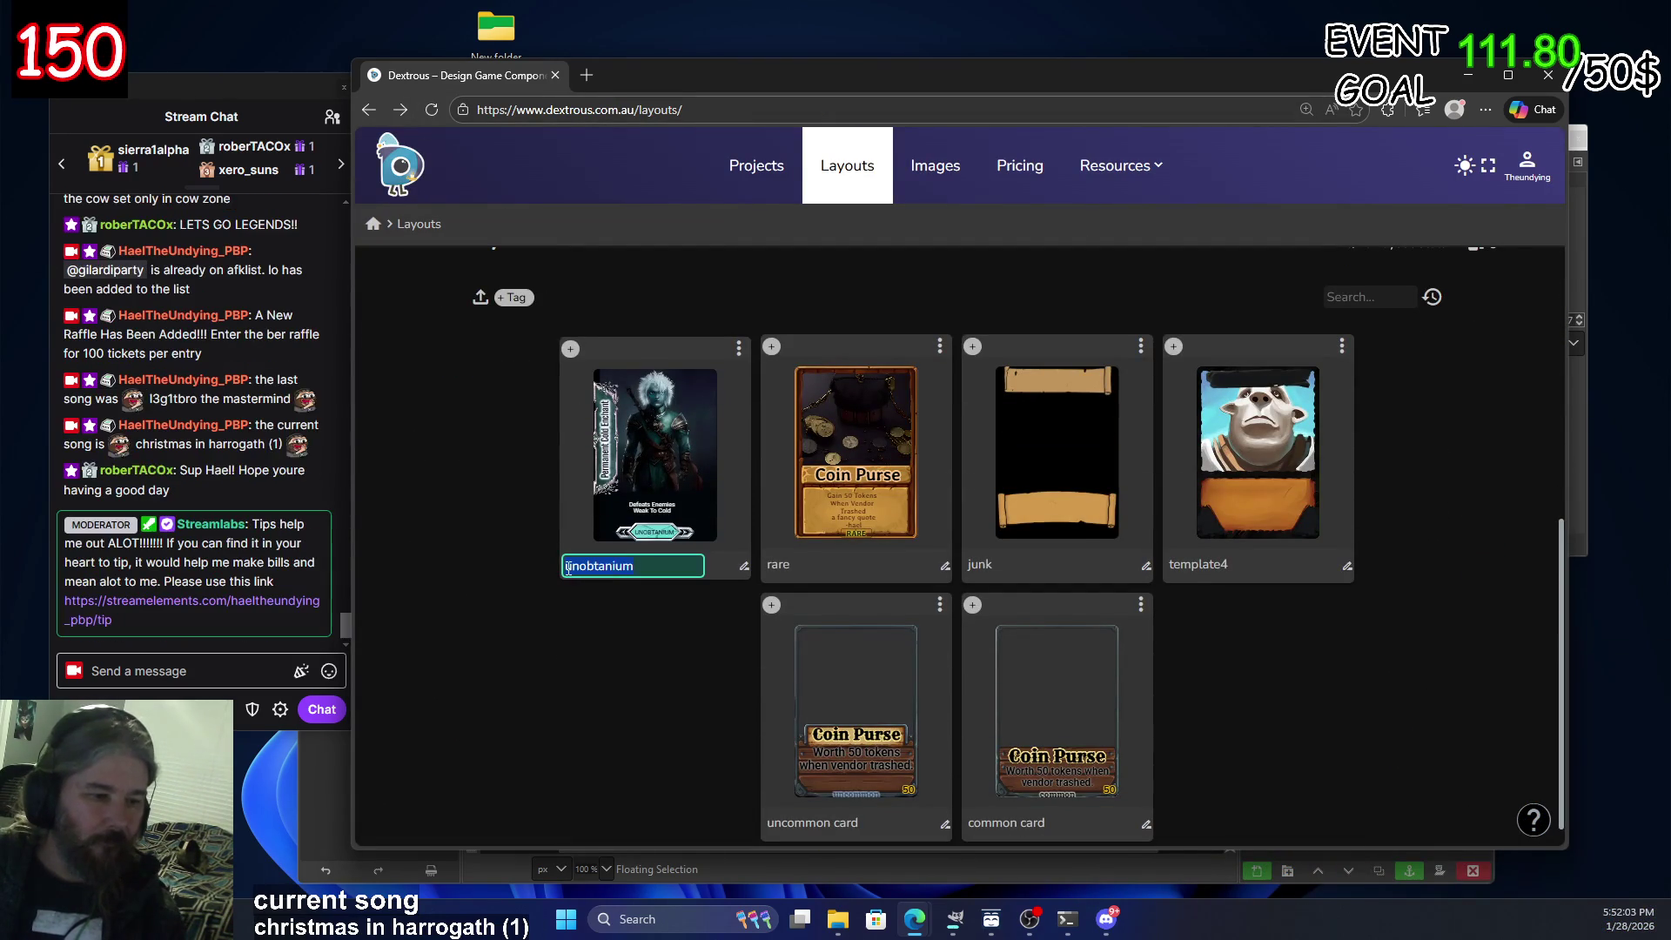
{"action": "left_click", "coordinate": [625, 618]}
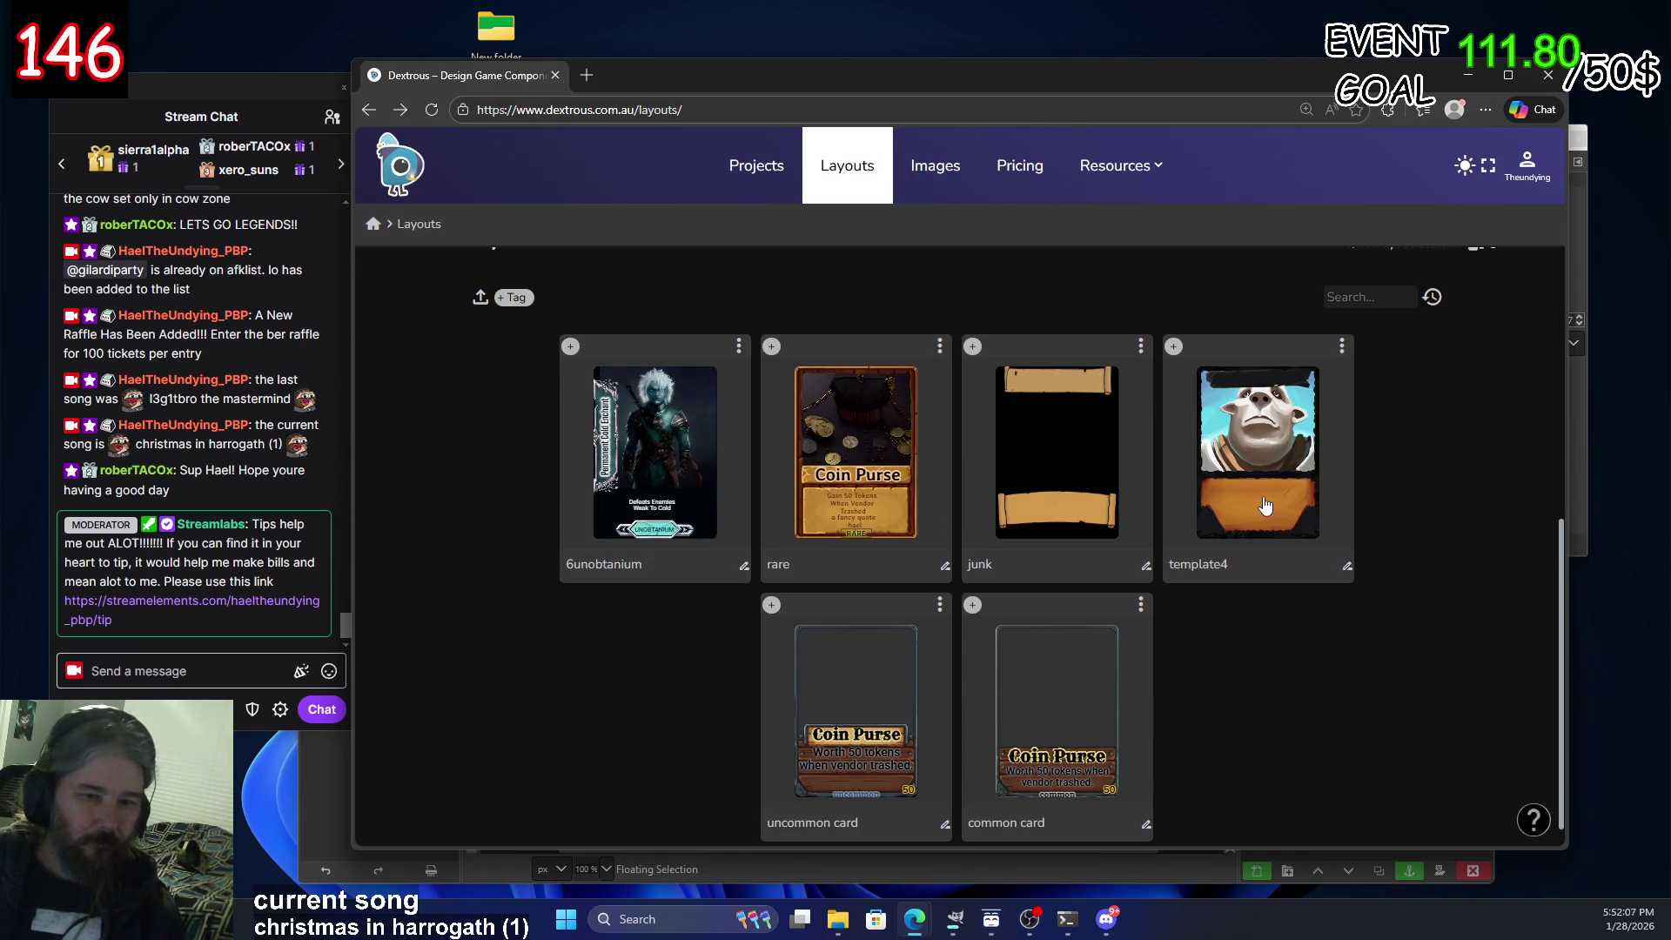
Look over the template4 layout, then begin renaming it in the layouts list.
{"action": "left_click", "coordinate": [1261, 505]}
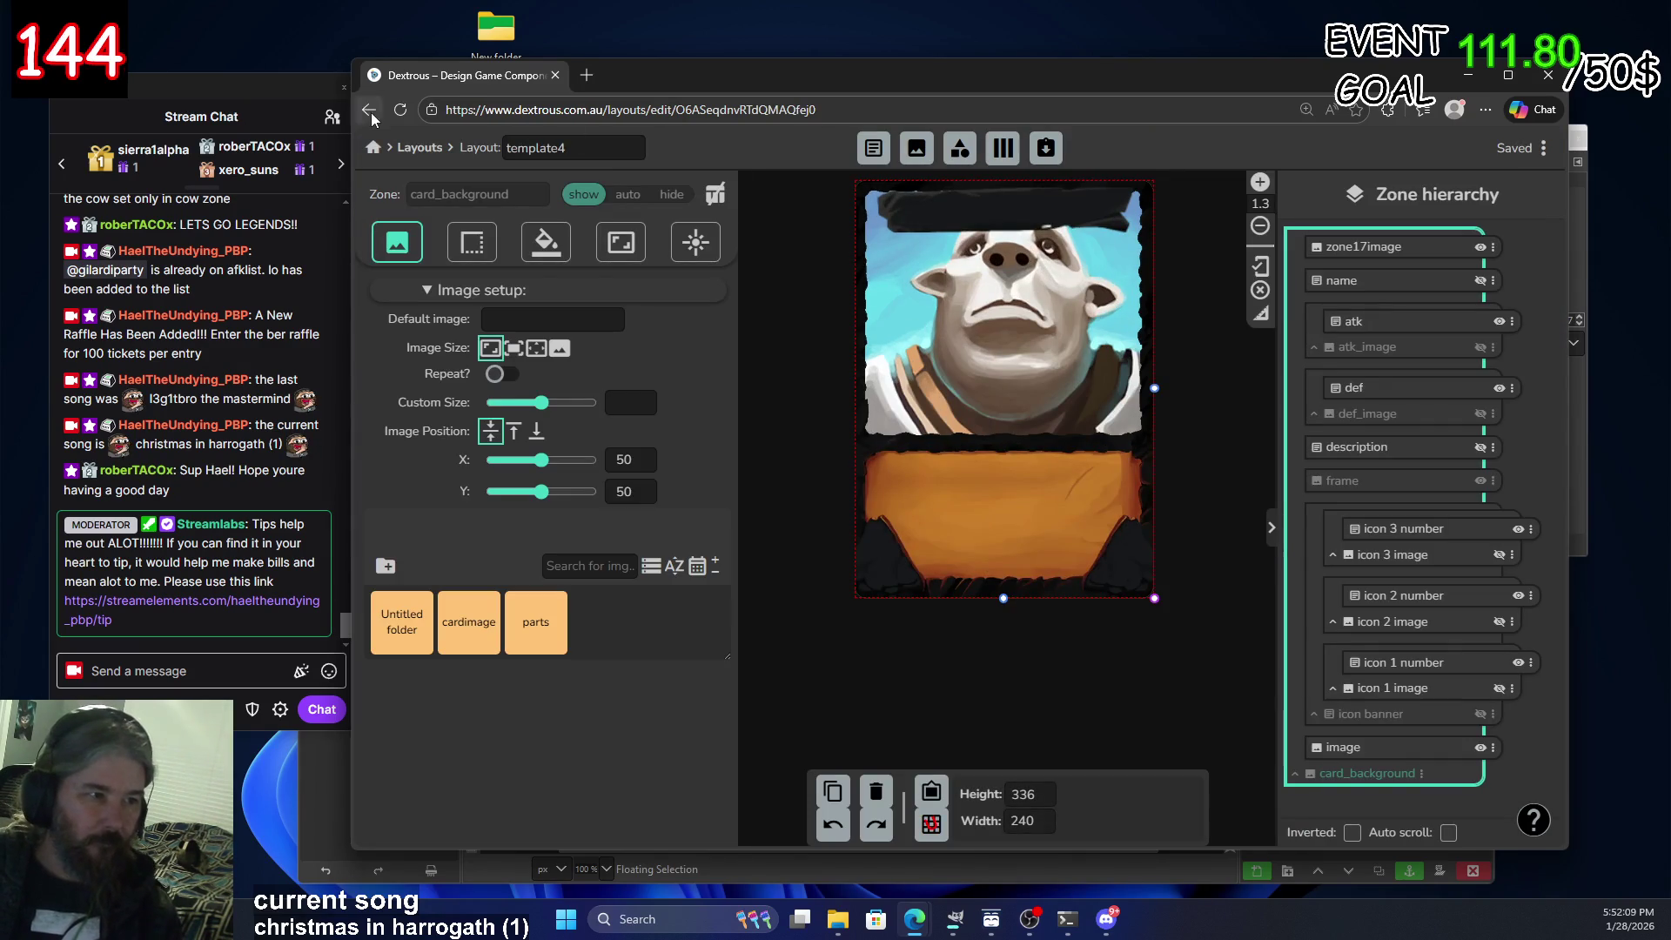
{"action": "left_click", "coordinate": [368, 109]}
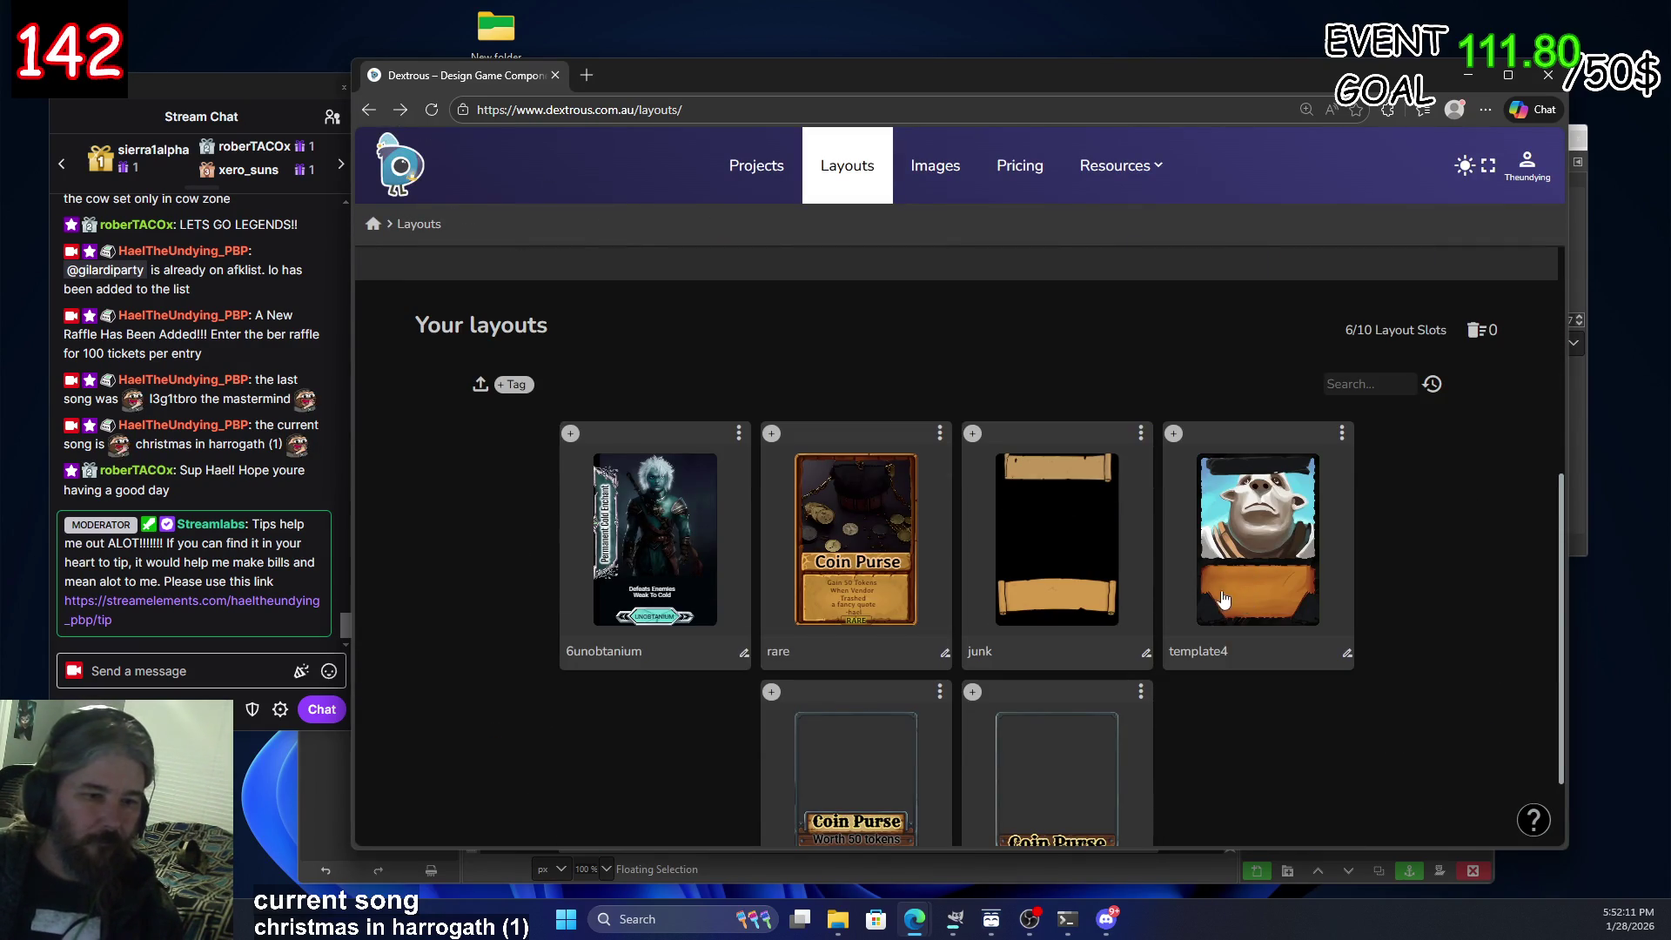
{"action": "scroll", "coordinate": [1244, 600], "scroll_direction": "down", "scroll_amount": 1}
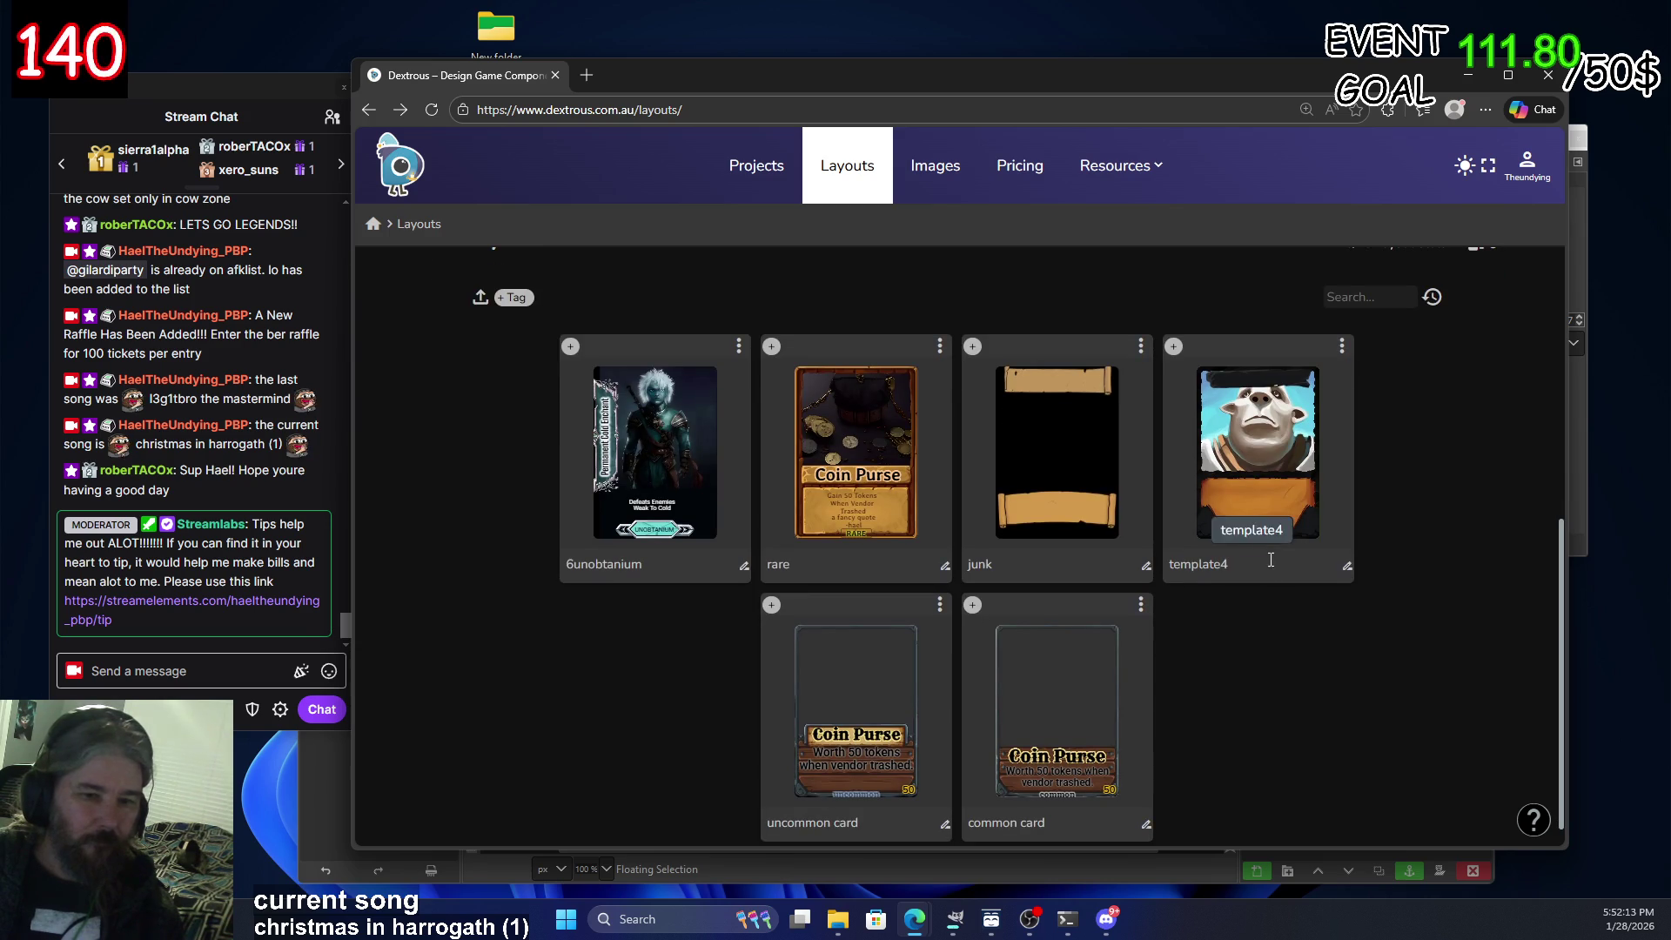
{"action": "double_click", "coordinate": [1217, 566]}
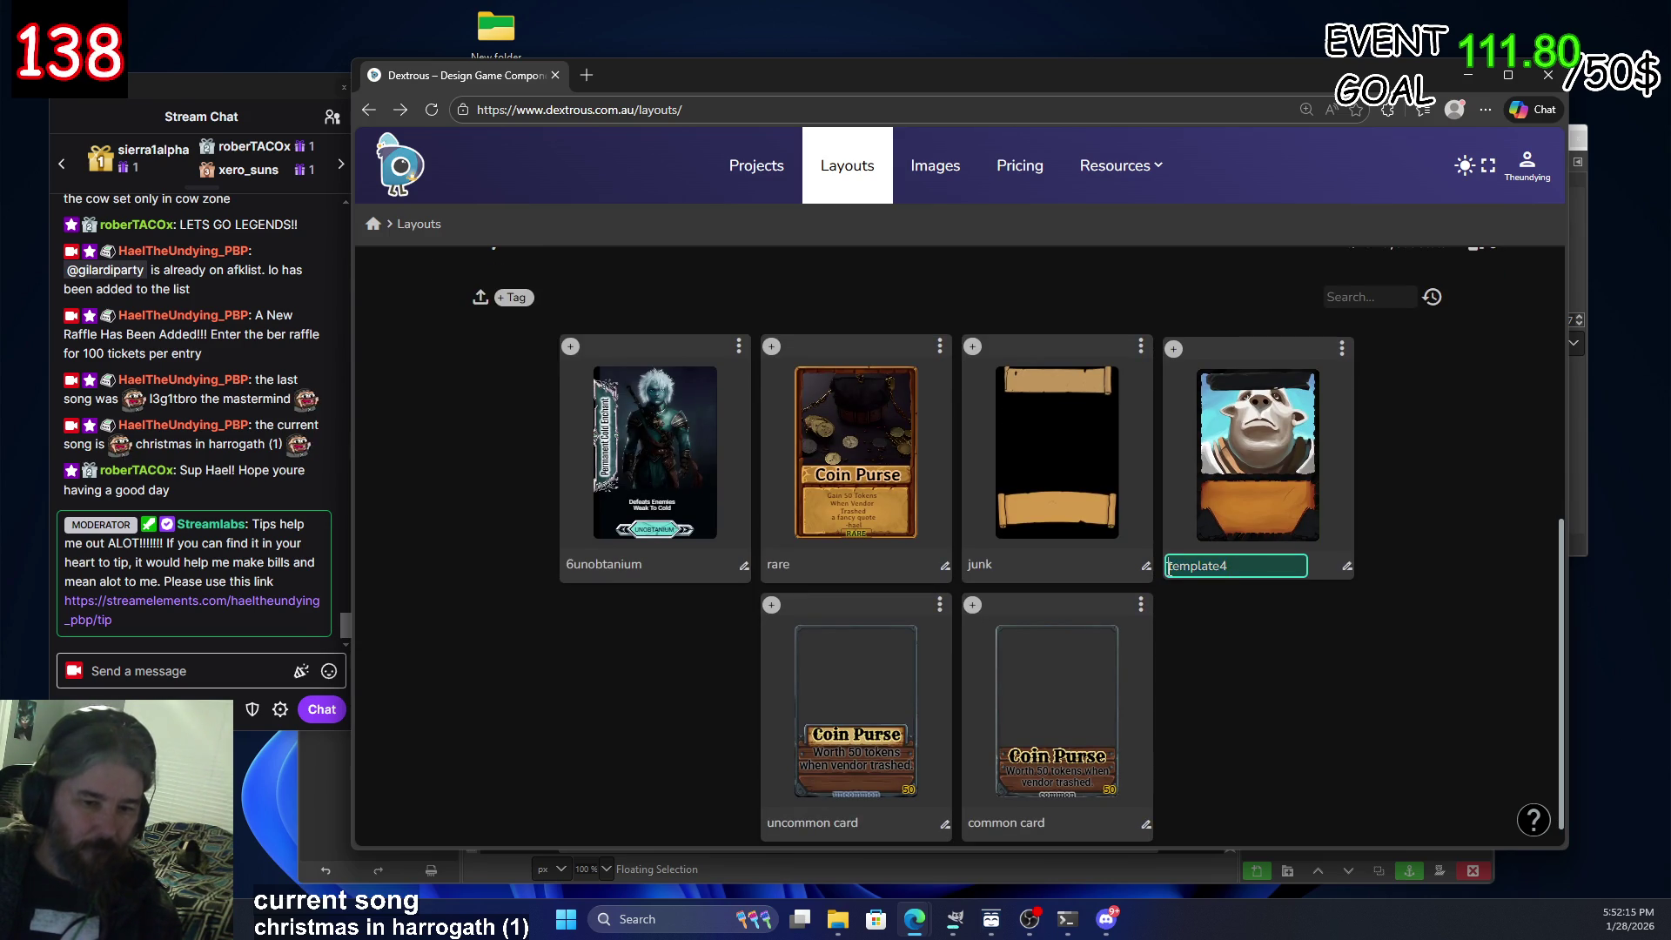
{"action": "type", "text": "5"}
Rename the template4 layout to 5template4, then dismiss its options menu unchanged.
{"action": "left_click", "coordinate": [1101, 692]}
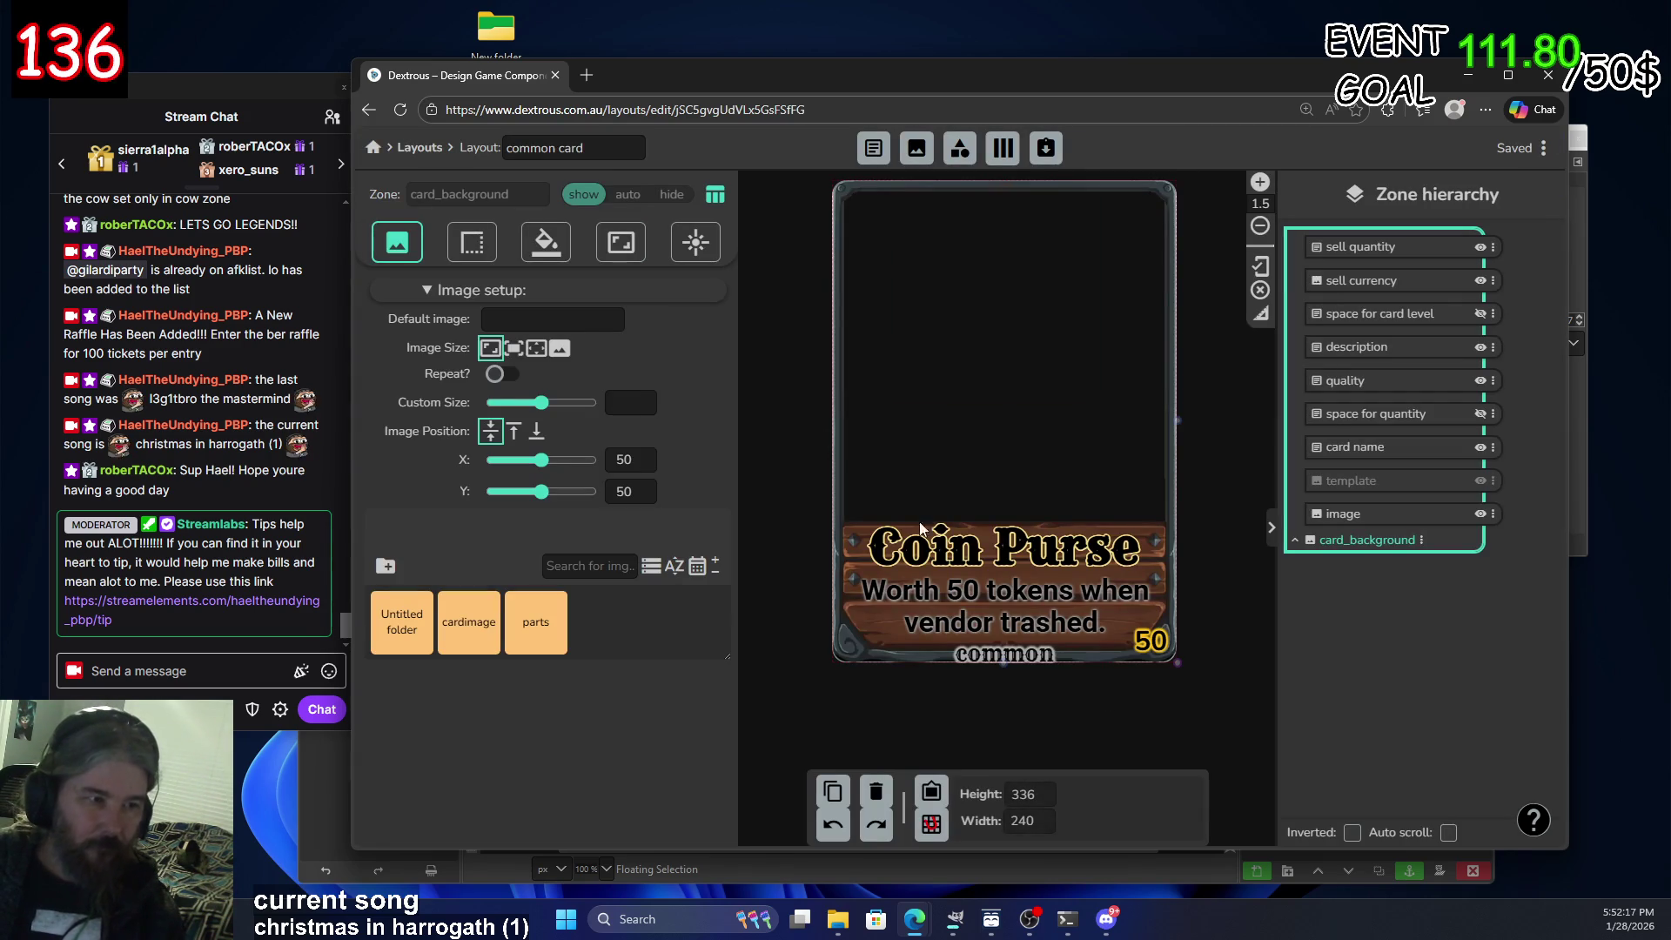
{"action": "left_click", "coordinate": [369, 109]}
{"action": "scroll", "coordinate": [1183, 566], "scroll_direction": "down", "scroll_amount": 5}
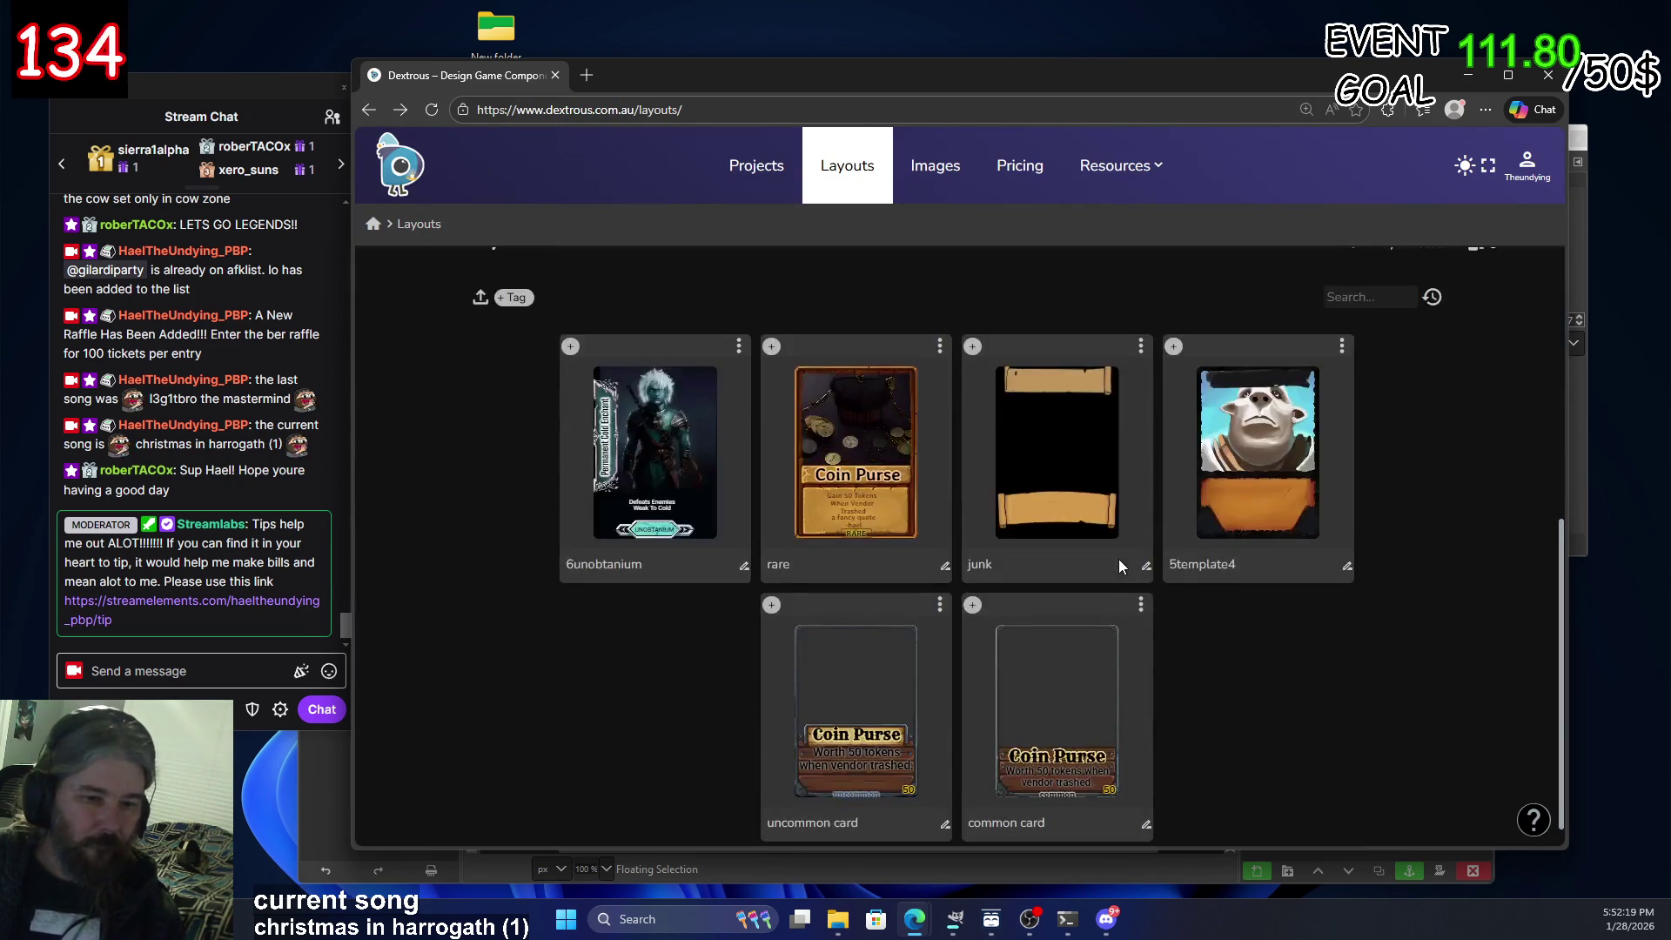
{"action": "left_click", "coordinate": [1346, 567]}
{"action": "left_click", "coordinate": [1361, 604]}
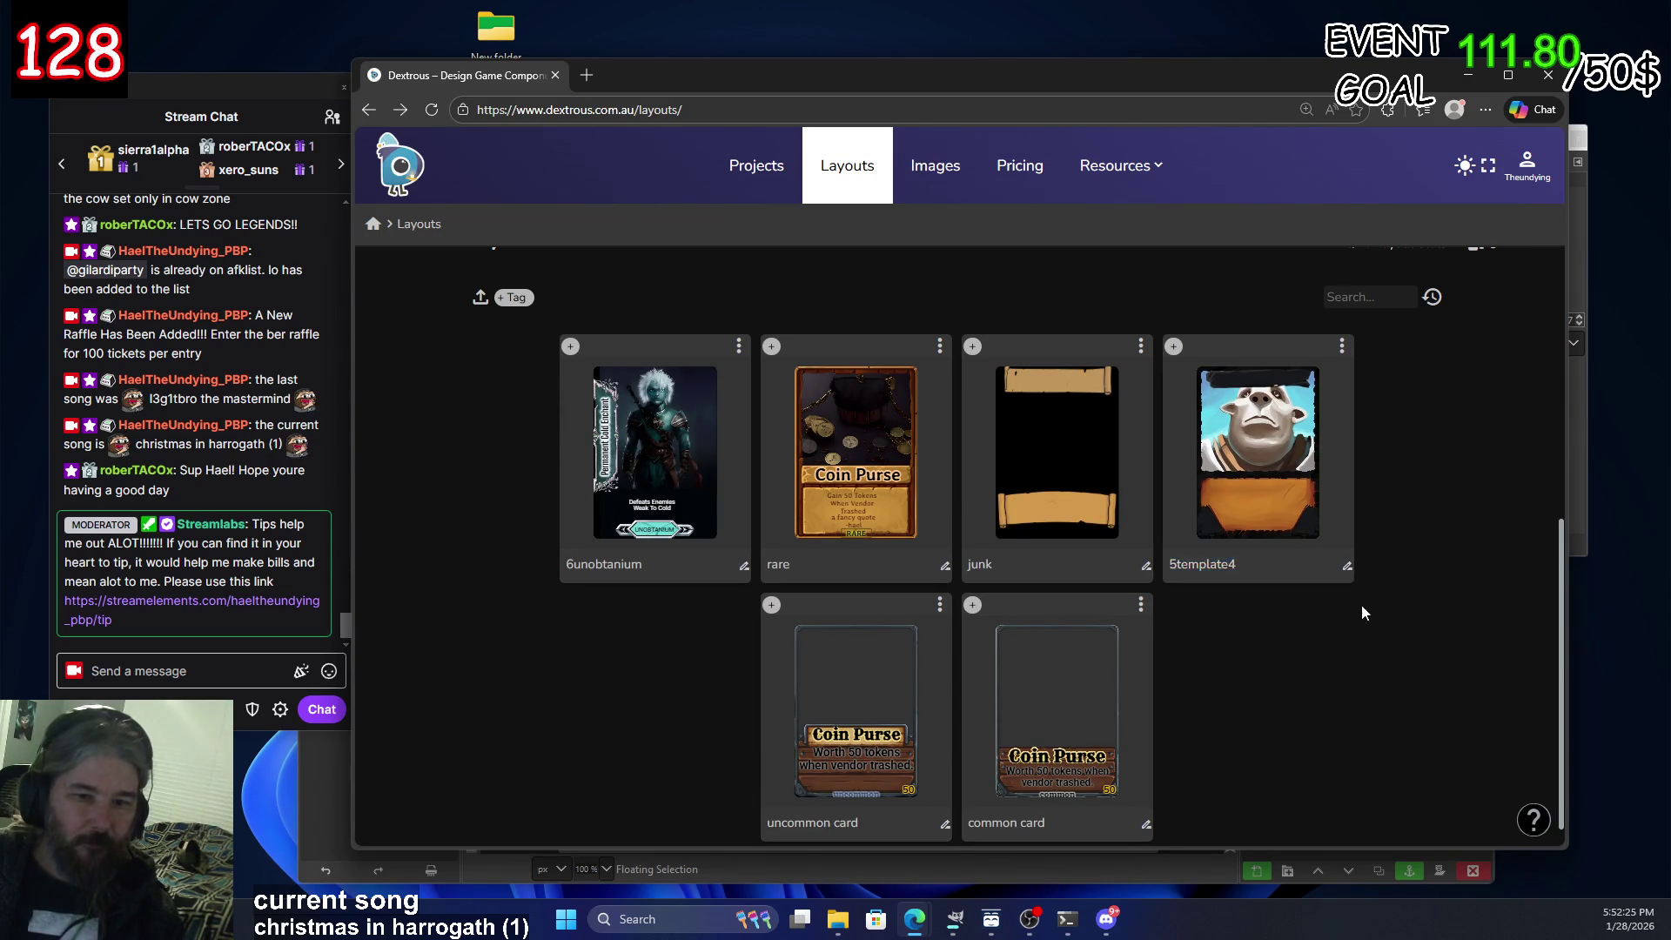
{"action": "left_click", "coordinate": [1340, 347]}
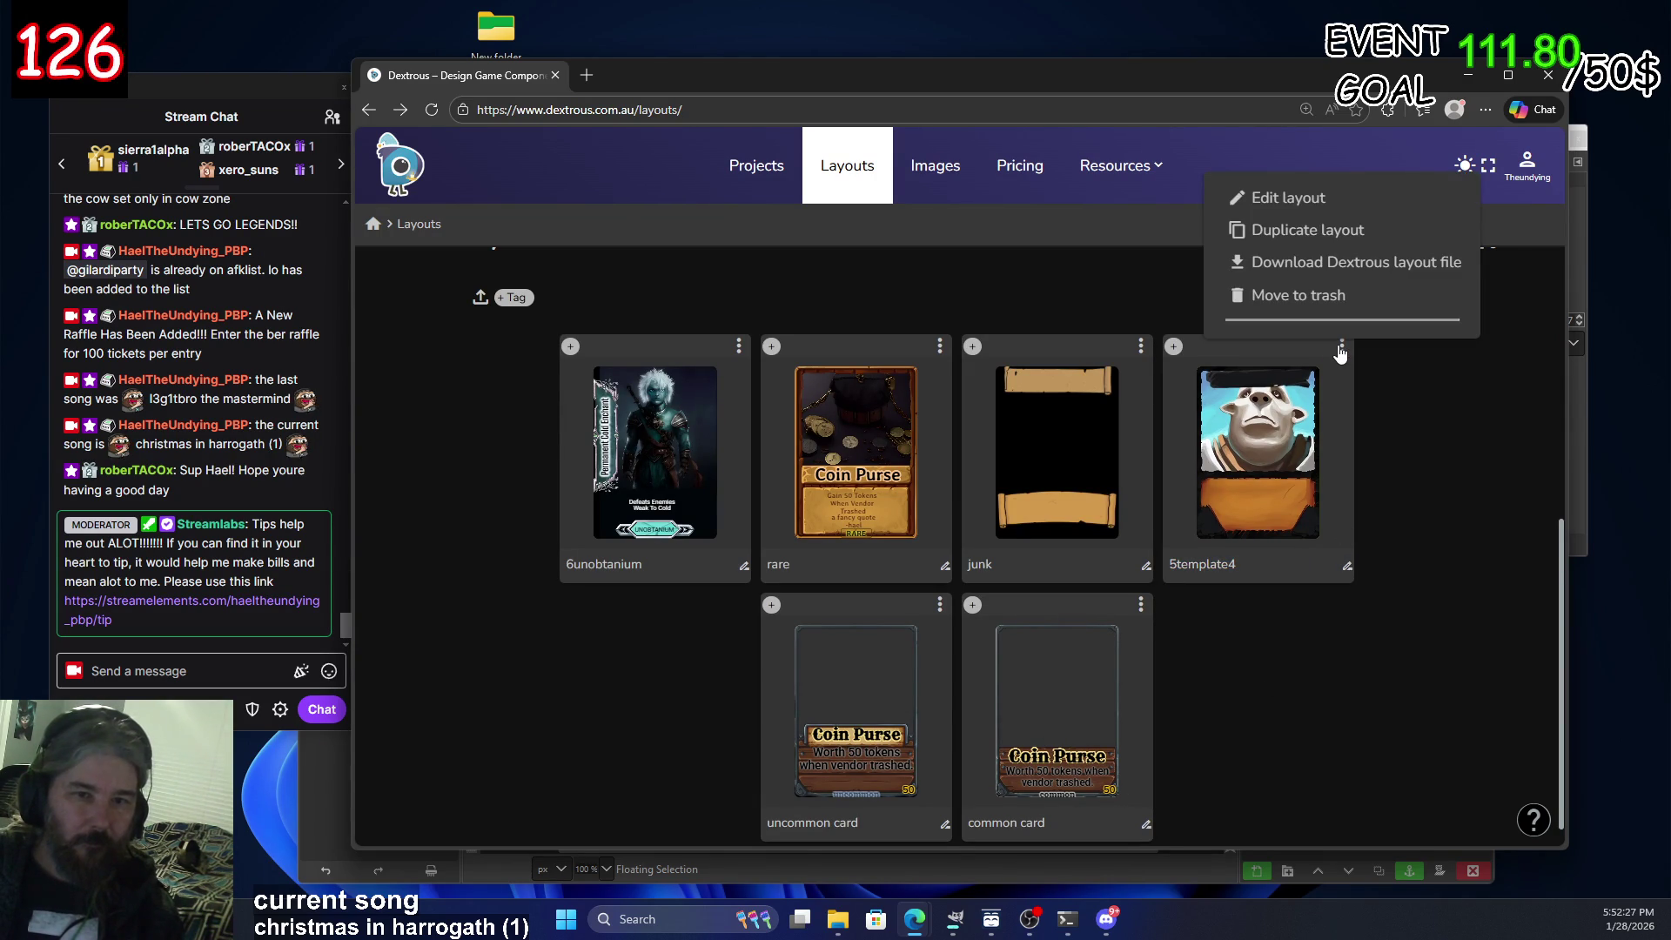
{"action": "left_click", "coordinate": [1408, 378]}
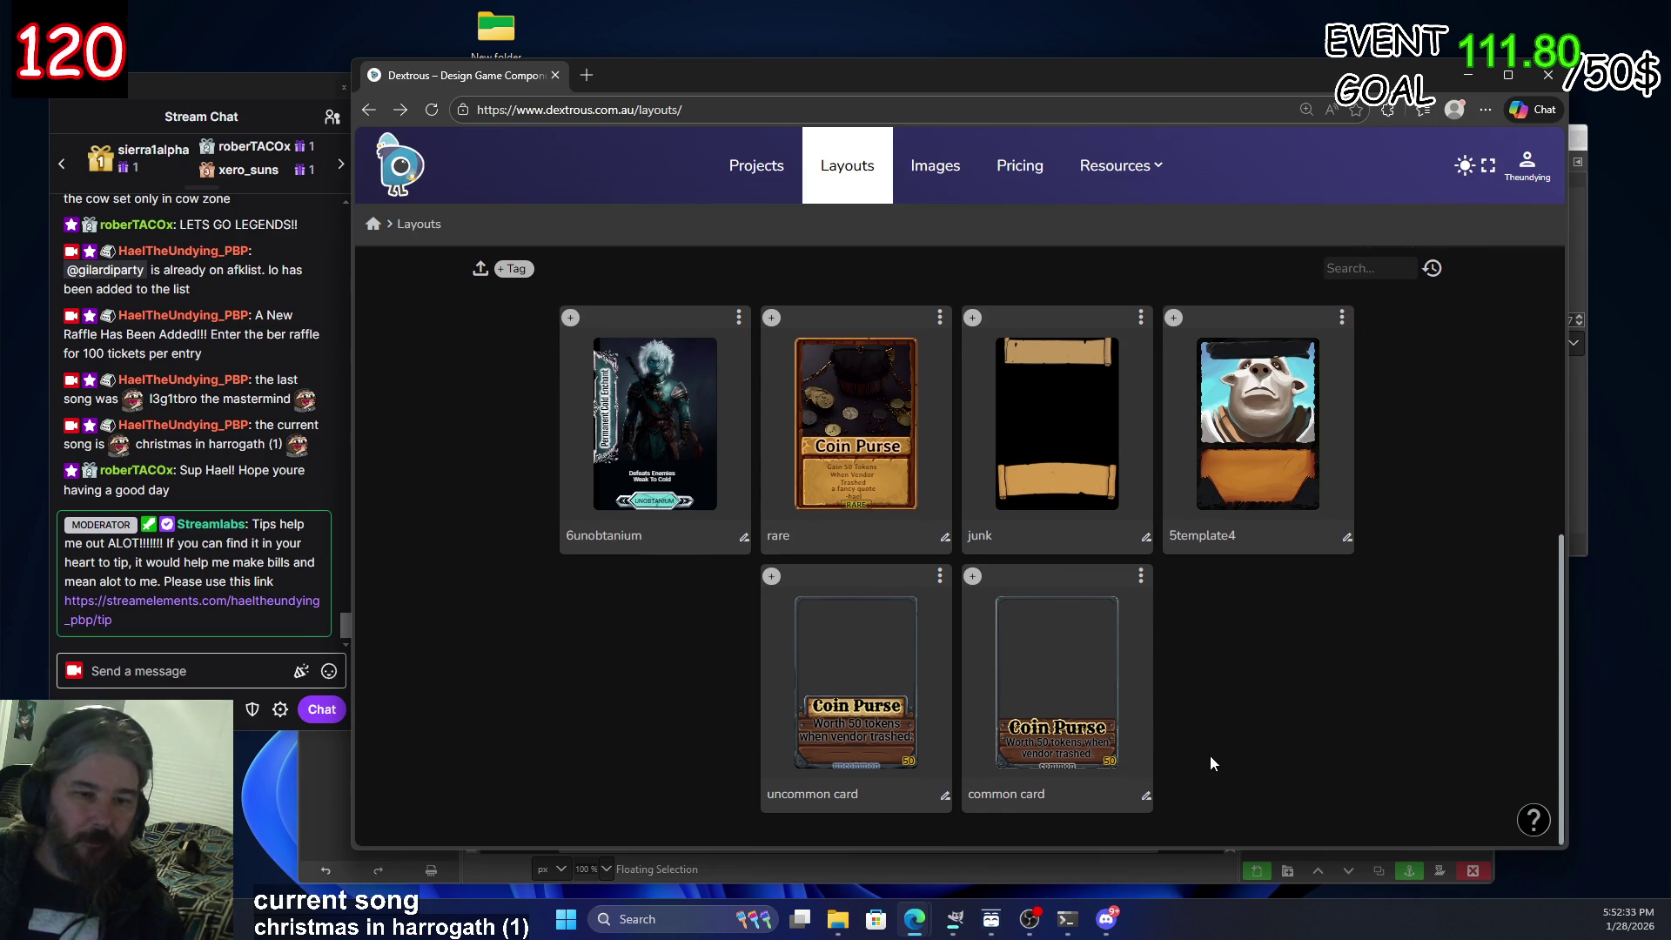
Open the 6unobtanium layout in the editor, showing its 240×336 UNOBTANIUM card.
{"action": "scroll", "coordinate": [1210, 755], "scroll_direction": "up", "scroll_amount": 3}
{"action": "scroll", "coordinate": [1355, 708], "scroll_direction": "down", "scroll_amount": 3}
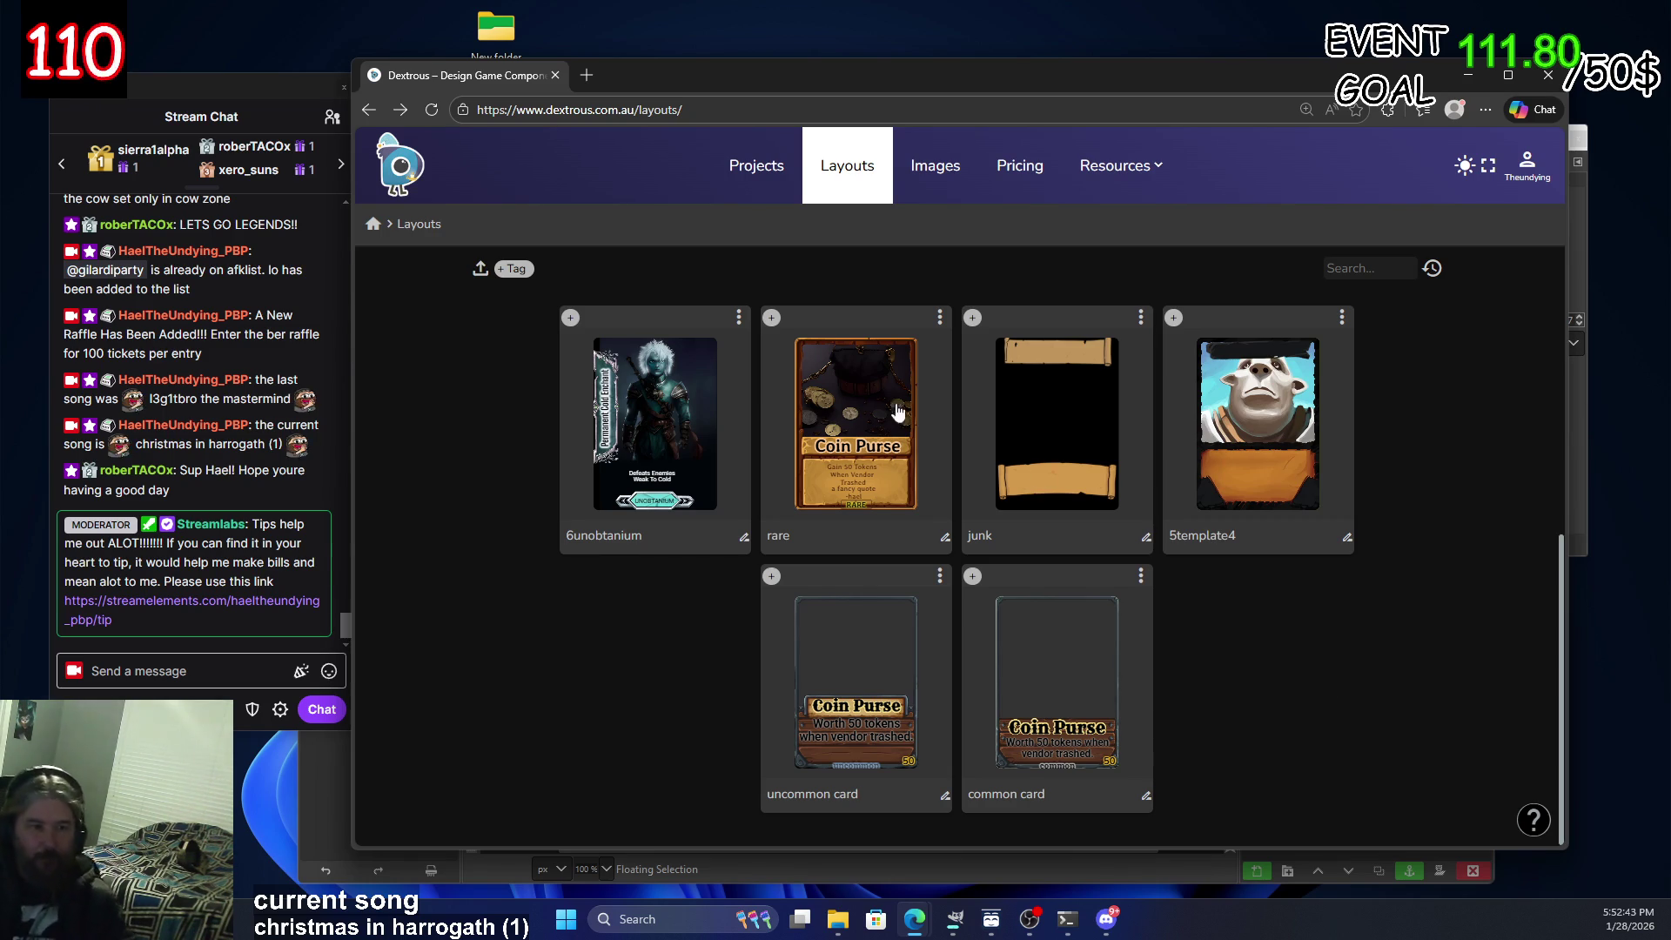
{"action": "left_click", "coordinate": [641, 424]}
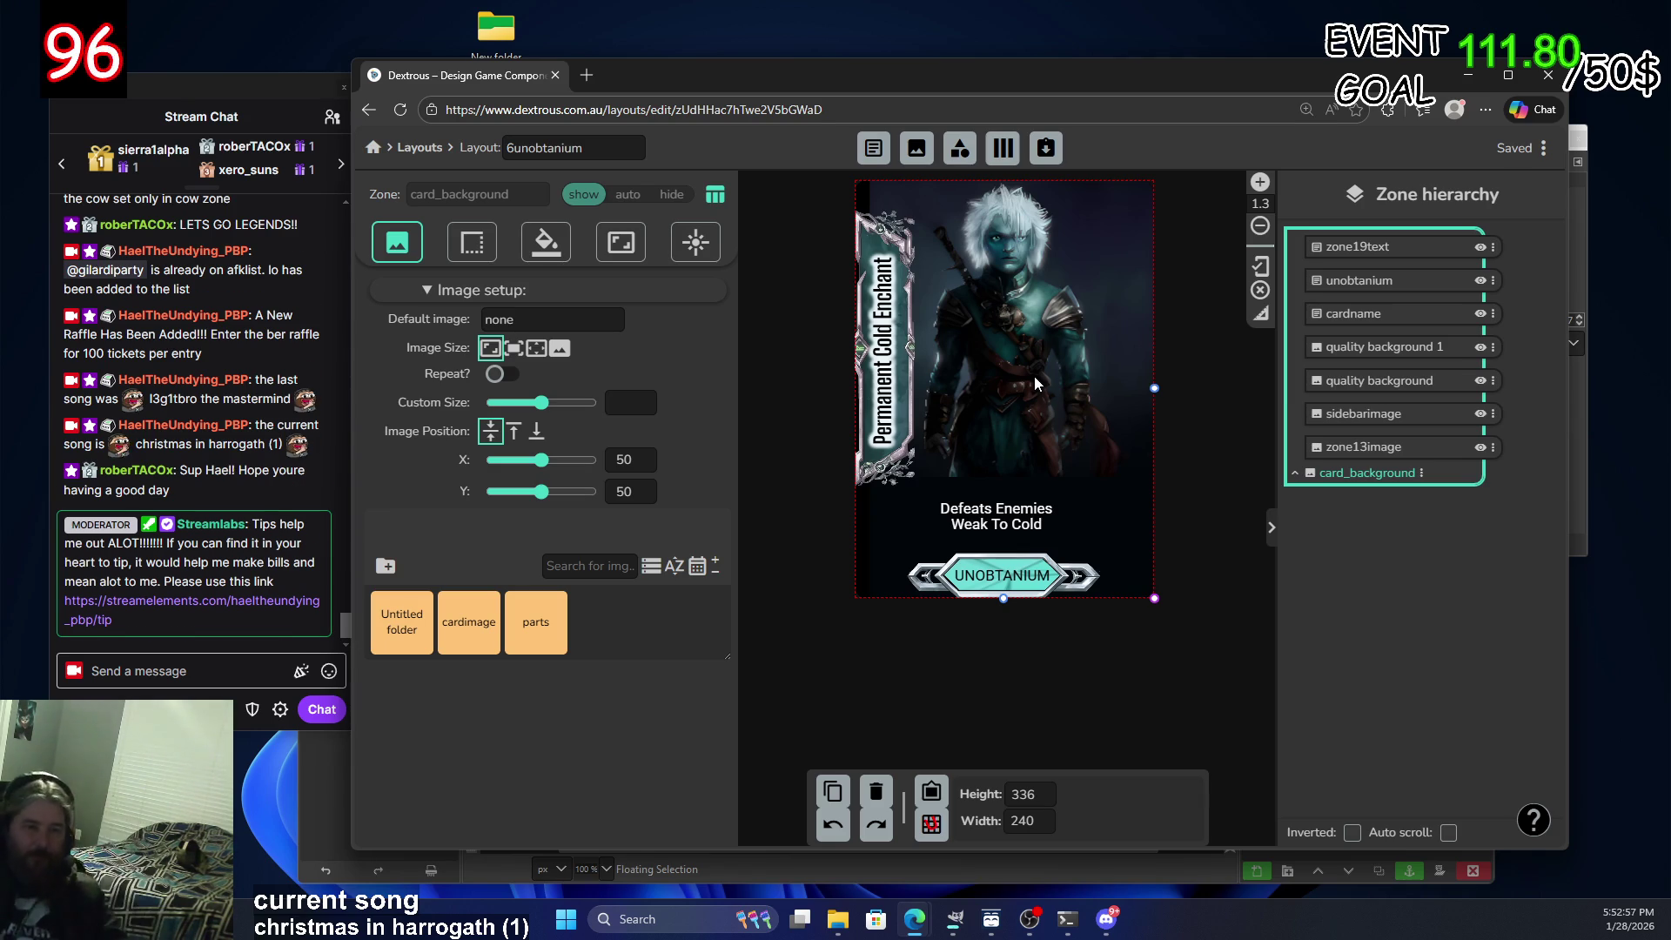
{"action": "left_click", "coordinate": [1012, 578]}
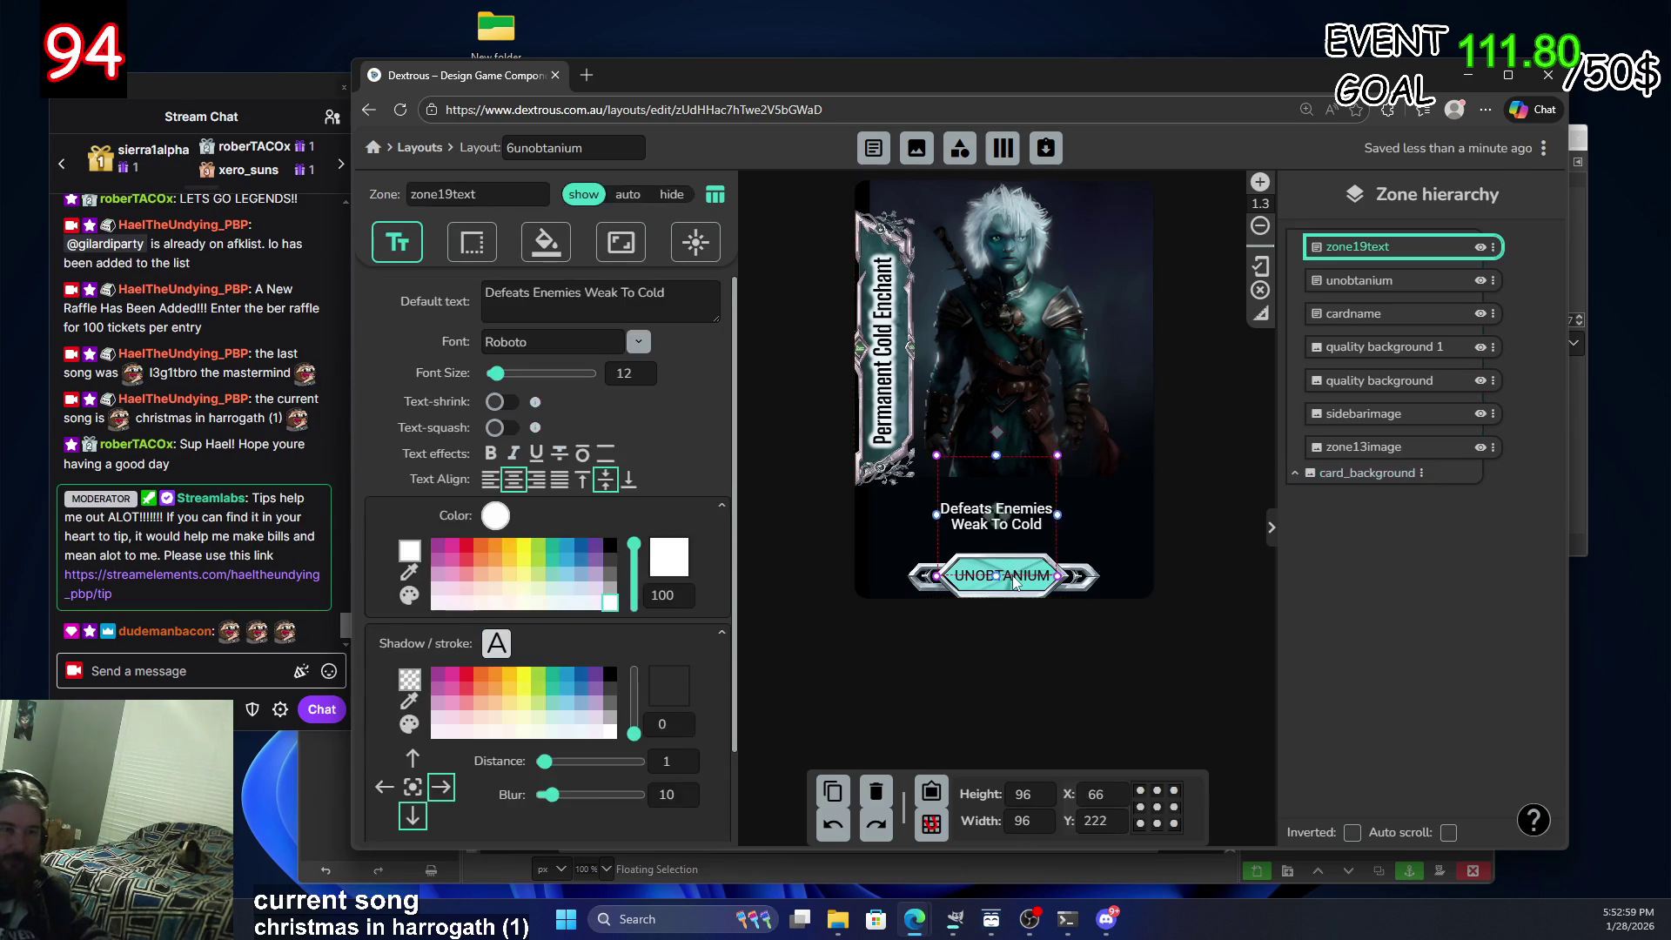
{"action": "left_click", "coordinate": [1032, 588]}
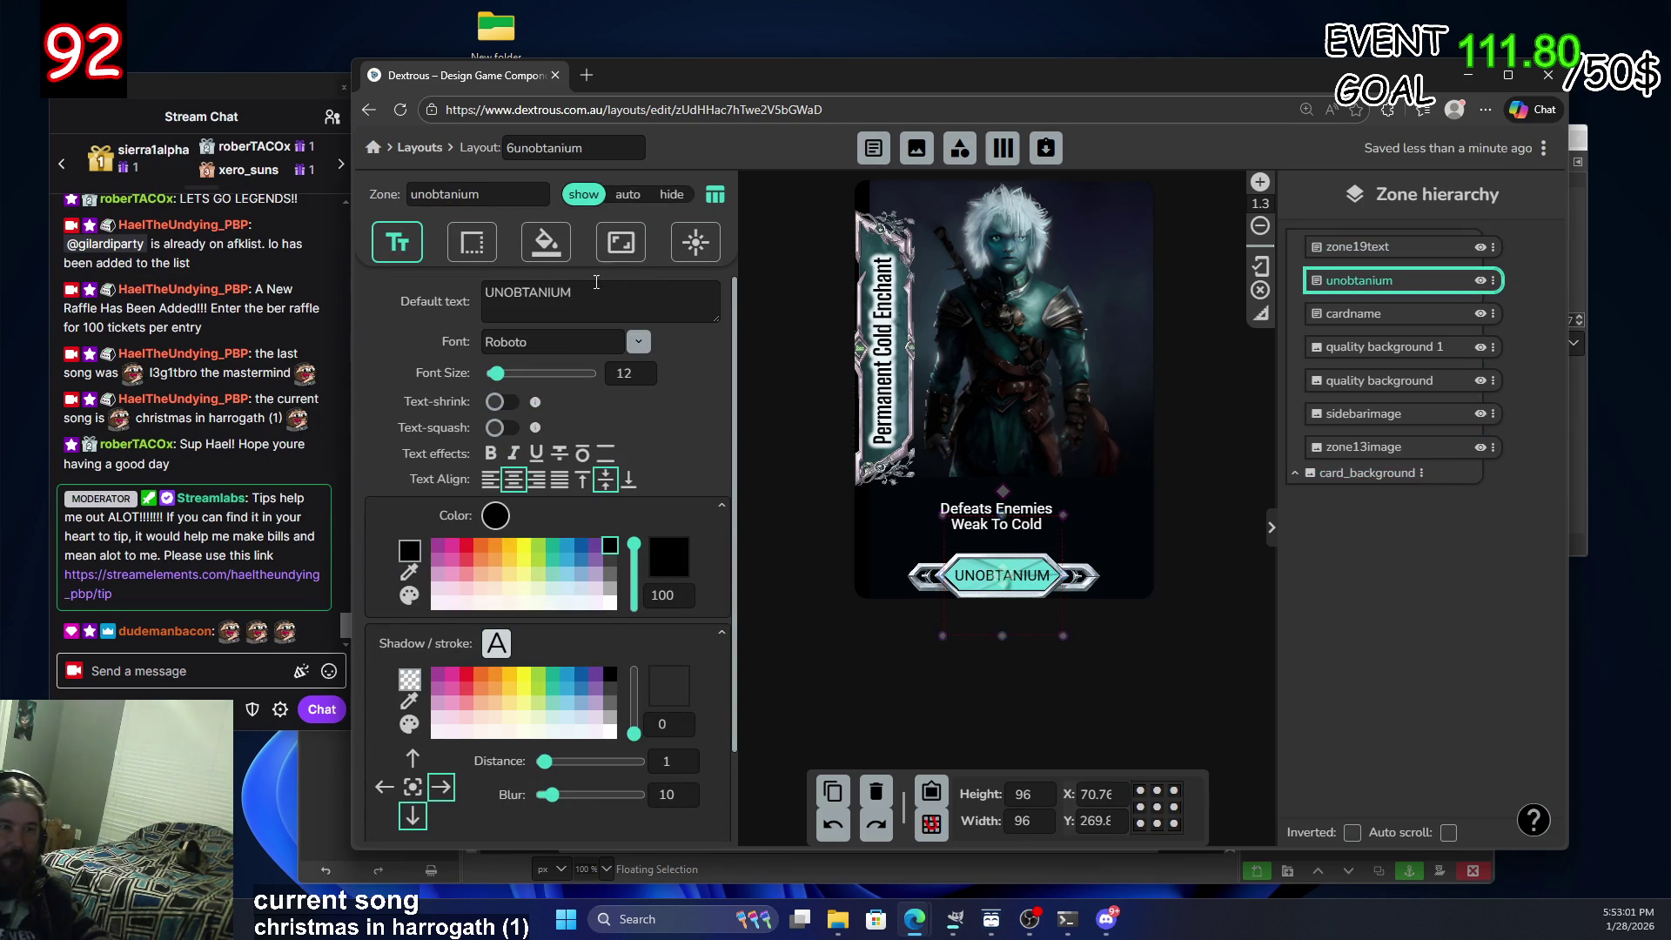
{"action": "left_click", "coordinate": [615, 249]}
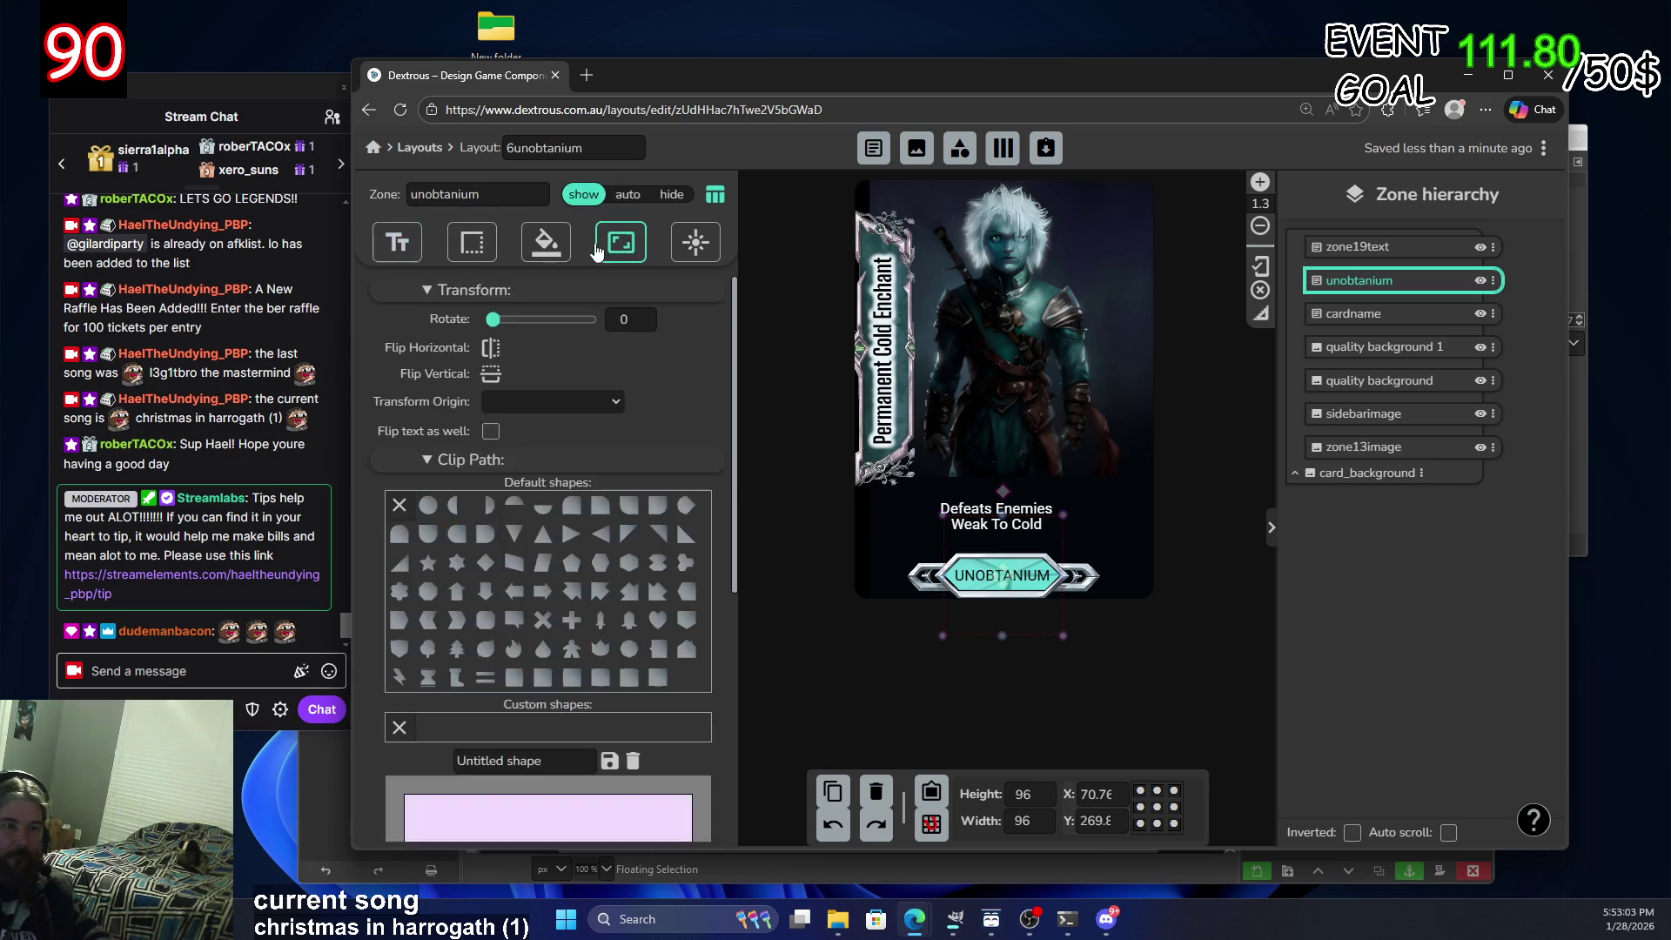
{"action": "left_click", "coordinate": [549, 246]}
{"action": "left_click", "coordinate": [475, 245]}
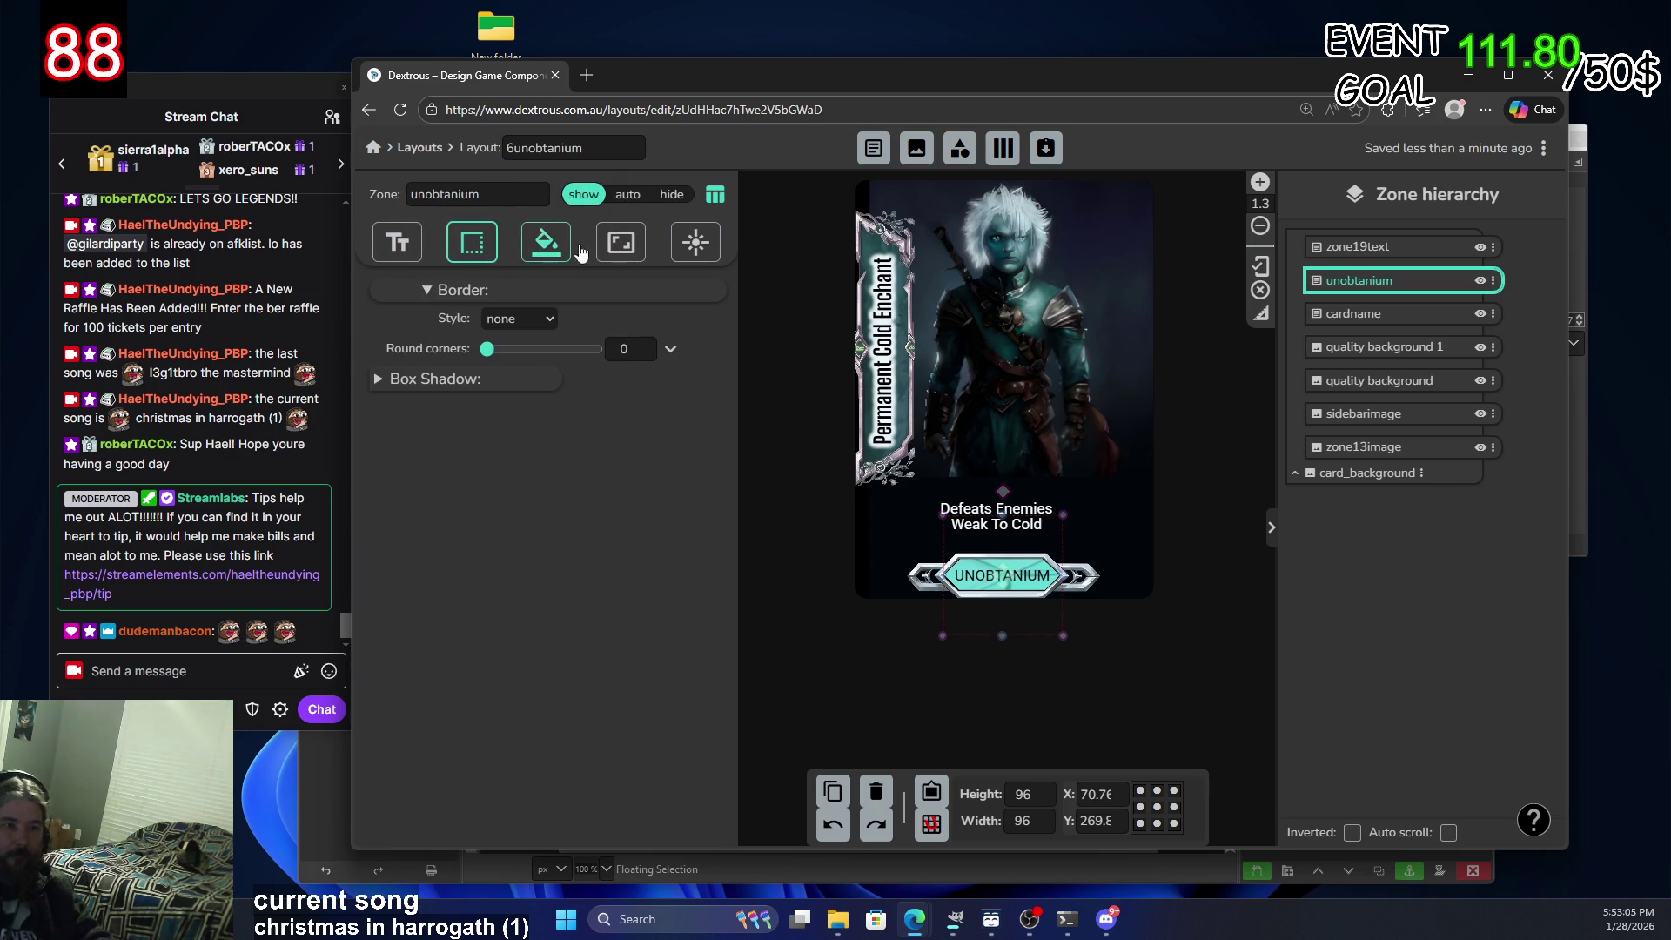
{"action": "left_click", "coordinate": [694, 248]}
{"action": "left_click_drag", "start_coordinate": [525, 487], "coordinate": [522, 488]}
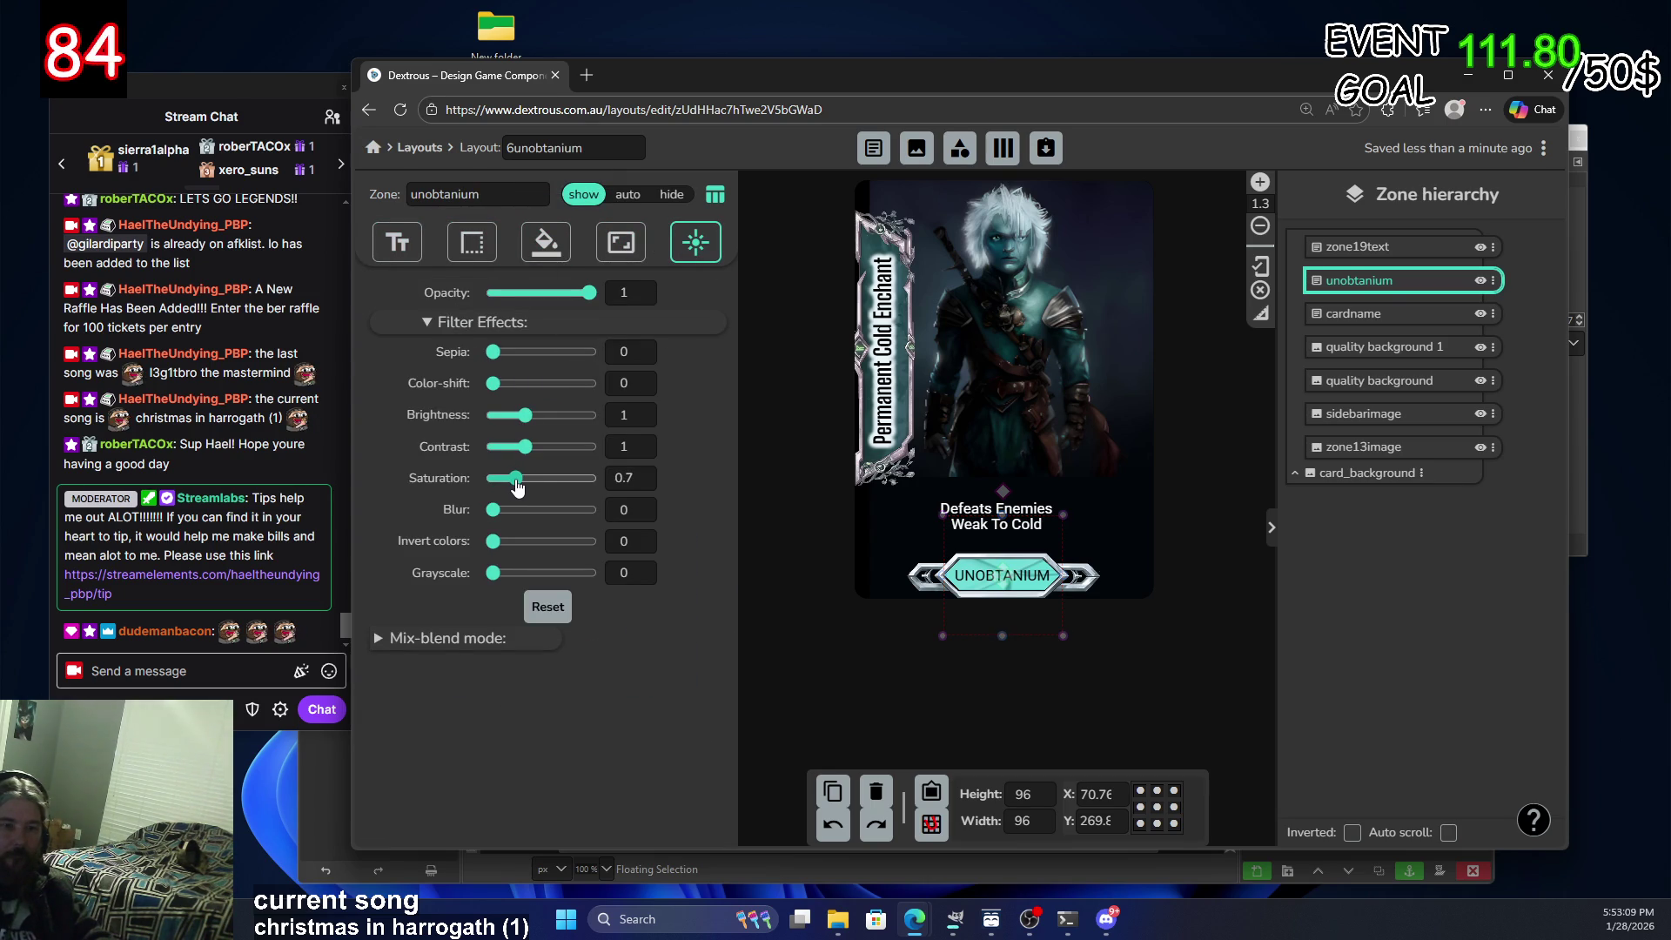
{"action": "left_click_drag", "start_coordinate": [470, 483], "coordinate": [613, 492]}
{"action": "left_click_drag", "start_coordinate": [512, 479], "coordinate": [528, 484]}
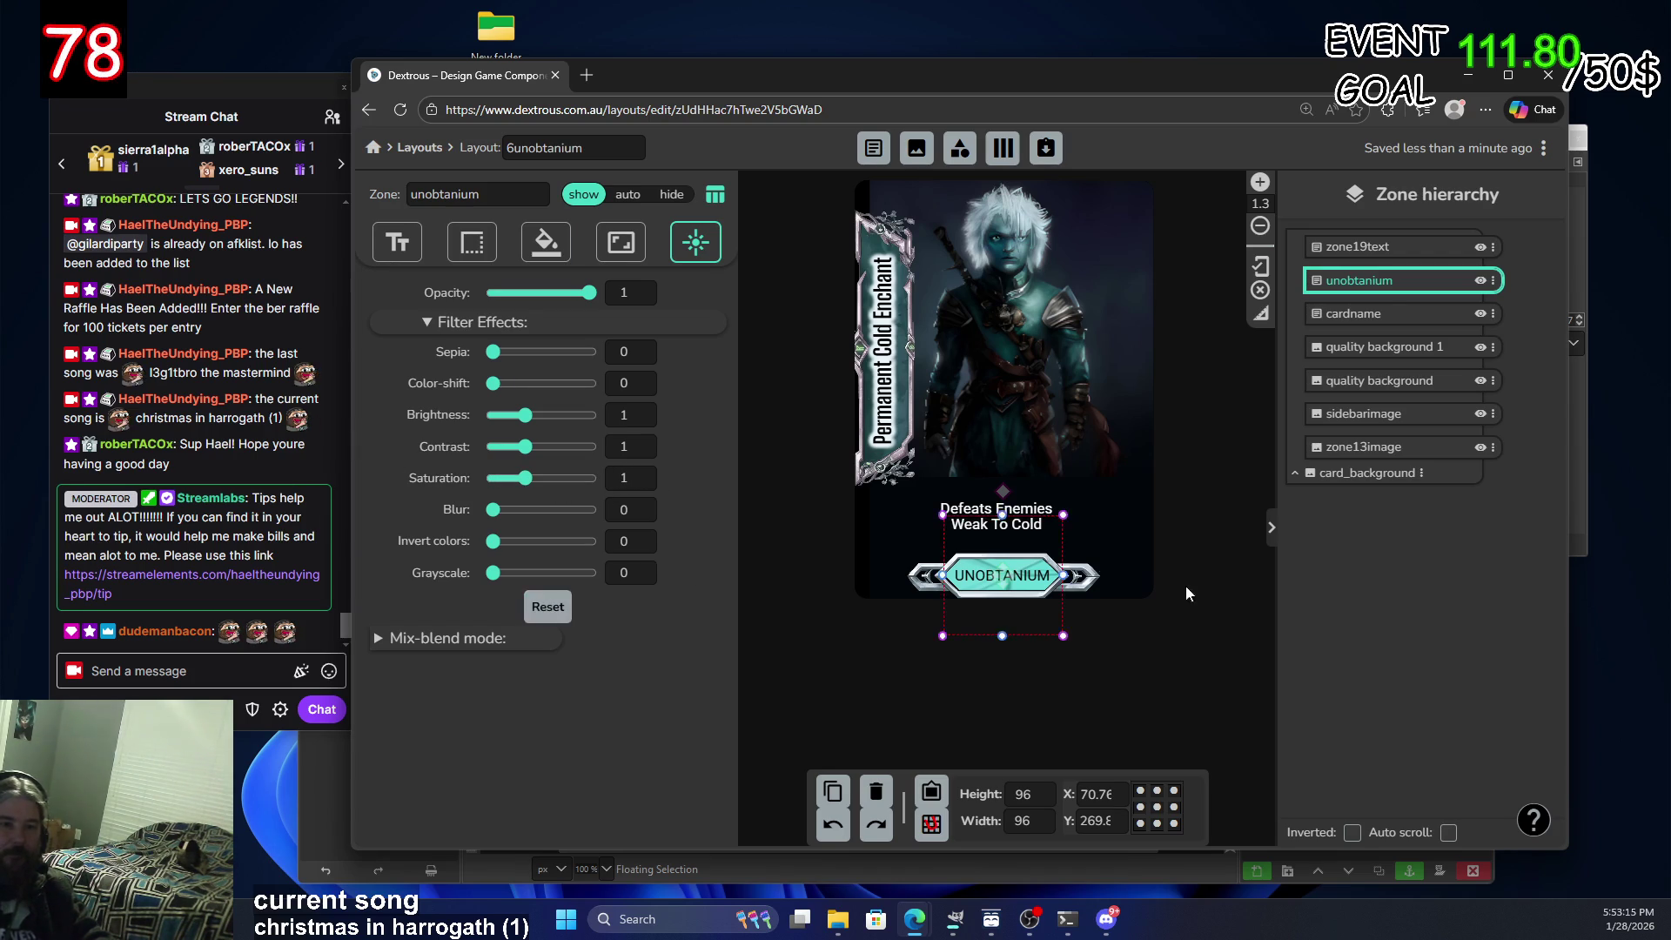
Give quality background 1 saturation 0.7, colour-shift 354, brightness 0.8 and contrast 1.
{"action": "left_click", "coordinate": [1436, 313]}
{"action": "left_click", "coordinate": [1440, 349]}
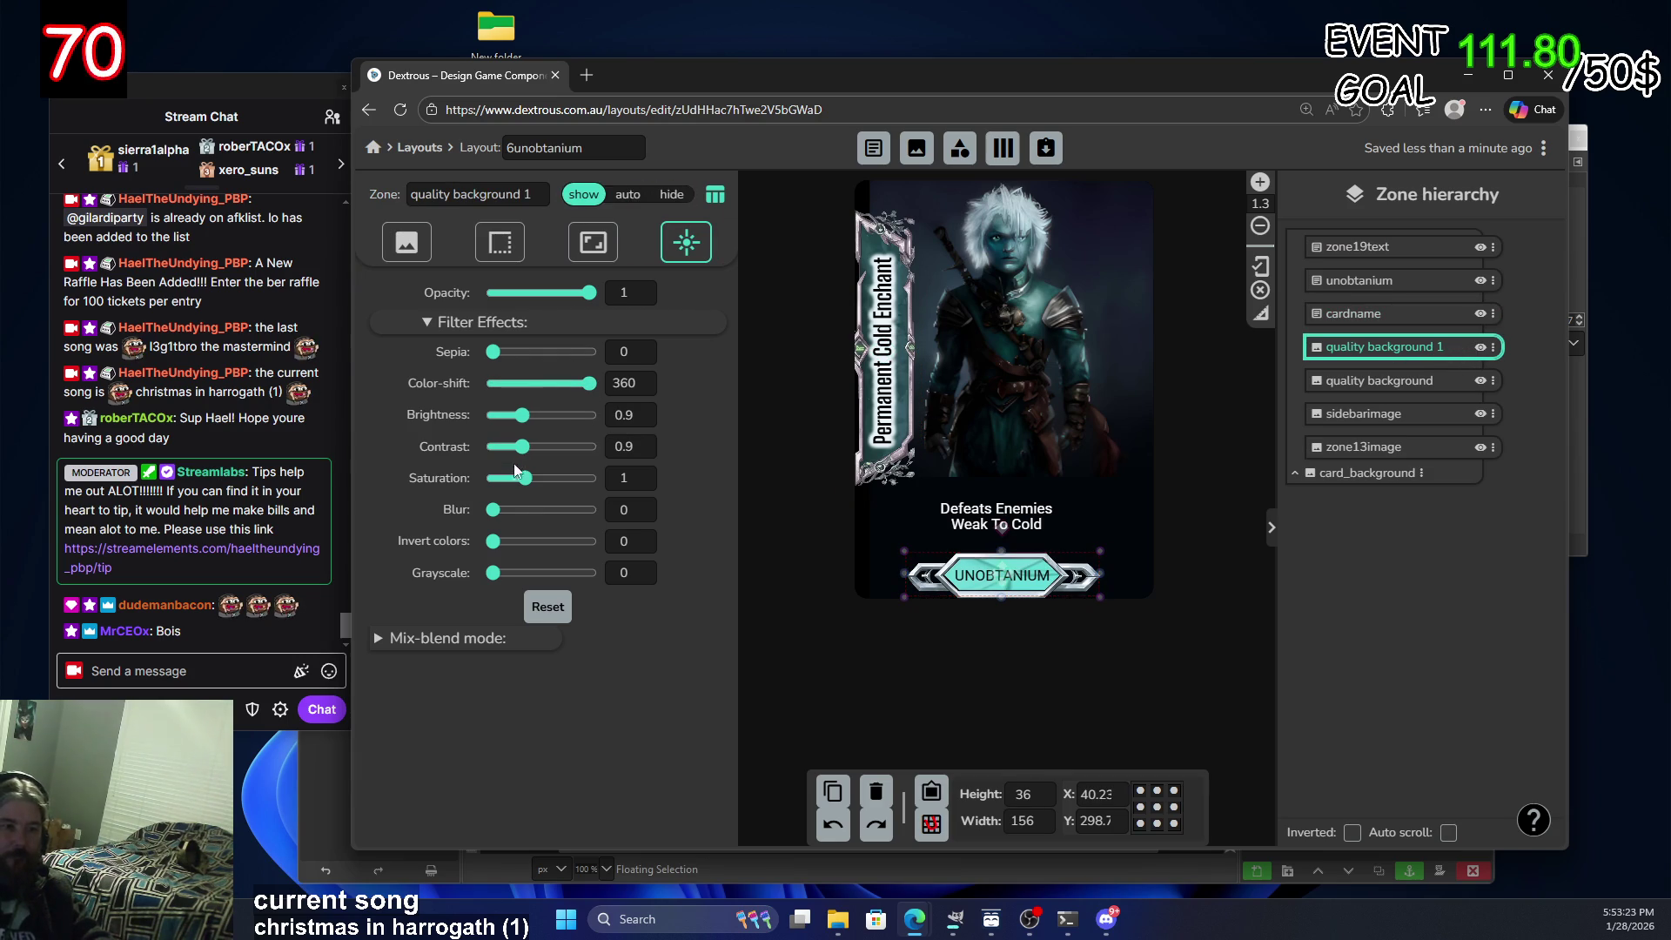
{"action": "left_click_drag", "start_coordinate": [527, 486], "coordinate": [516, 485]}
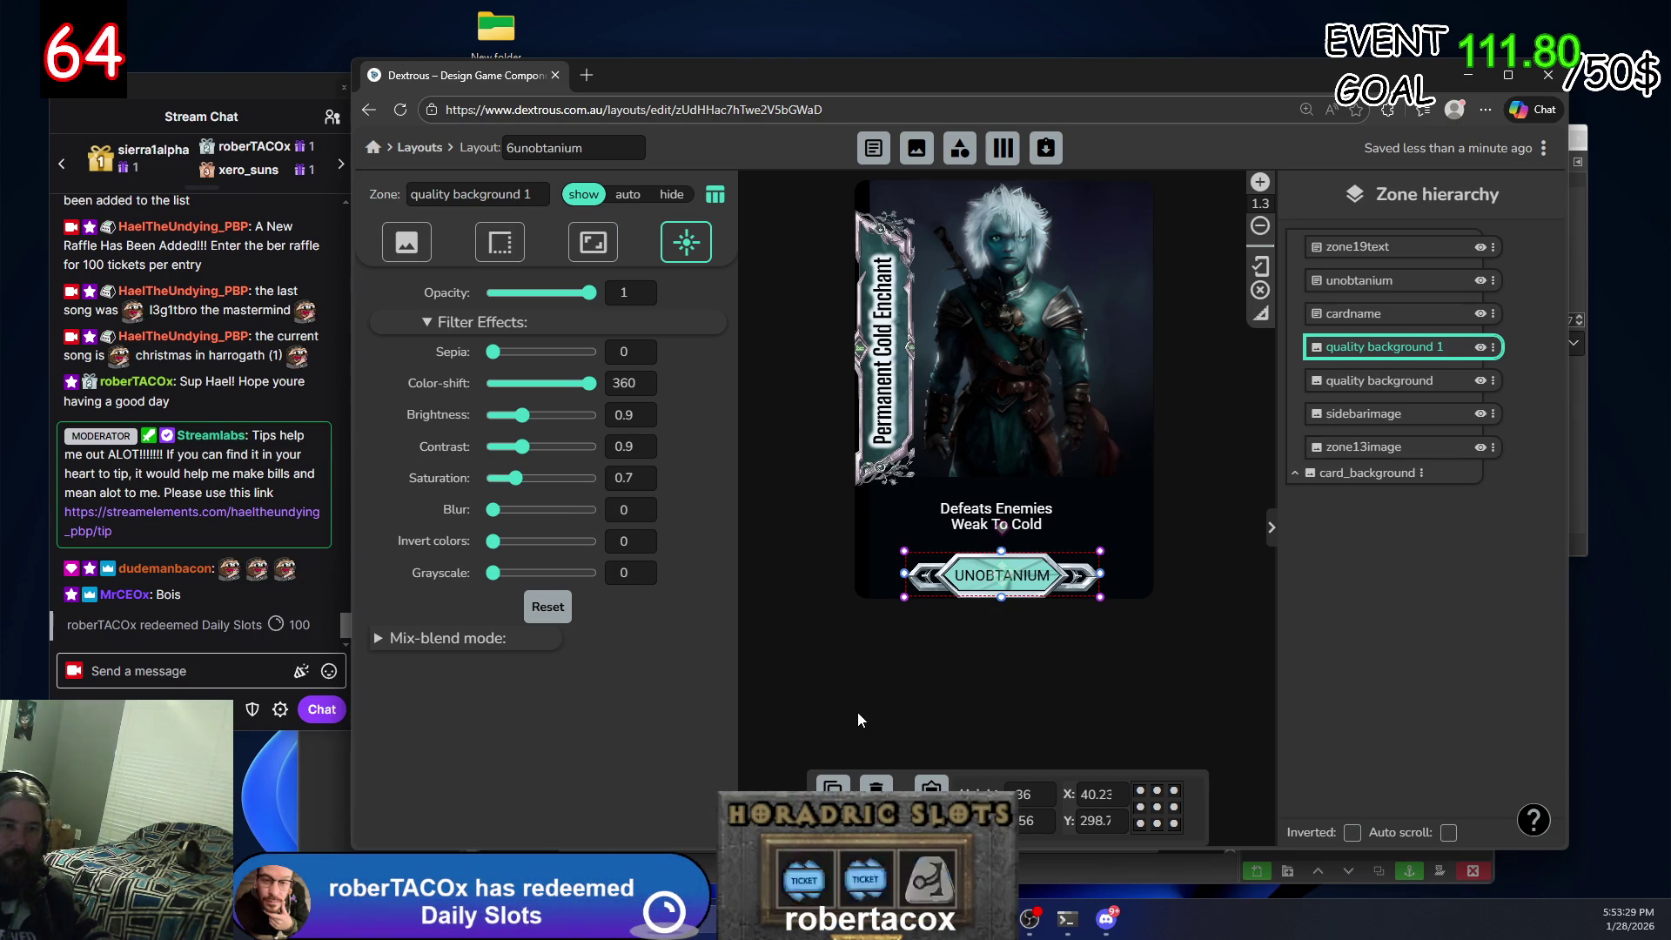
{"action": "left_click_drag", "start_coordinate": [590, 383], "coordinate": [591, 391]}
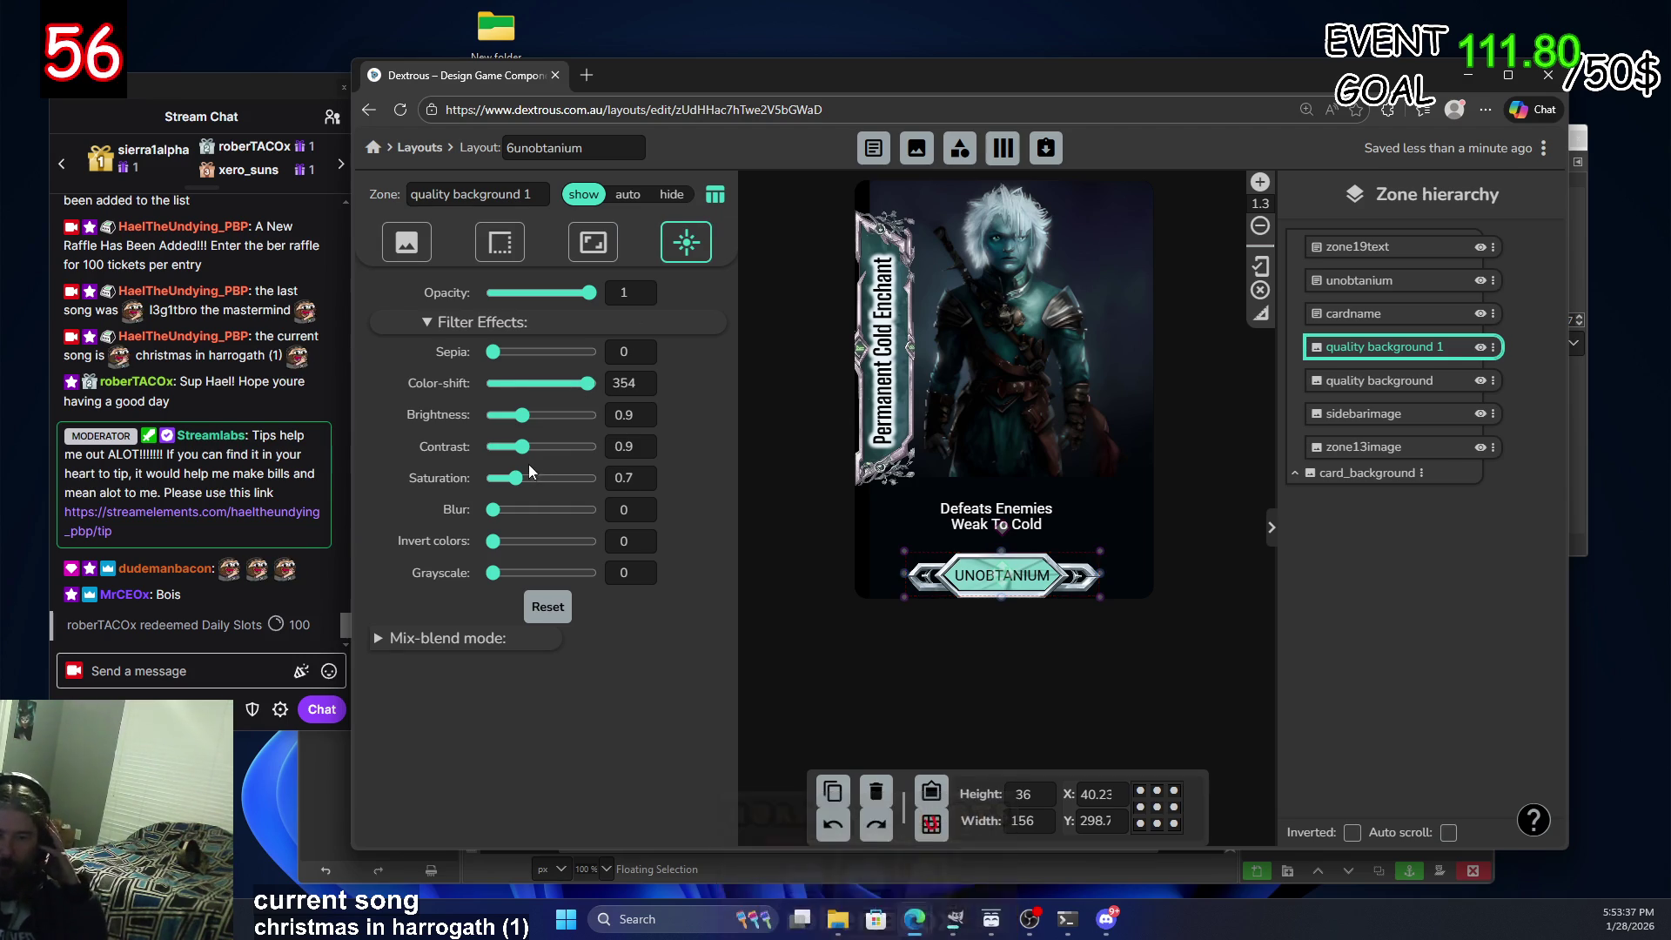
{"action": "left_click_drag", "start_coordinate": [524, 452], "coordinate": [521, 423]}
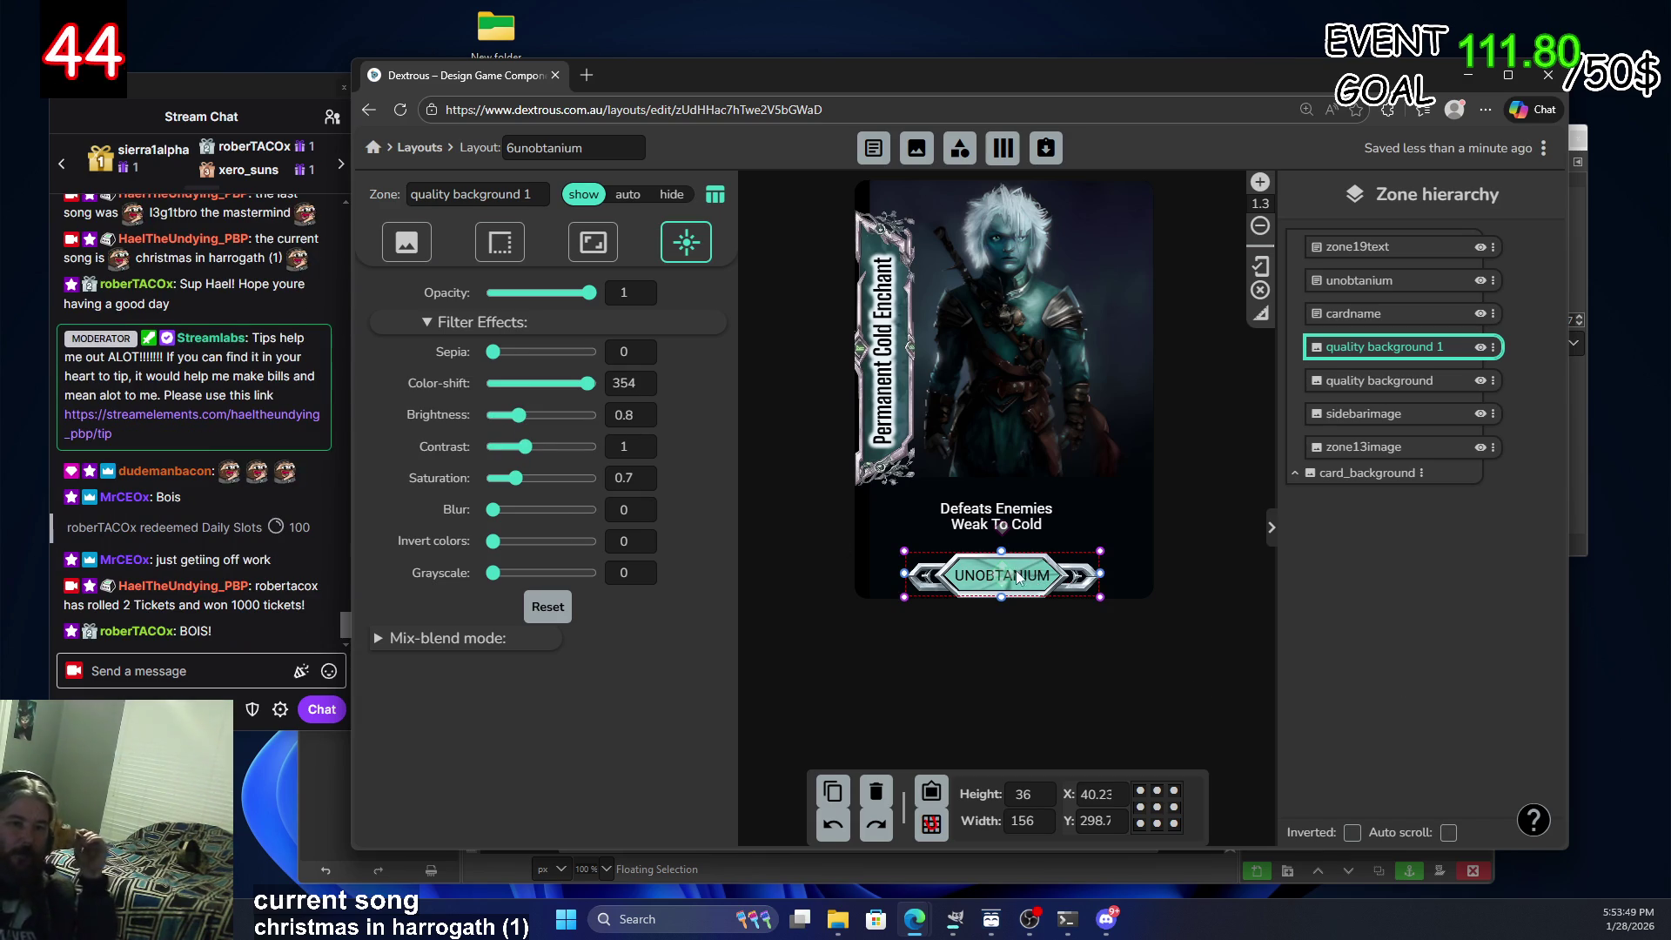
{"action": "left_click", "coordinate": [1060, 654]}
{"action": "left_click", "coordinate": [1019, 576]}
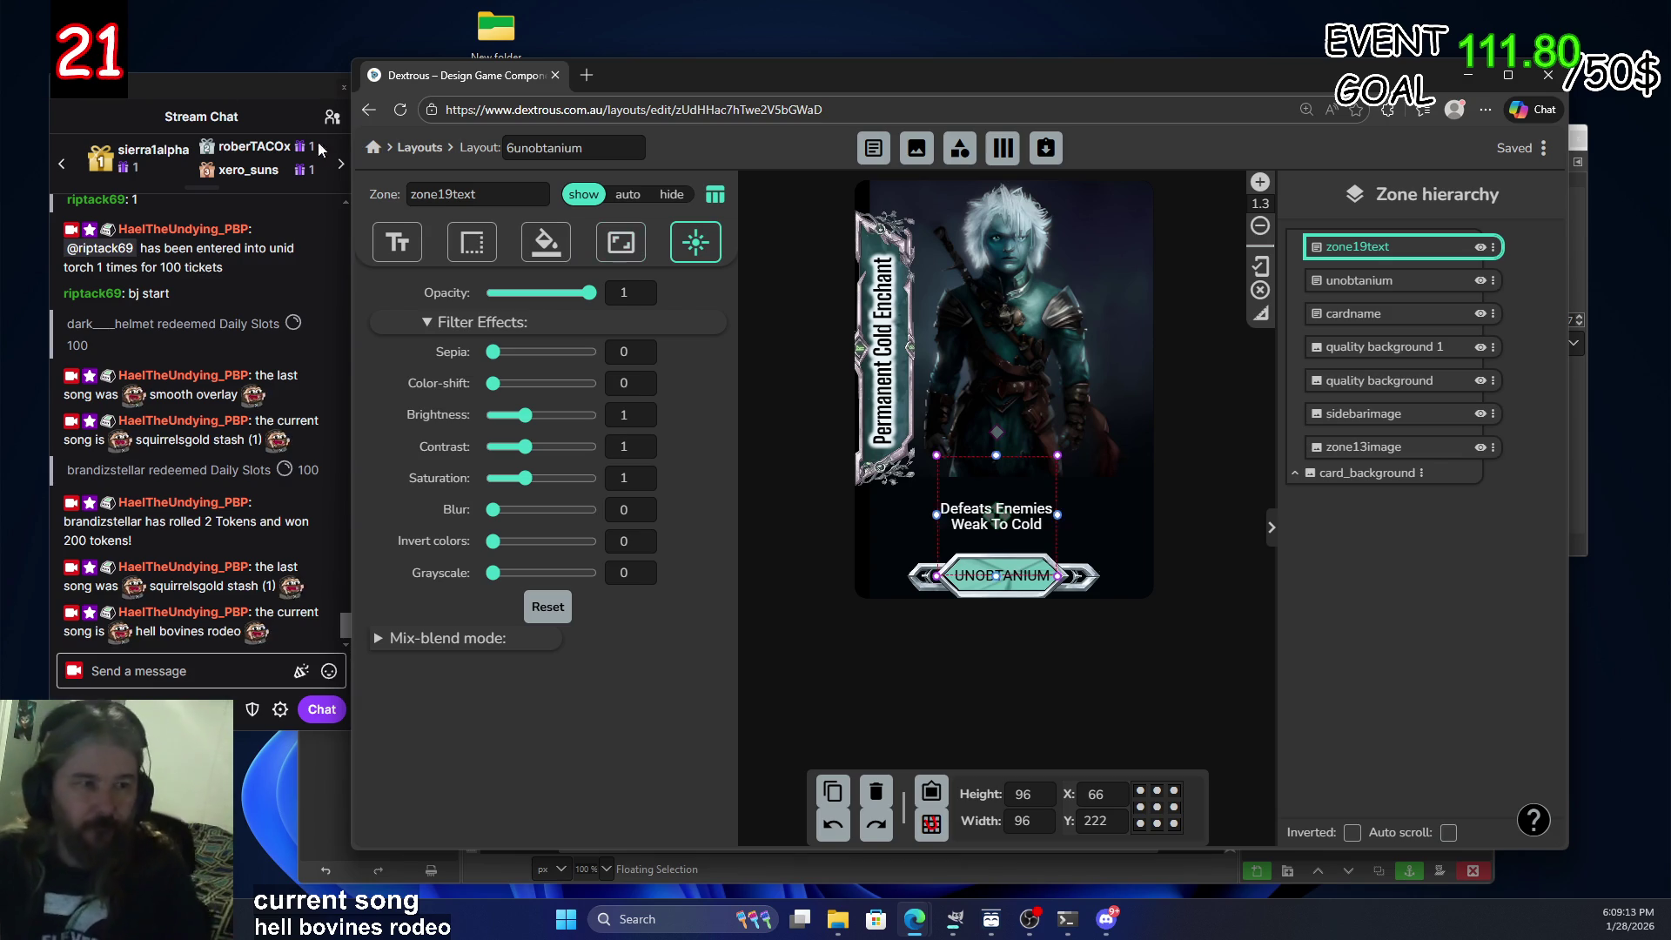
Return from the 6unobtanium editor to the Layouts page showing 6/10 slots used.
{"action": "left_click", "coordinate": [414, 147]}
{"action": "scroll", "coordinate": [706, 528], "scroll_direction": "down", "scroll_amount": 6}
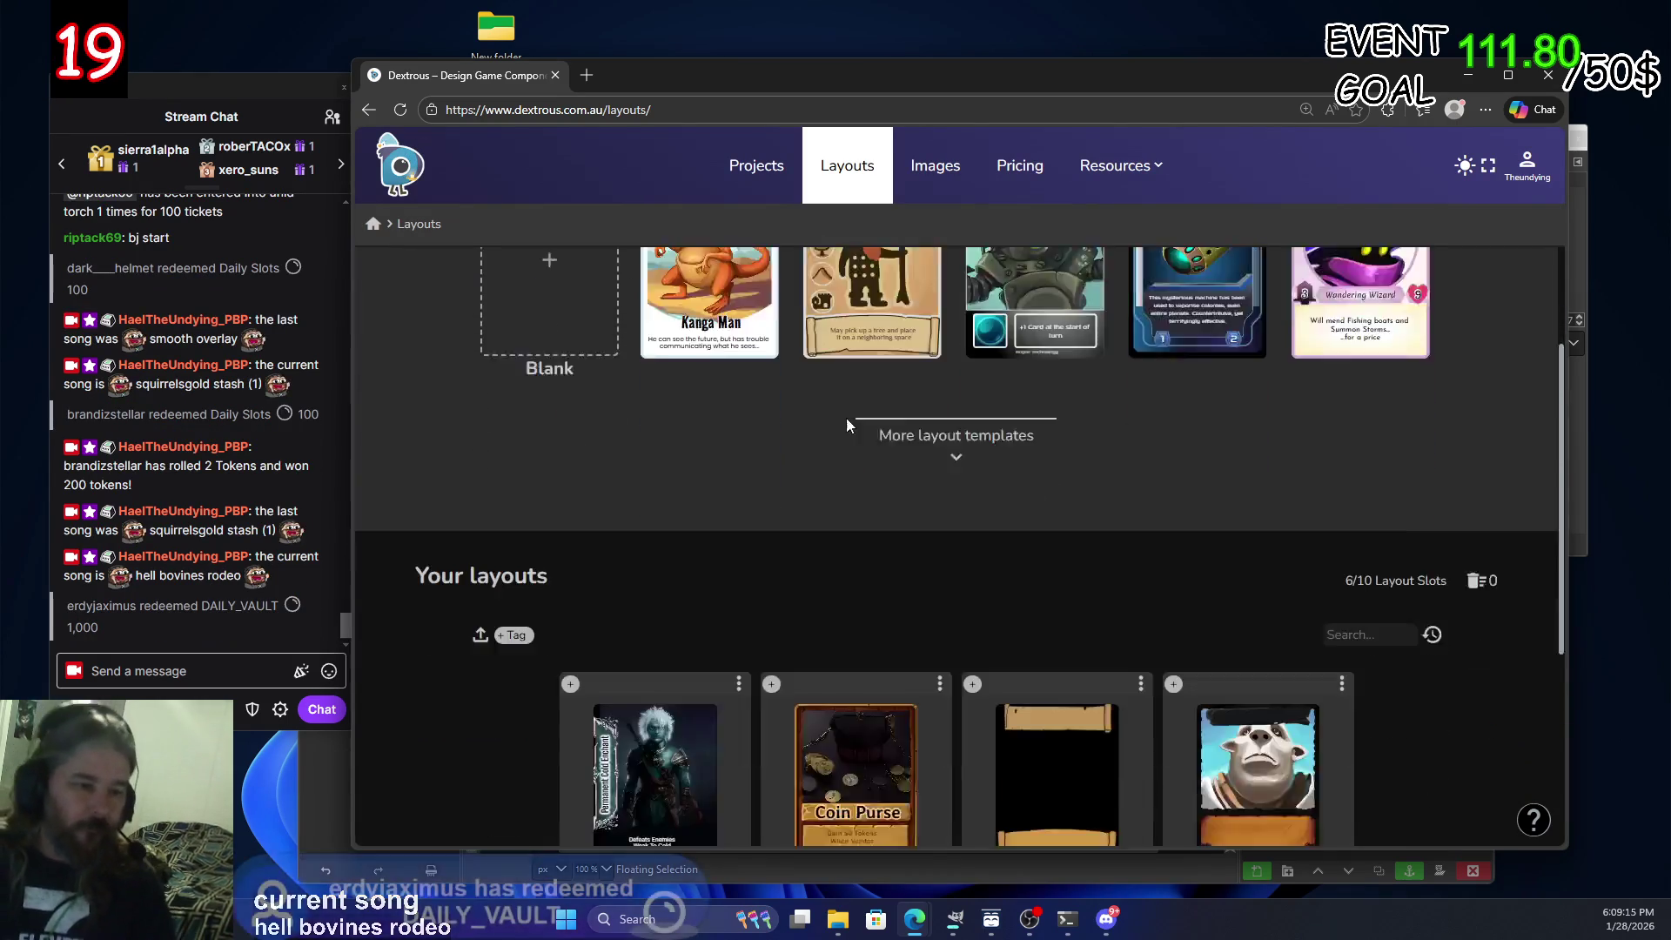
Delete the first Untitled Project, confirming with 'Burn it to the ground!'.
{"action": "scroll", "coordinate": [718, 515], "scroll_direction": "up", "scroll_amount": 5}
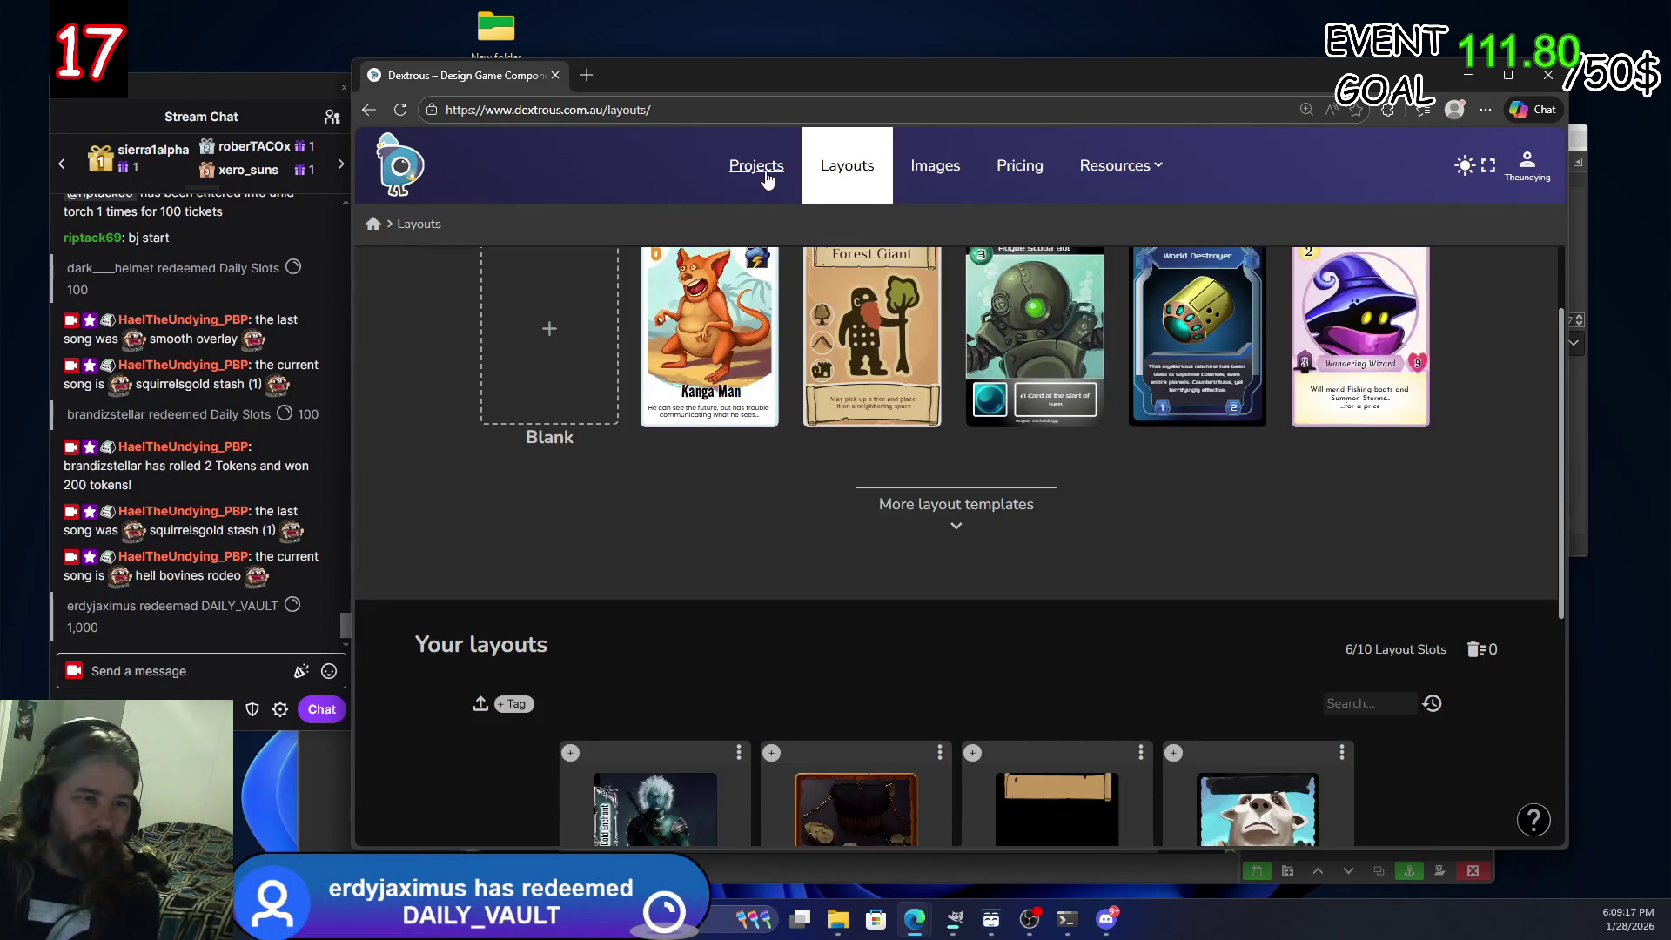
{"action": "left_click", "coordinate": [766, 179]}
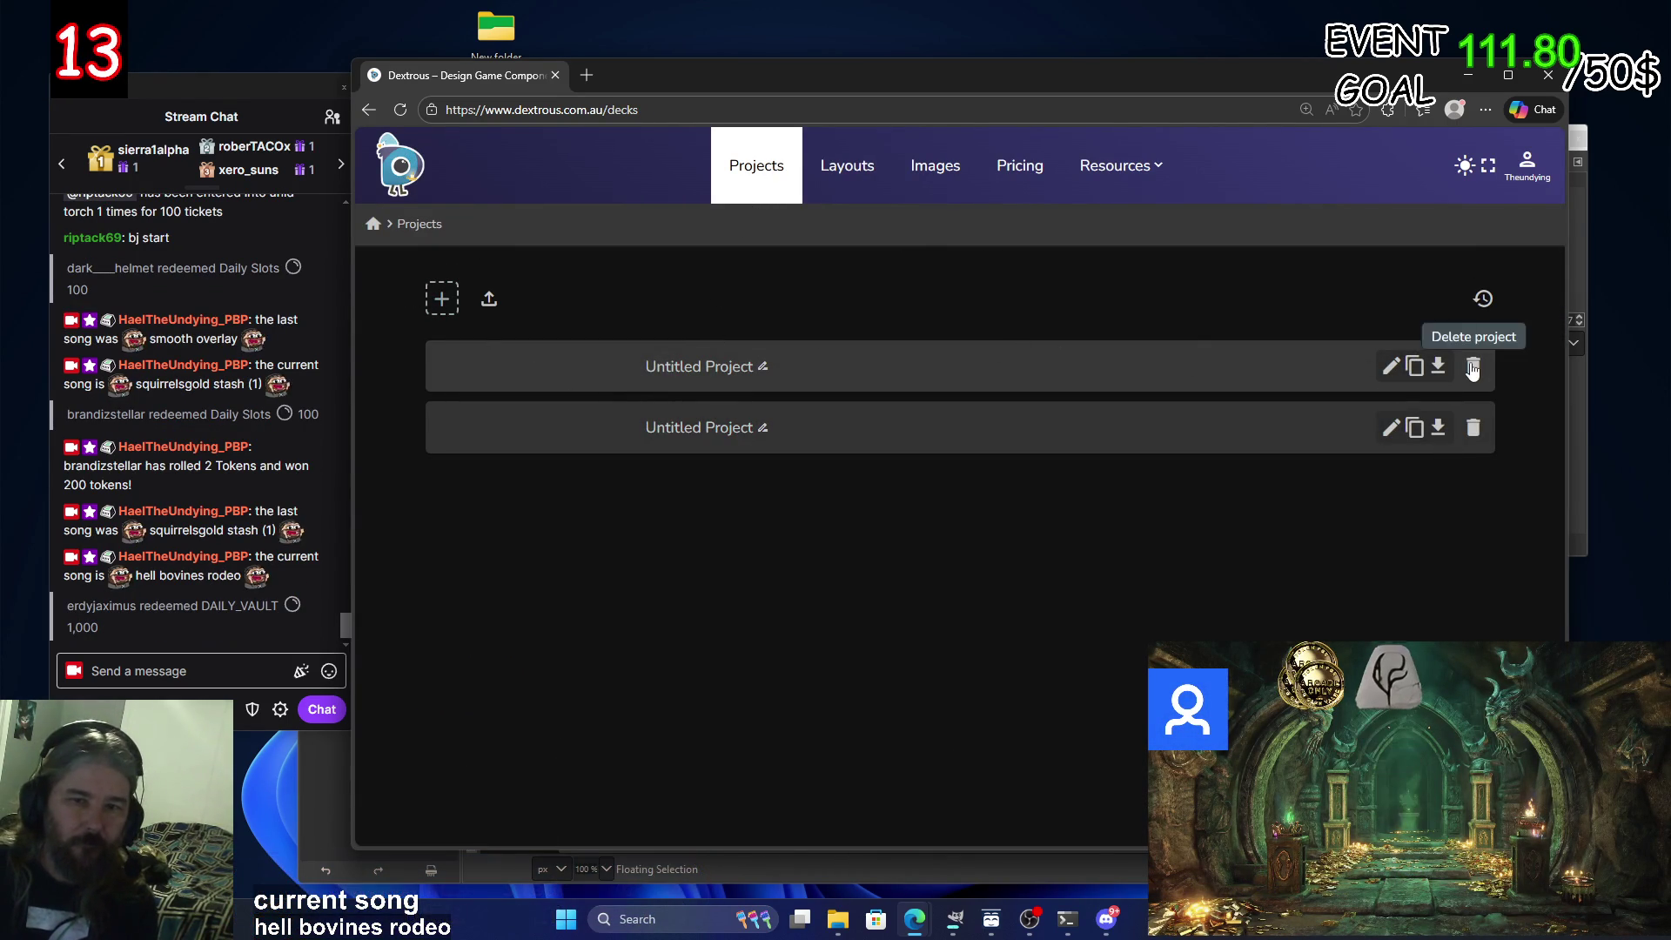
{"action": "left_click", "coordinate": [655, 369]}
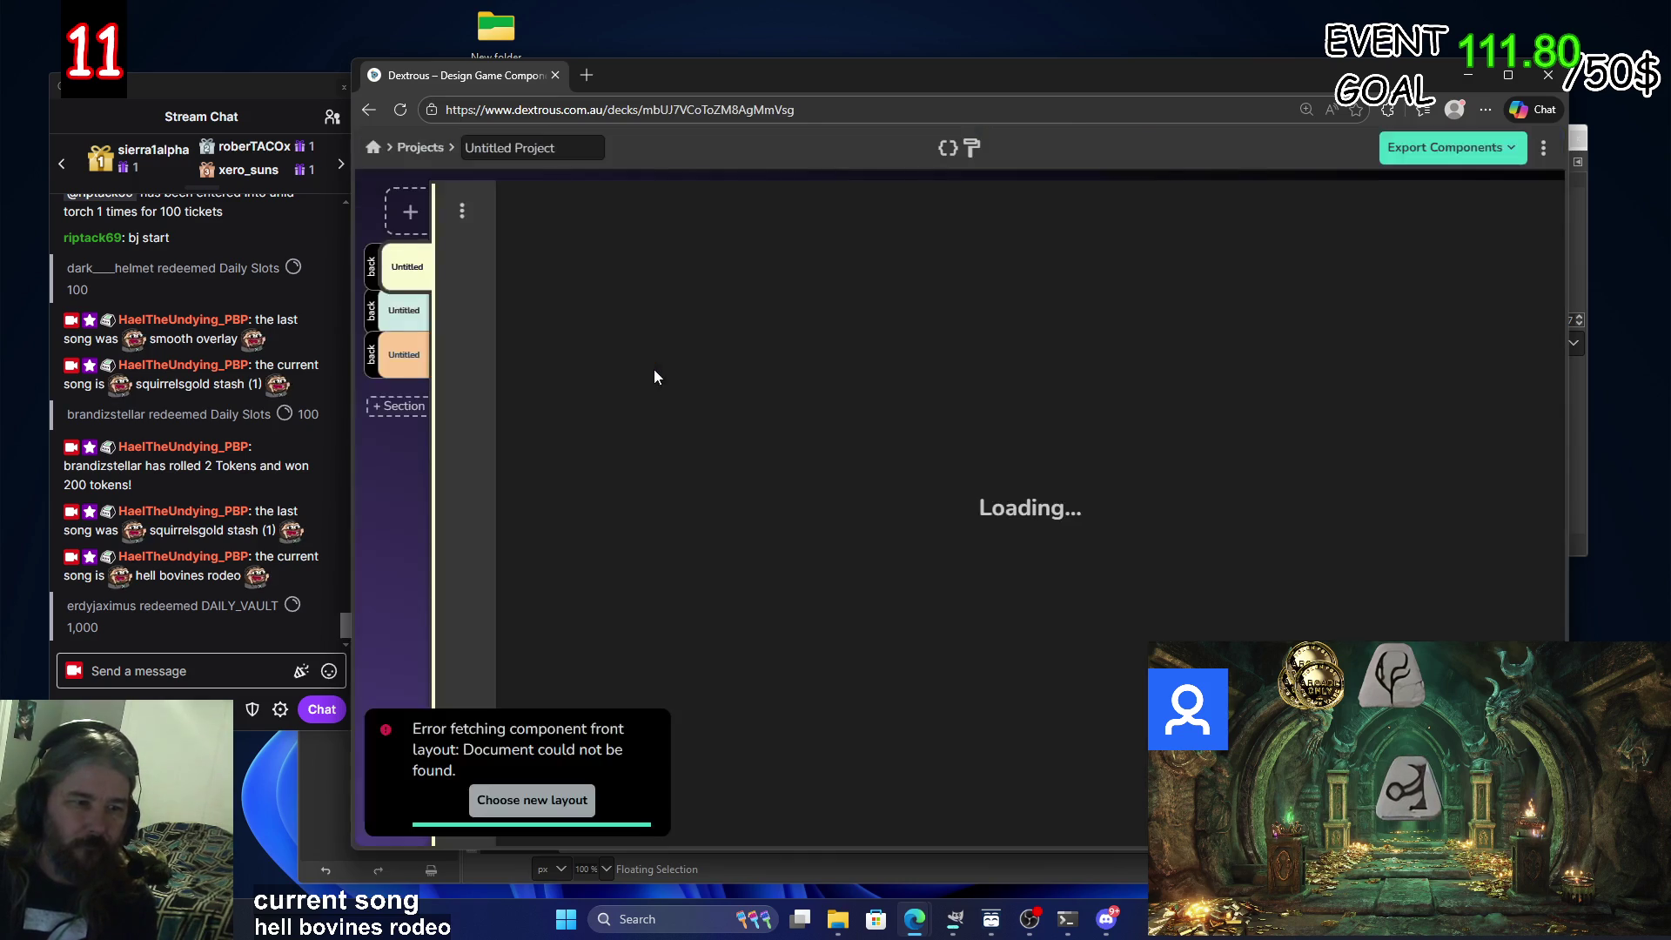
{"action": "left_click", "coordinate": [369, 110]}
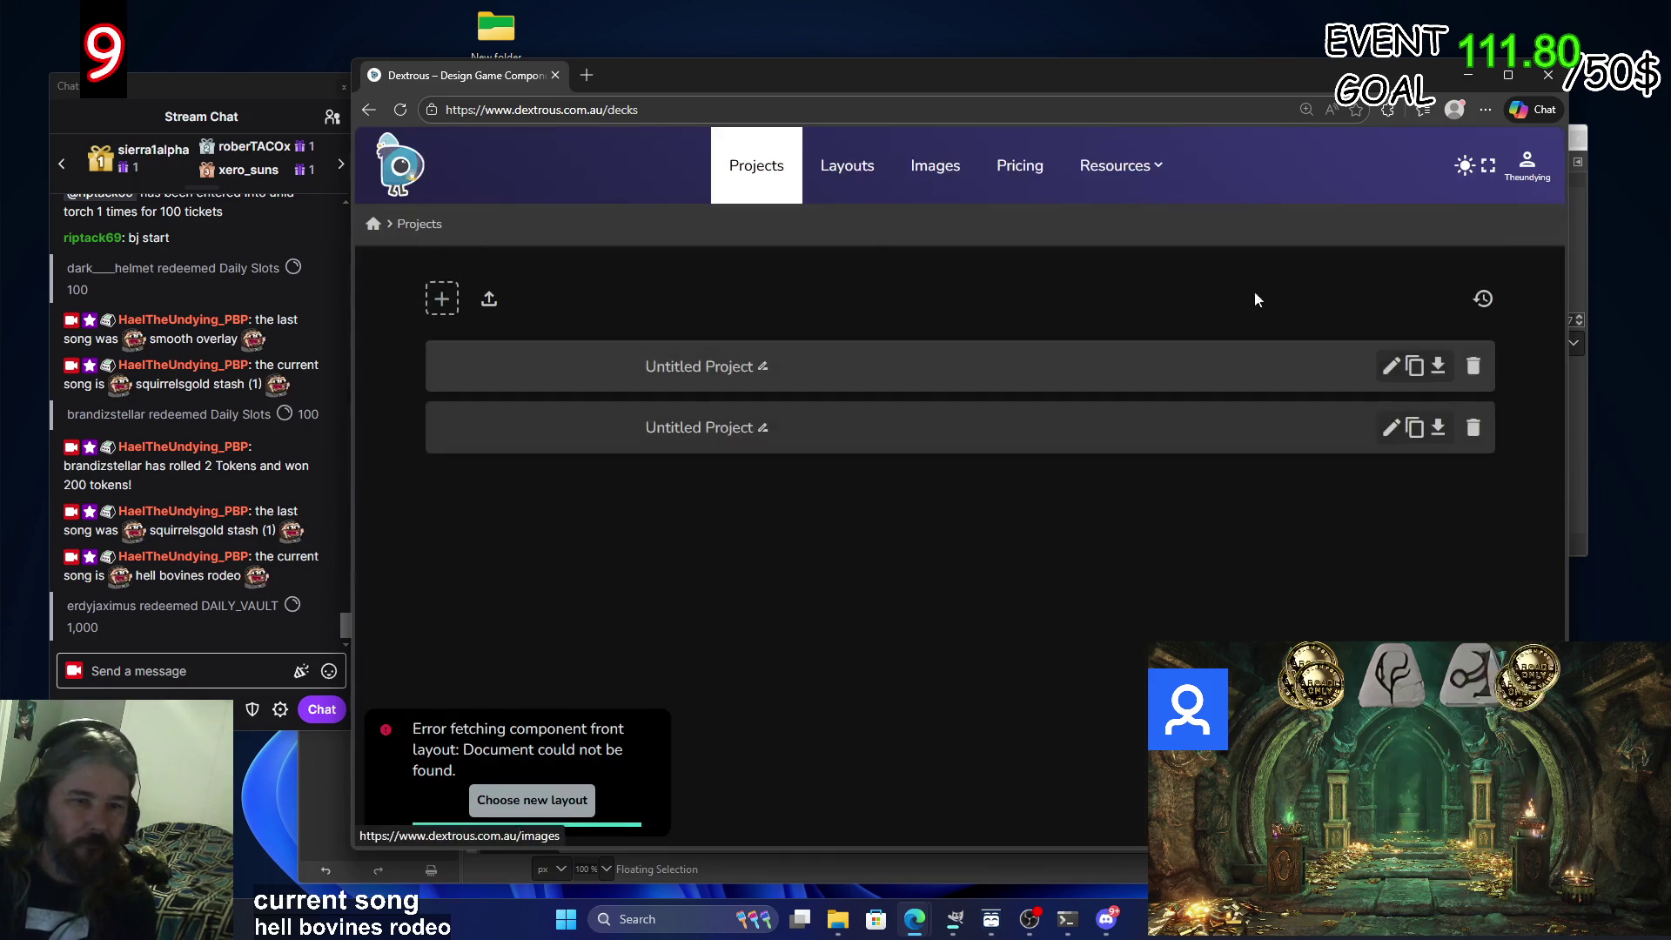
{"action": "left_click", "coordinate": [1472, 365]}
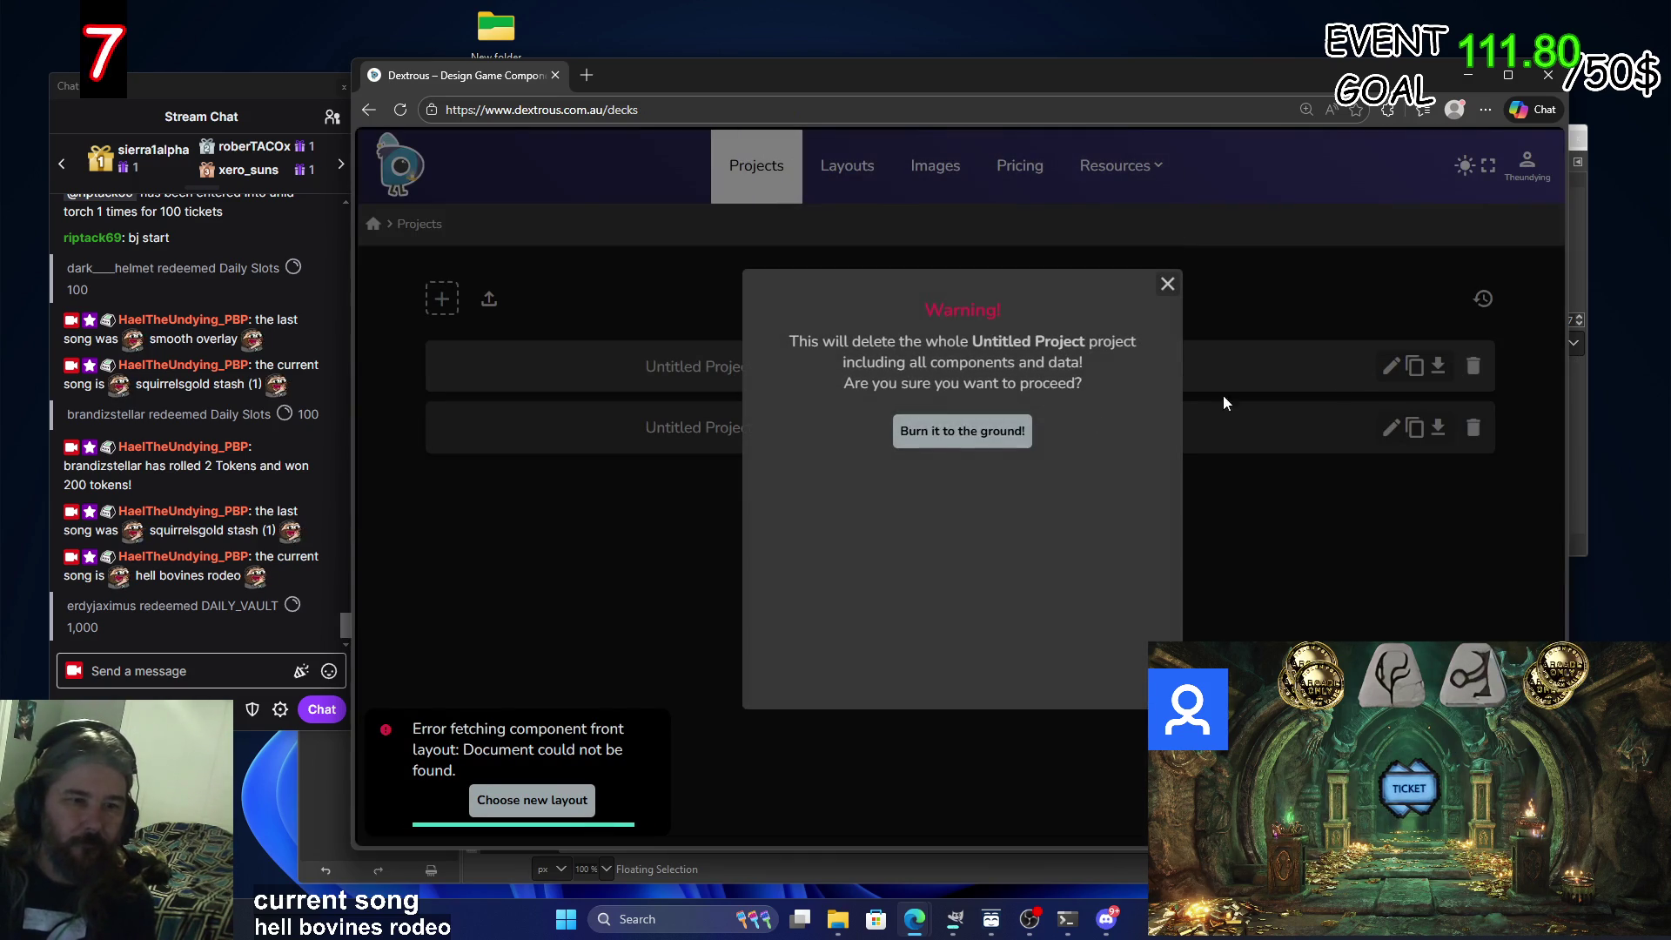
{"action": "left_click", "coordinate": [940, 445]}
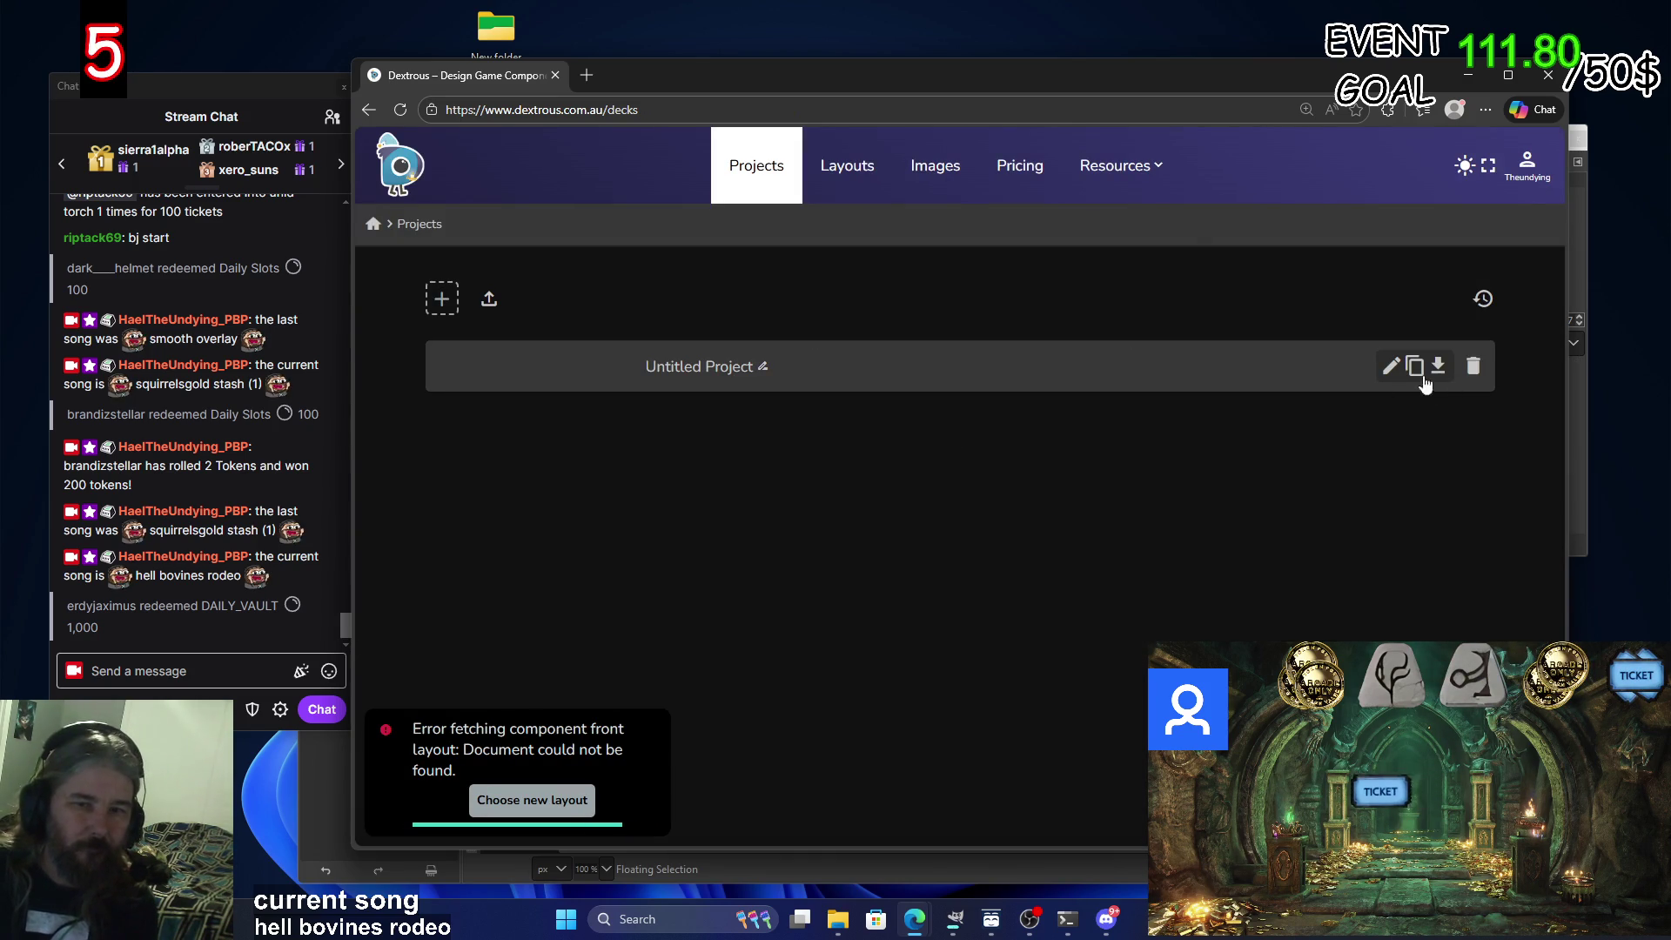
Delete the remaining Untitled Project and create a fresh empty project.
{"action": "left_click", "coordinate": [696, 366]}
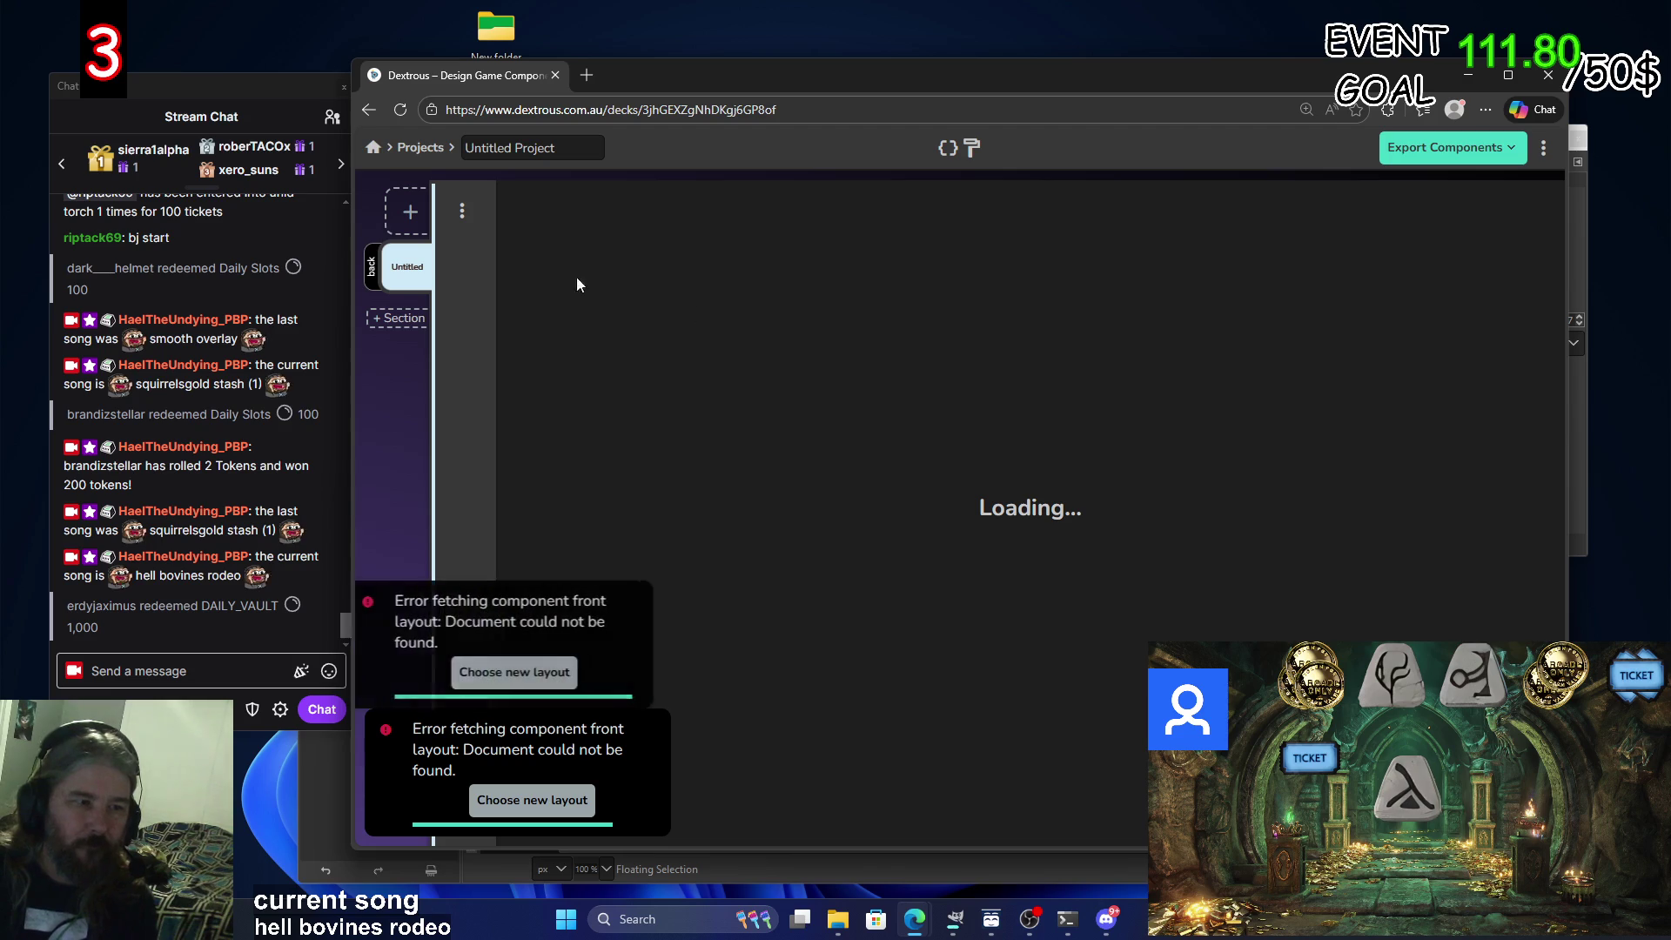
{"action": "left_click", "coordinate": [423, 148]}
{"action": "left_click", "coordinate": [1474, 366]}
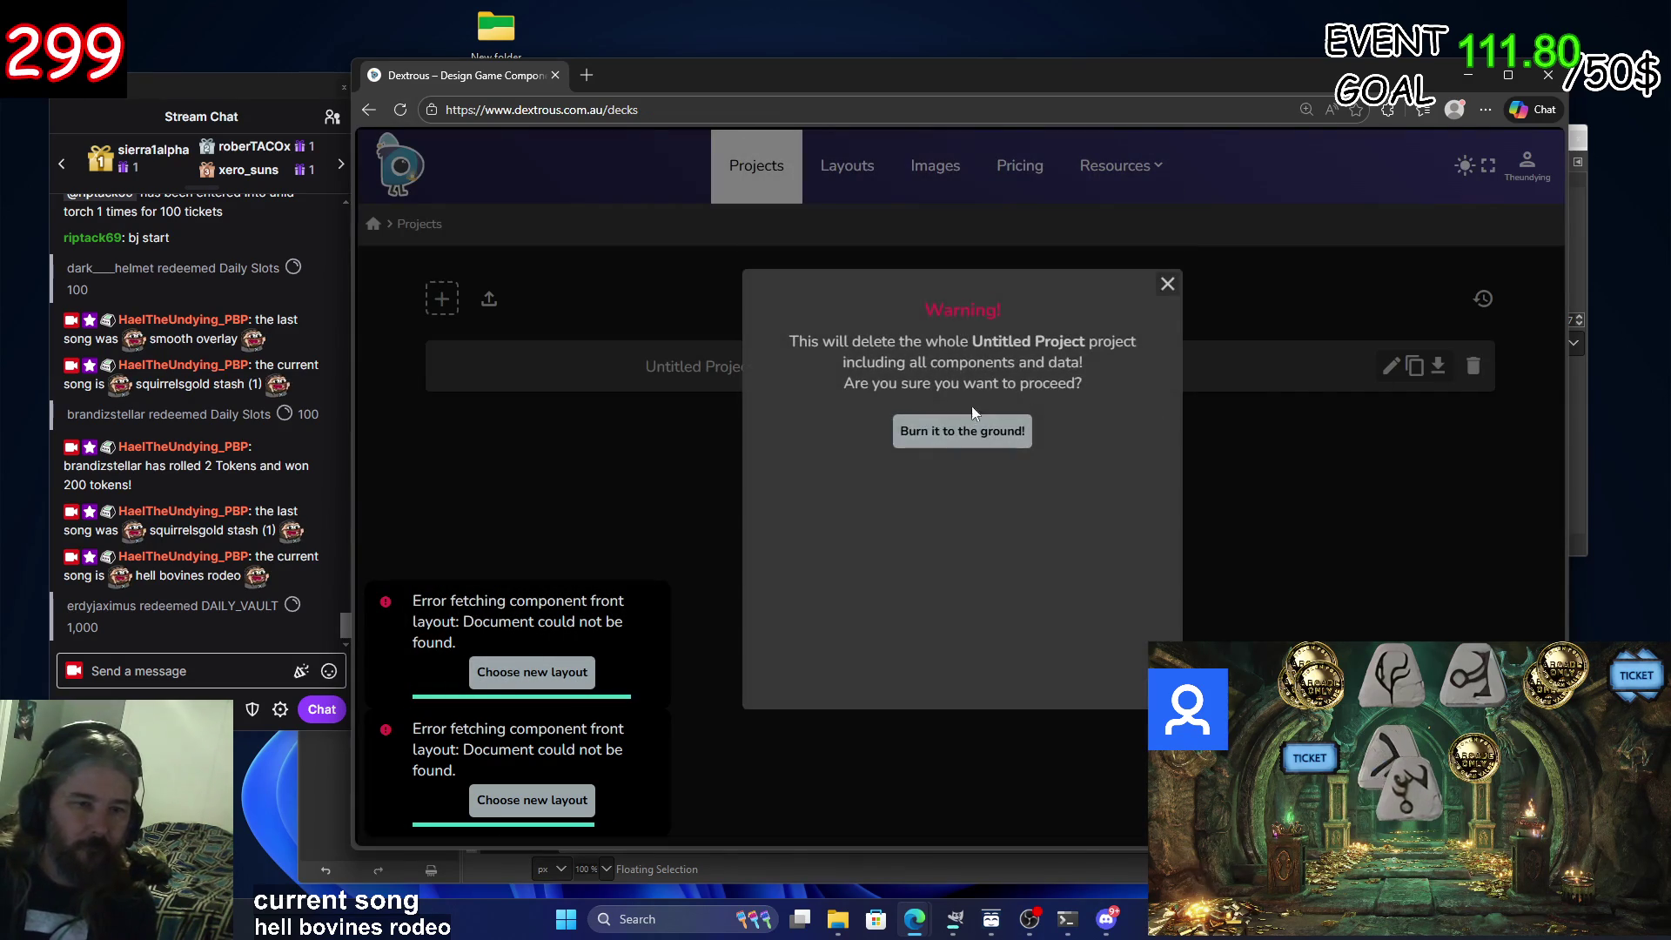
{"action": "left_click", "coordinate": [957, 430]}
{"action": "left_click", "coordinate": [443, 301]}
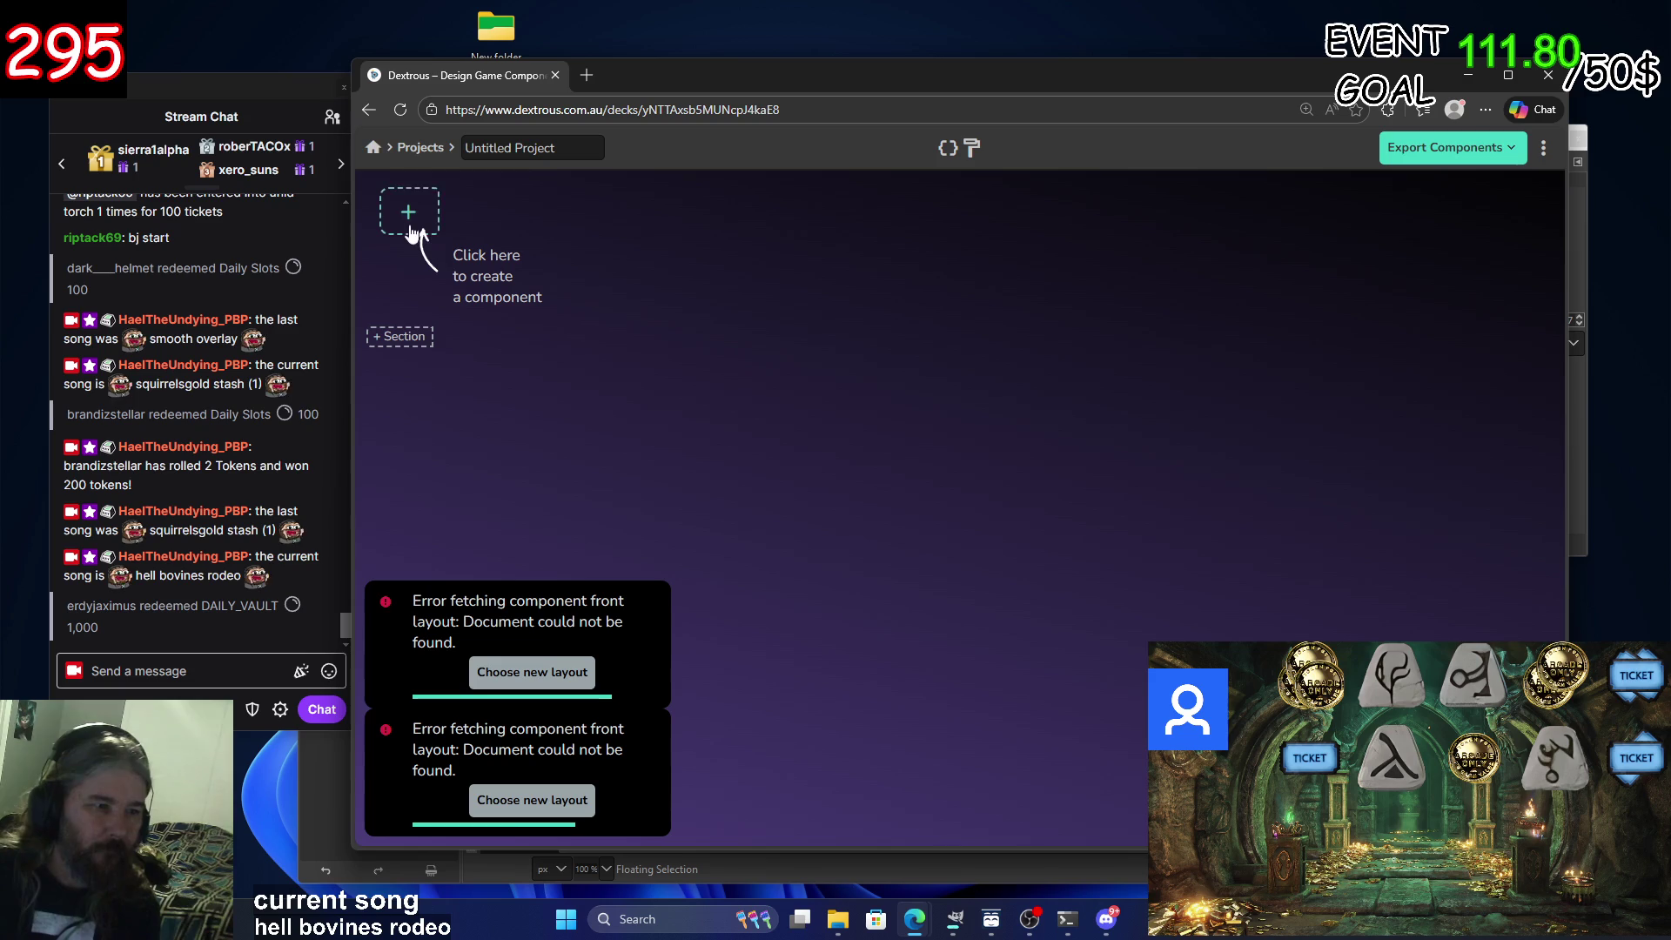
{"action": "left_click", "coordinate": [409, 217]}
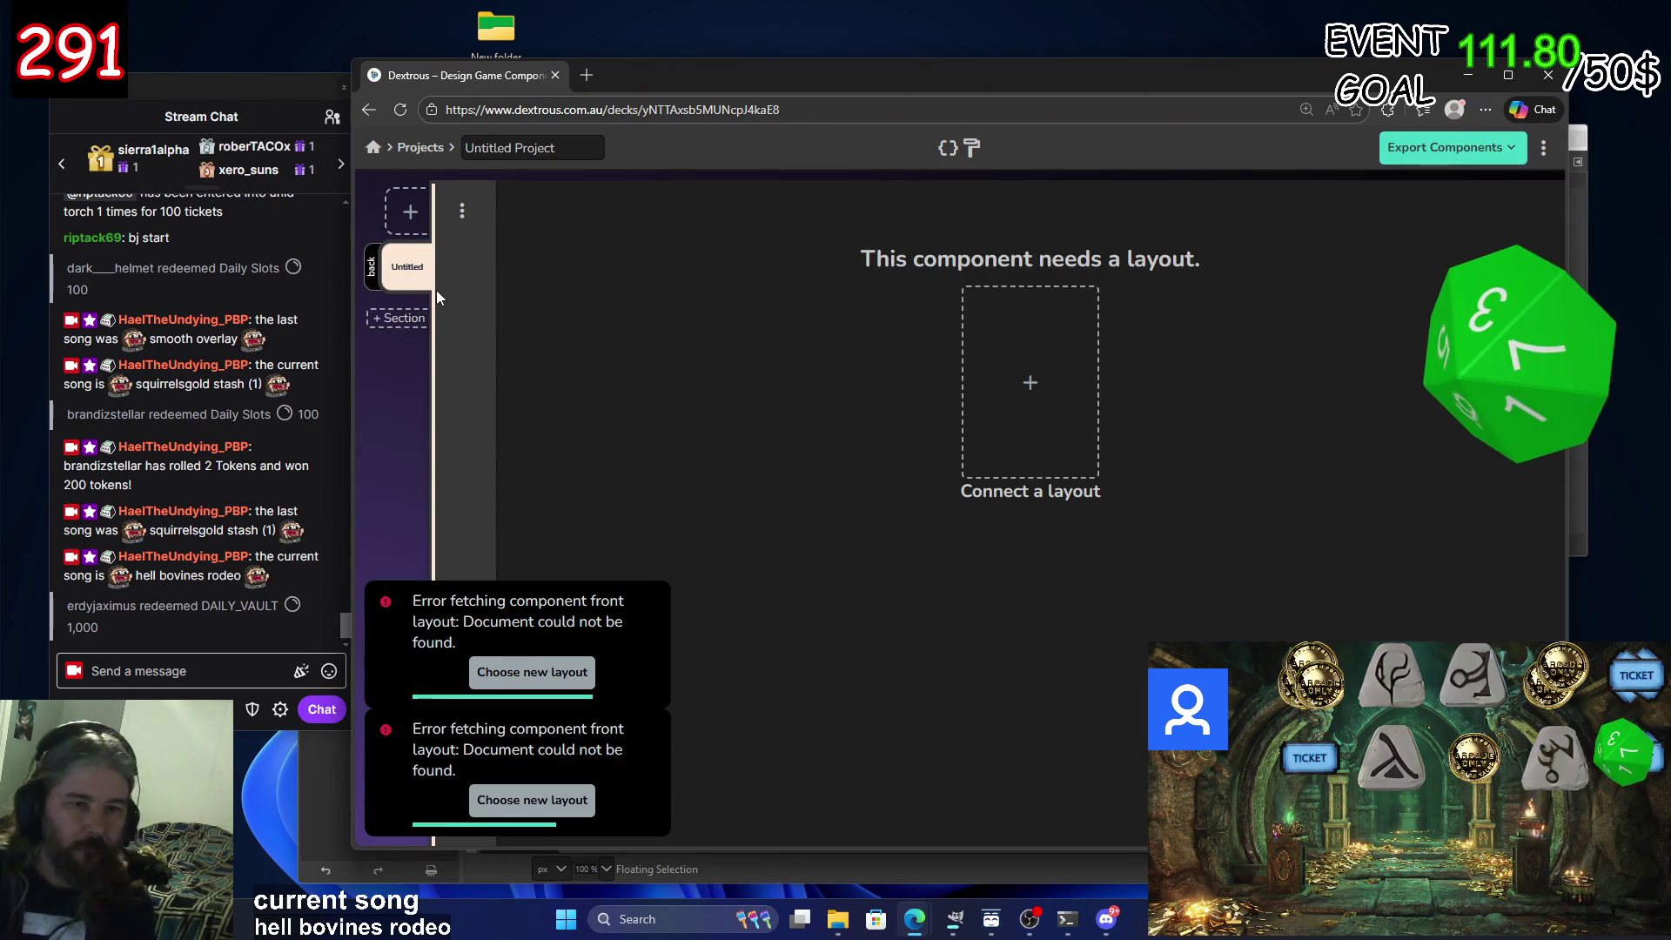
Connect the new component to the existing 6unobtanium layout.
{"action": "left_click", "coordinate": [1030, 391]}
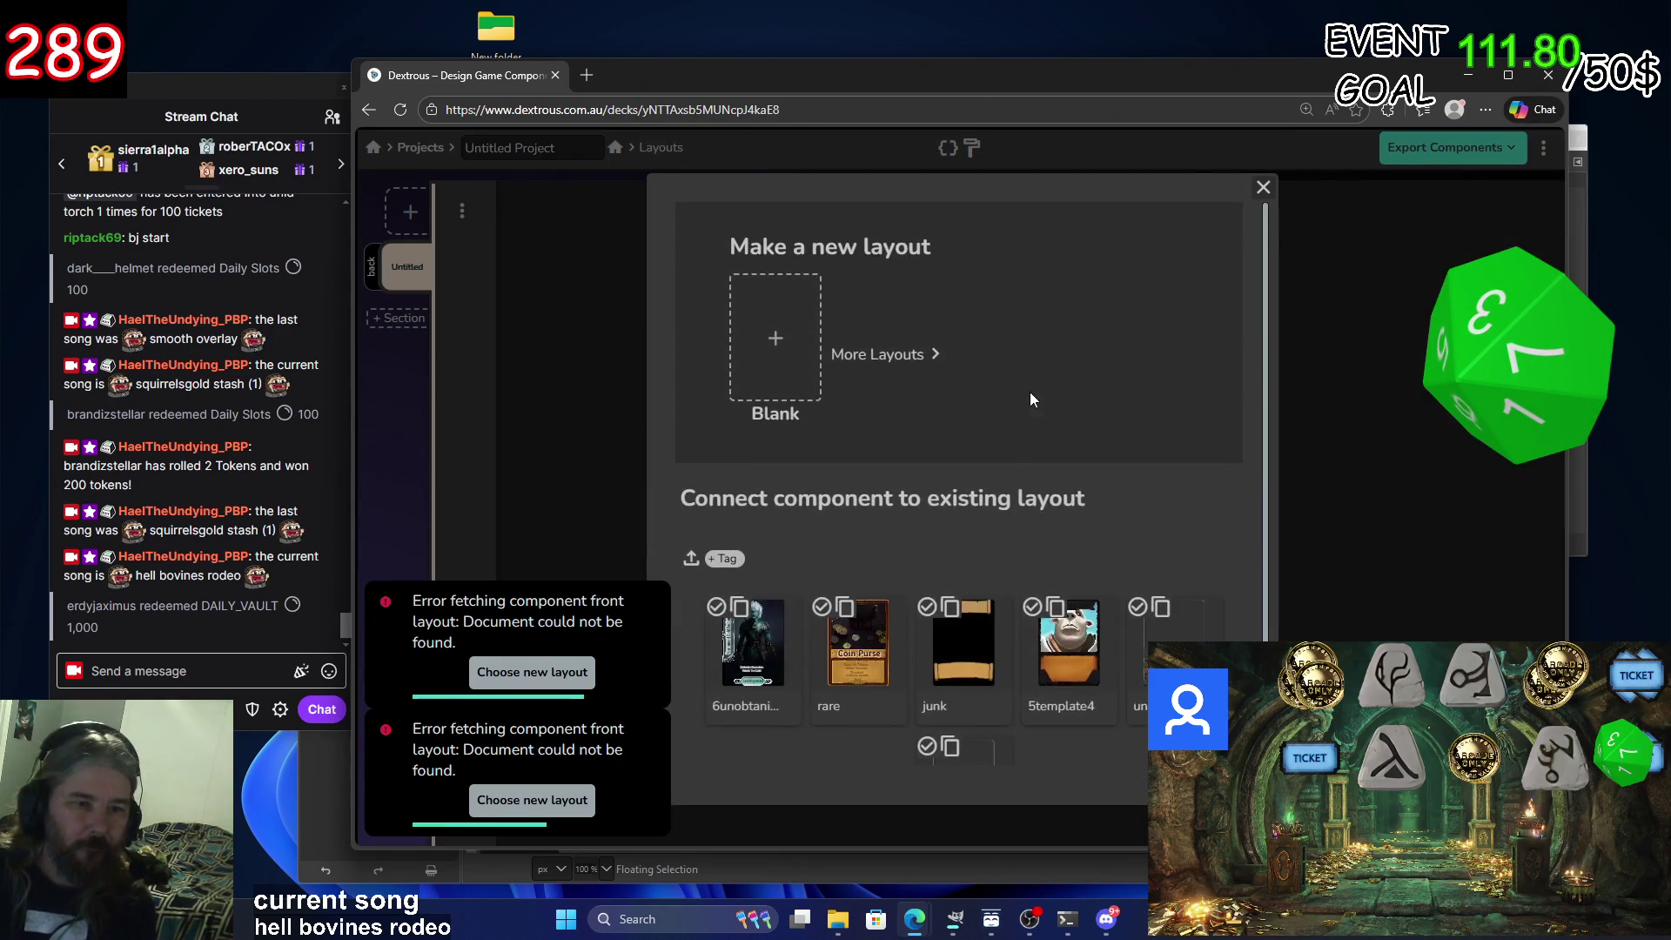
{"action": "left_click", "coordinate": [753, 663]}
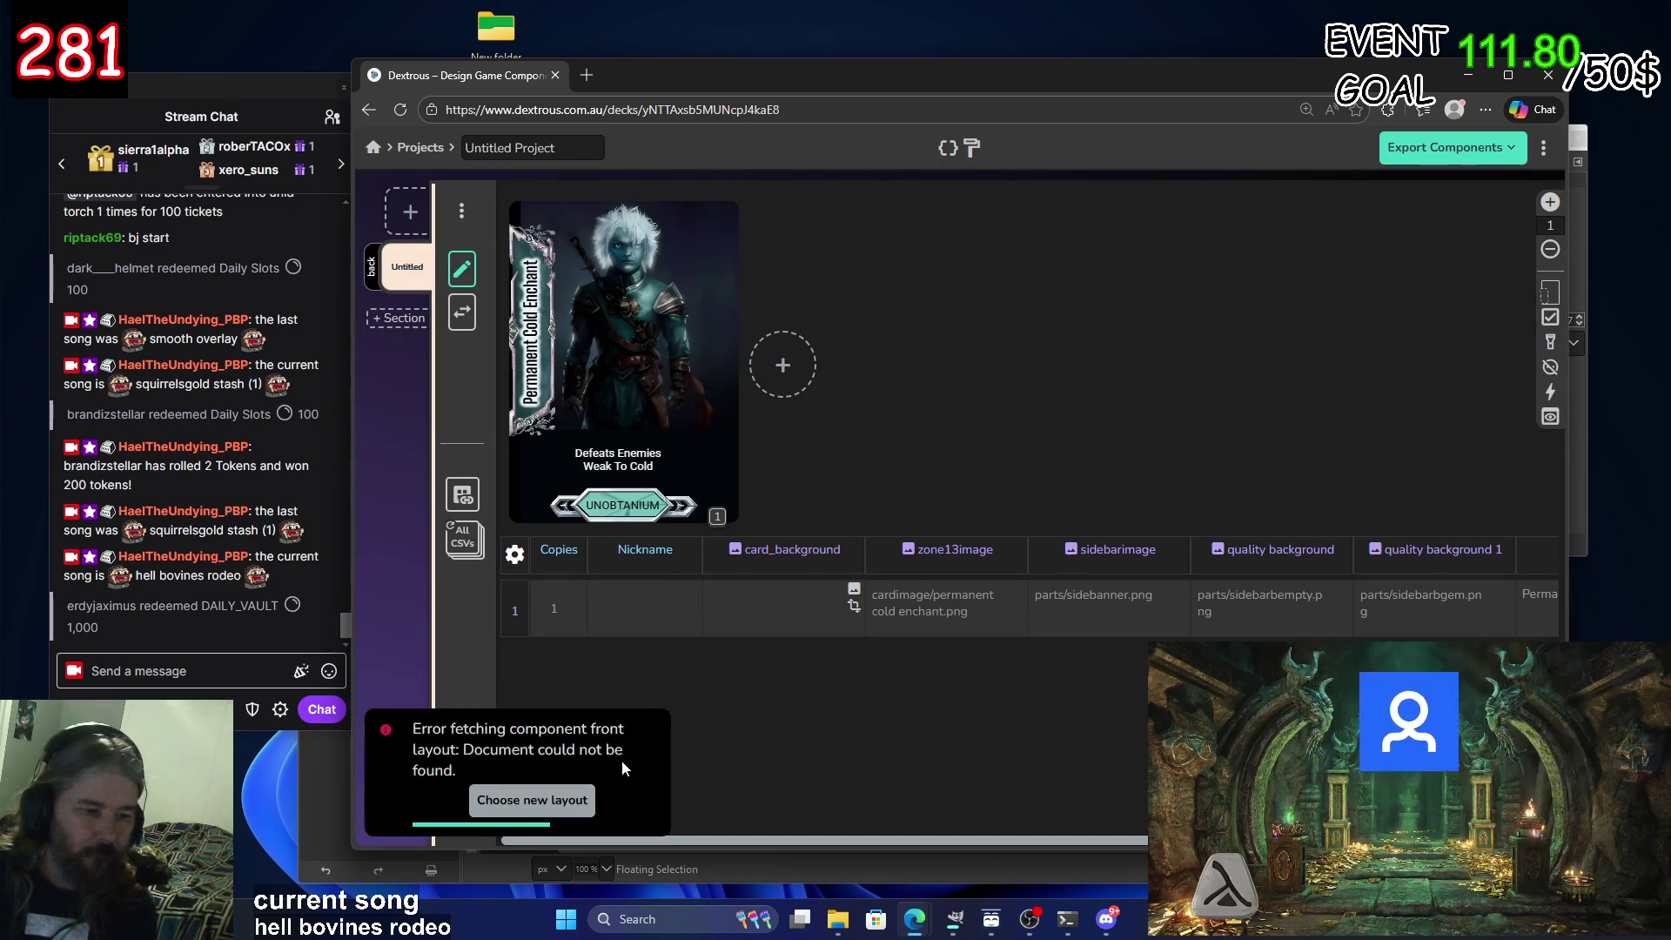
{"action": "left_click", "coordinate": [644, 620]}
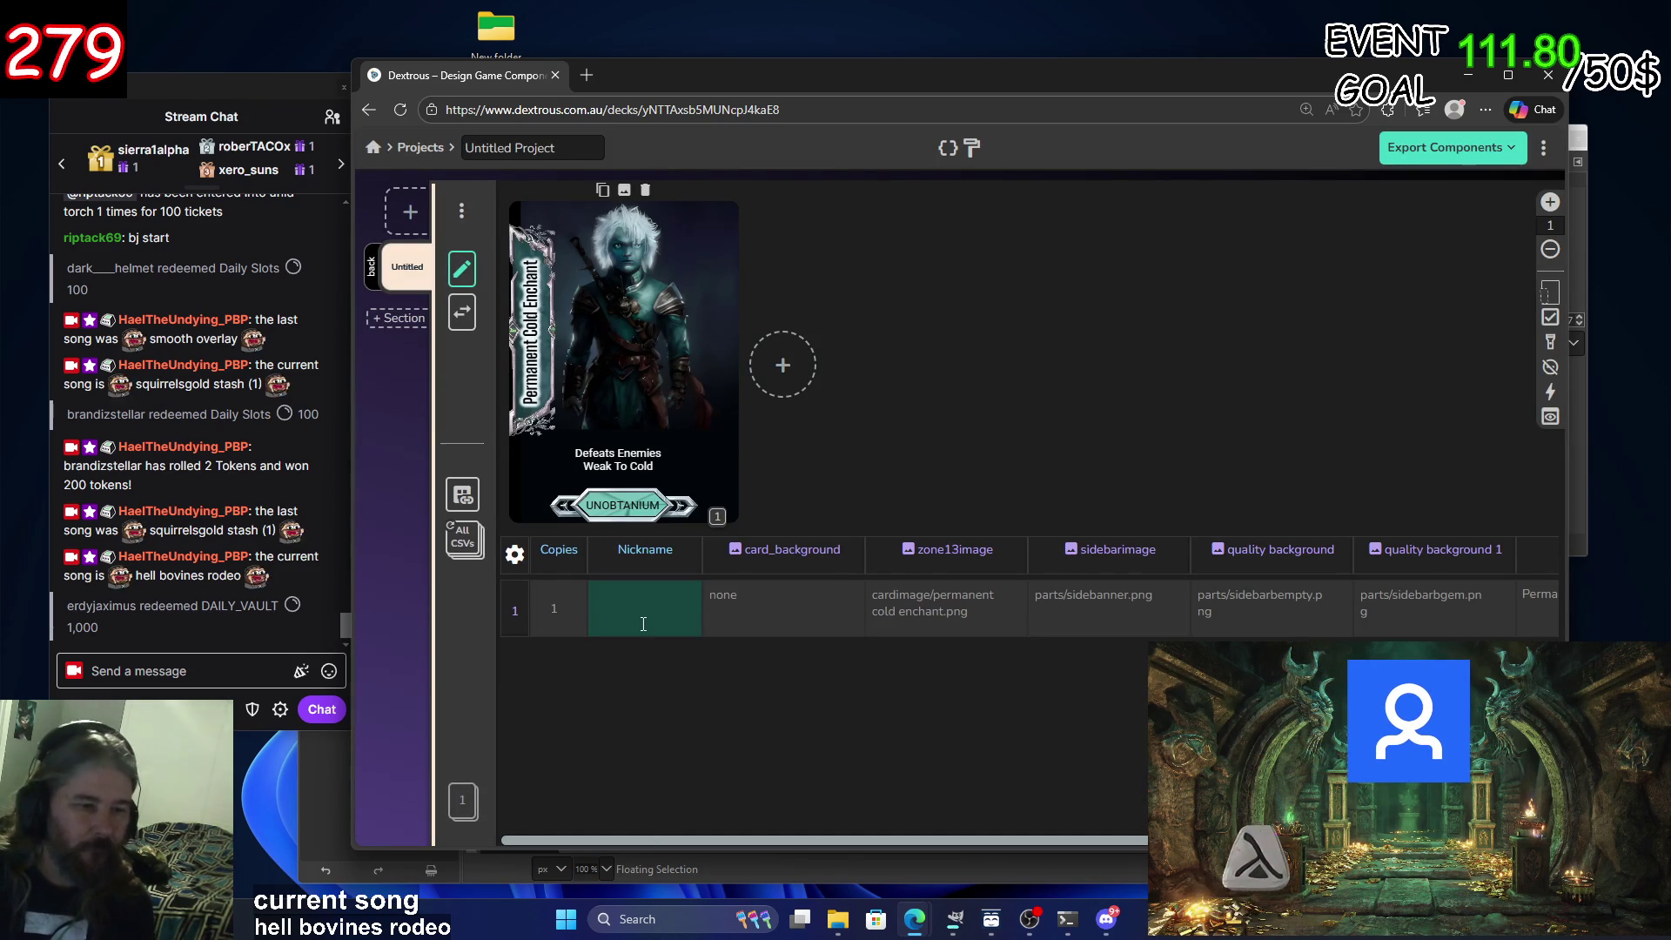
{"action": "mouse_move", "coordinate": [624, 514]}
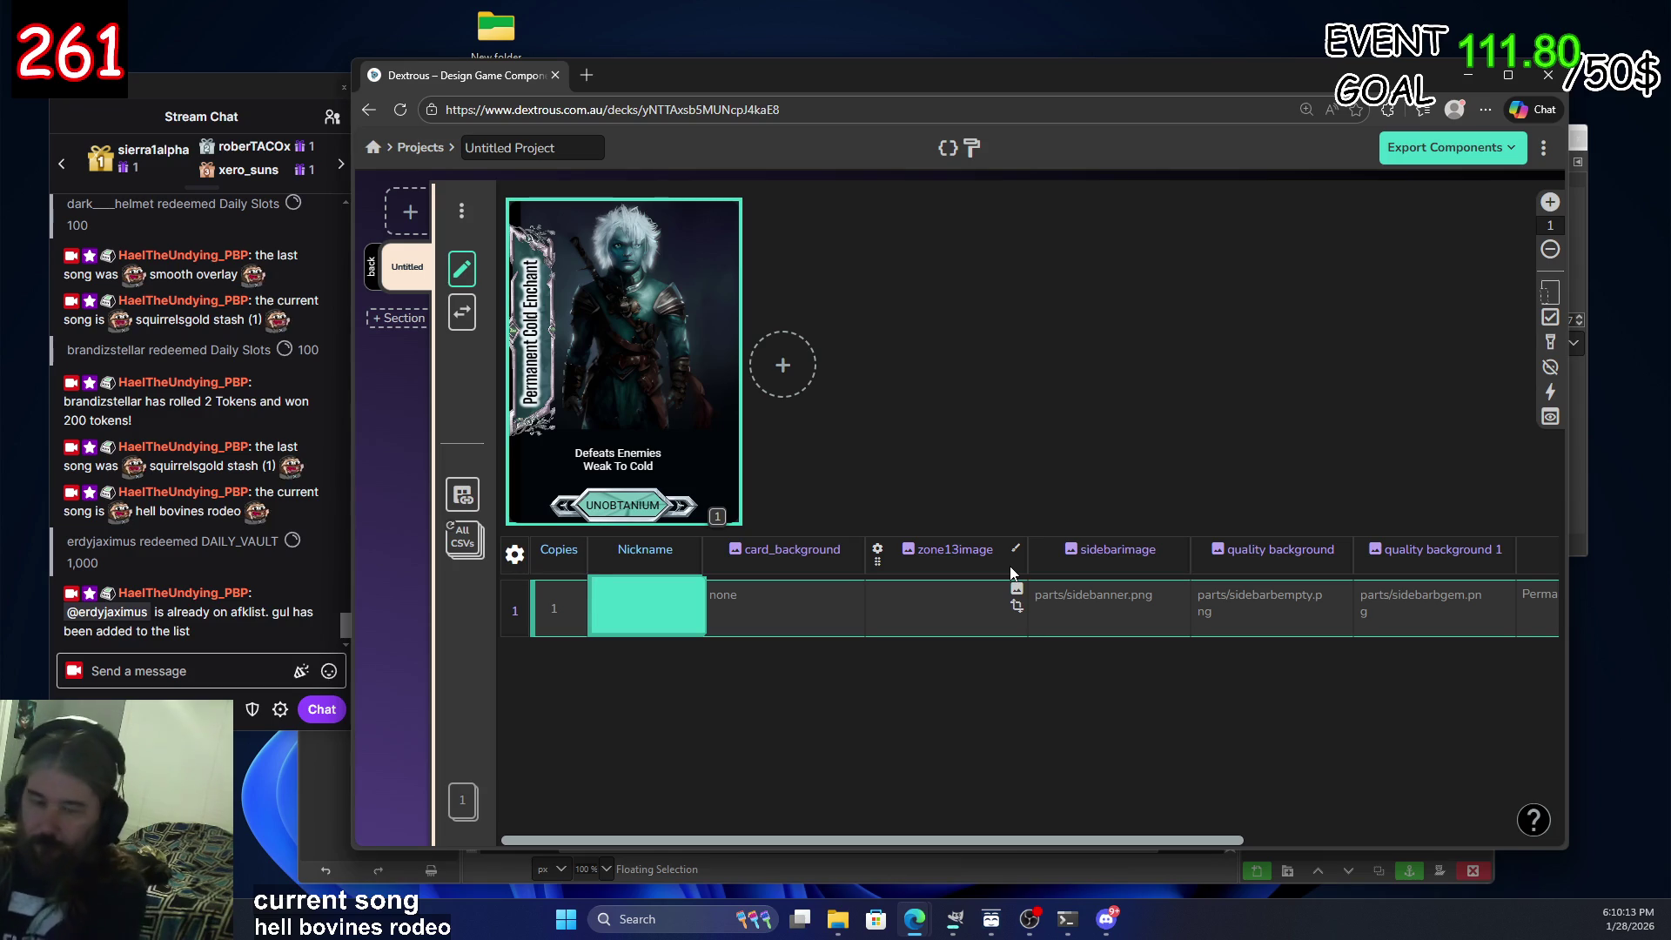
{"action": "left_click_drag", "start_coordinate": [899, 841], "coordinate": [1312, 818]}
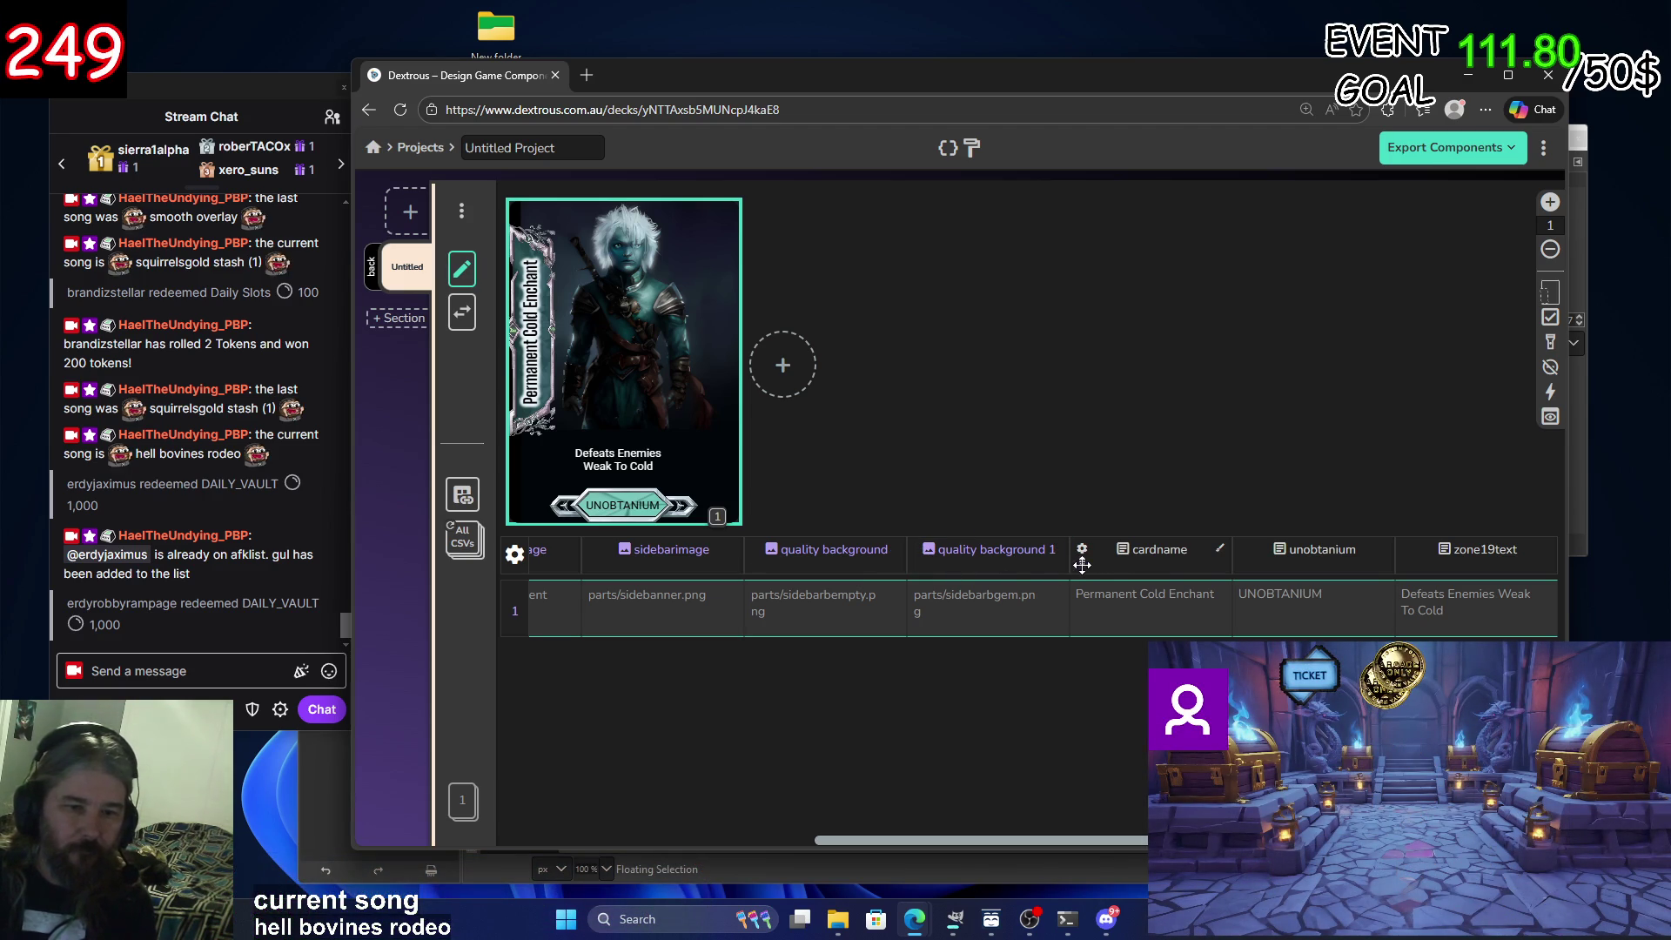
{"action": "mouse_move", "coordinate": [1081, 562]}
{"action": "left_mouse_down"}
{"action": "mouse_move", "coordinate": [811, 565]}
{"action": "mouse_move", "coordinate": [1090, 565]}
{"action": "mouse_move", "coordinate": [1083, 583]}
{"action": "left_mouse_up"}
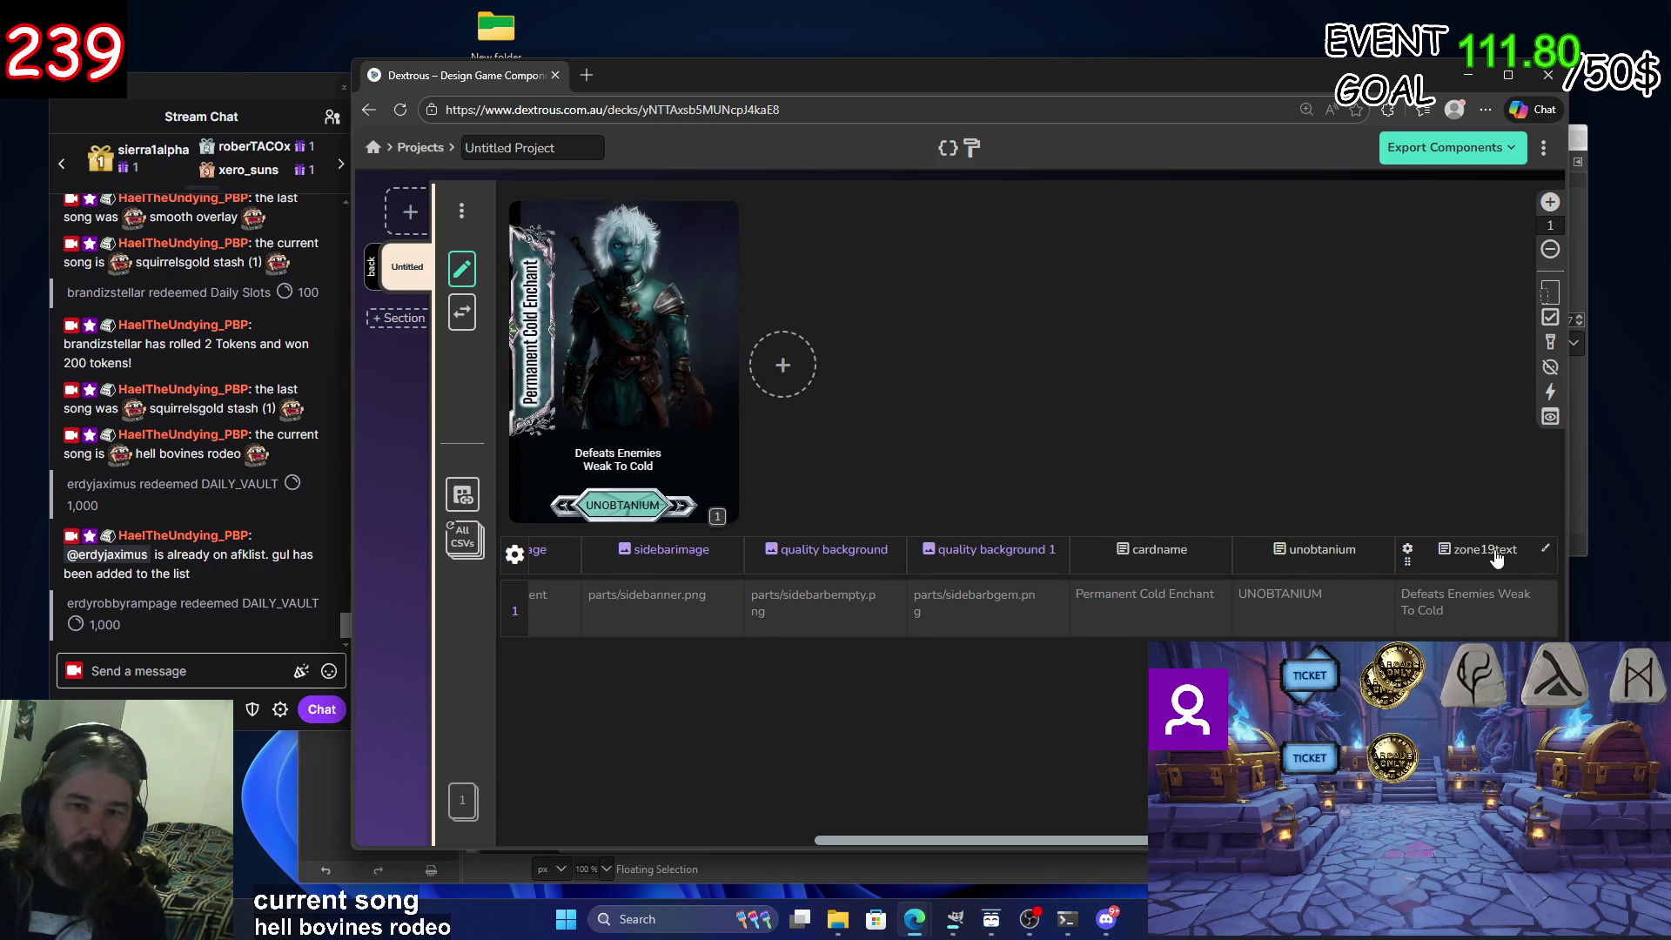
{"action": "left_click", "coordinate": [1408, 549]}
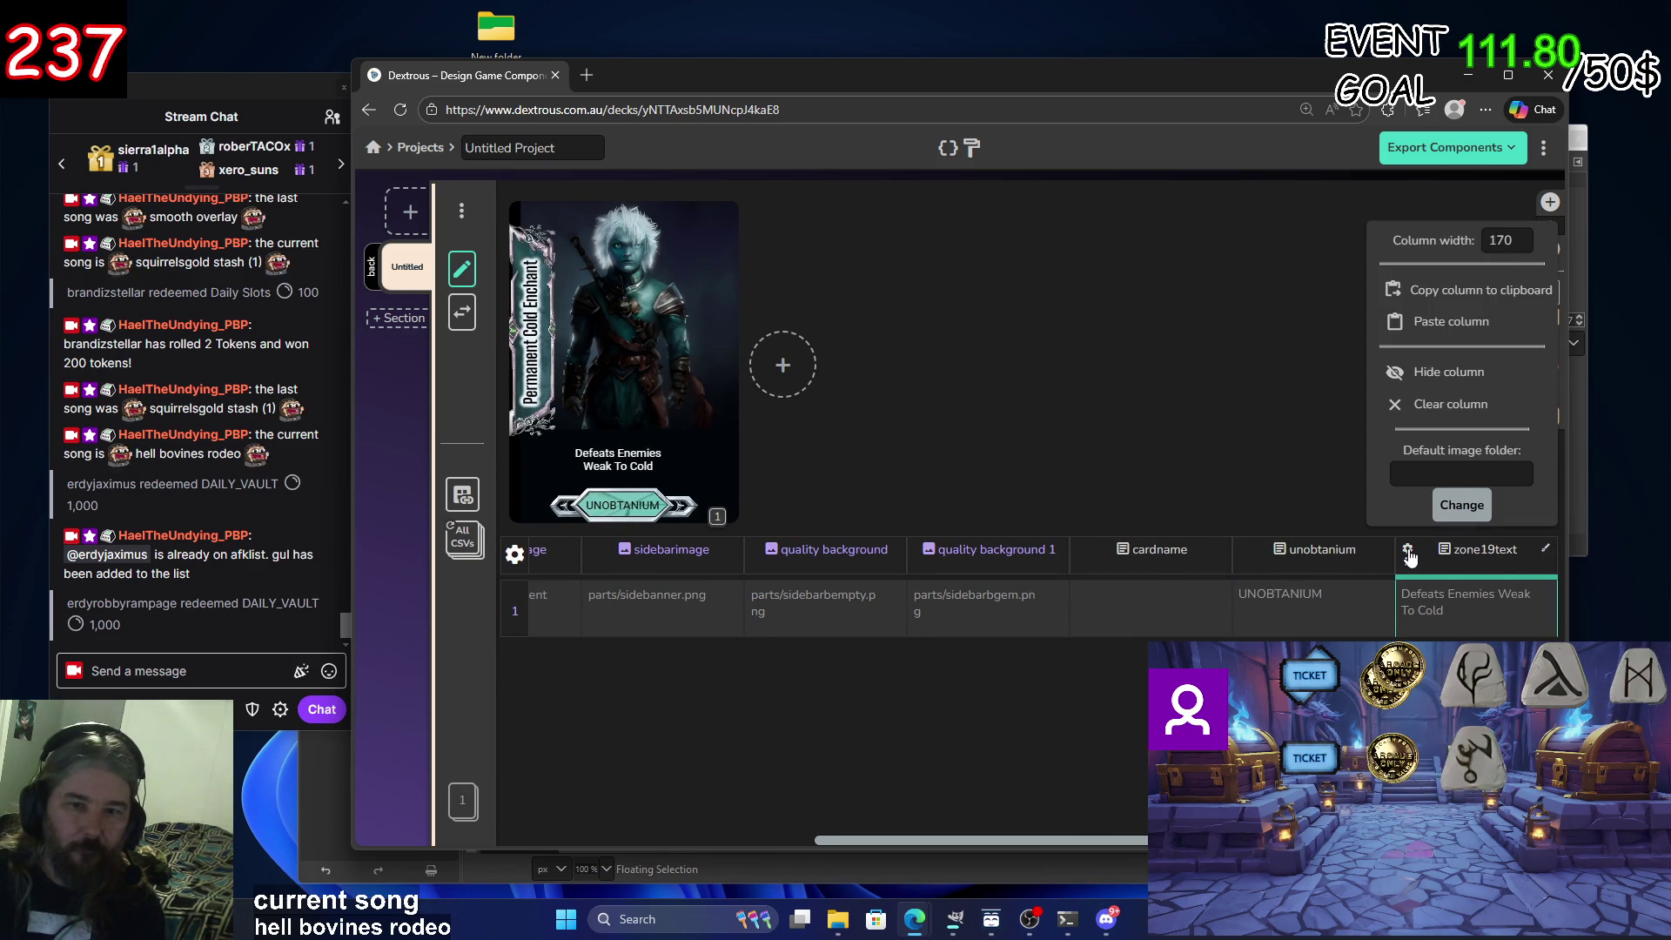
{"action": "left_click", "coordinate": [1314, 426]}
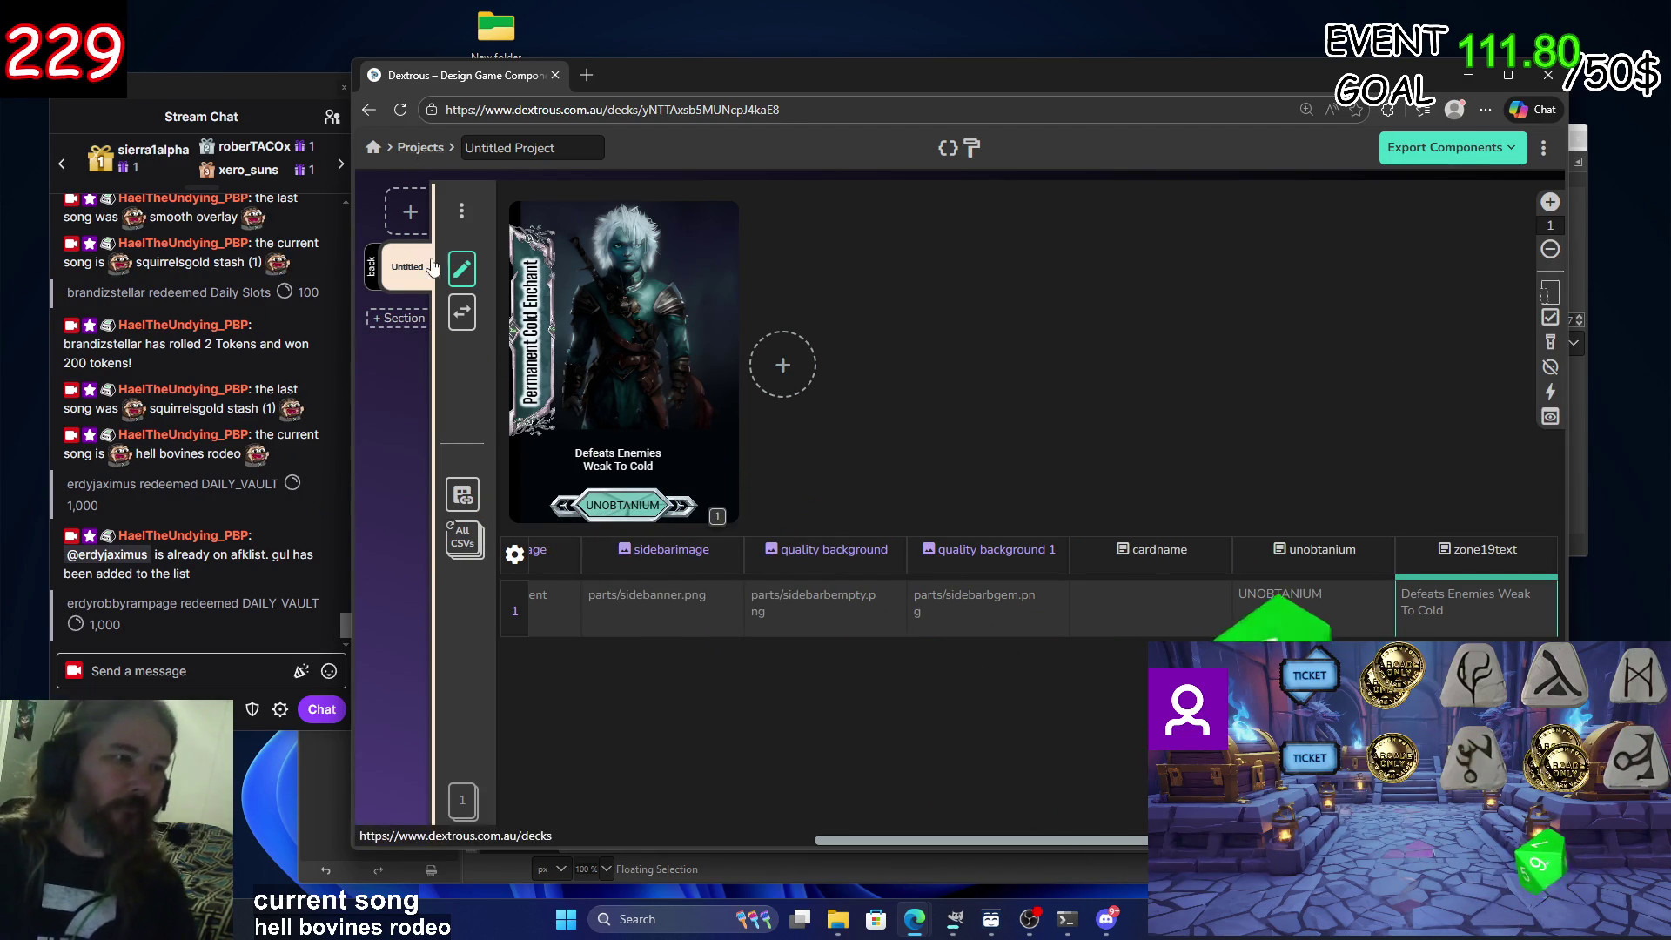
{"action": "left_click", "coordinate": [427, 147]}
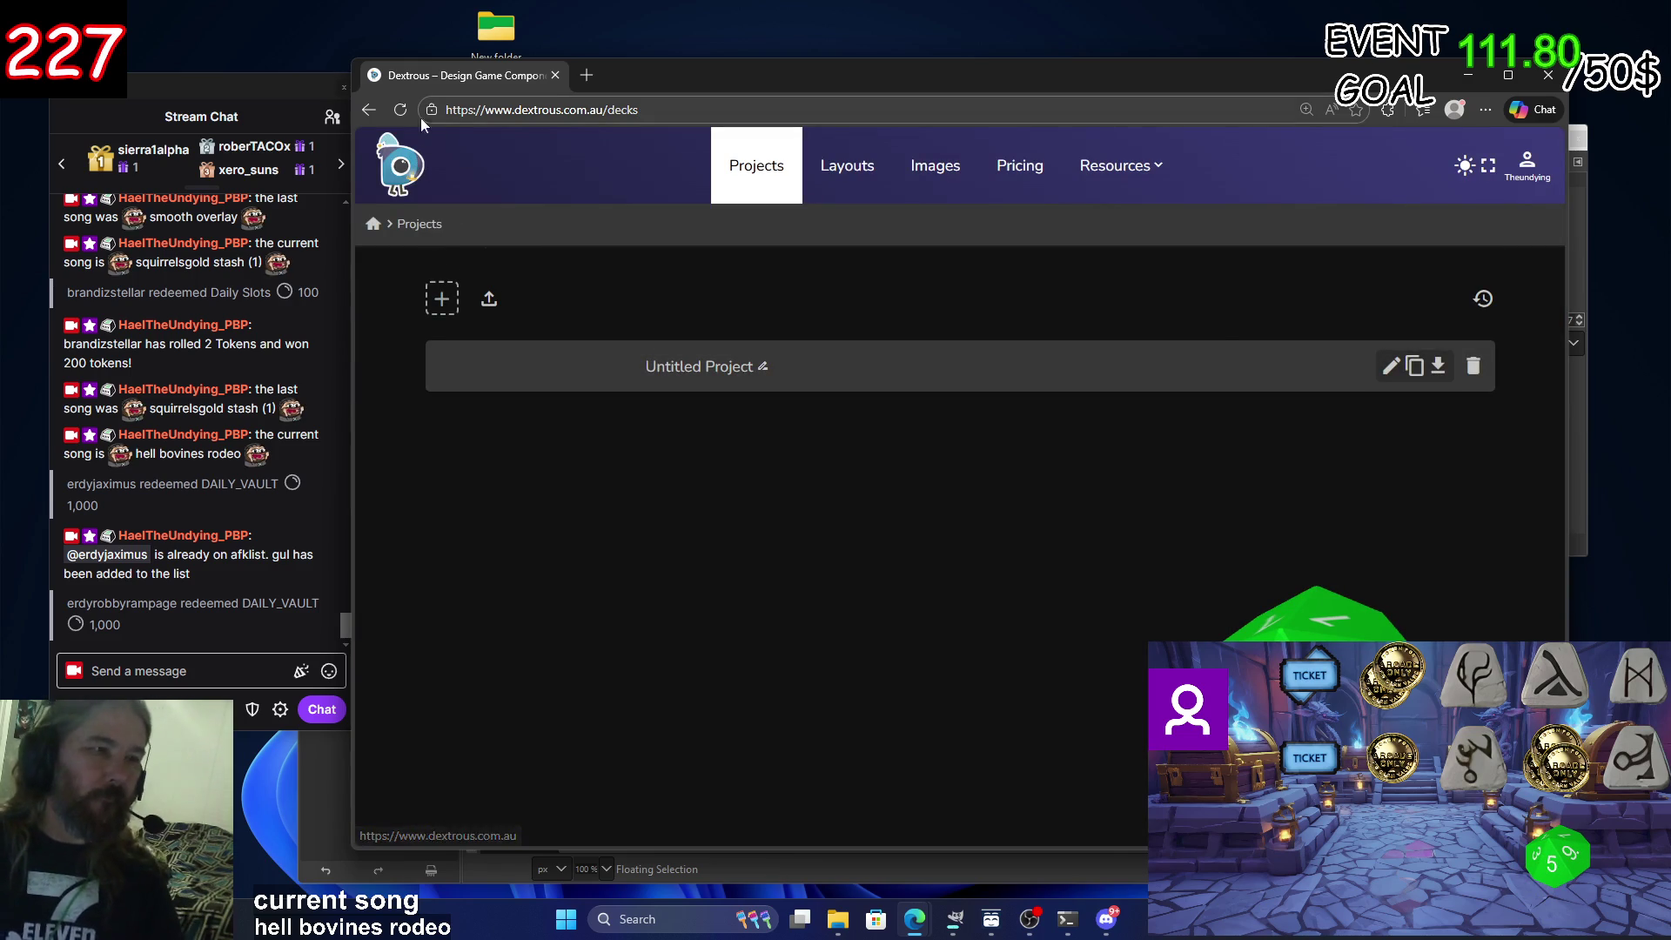
Delete the Untitled Project and reopen the 6unobtanium layout in the editor.
{"action": "left_click", "coordinate": [1470, 367]}
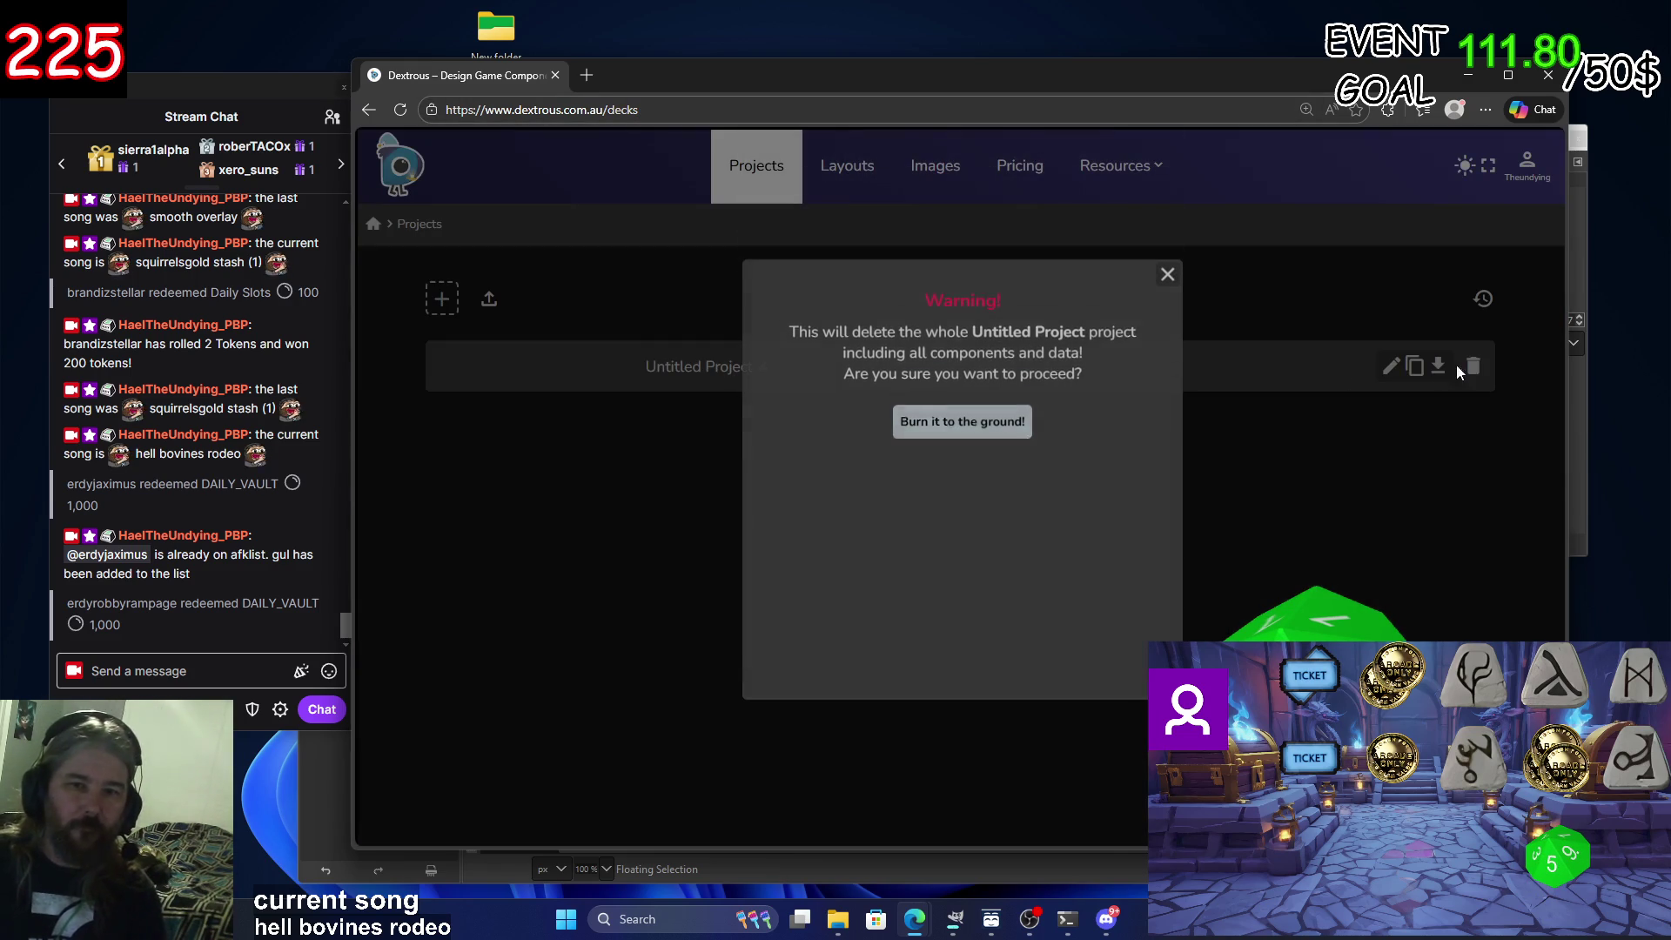
{"action": "left_click", "coordinate": [953, 421]}
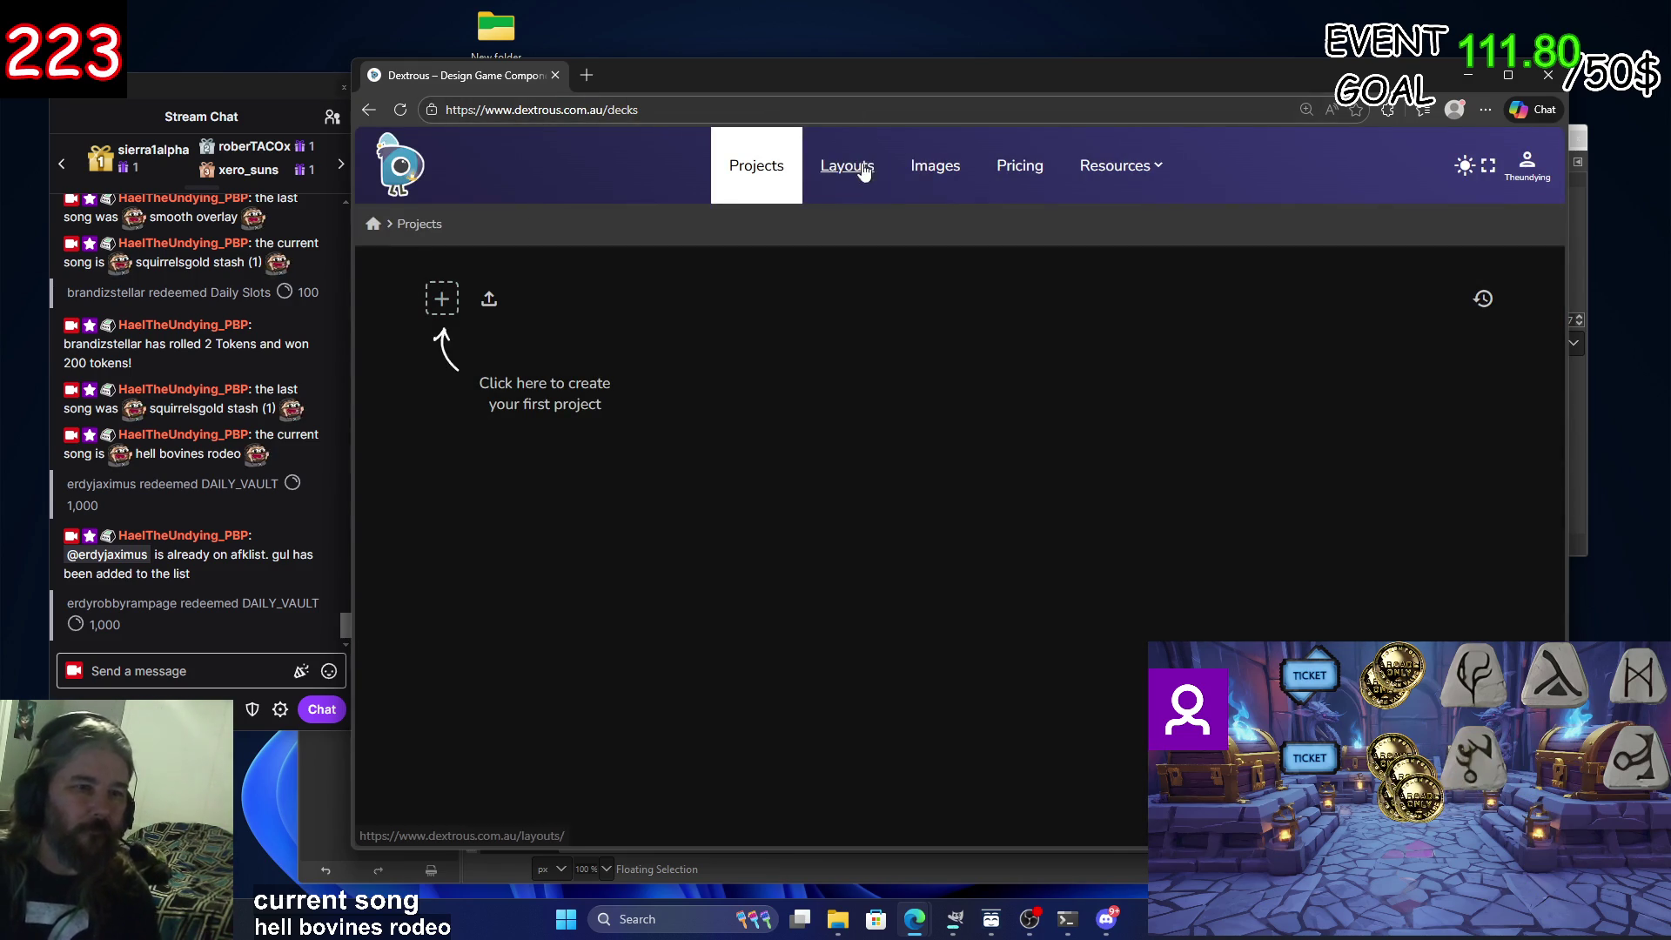
{"action": "left_click", "coordinate": [849, 164]}
{"action": "scroll", "coordinate": [625, 533], "scroll_direction": "down", "scroll_amount": 4}
{"action": "left_click", "coordinate": [629, 551]}
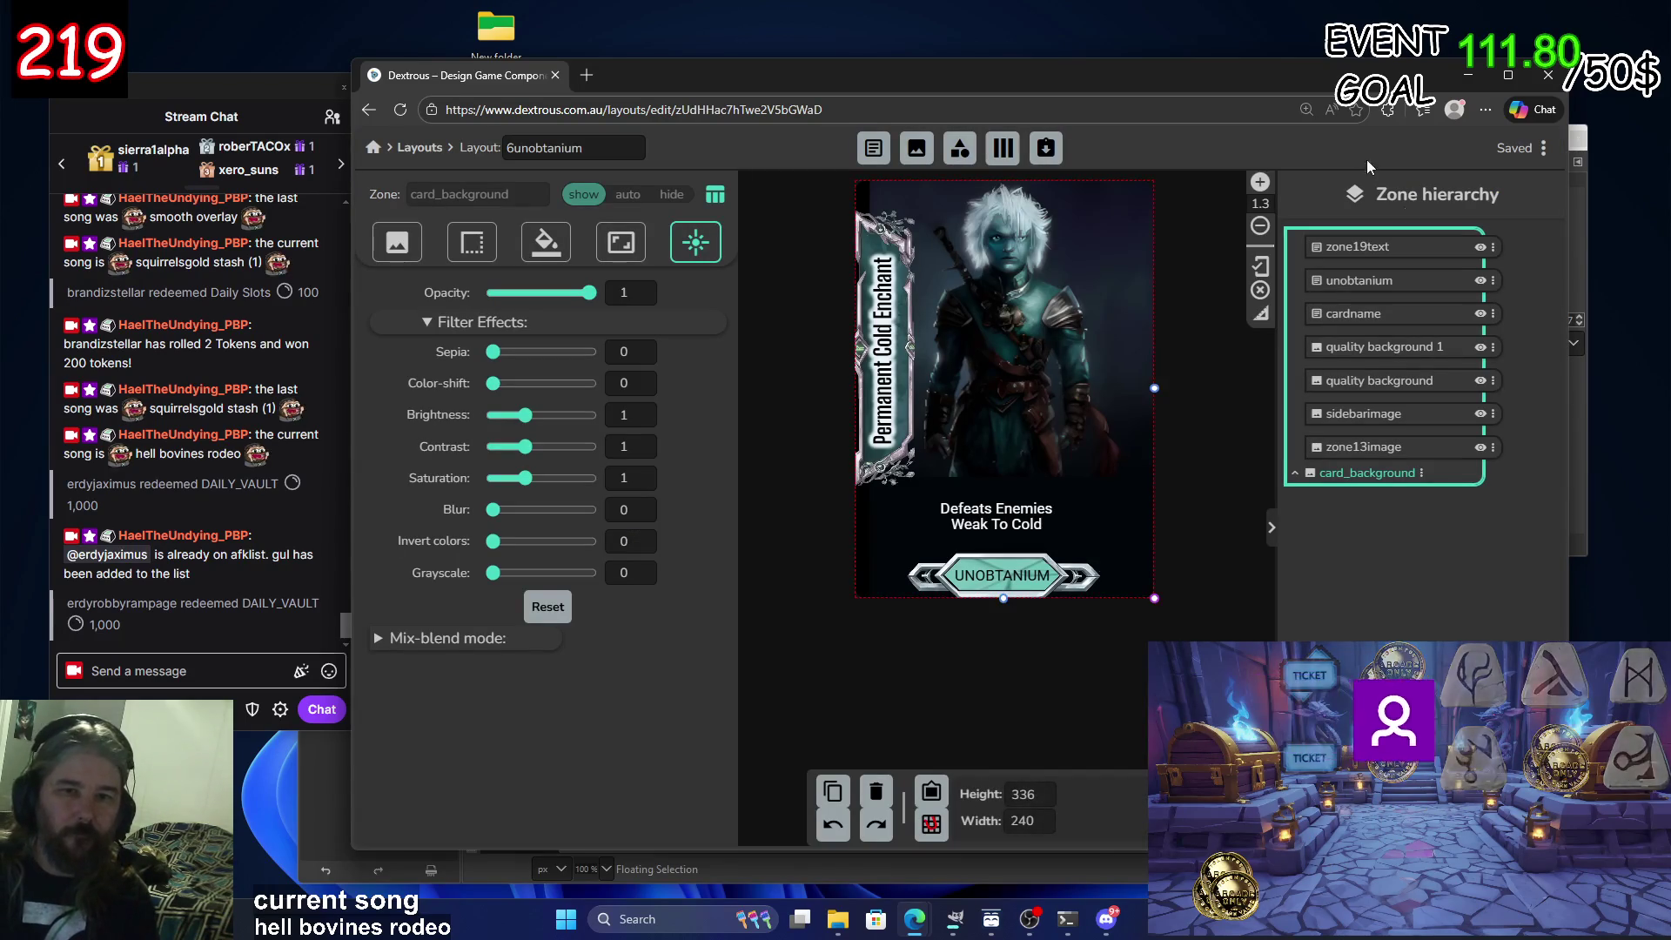
Rename the zone19text zone to description.
{"action": "double_click", "coordinate": [1436, 249]}
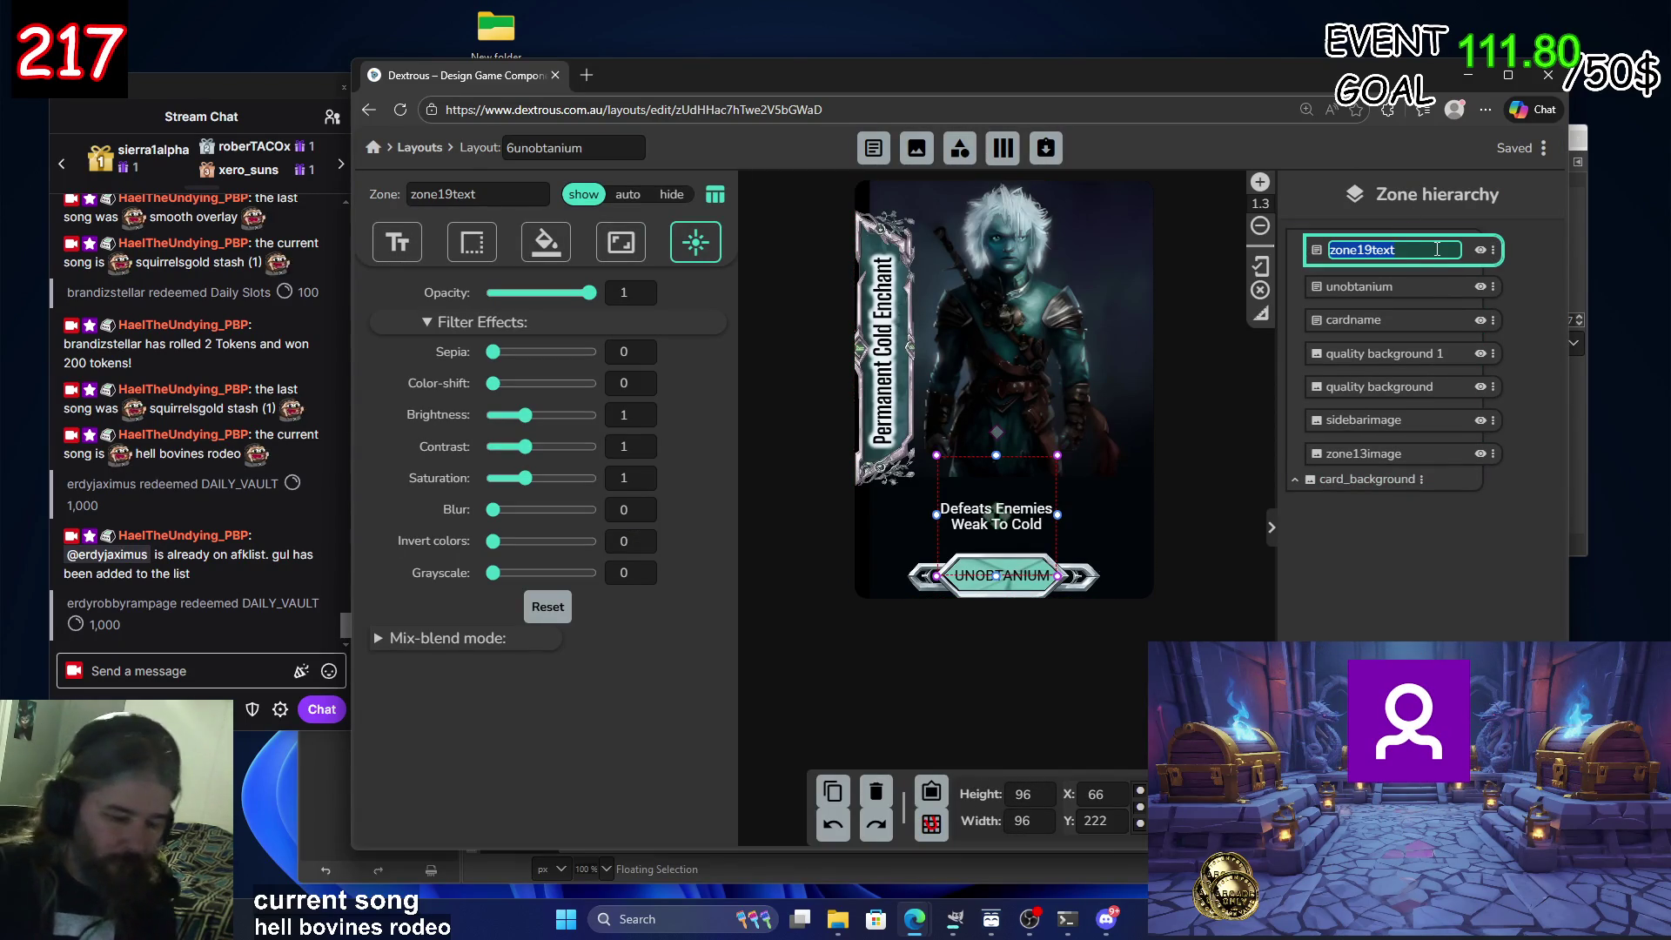
{"action": "type", "text": "description"}
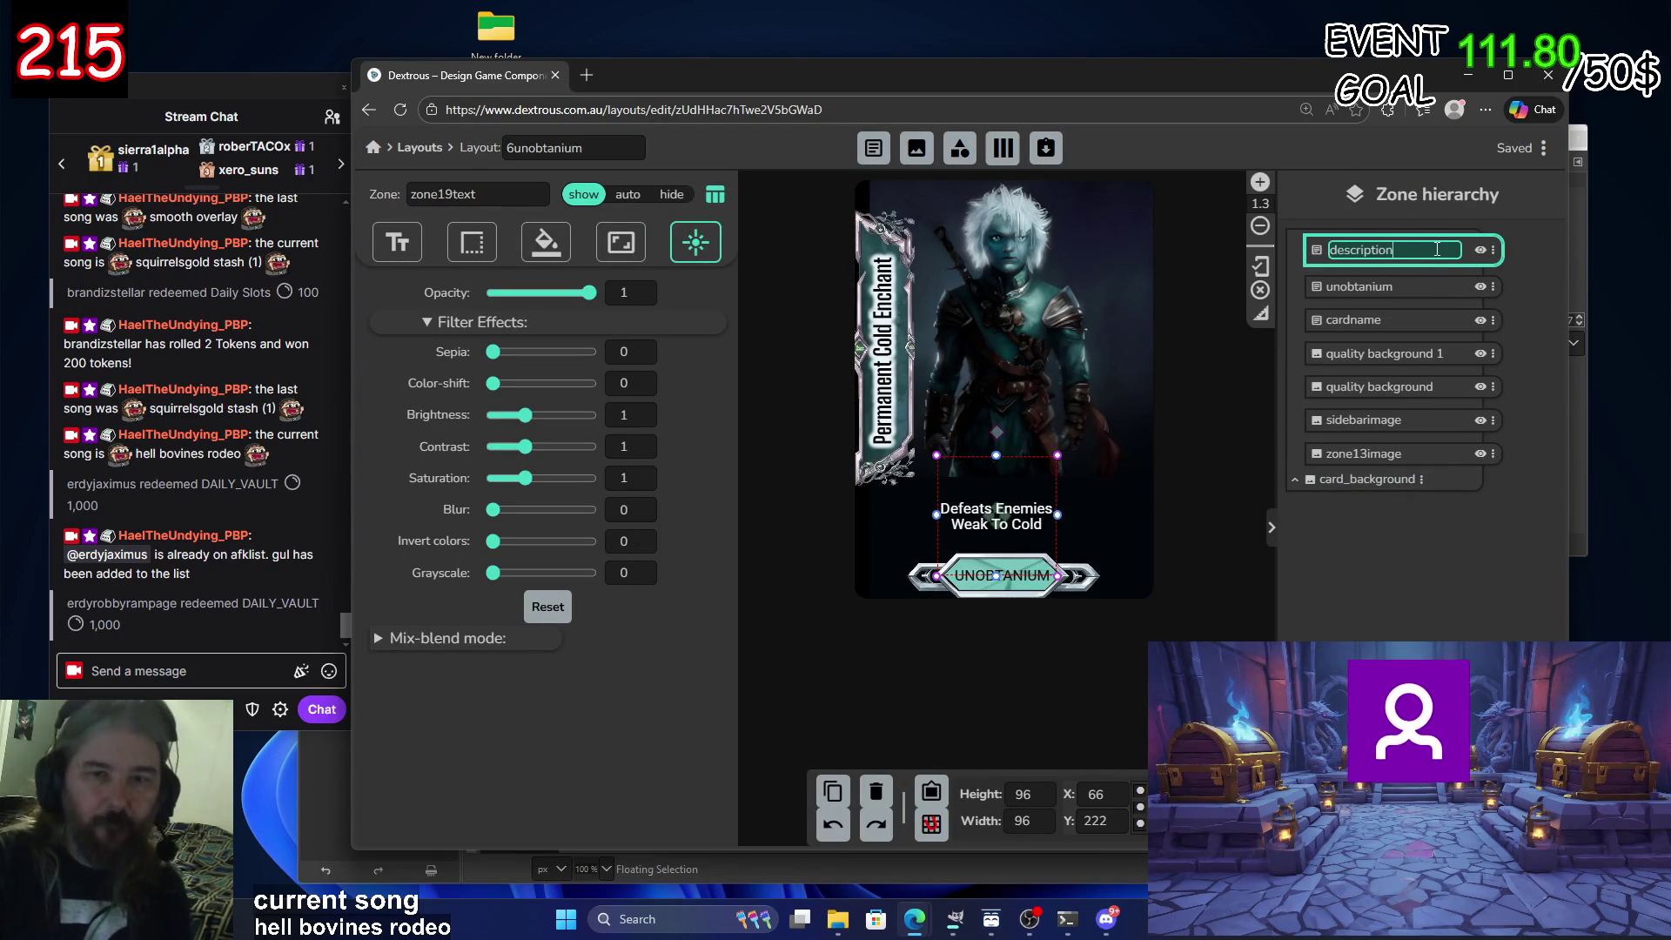
{"action": "key", "text": "Return"}
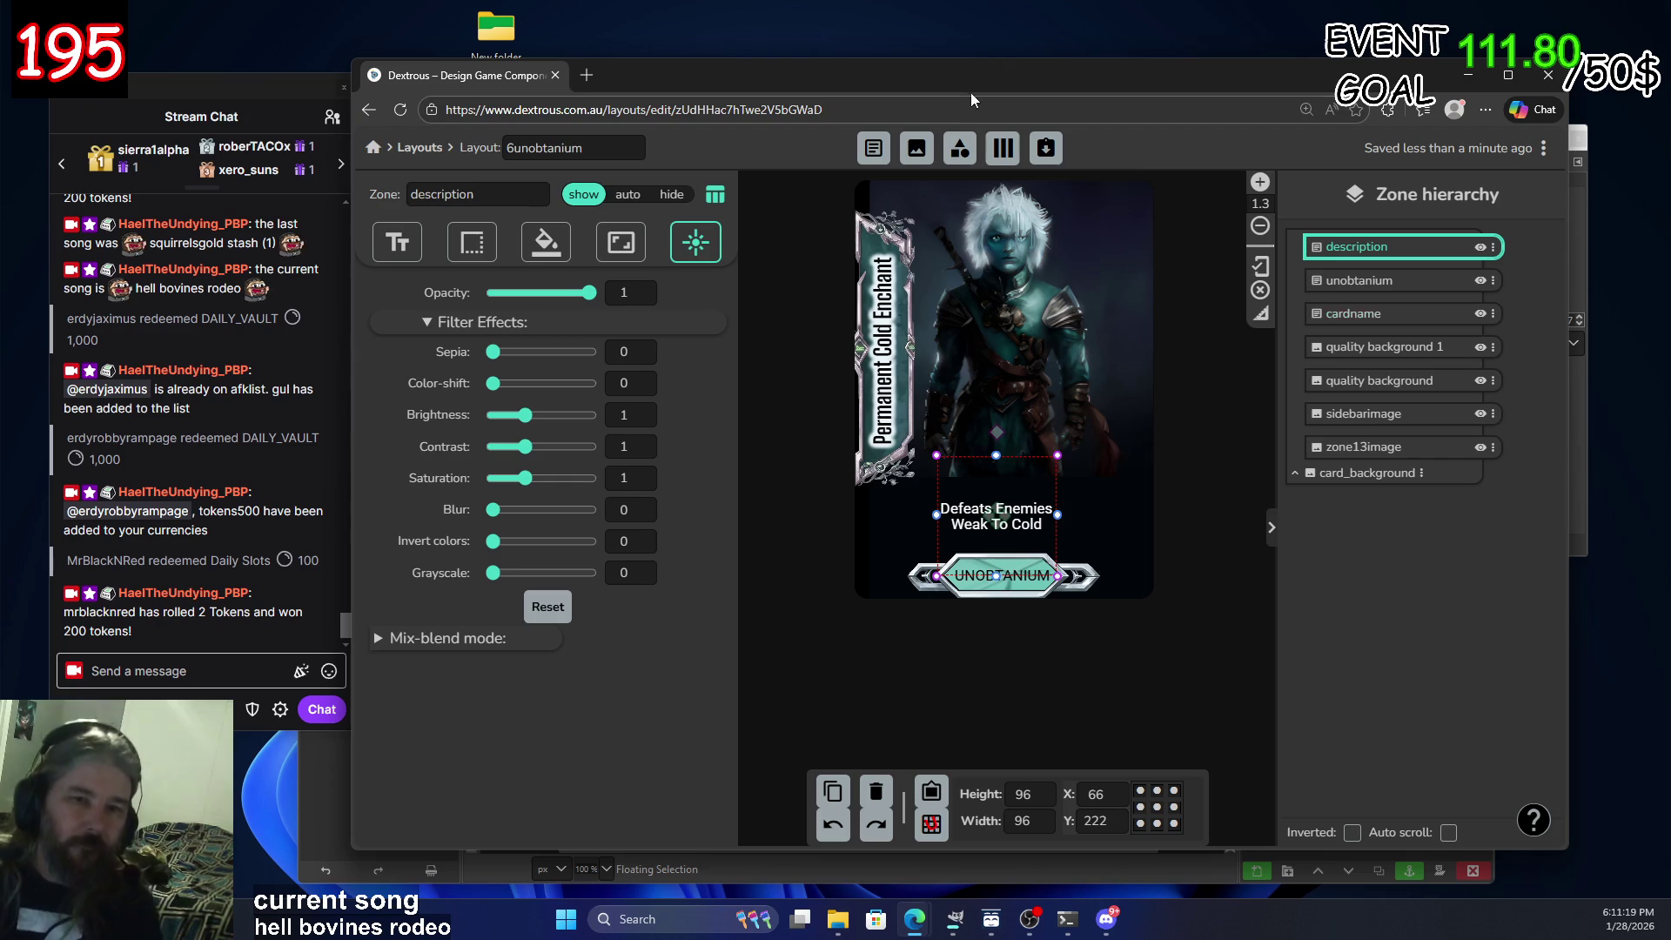
{"action": "left_click_drag", "start_coordinate": [854, 79], "coordinate": [858, 85]}
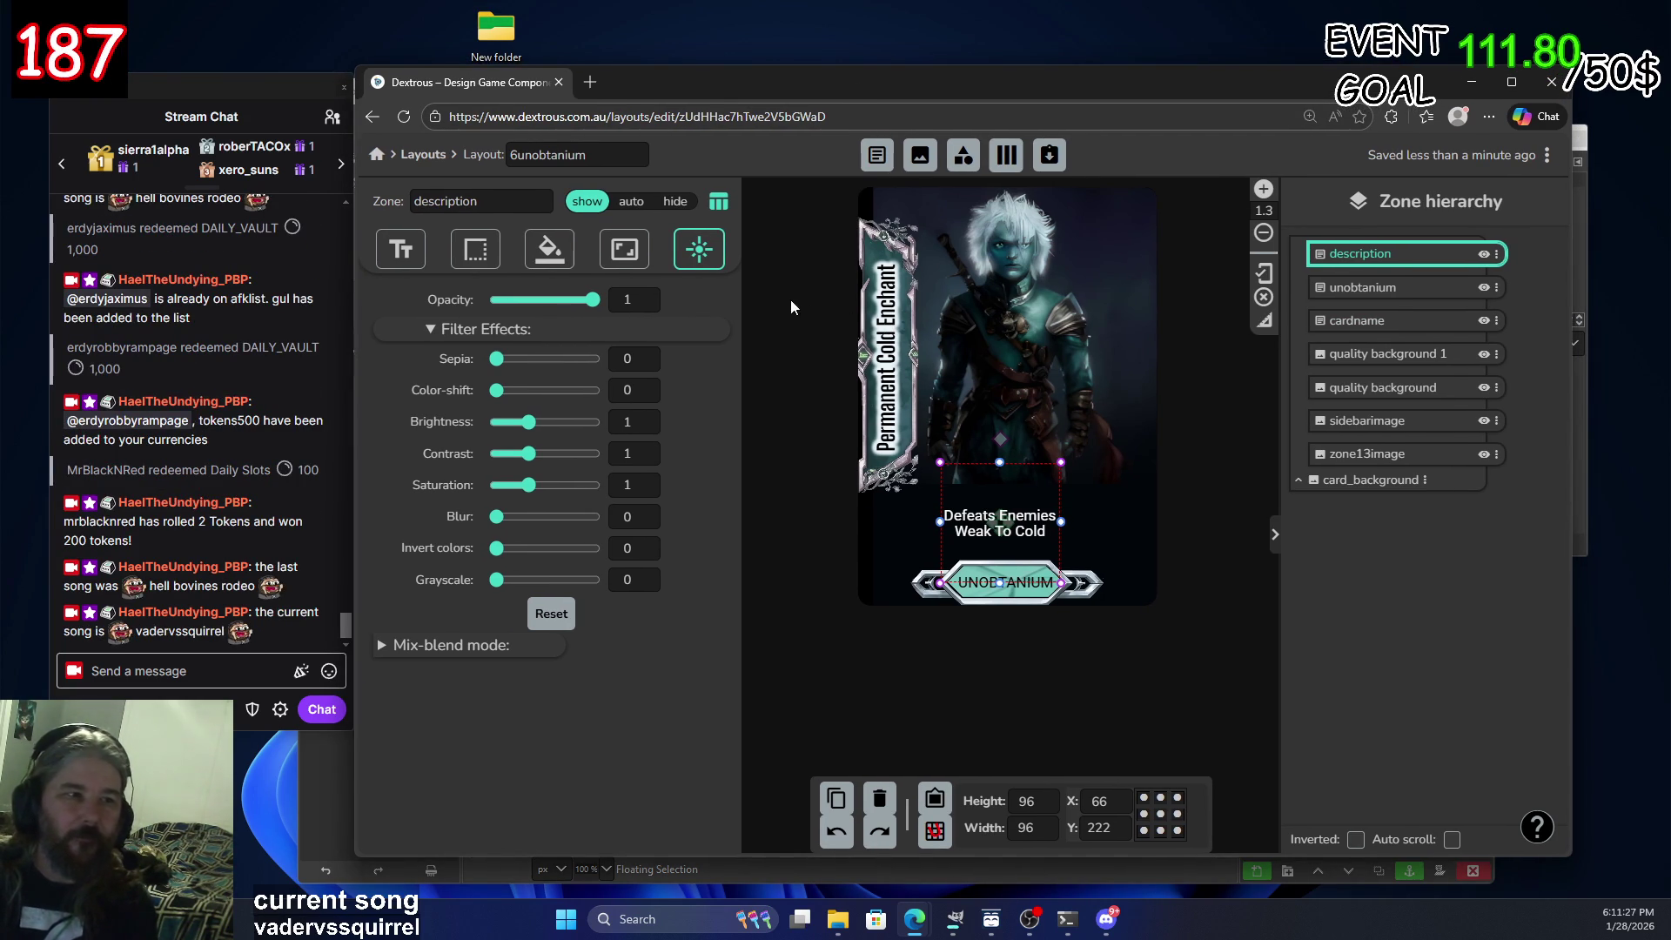
Start a new Untitled Project and connect its component to the 6unobtanium layout.
{"action": "left_click", "coordinate": [416, 158]}
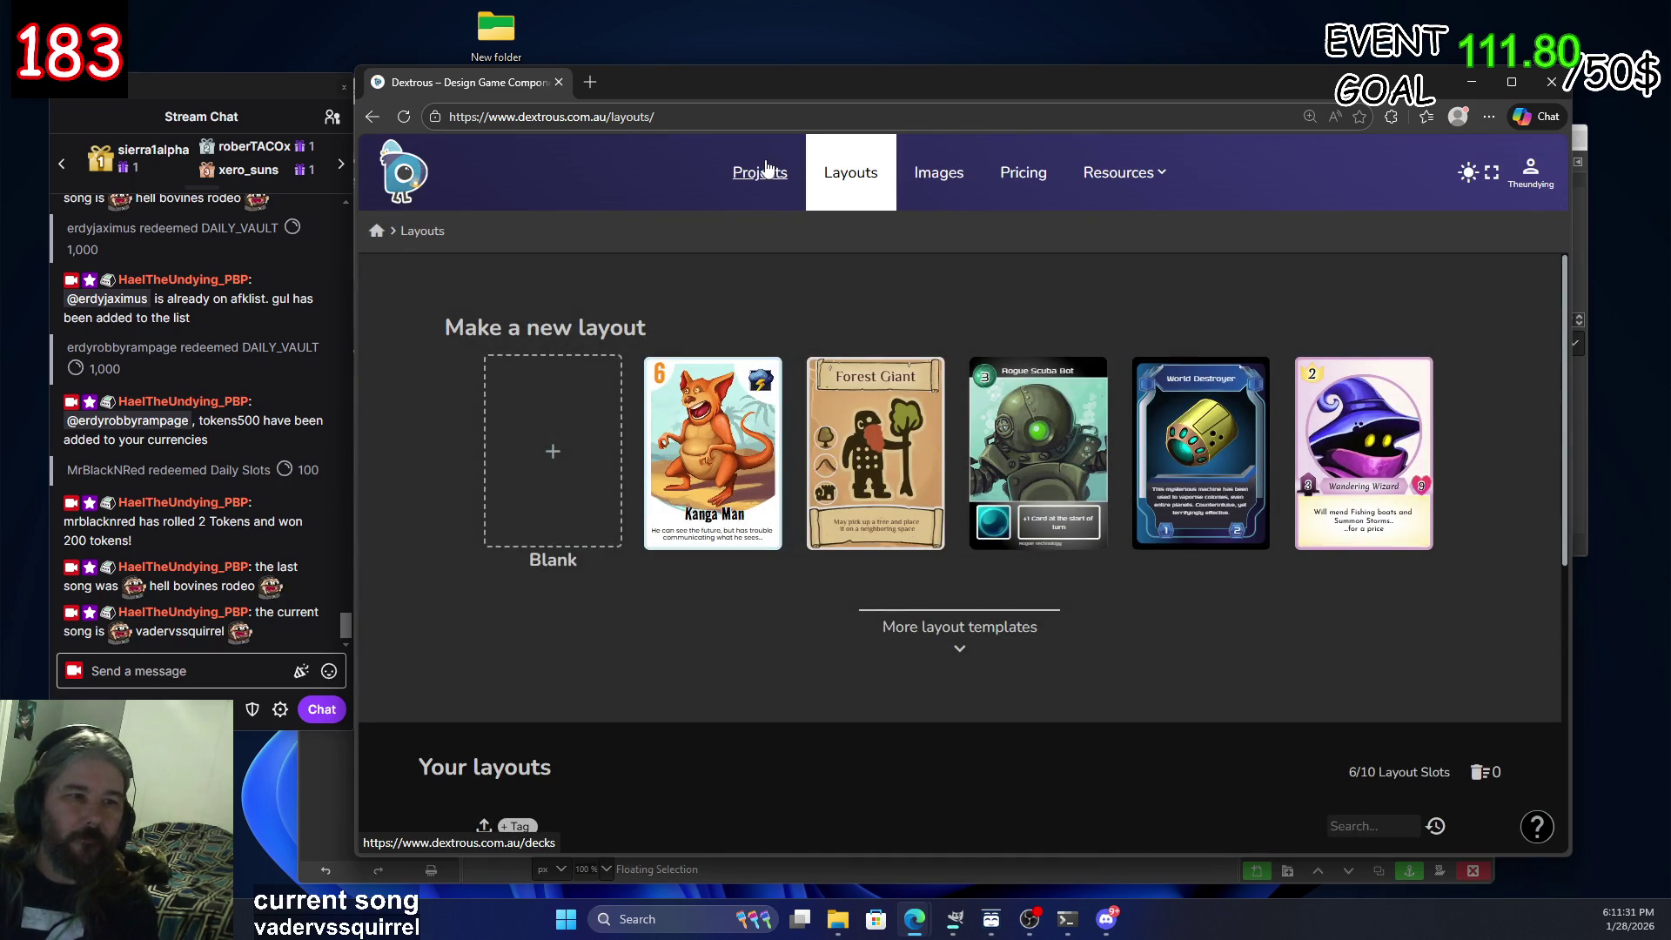
{"action": "left_click", "coordinate": [766, 168]}
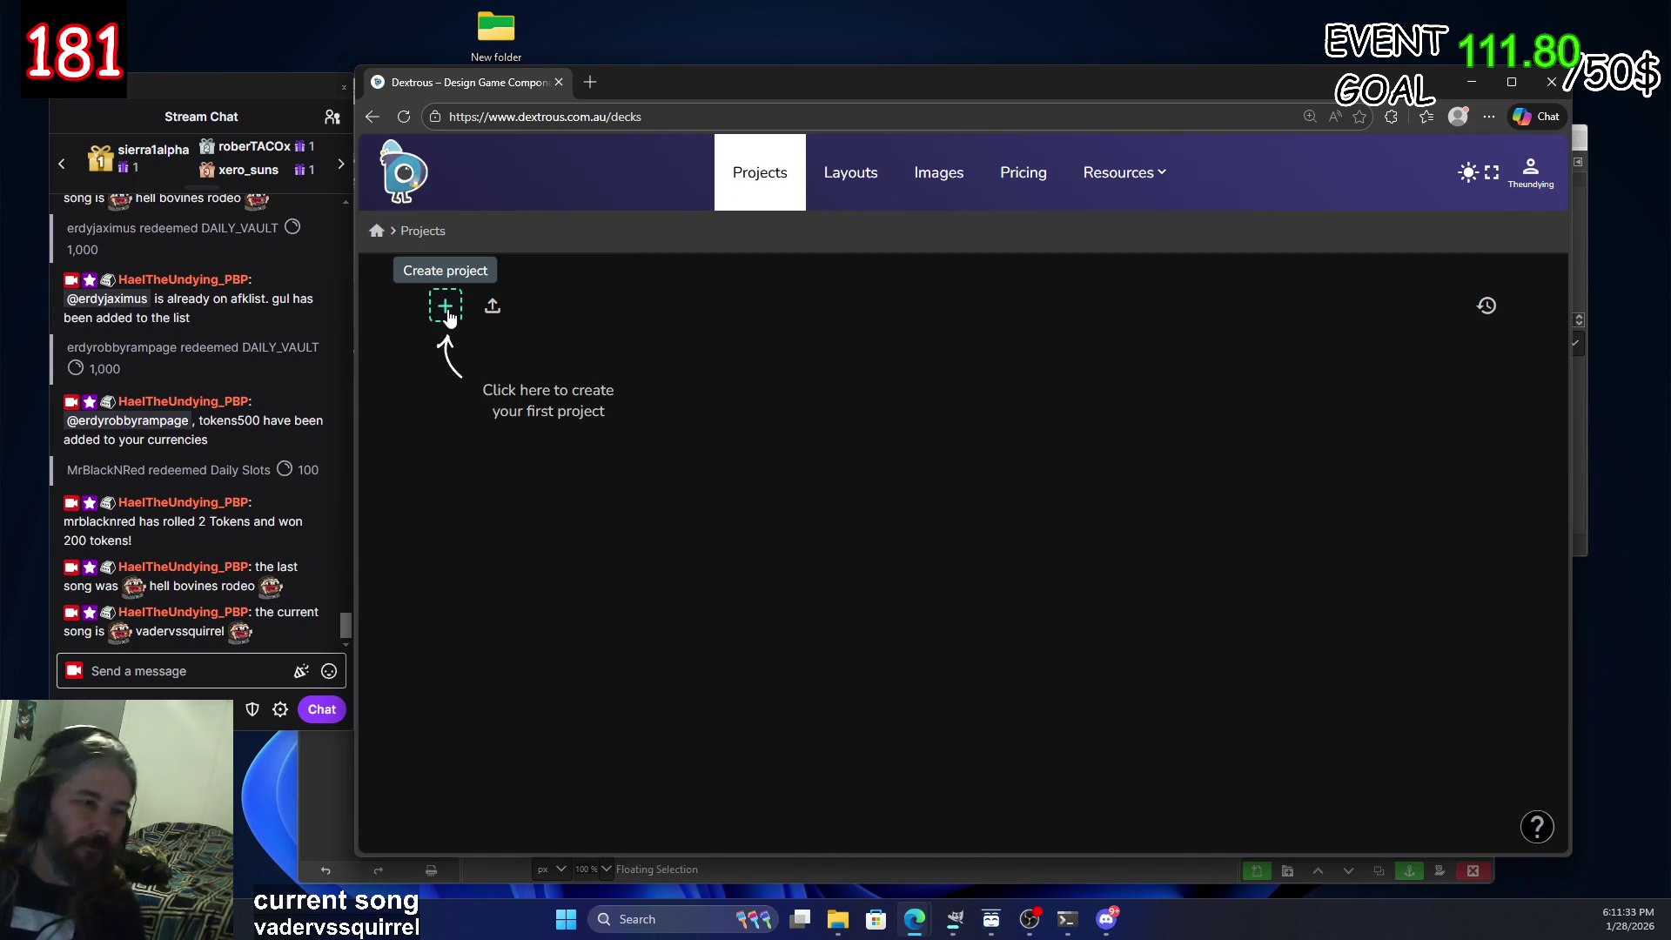
{"action": "left_click", "coordinate": [446, 308]}
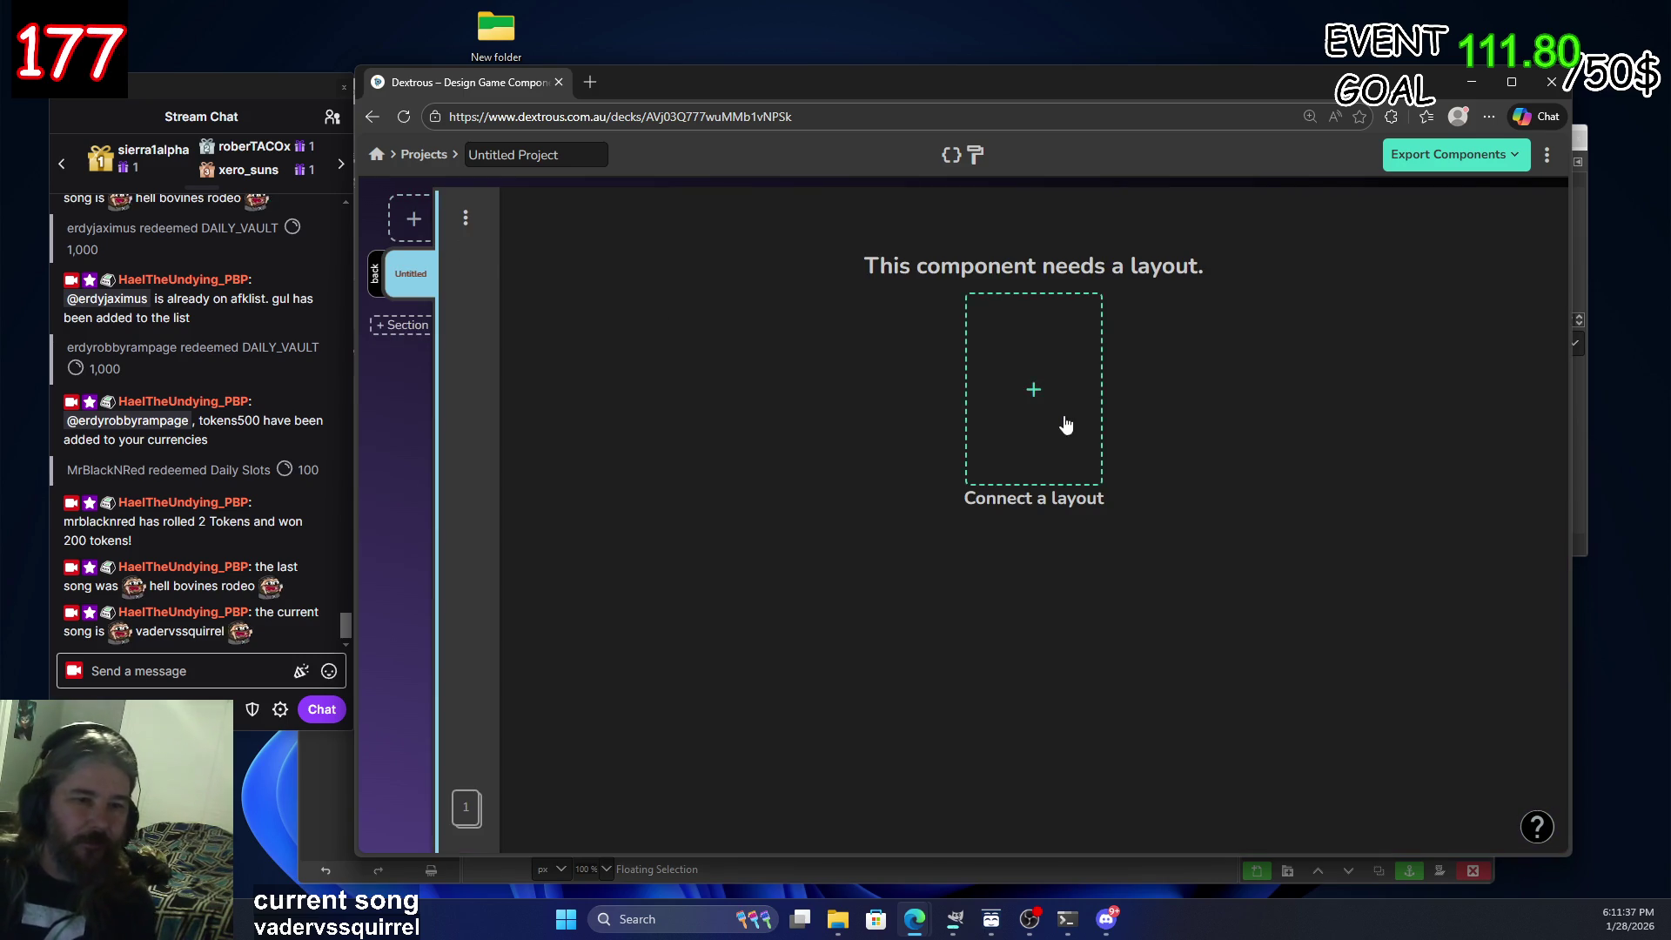
{"action": "left_click", "coordinate": [1018, 383]}
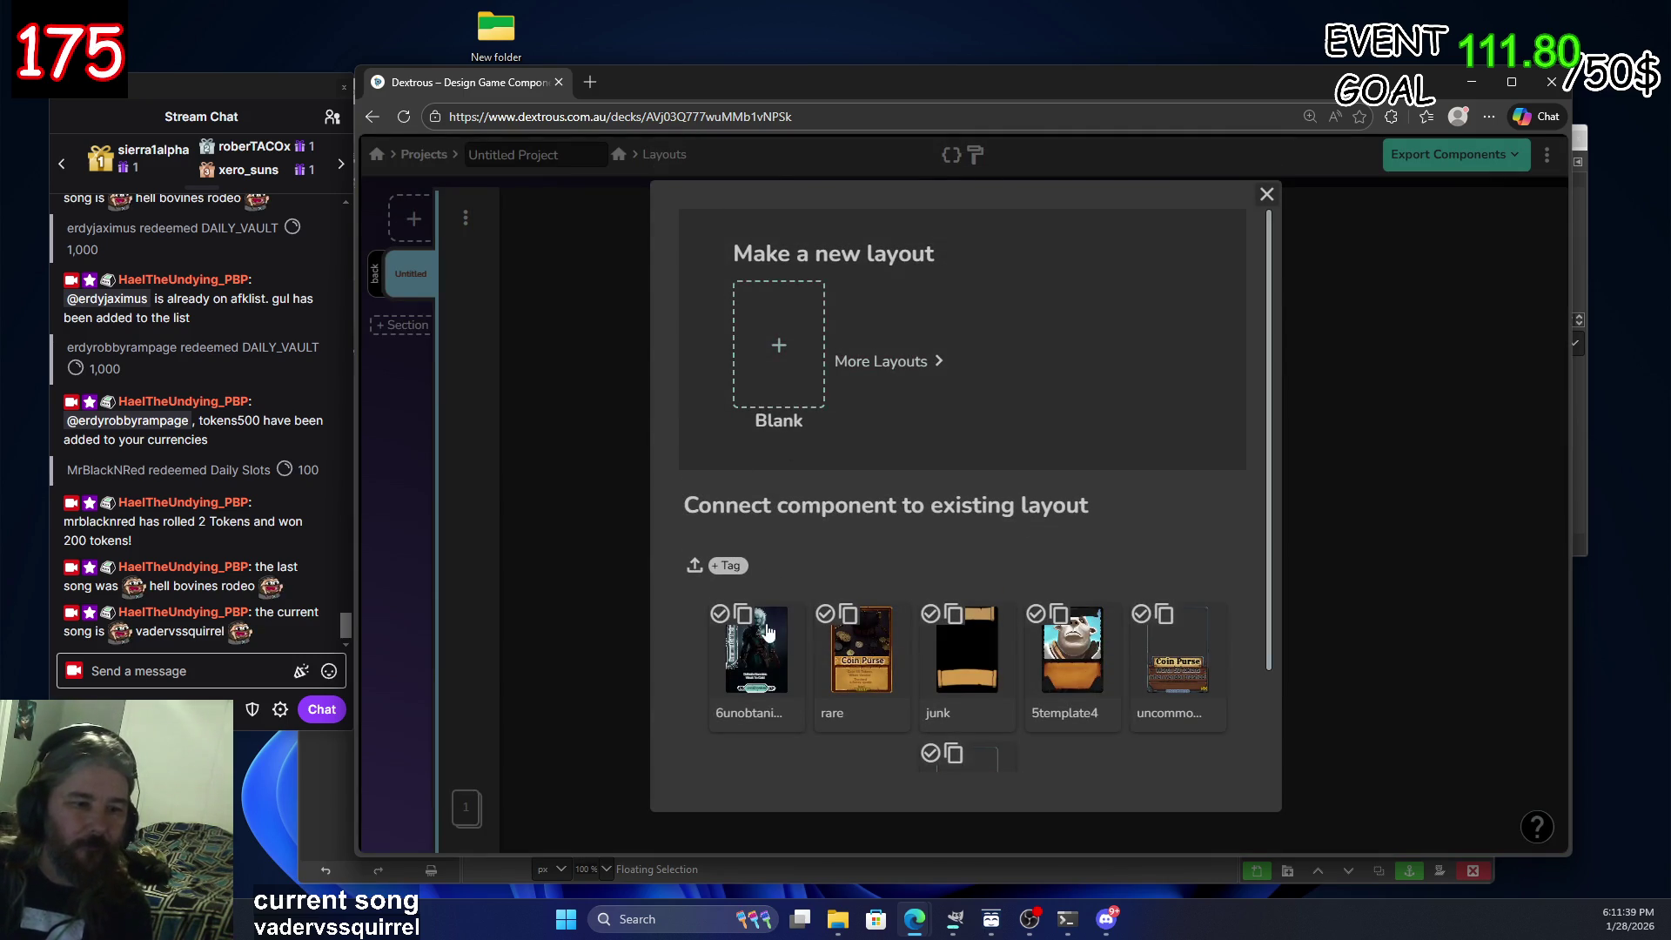
{"action": "left_click", "coordinate": [767, 623]}
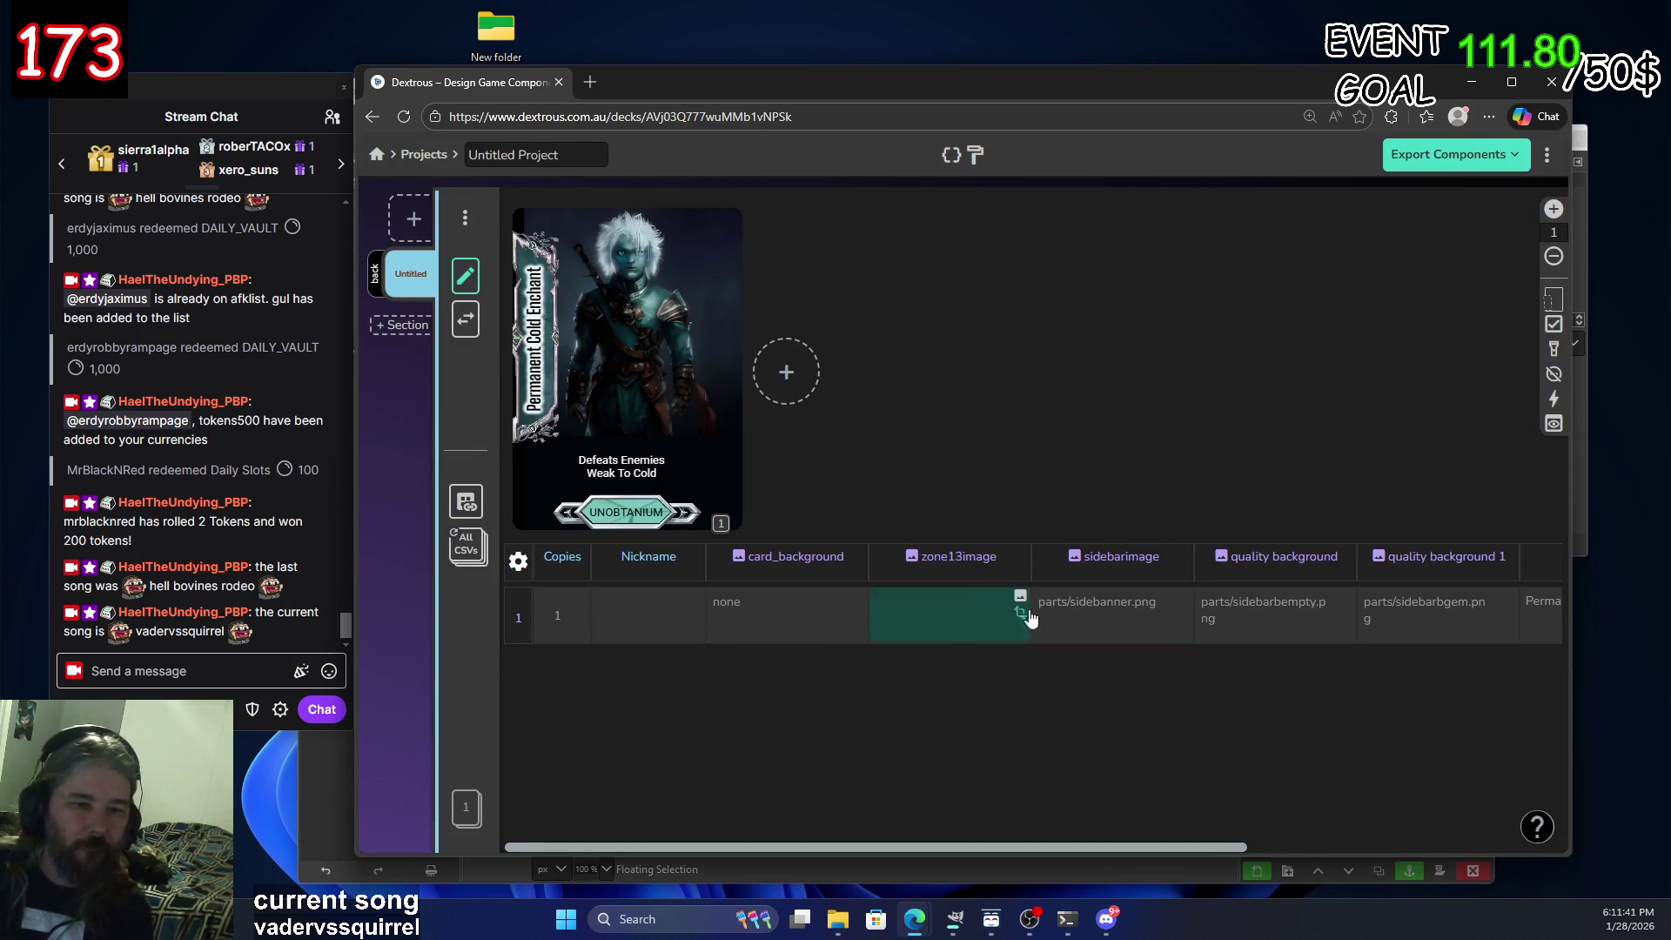
Inspect the row 1 sidebarimage and UNOBTANIUM cells and edit the Permanent Cold Enchant cardname.
{"action": "left_click", "coordinate": [1081, 618]}
{"action": "left_click_drag", "start_coordinate": [1092, 848], "coordinate": [1532, 787]}
{"action": "left_click", "coordinate": [1328, 618]}
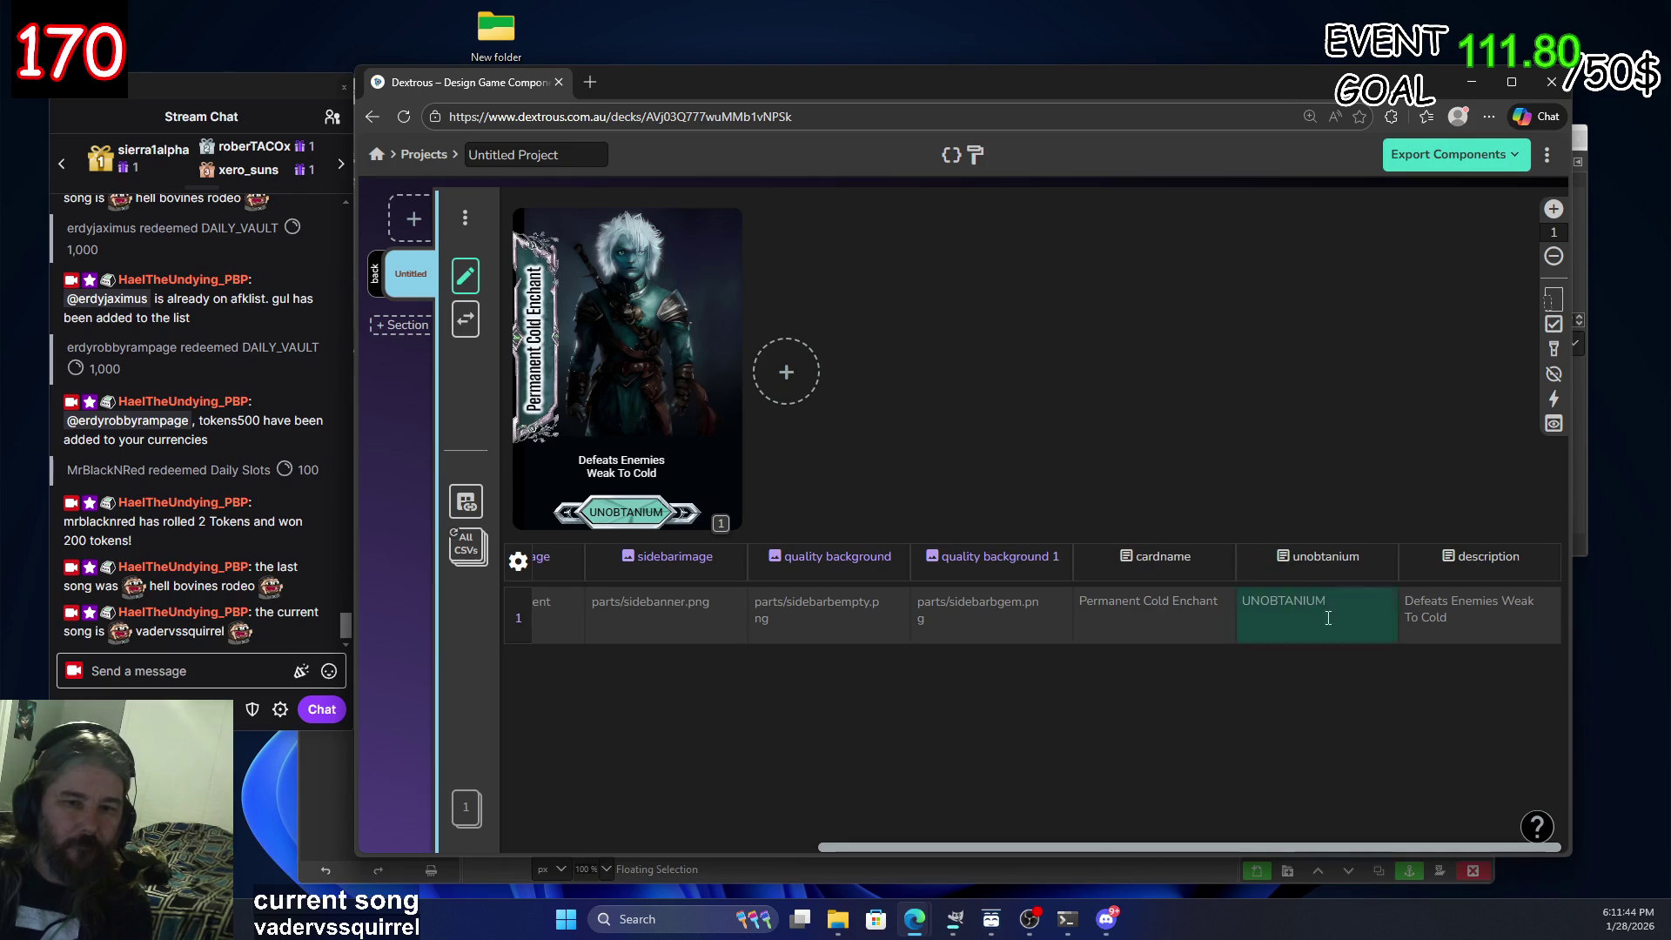
{"action": "left_click", "coordinate": [1155, 604]}
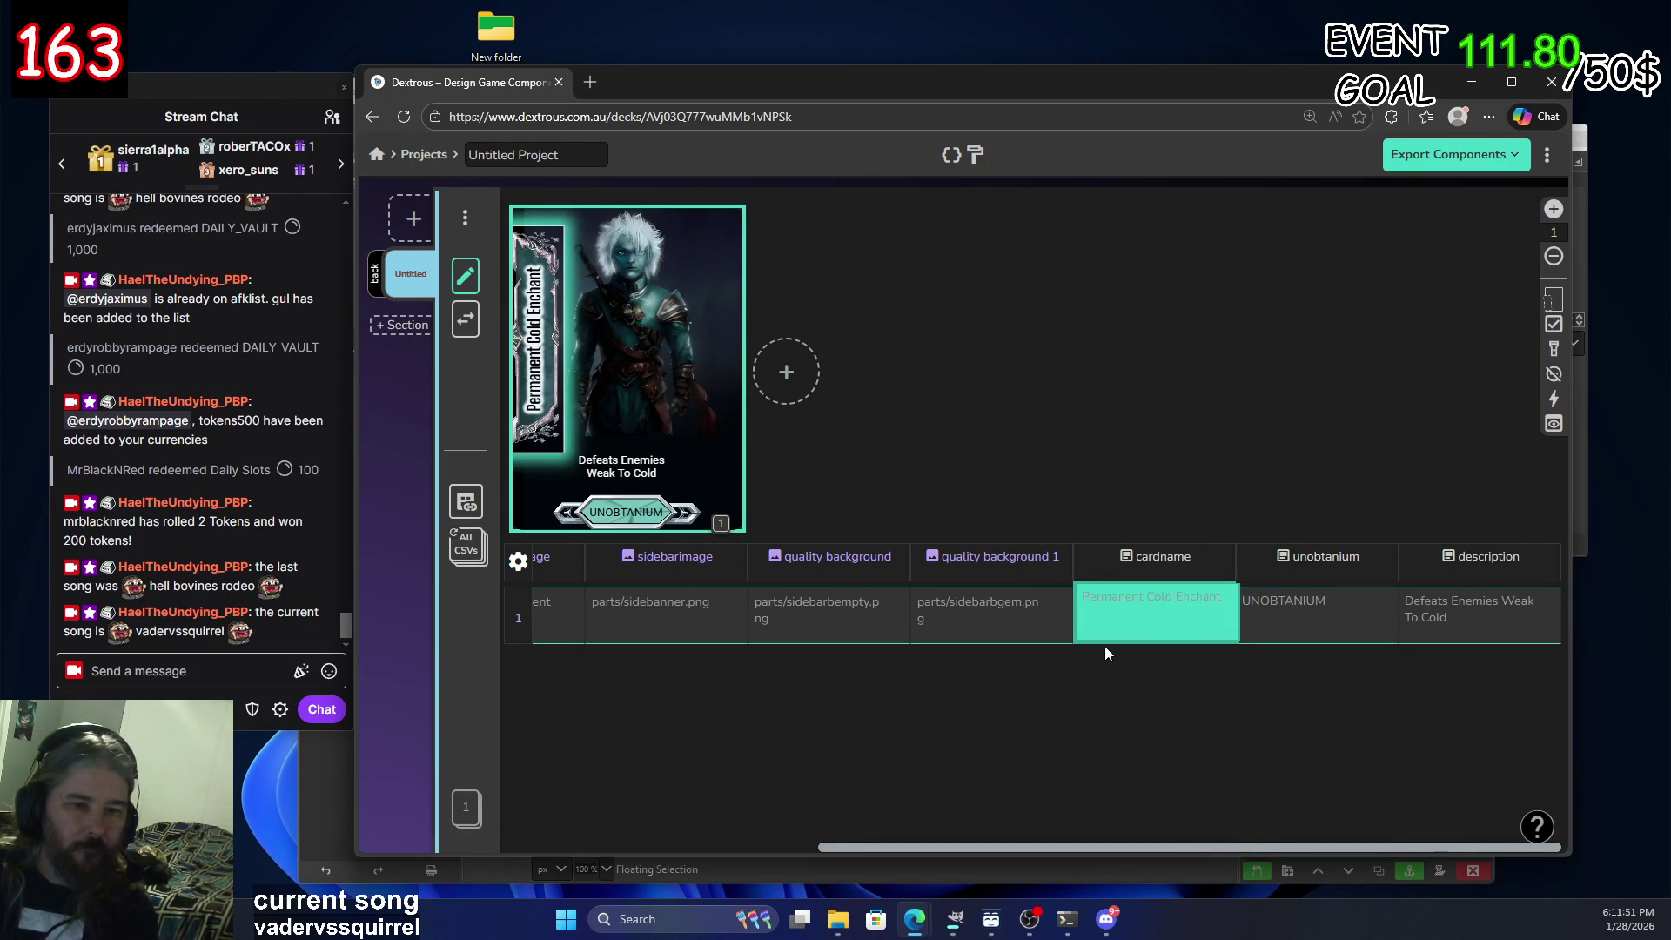
{"action": "mouse_move", "coordinate": [1116, 844]}
{"action": "left_mouse_down"}
{"action": "mouse_move", "coordinate": [1088, 850]}
{"action": "mouse_move", "coordinate": [1155, 845]}
{"action": "left_mouse_up"}
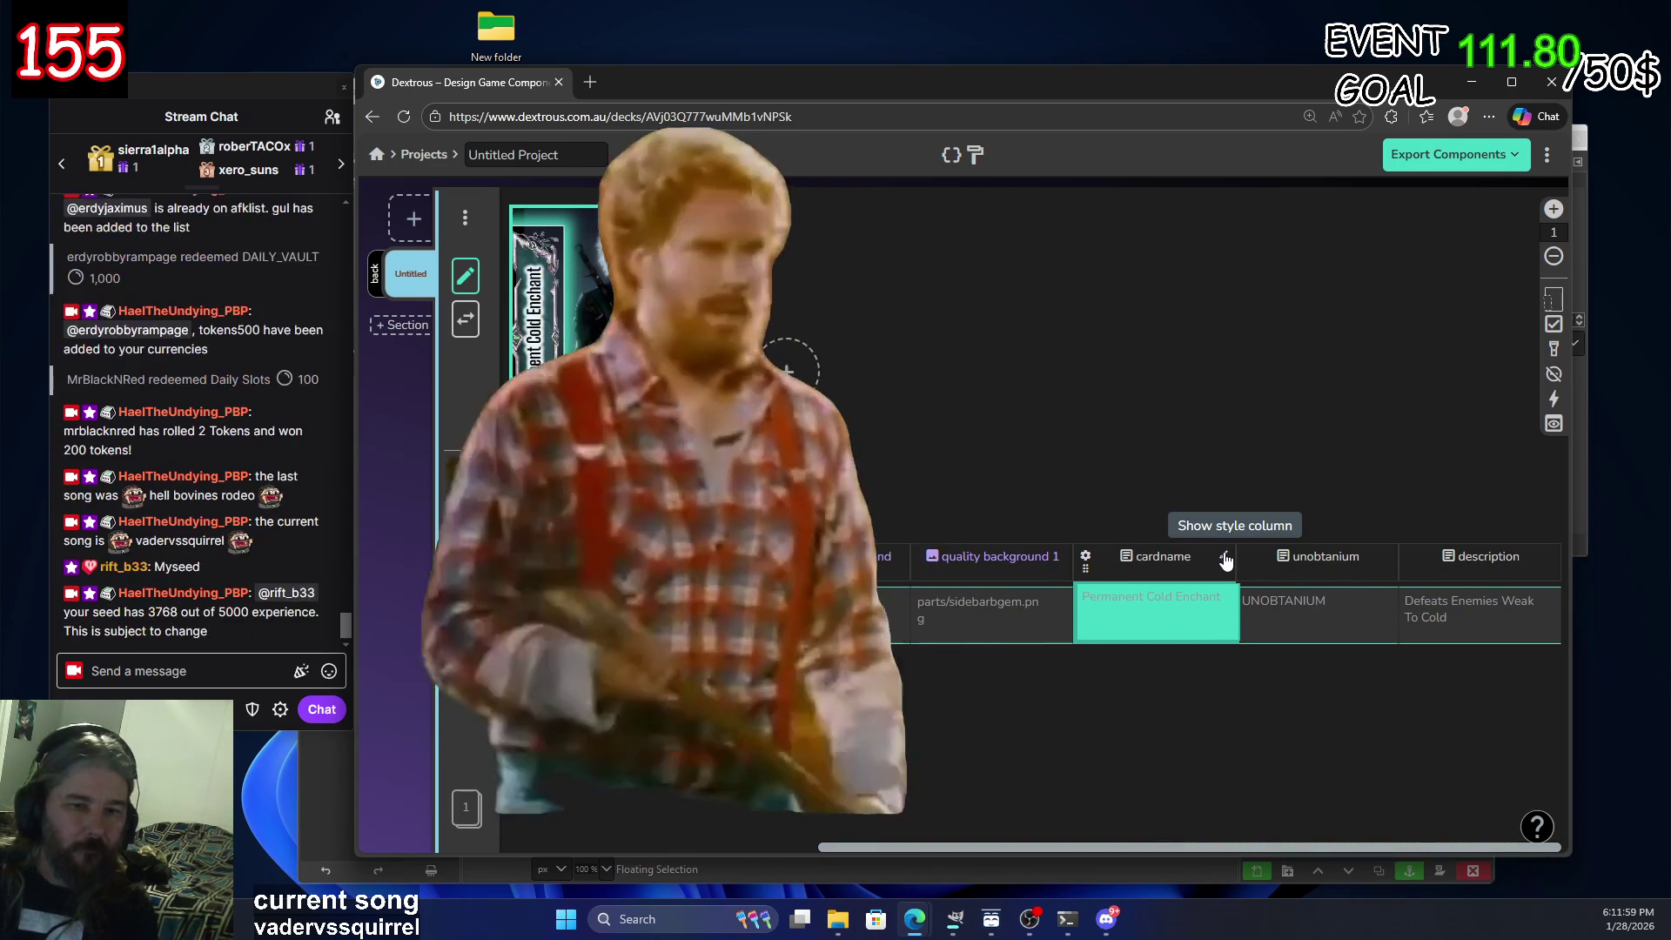
Toggle the cardname style column on and off, then open and close the cardname column settings unchanged.
{"action": "left_click", "coordinate": [1225, 562]}
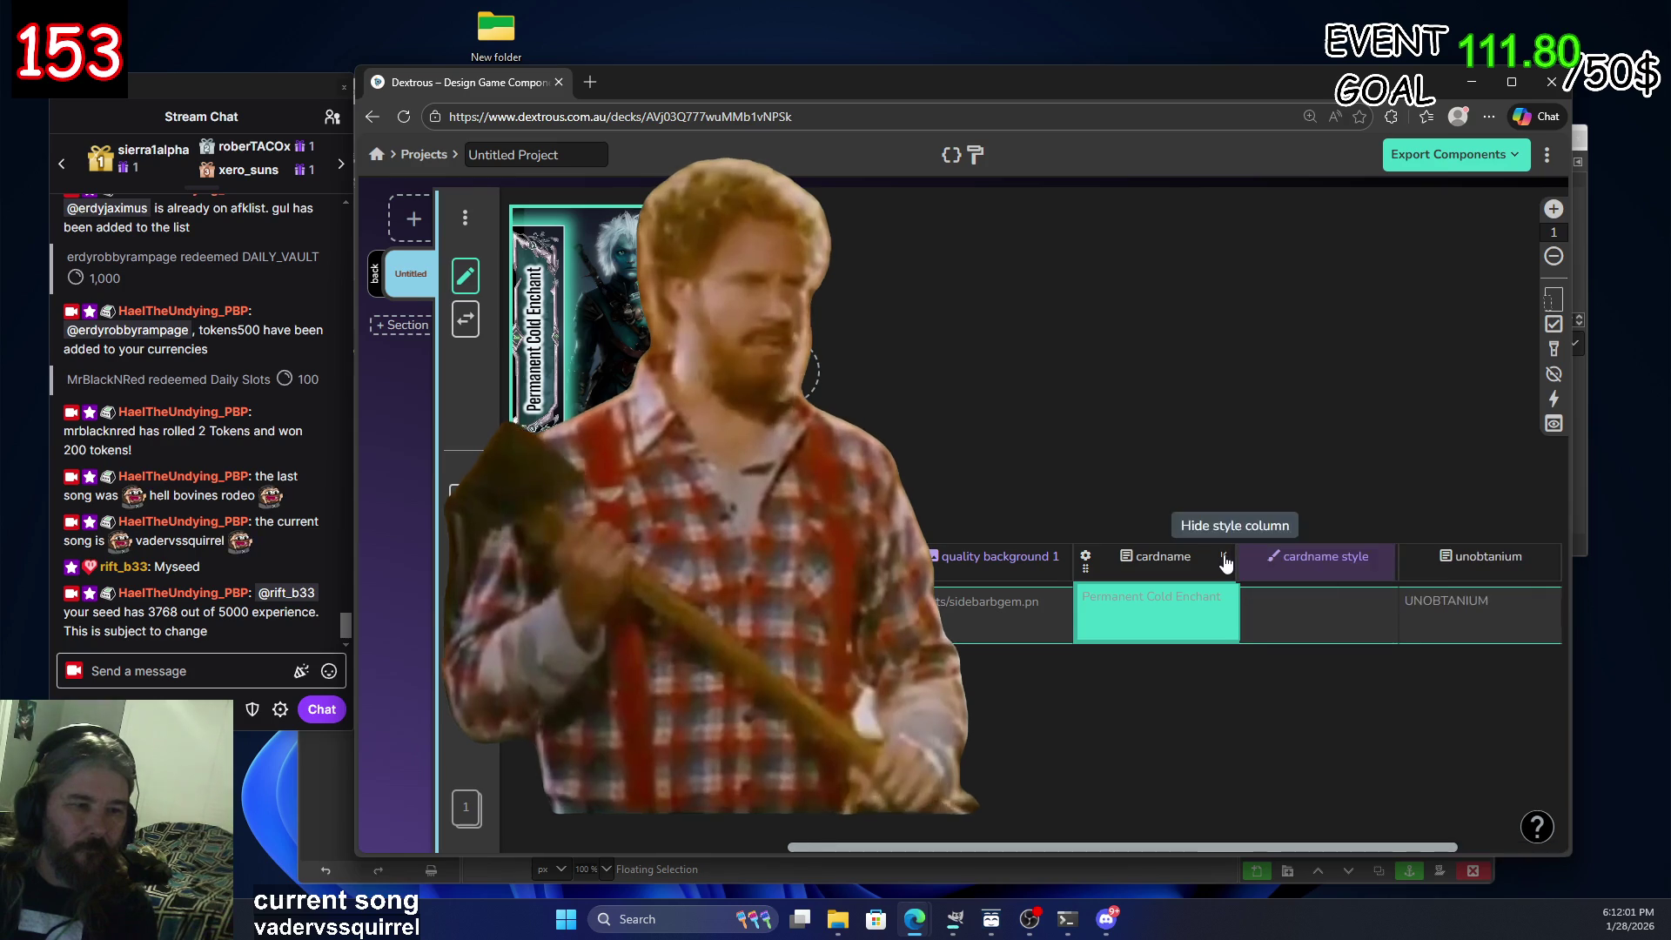
{"action": "left_click", "coordinate": [1222, 561]}
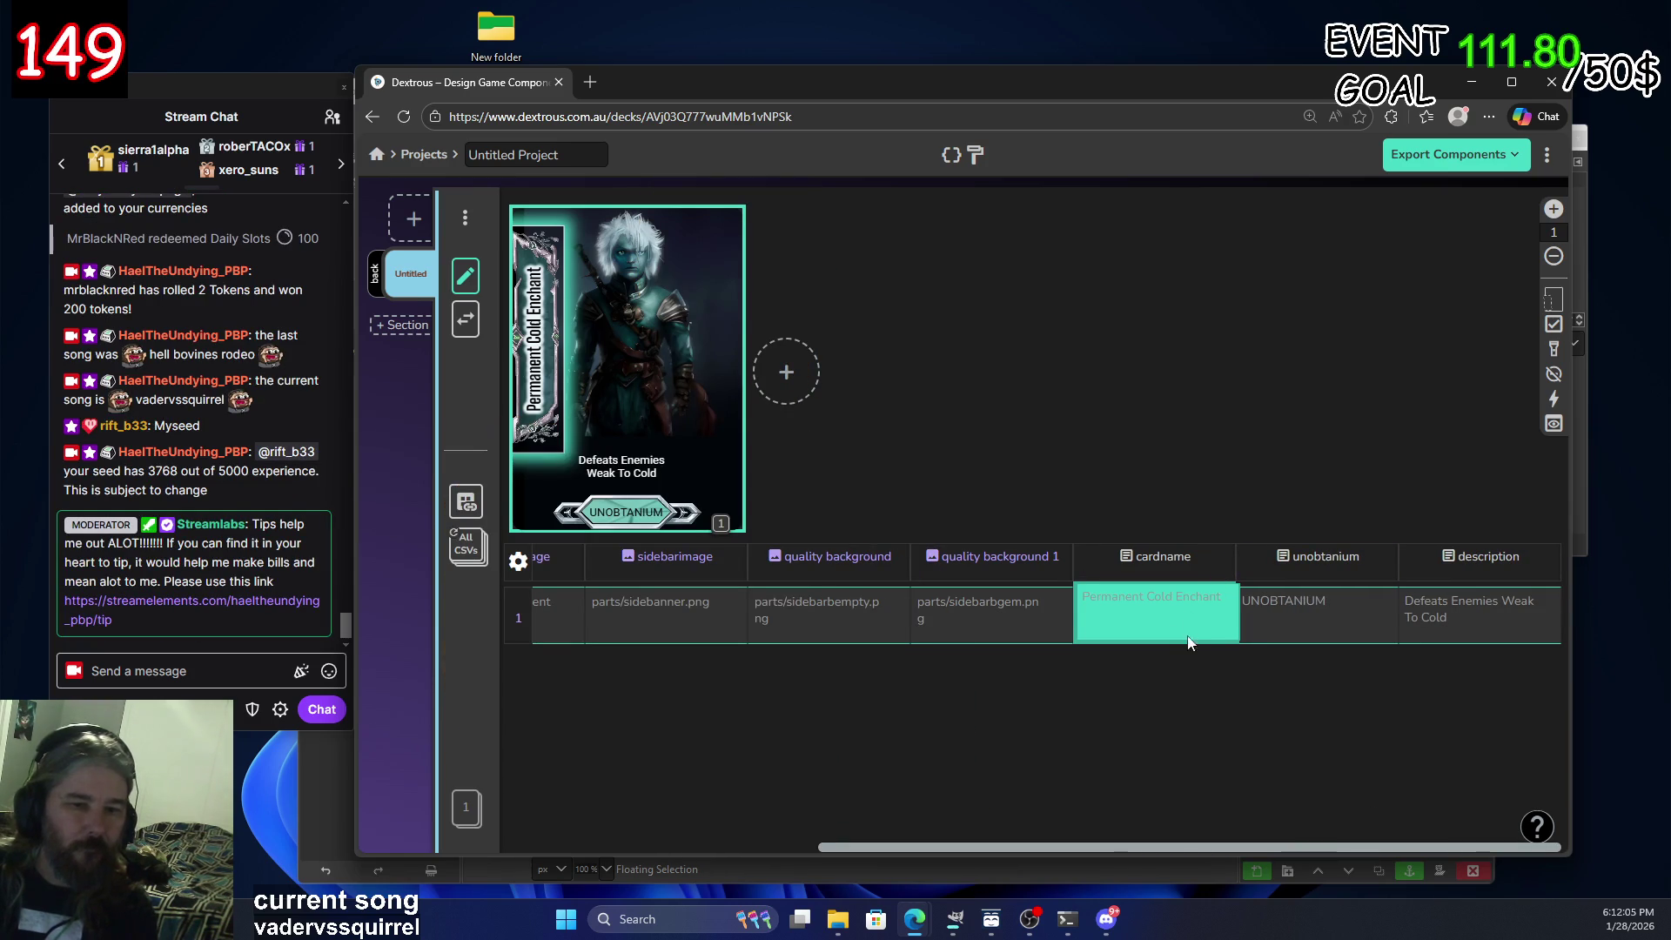
{"action": "left_click", "coordinate": [1085, 559]}
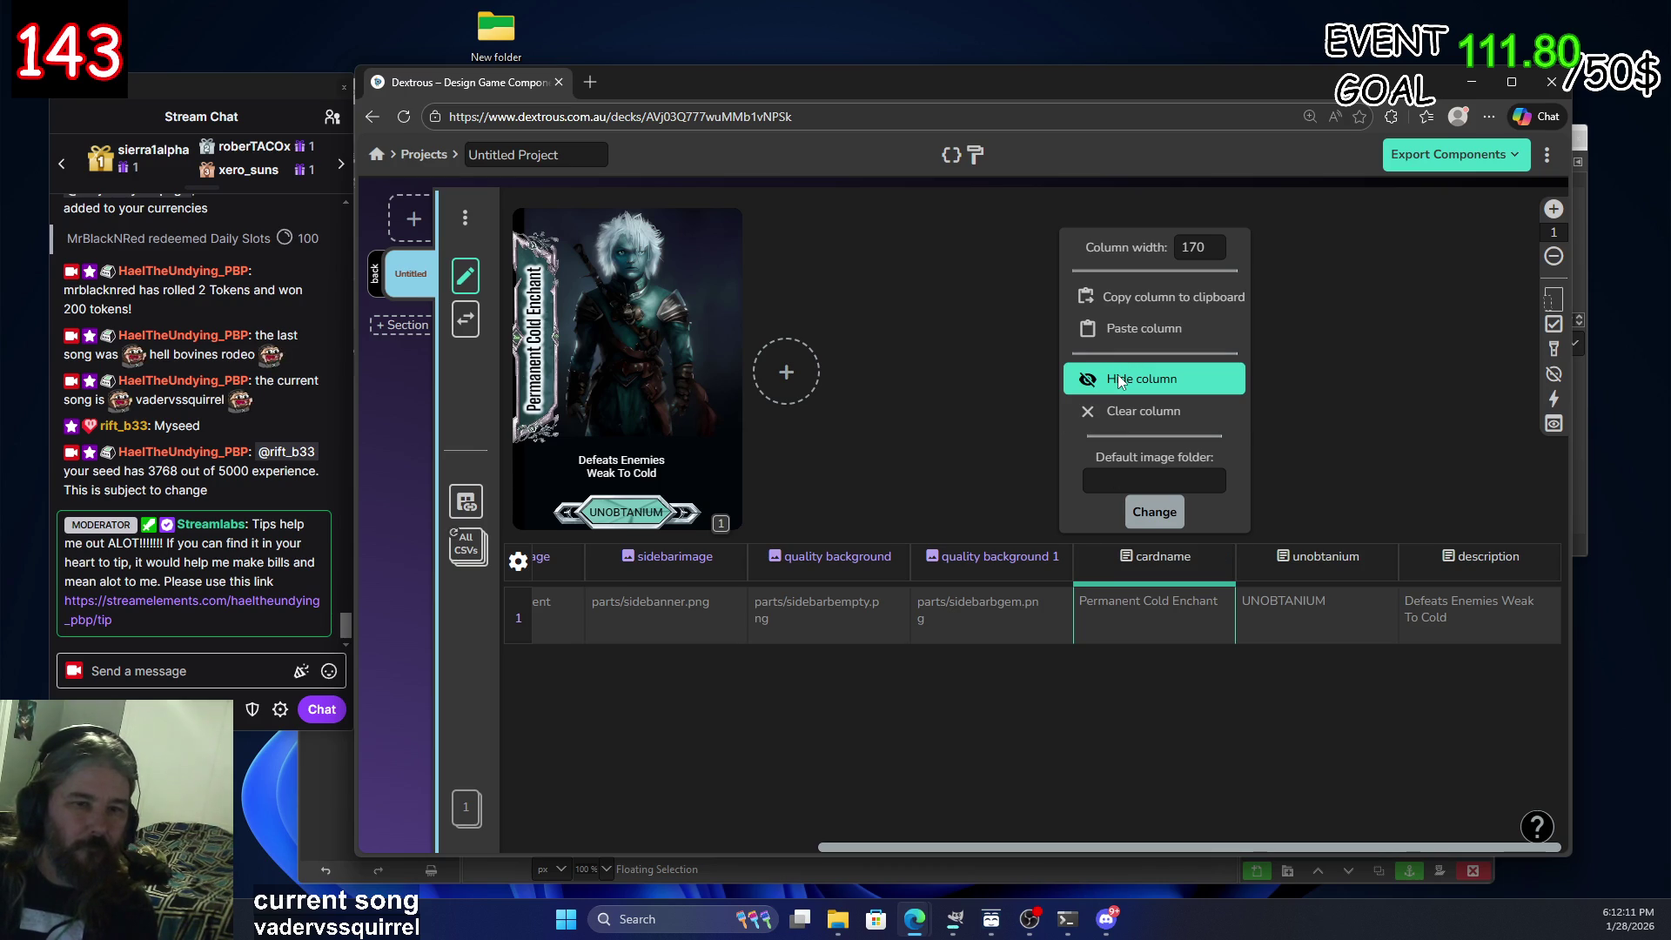
{"action": "left_click", "coordinate": [1020, 399]}
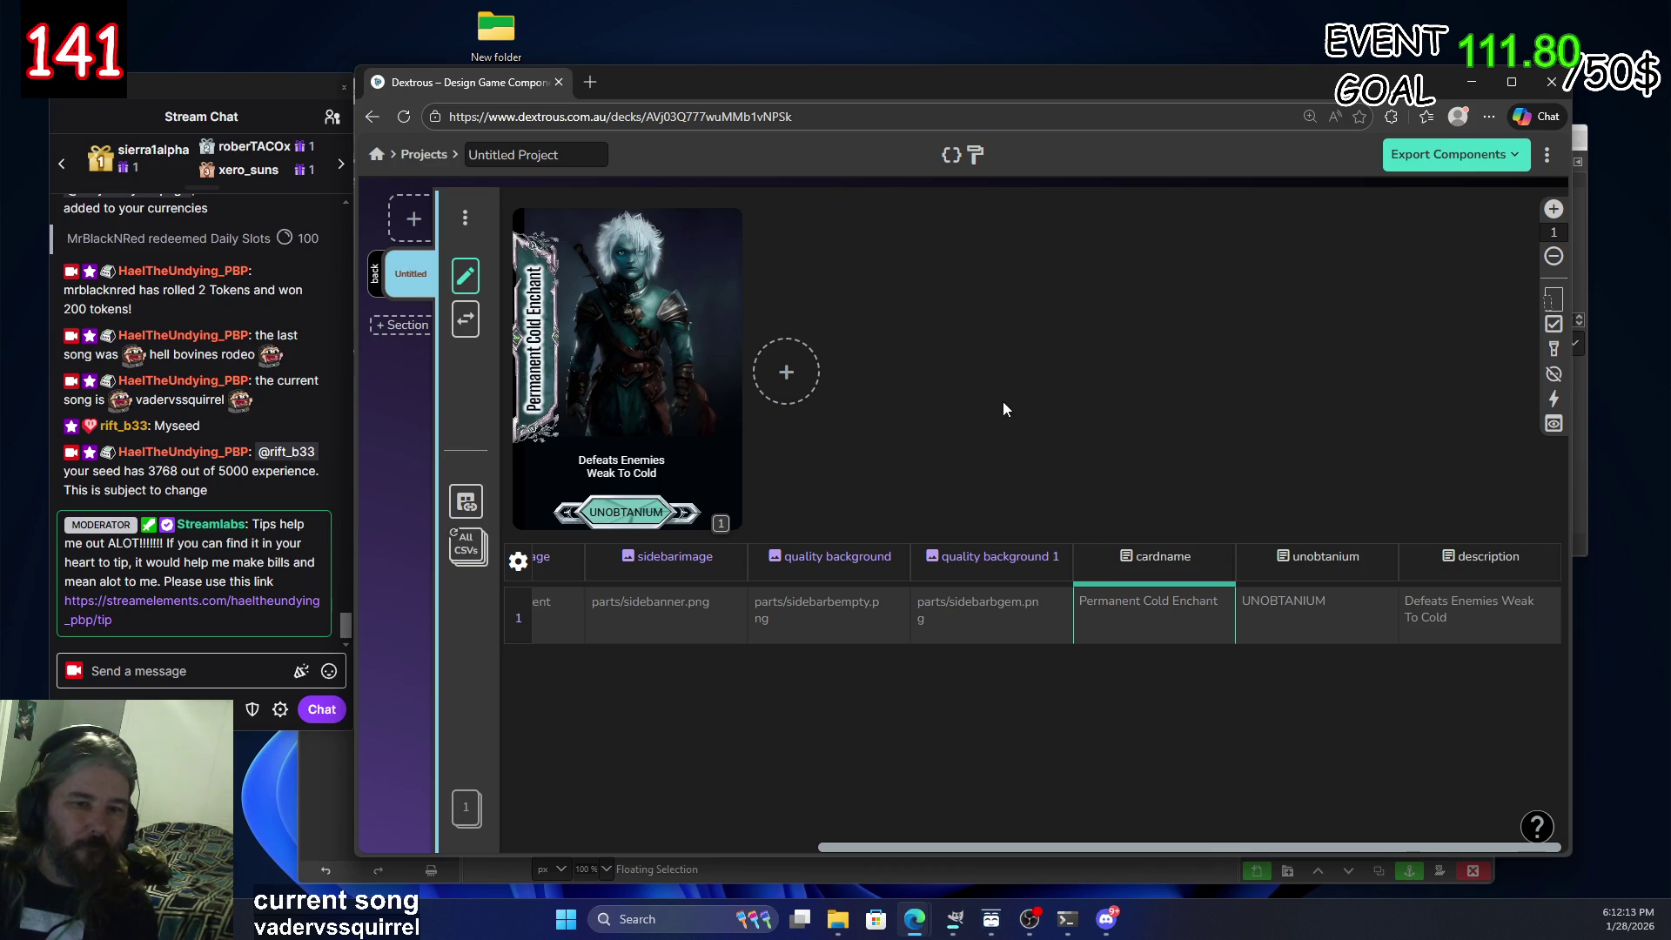
Restore Permanent Cold Enchant as the cardname and show the cardname style column beside it.
{"action": "left_click", "coordinate": [1040, 640]}
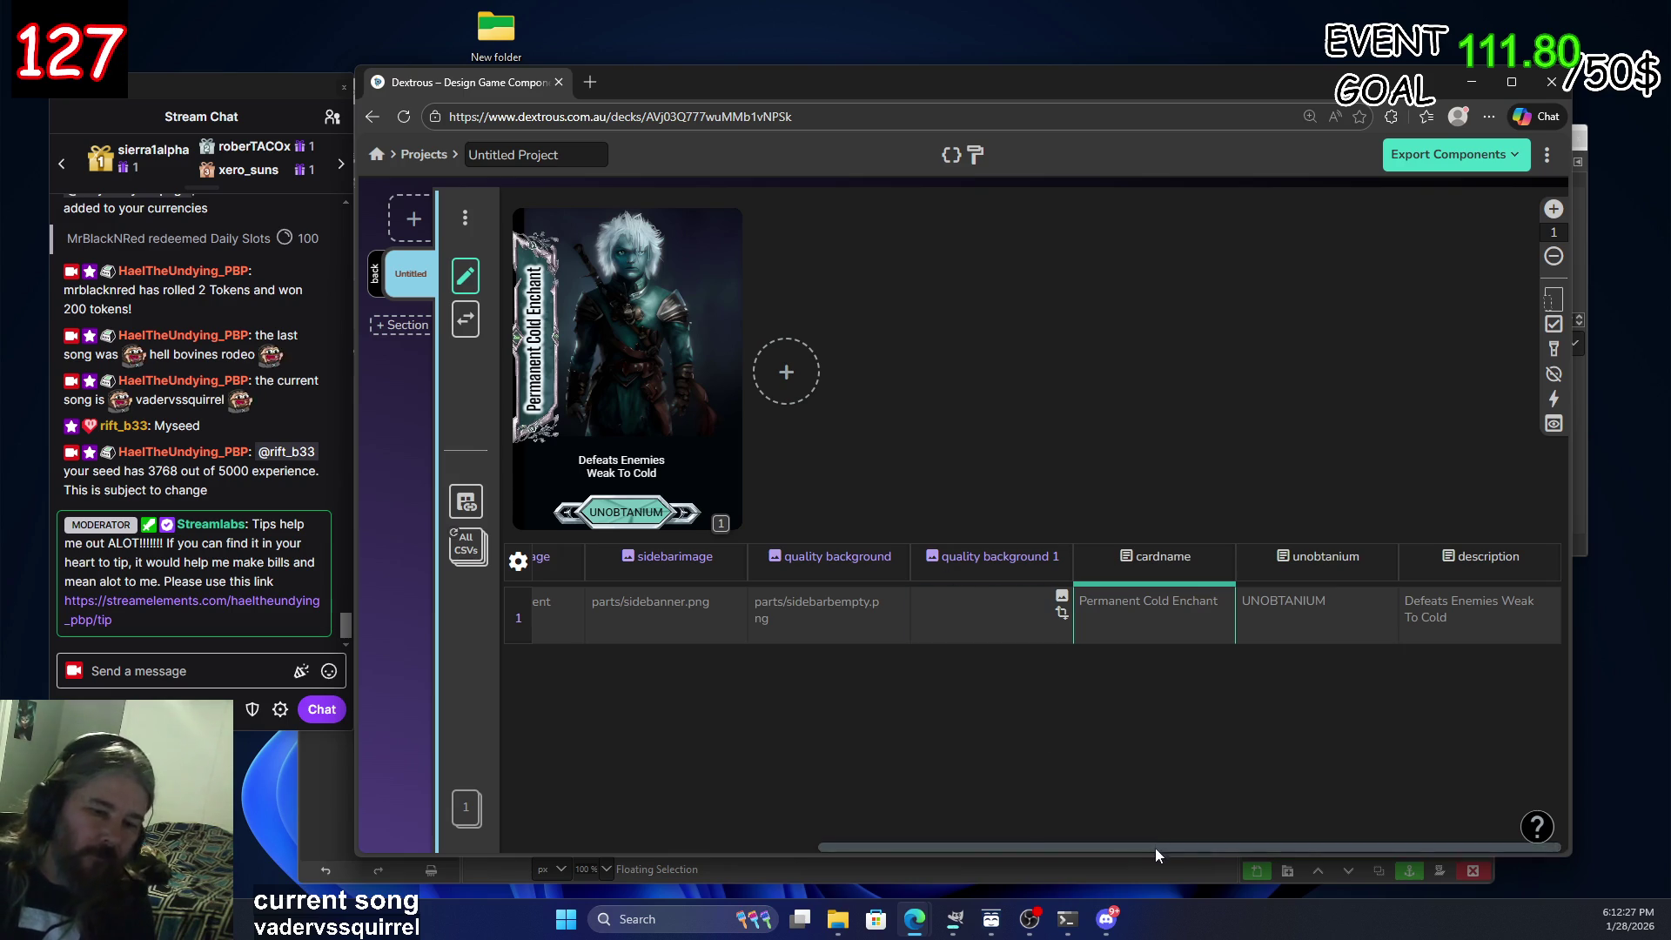
{"action": "left_click_drag", "start_coordinate": [1156, 847], "coordinate": [1041, 845]}
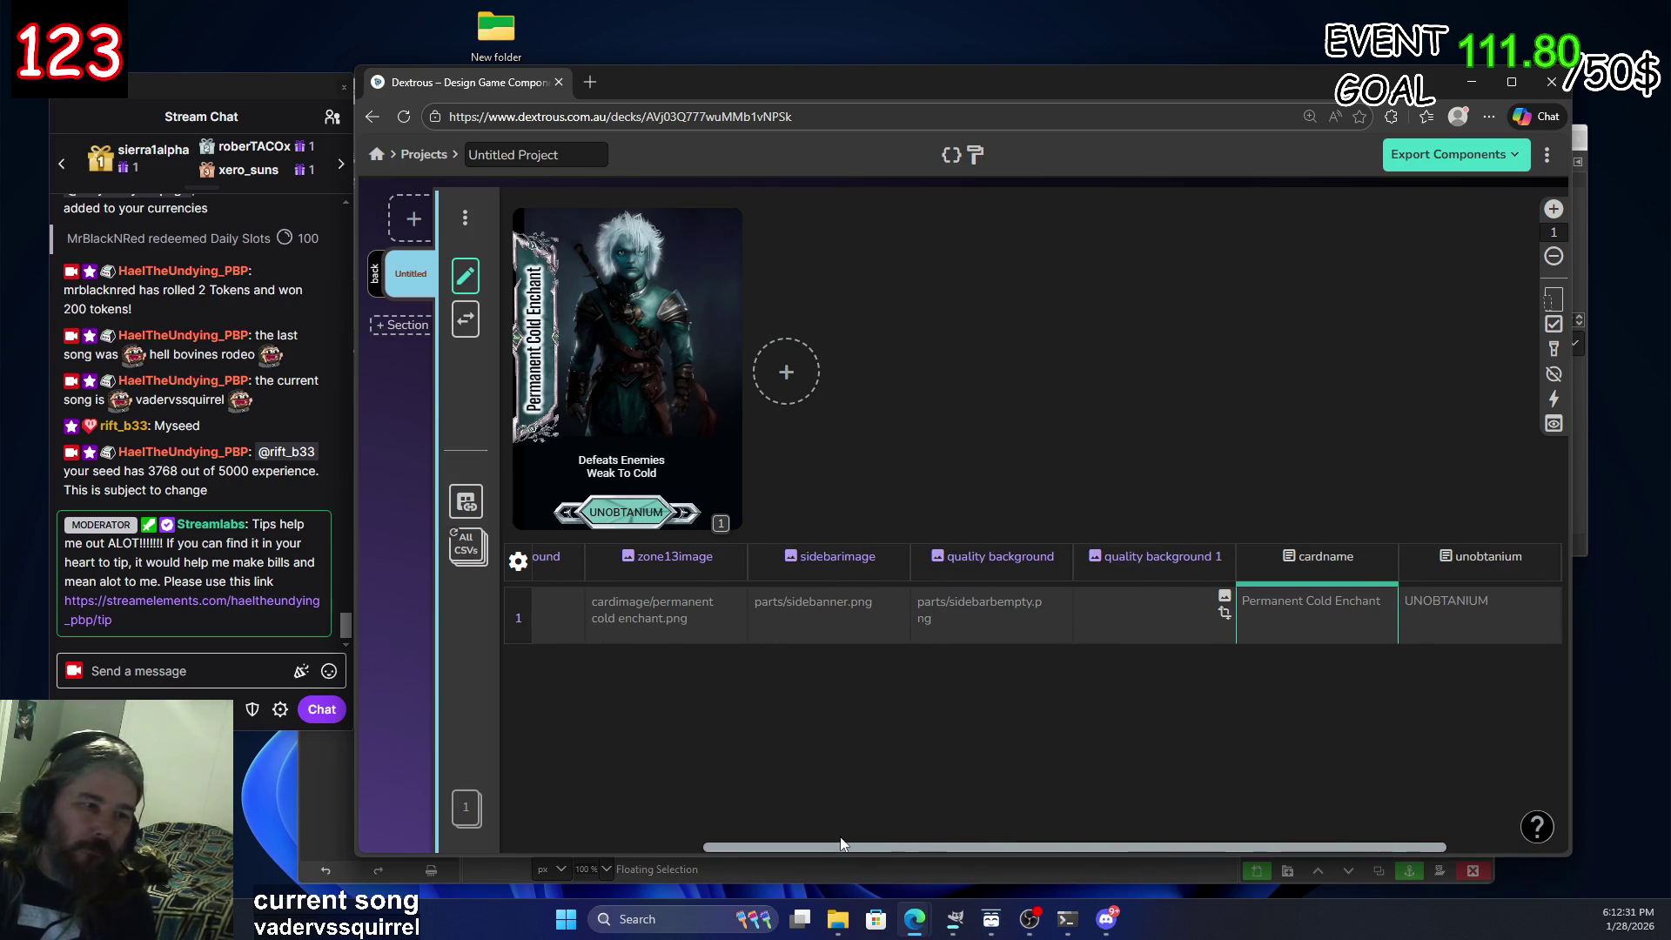
{"action": "left_click_drag", "start_coordinate": [940, 848], "coordinate": [1111, 848]}
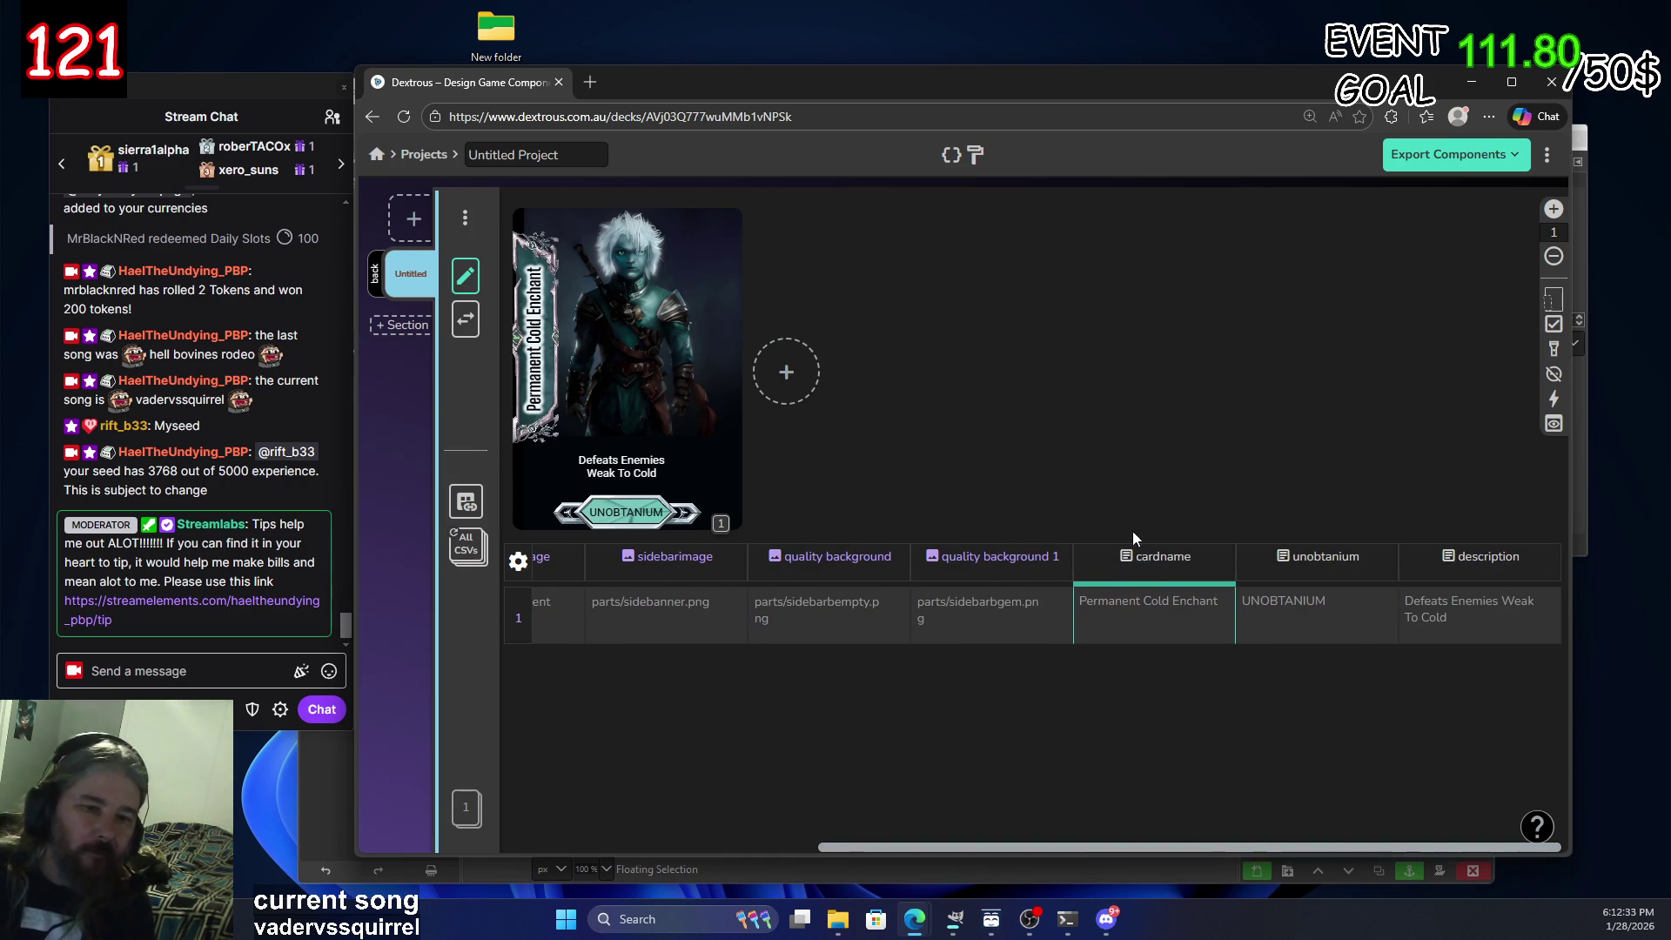
{"action": "left_click", "coordinate": [1085, 557]}
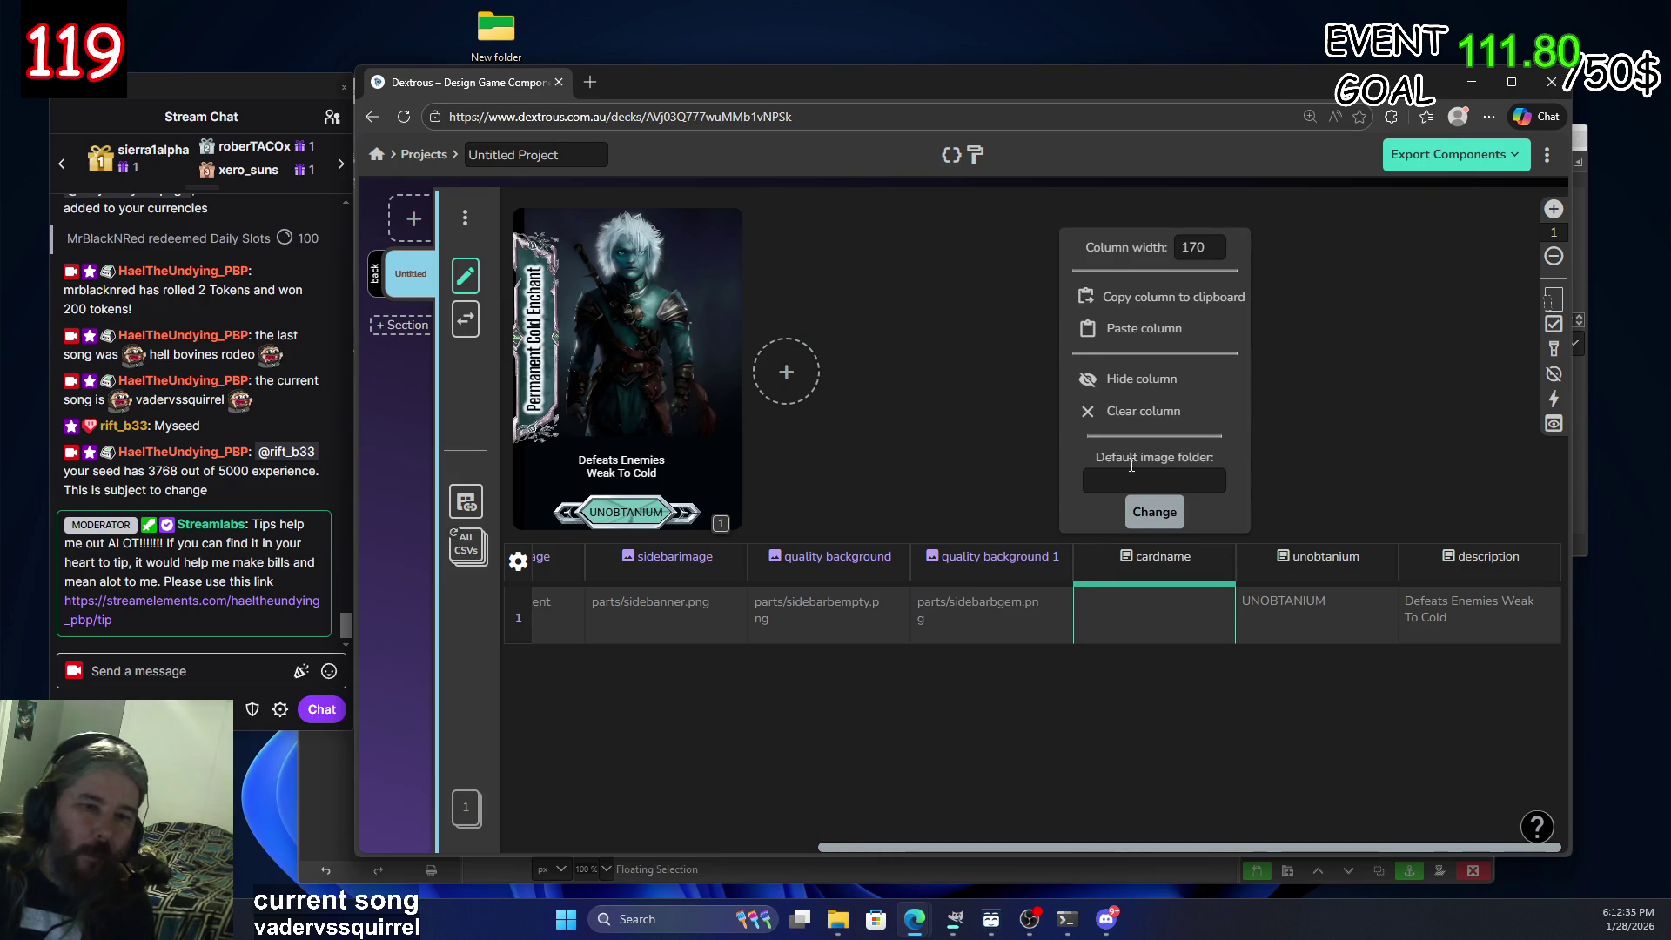
{"action": "left_click", "coordinate": [1117, 327]}
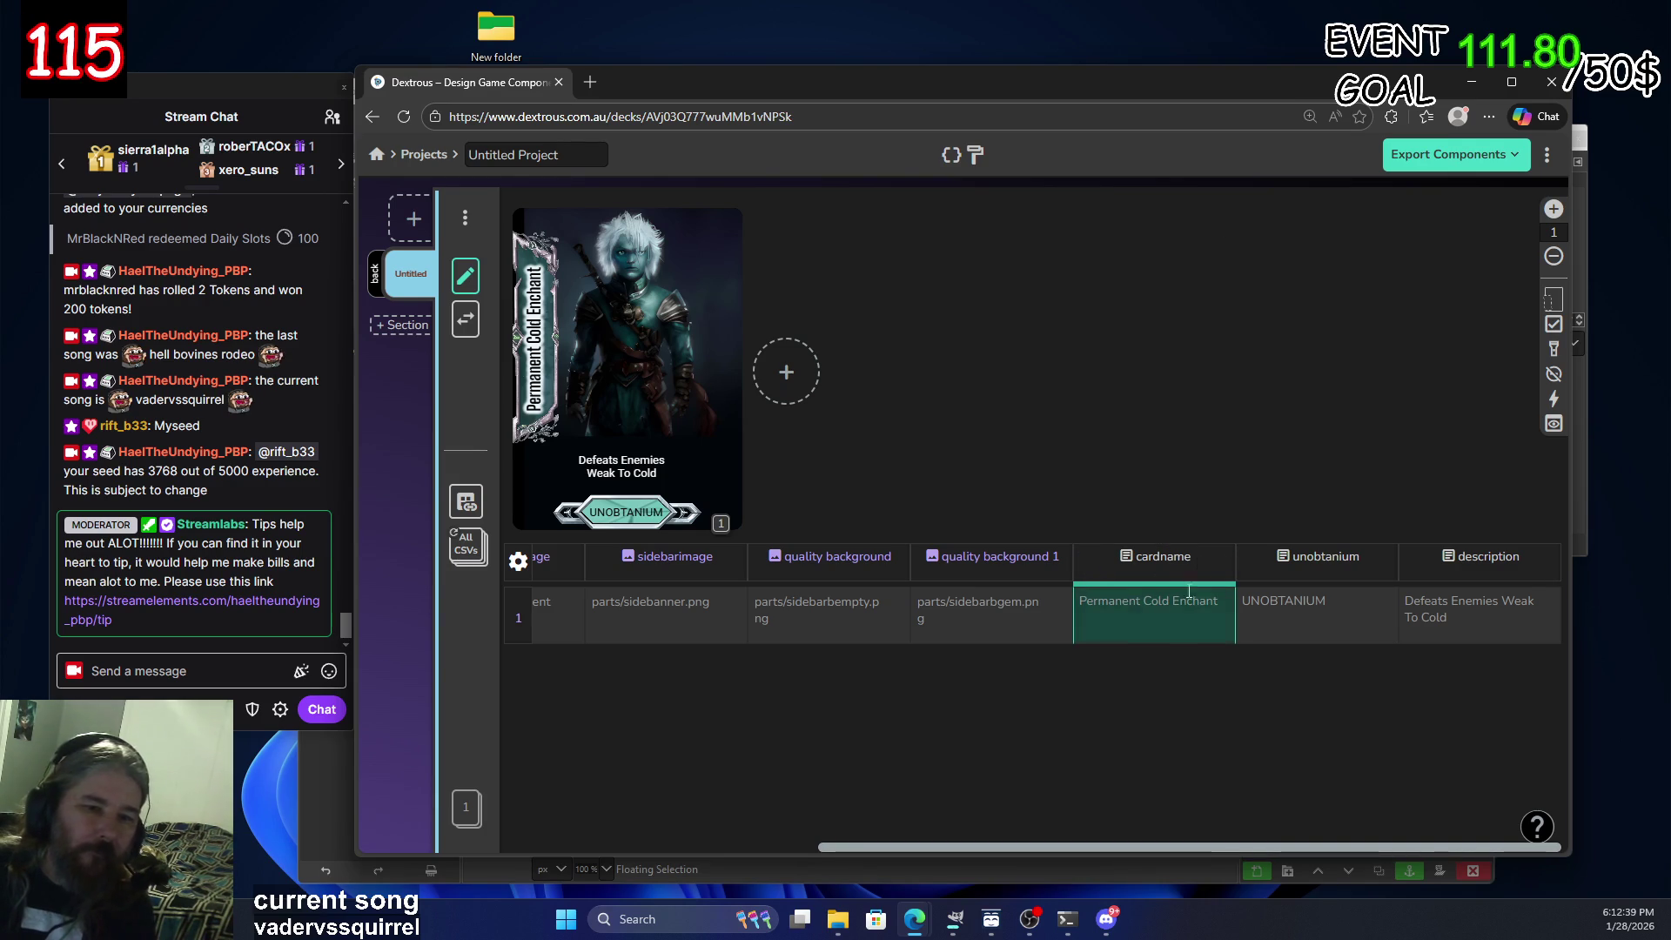
{"action": "left_click", "coordinate": [1225, 561]}
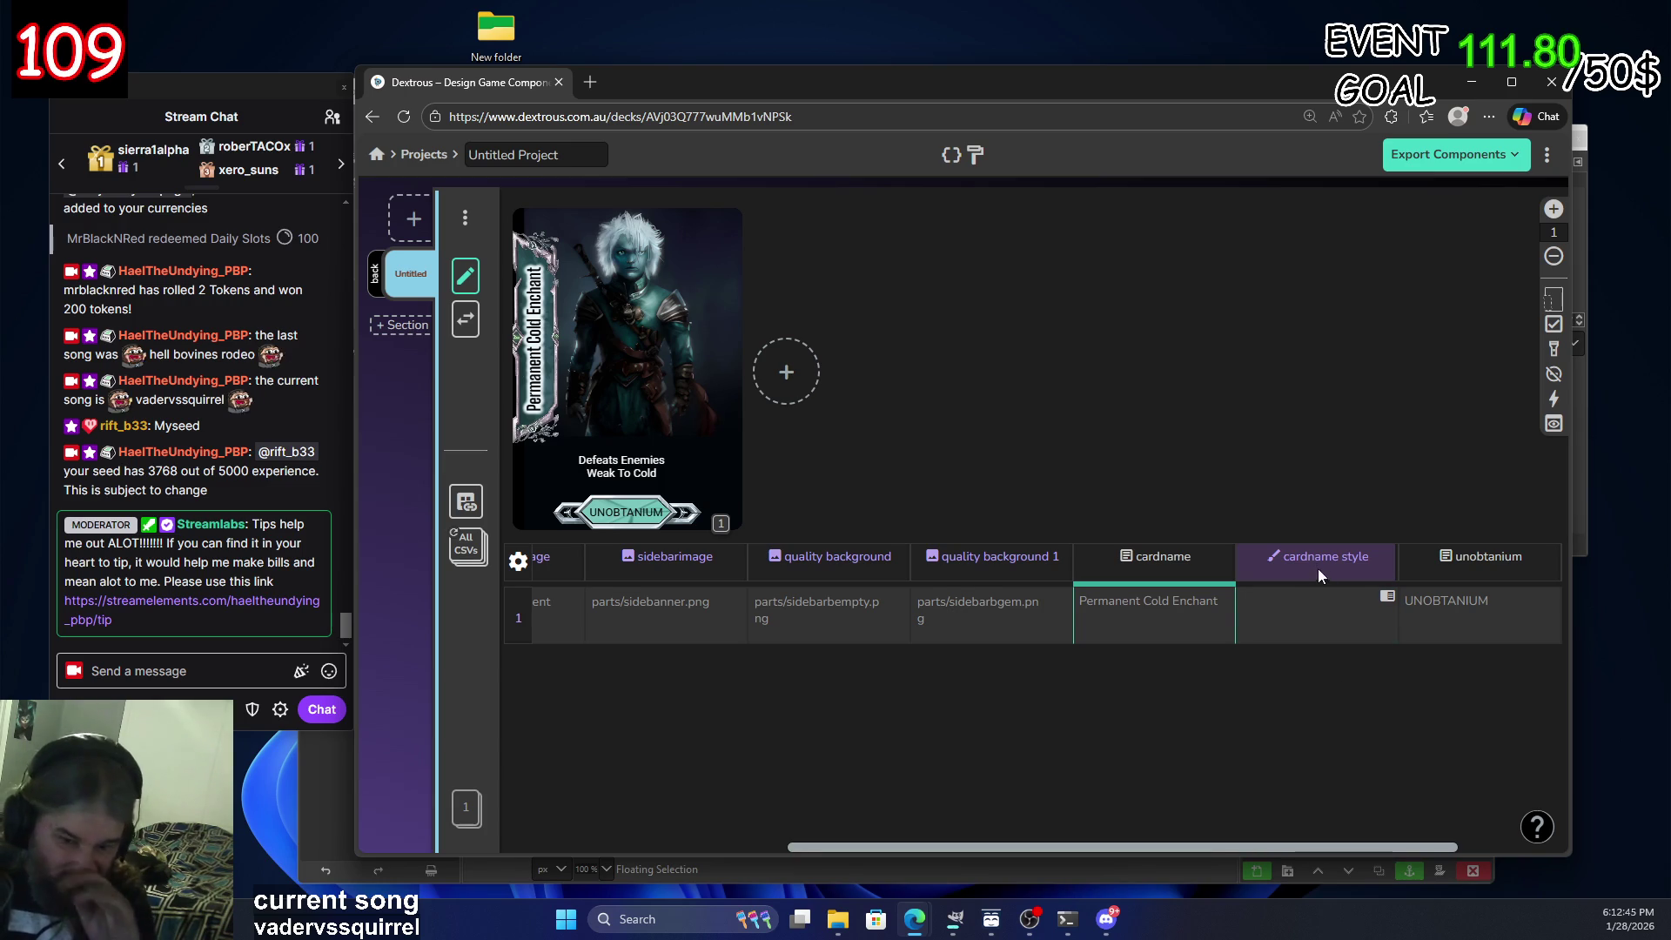
{"action": "left_click", "coordinate": [1384, 600]}
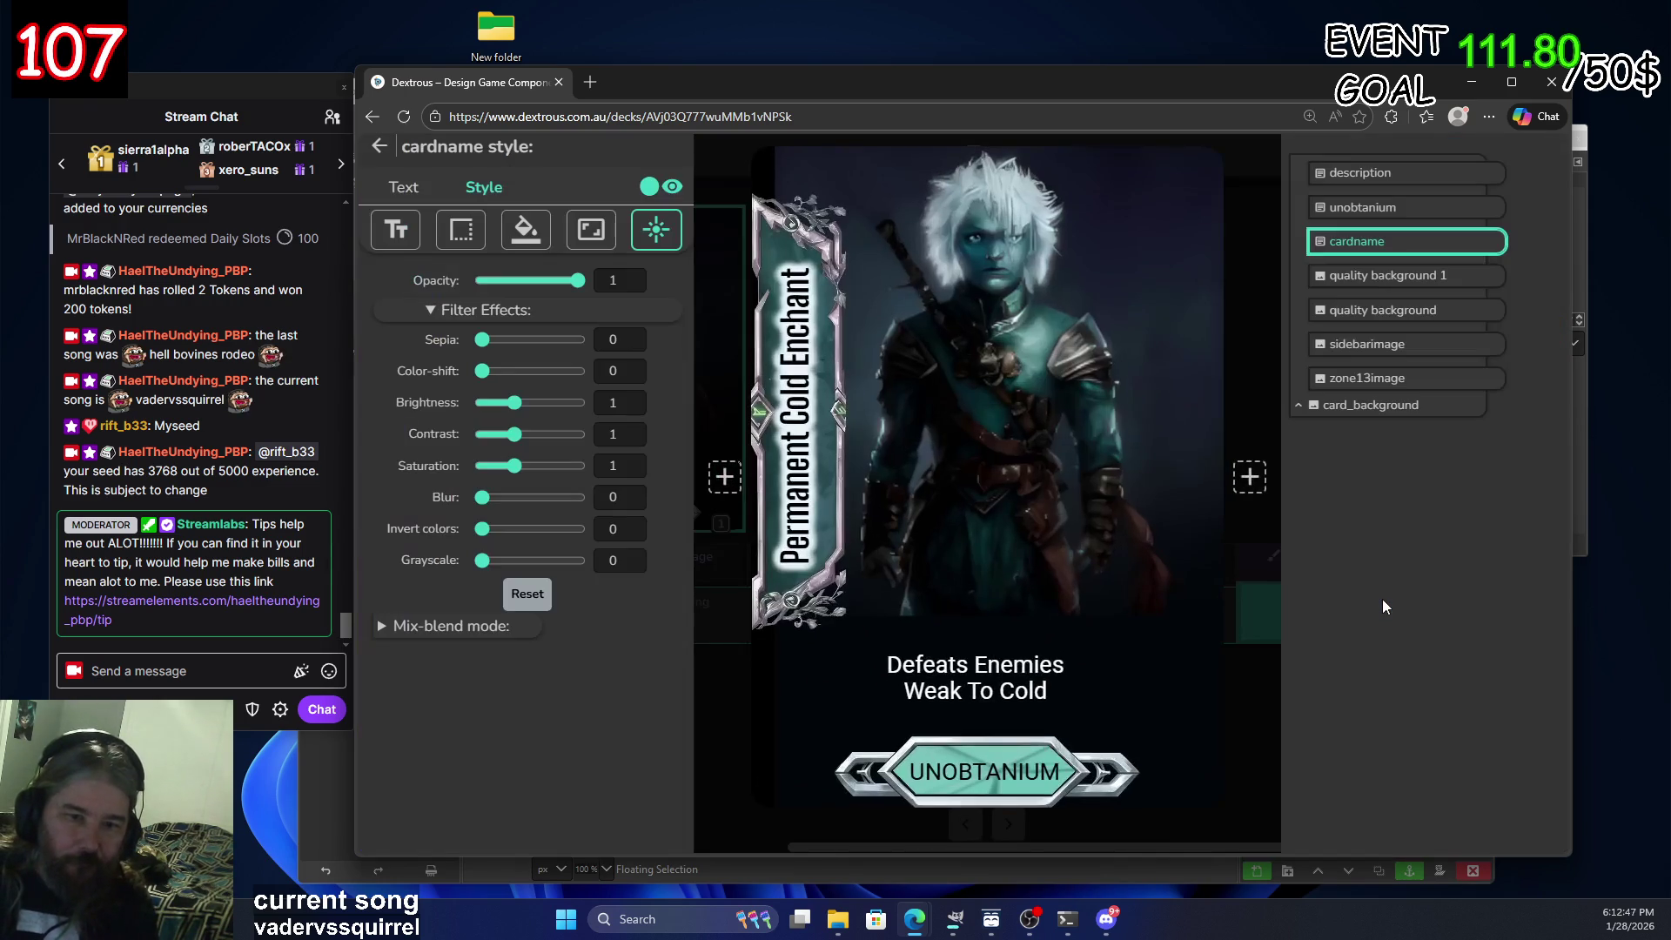
{"action": "mouse_move", "coordinate": [853, 85]}
{"action": "left_mouse_down"}
{"action": "mouse_move", "coordinate": [887, 783]}
{"action": "mouse_move", "coordinate": [908, 188]}
{"action": "left_mouse_up"}
{"action": "left_click", "coordinate": [426, 220]}
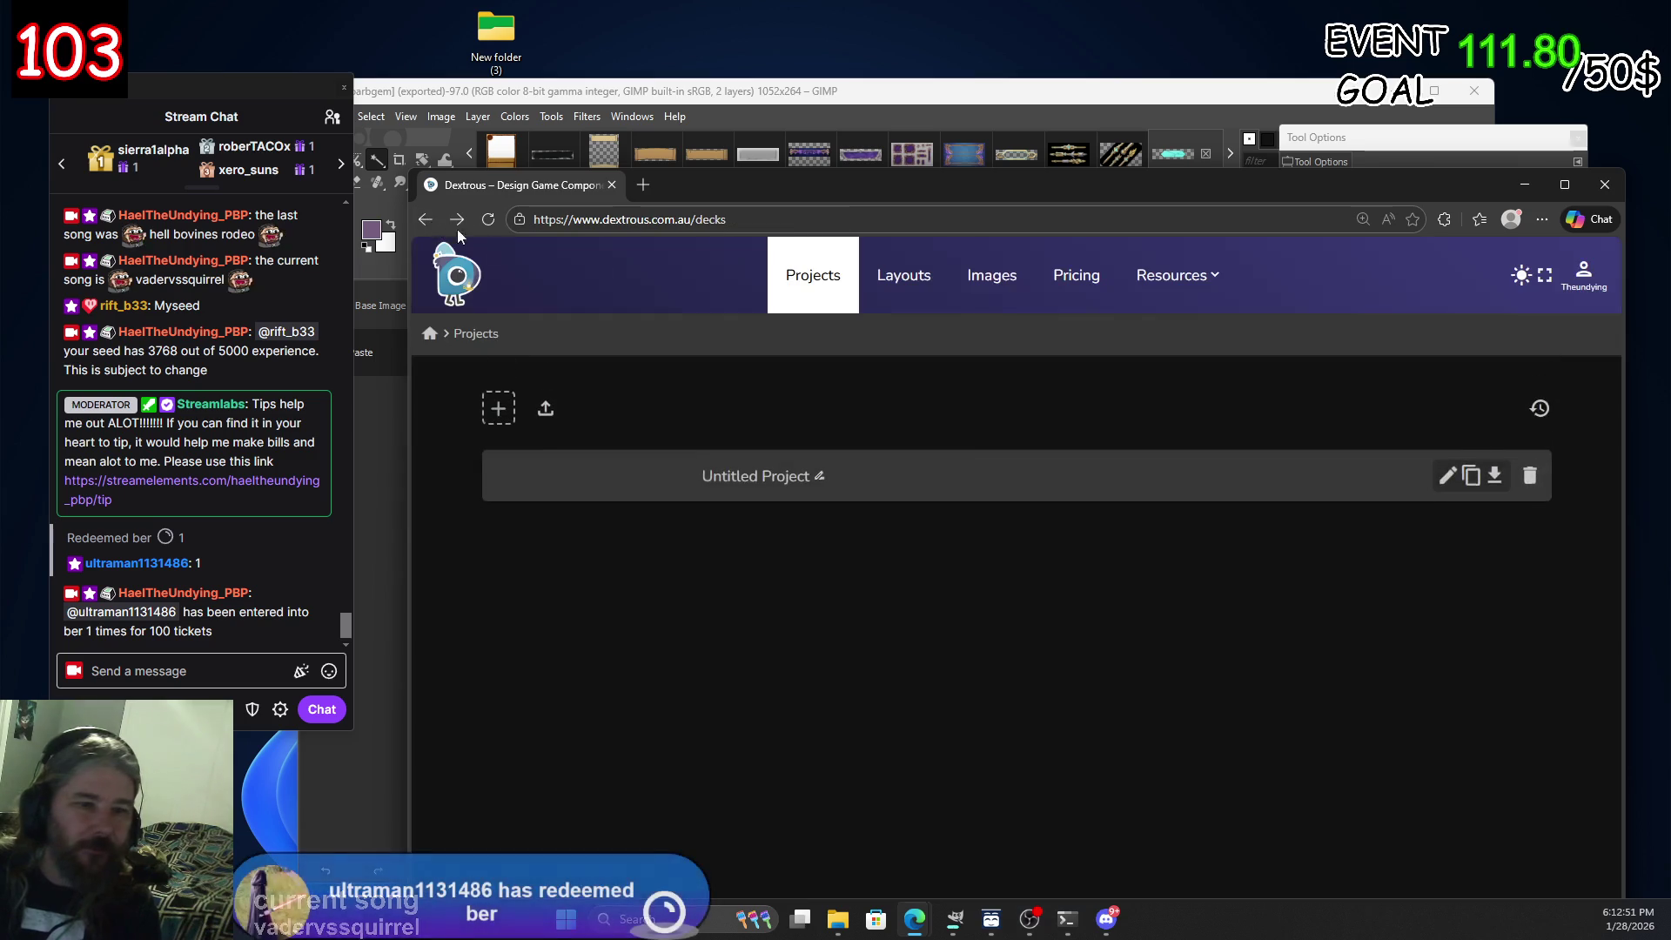
{"action": "left_click", "coordinate": [747, 476]}
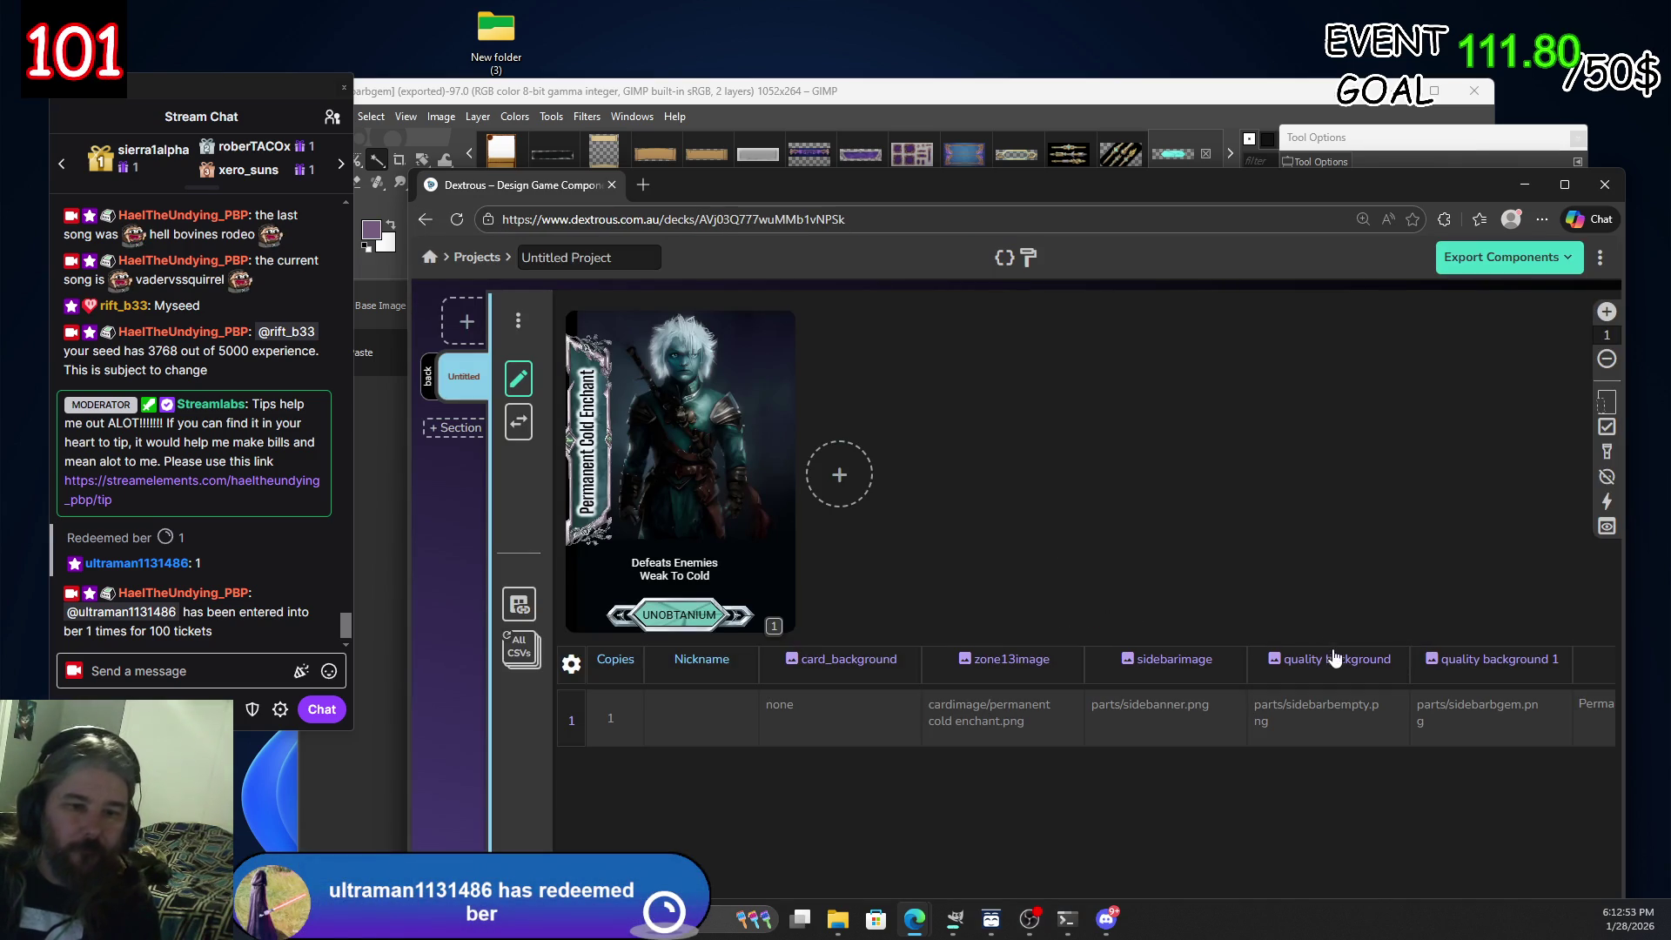
{"action": "left_click", "coordinate": [988, 714]}
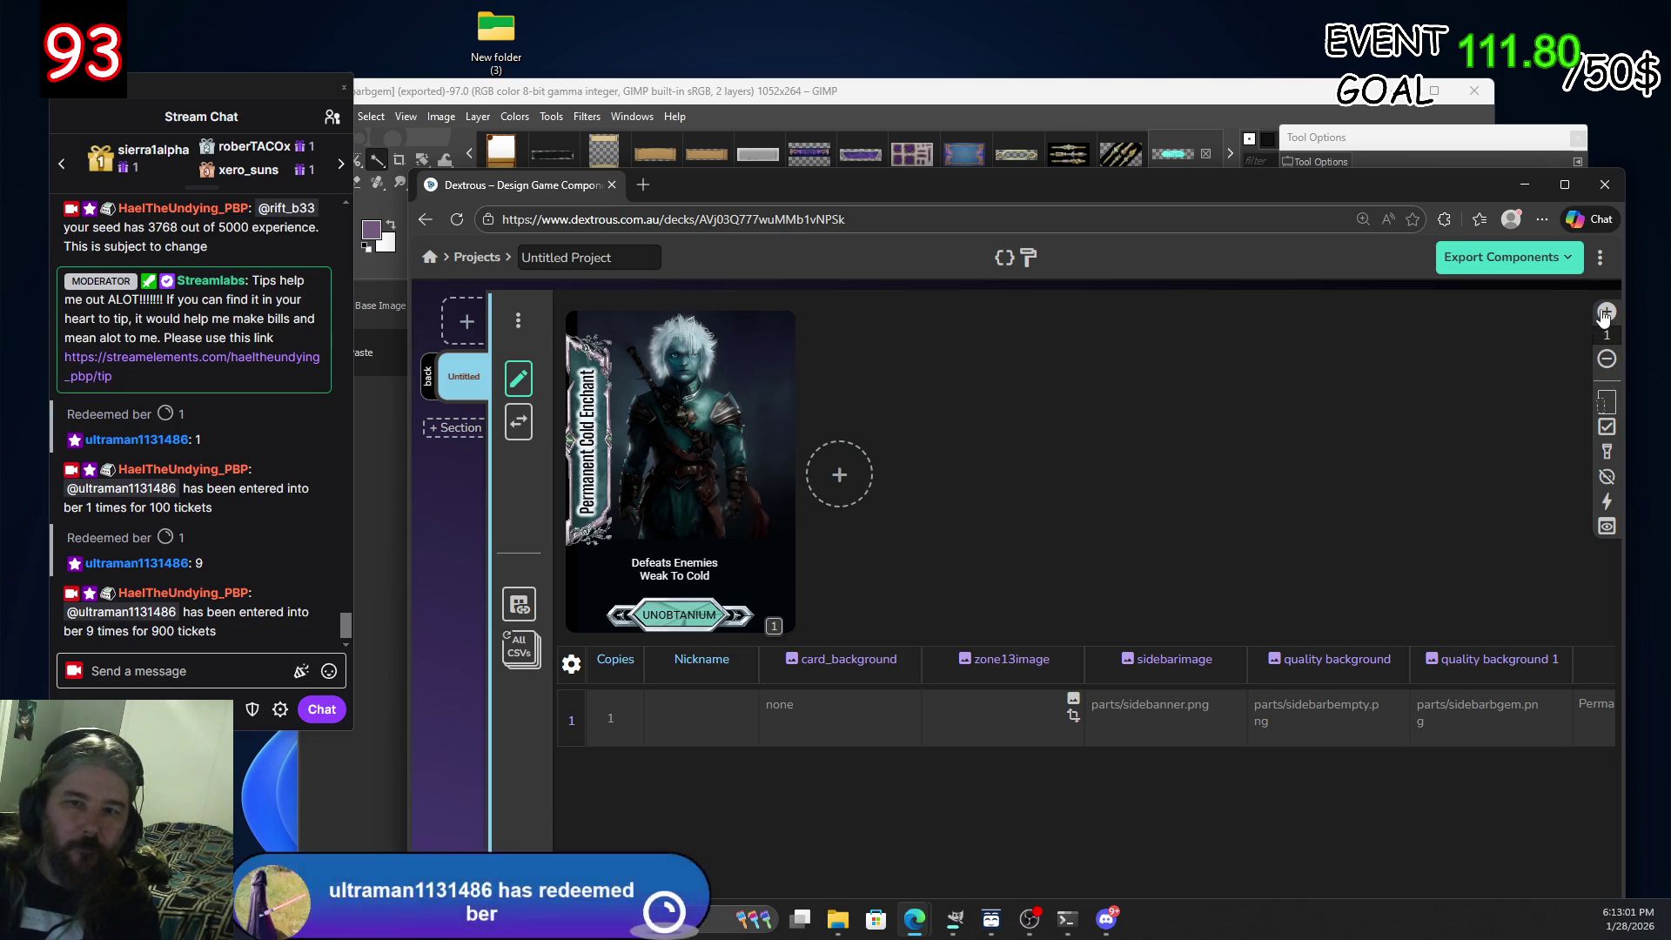
Select the row 1 sidebarimage cell and open then close the table settings.
{"action": "mouse_move", "coordinate": [762, 638]}
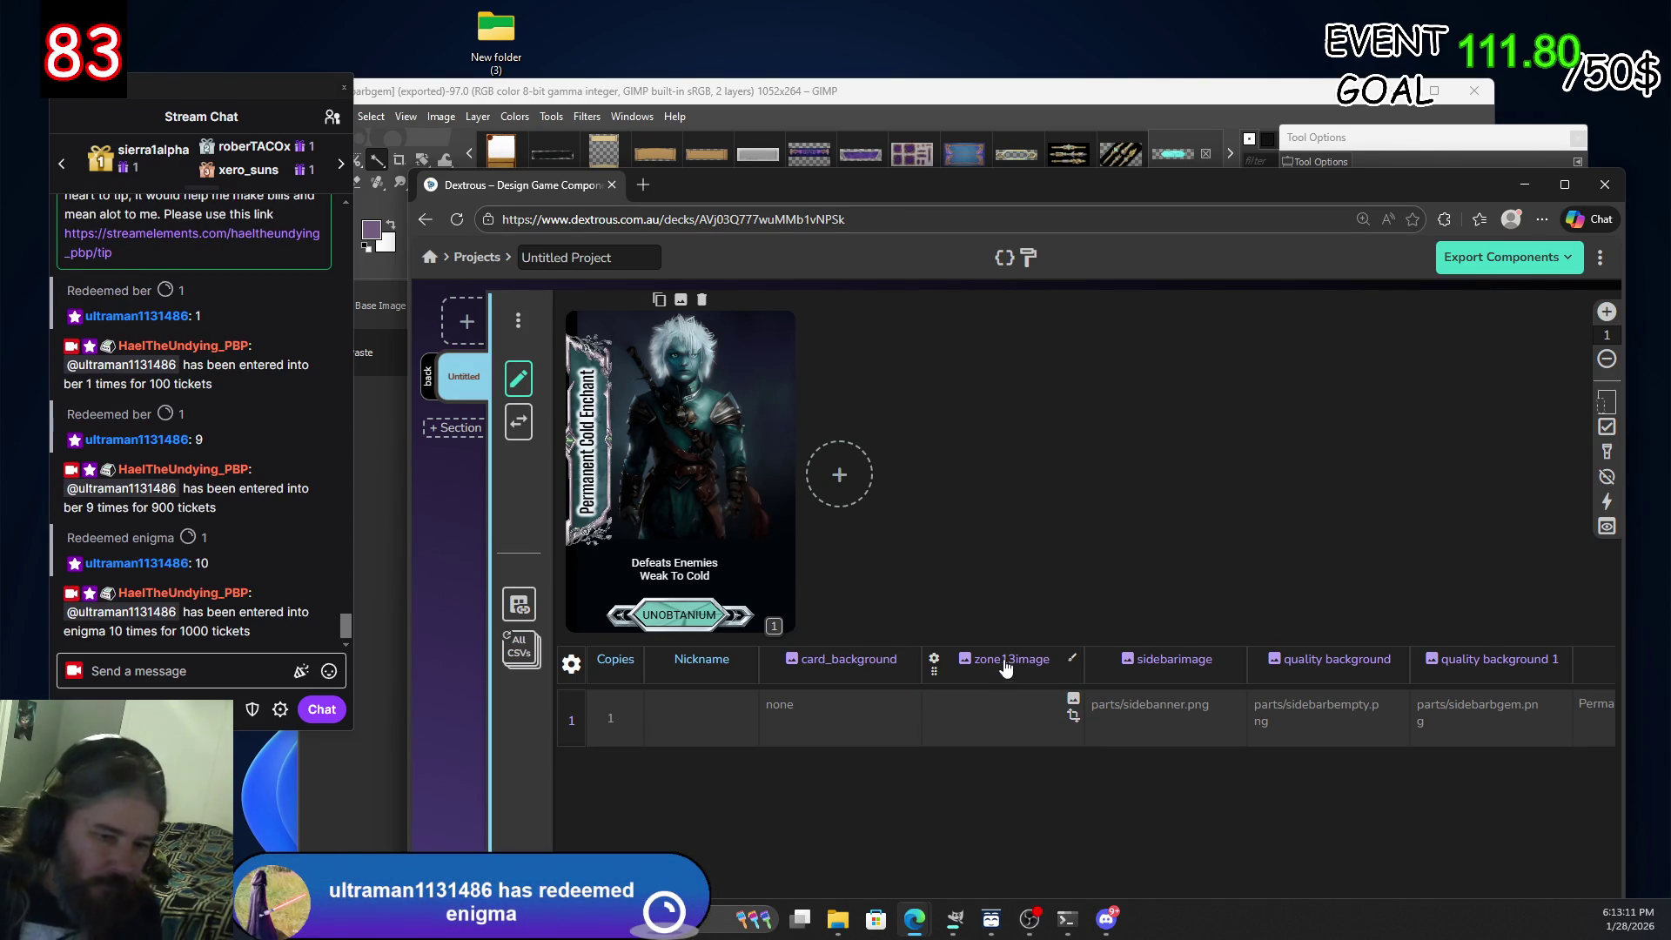
{"action": "left_click", "coordinate": [1150, 699]}
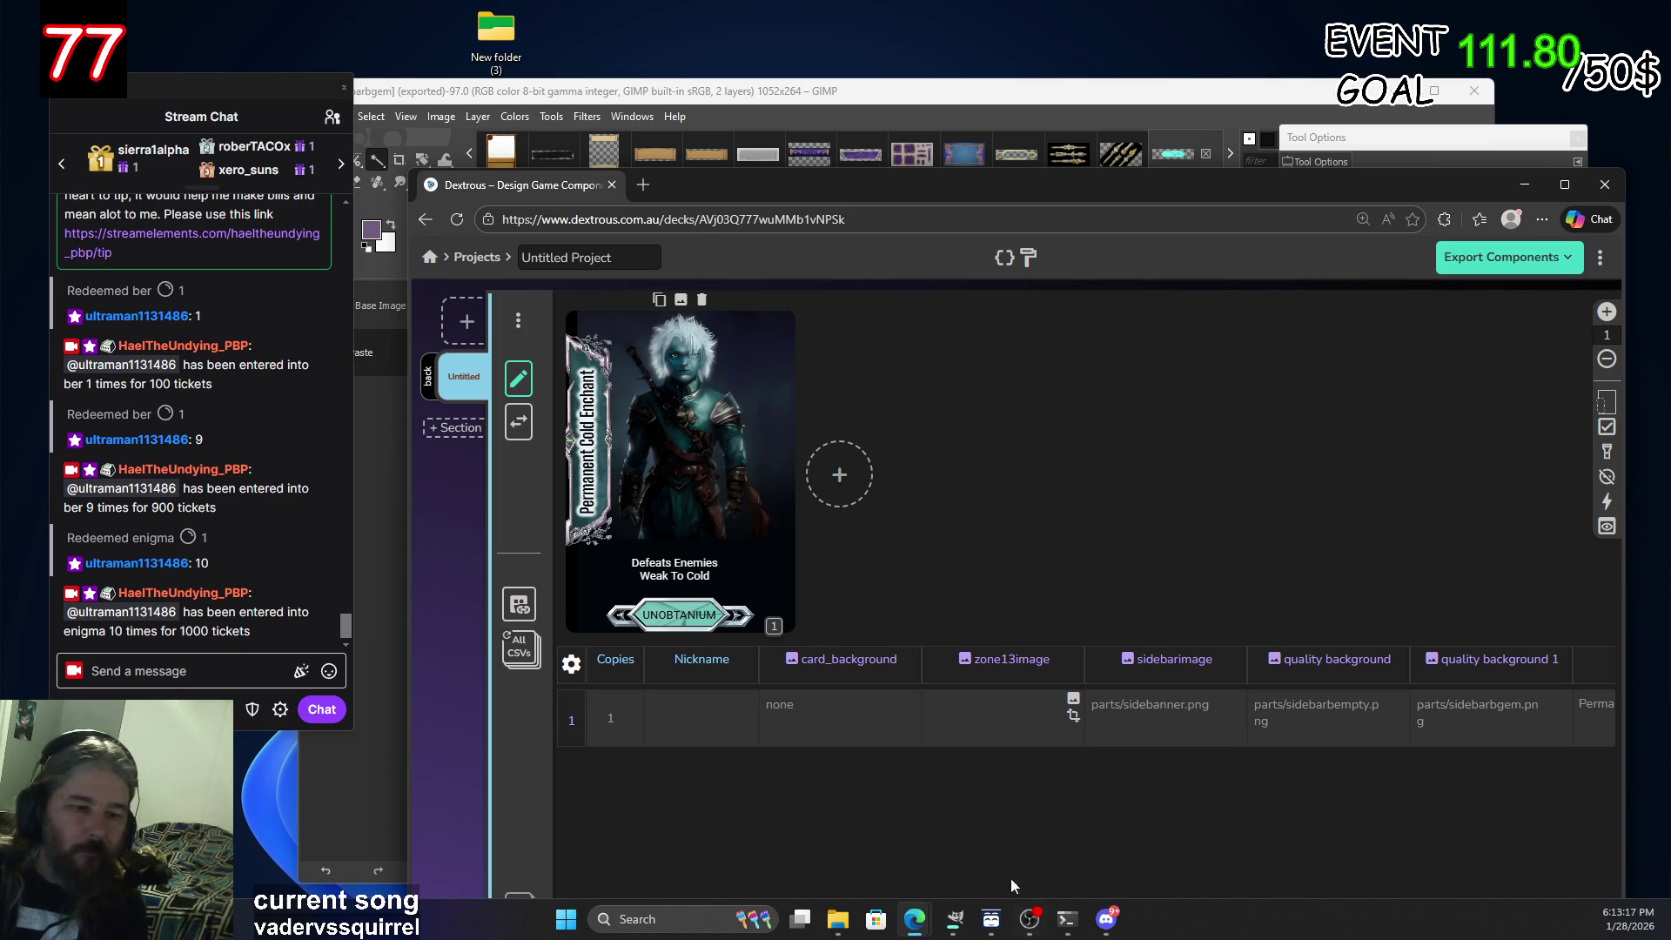
{"action": "left_click", "coordinate": [570, 667]}
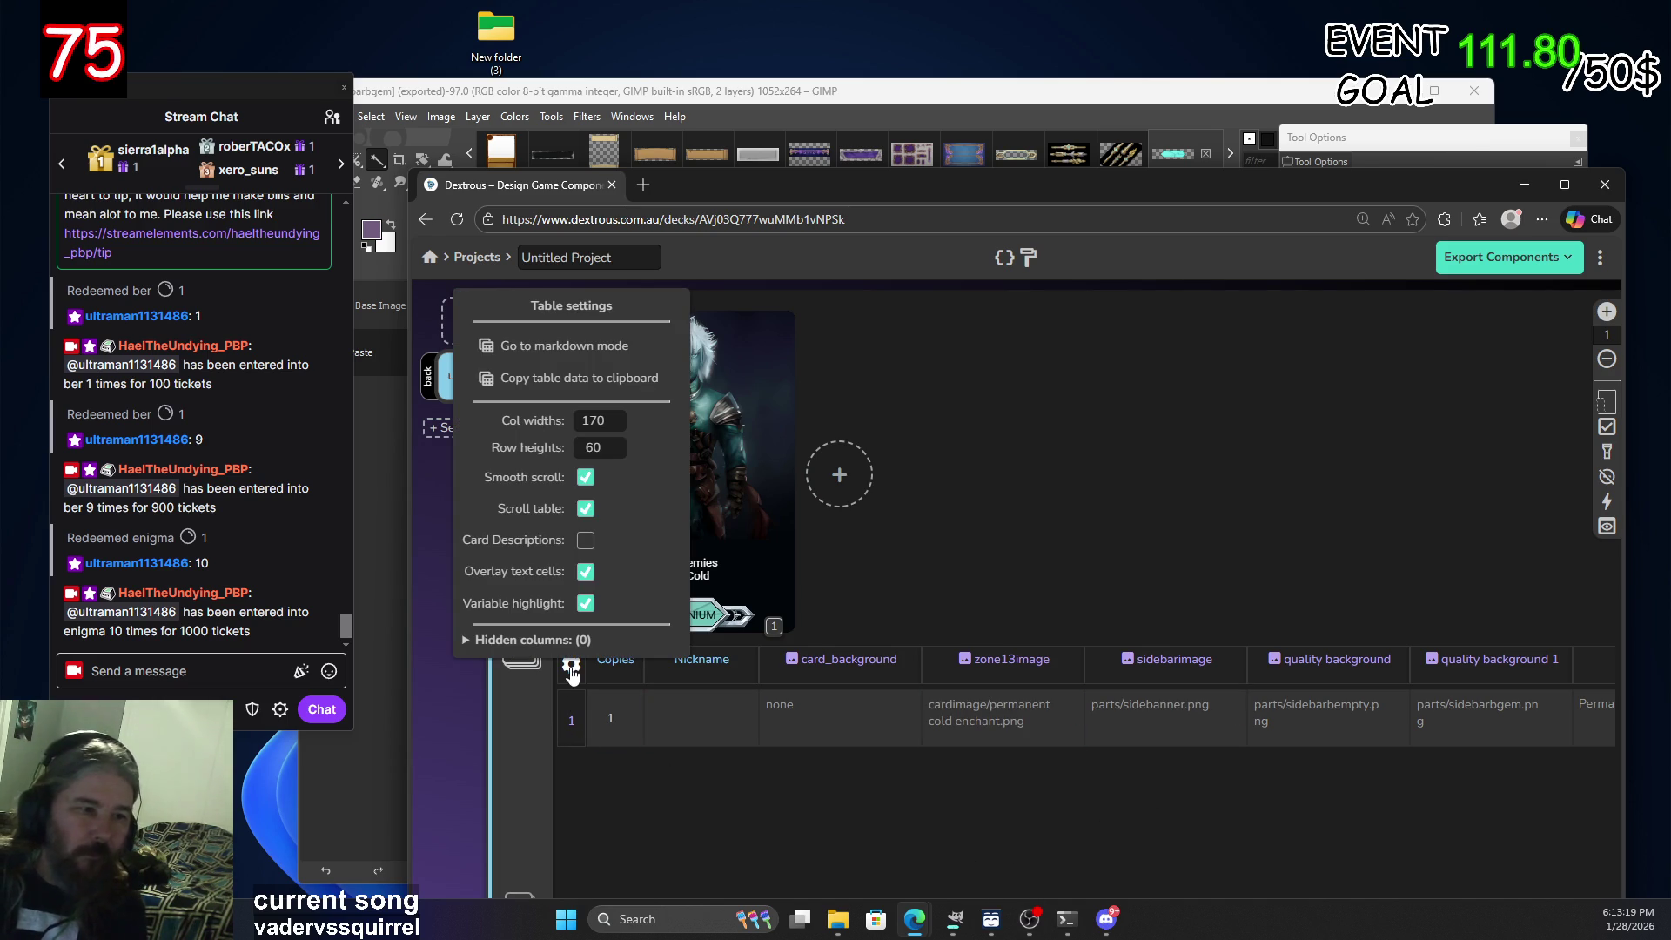
{"action": "left_click", "coordinate": [684, 771]}
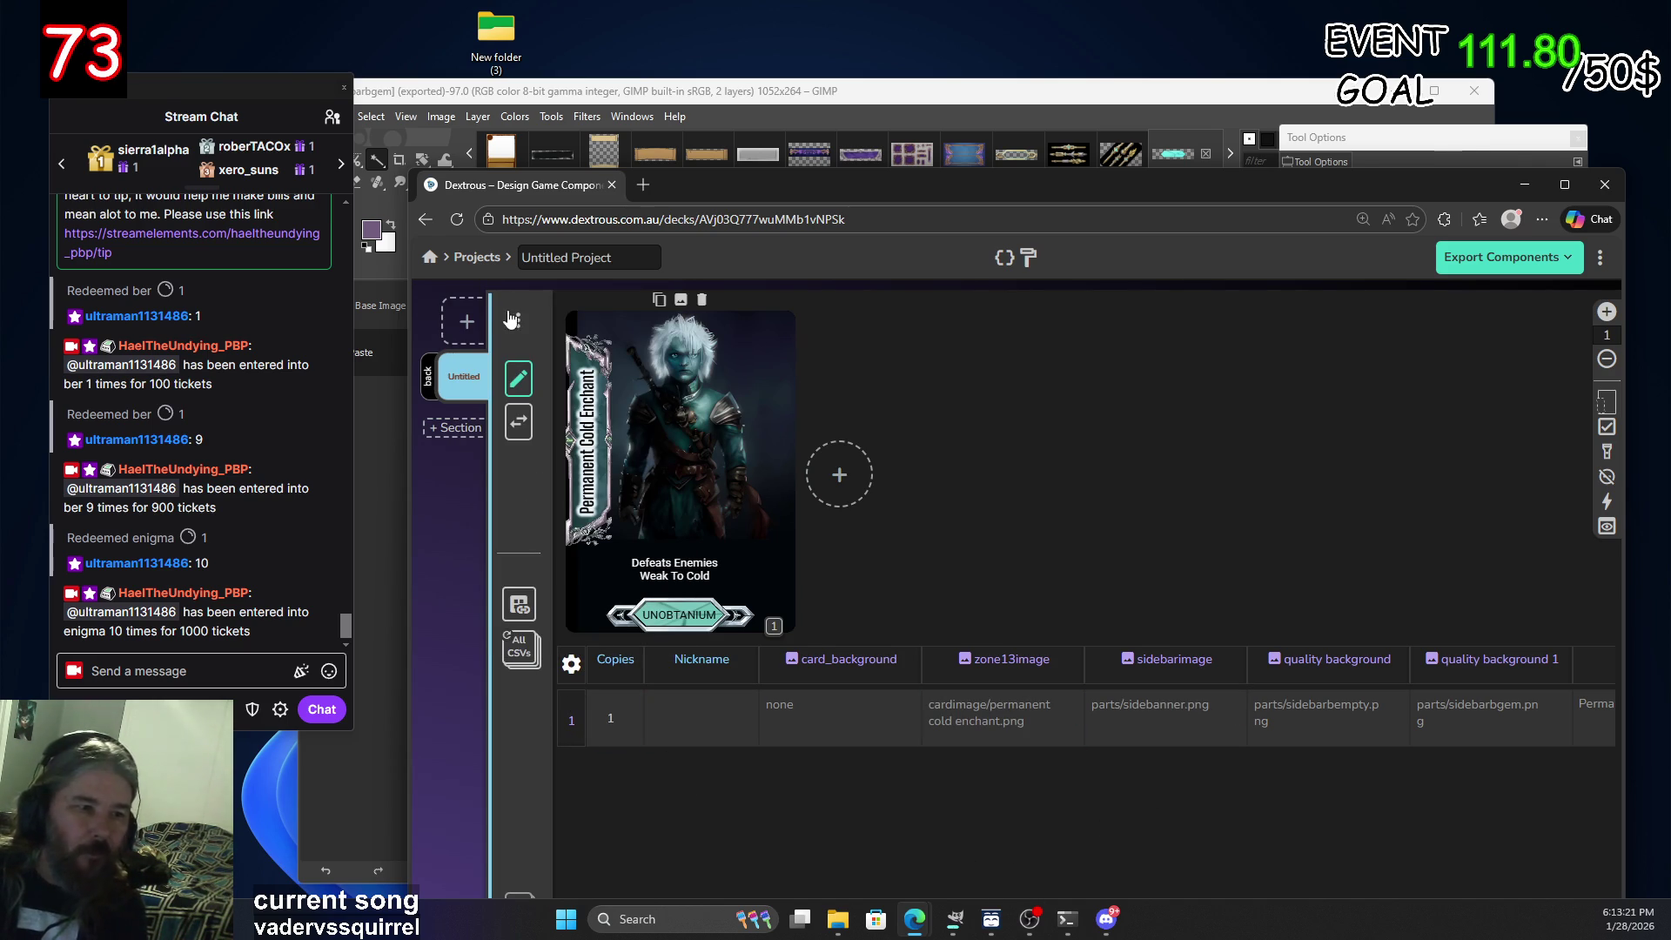
Add a duplicate Permanent Cold Enchant card, check its row 2 image cells, and switch to GIMP.
{"action": "left_click", "coordinate": [839, 474]}
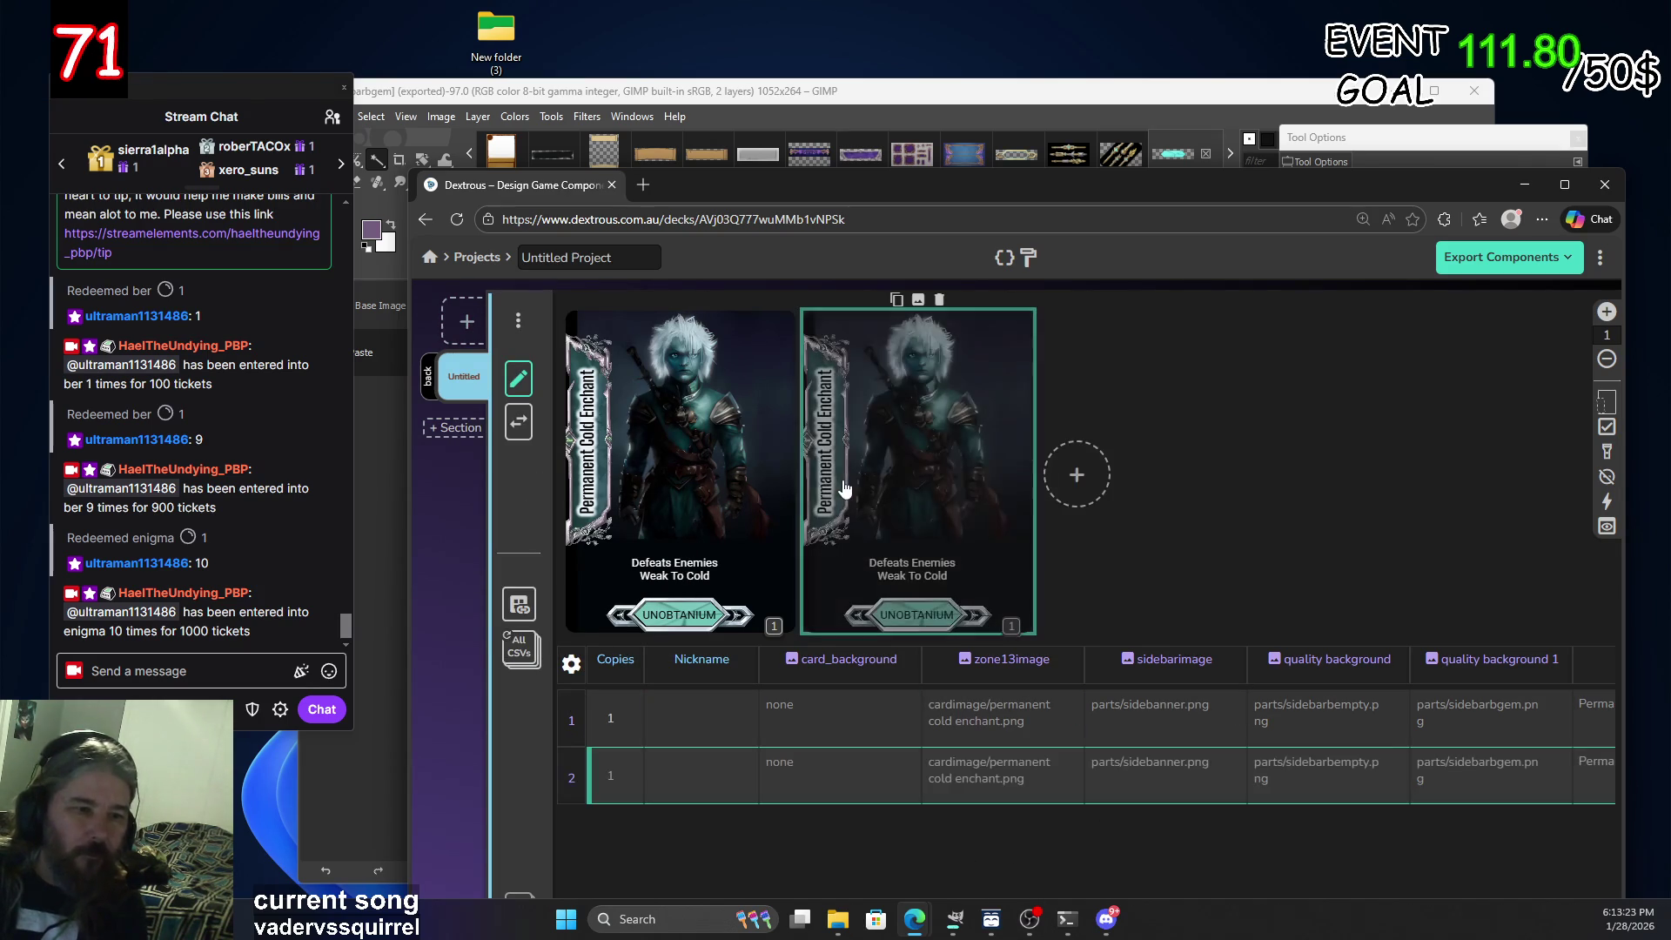
{"action": "left_click", "coordinate": [978, 779]}
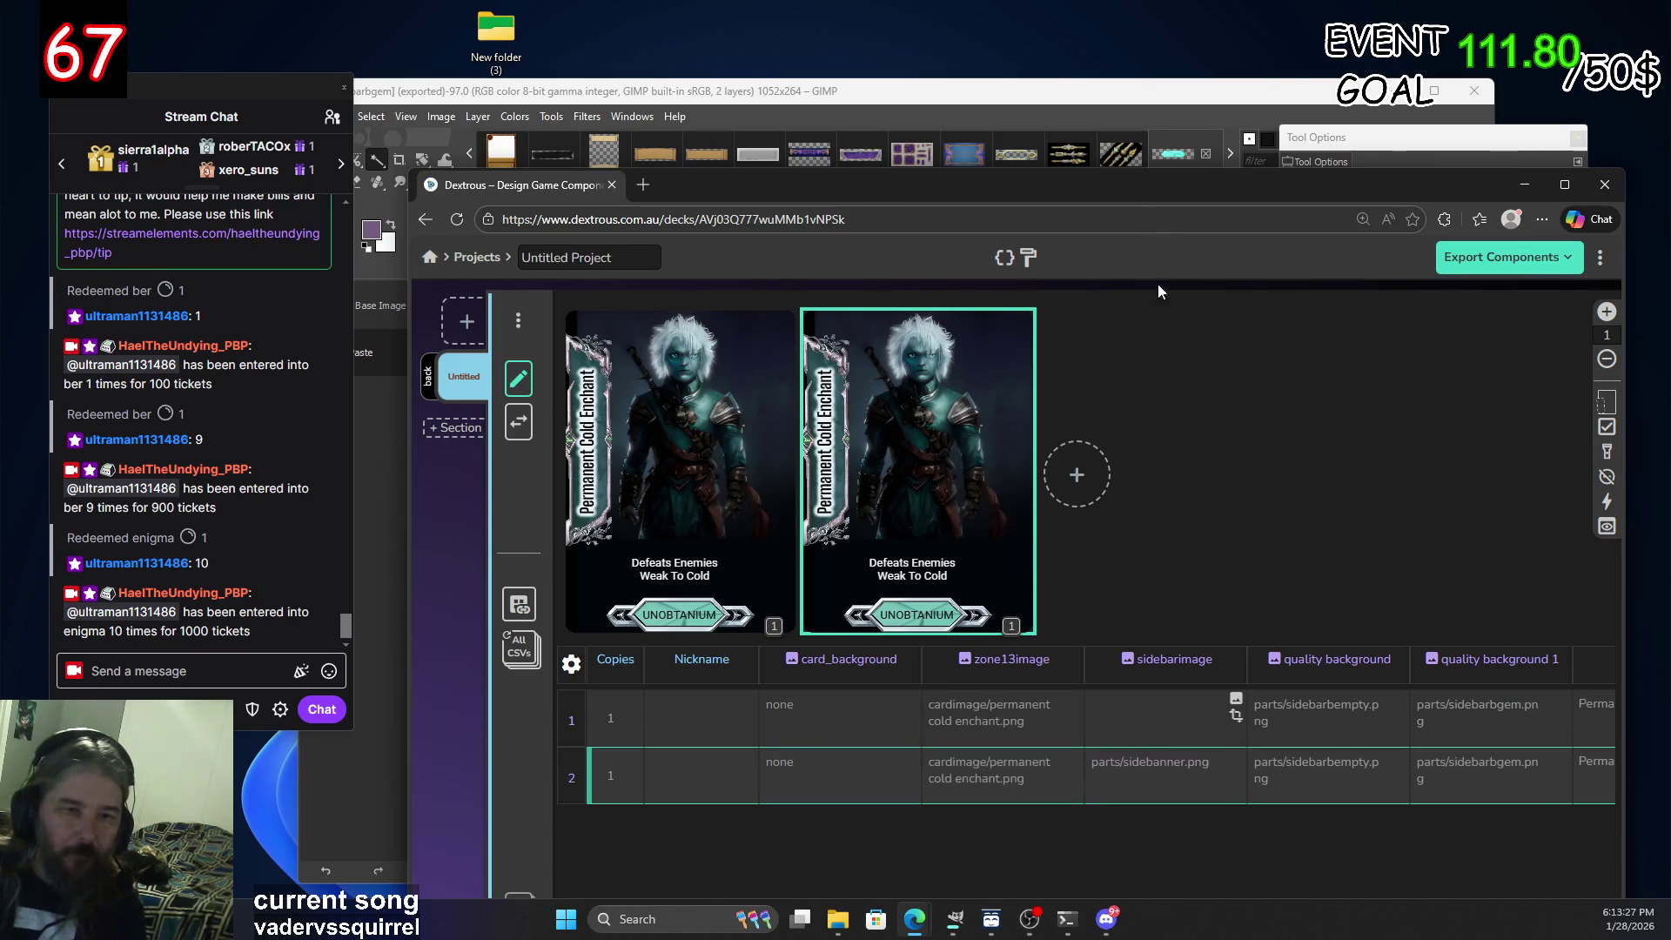
{"action": "left_click_drag", "start_coordinate": [1126, 197], "coordinate": [972, 145]}
{"action": "left_click", "coordinate": [870, 731]}
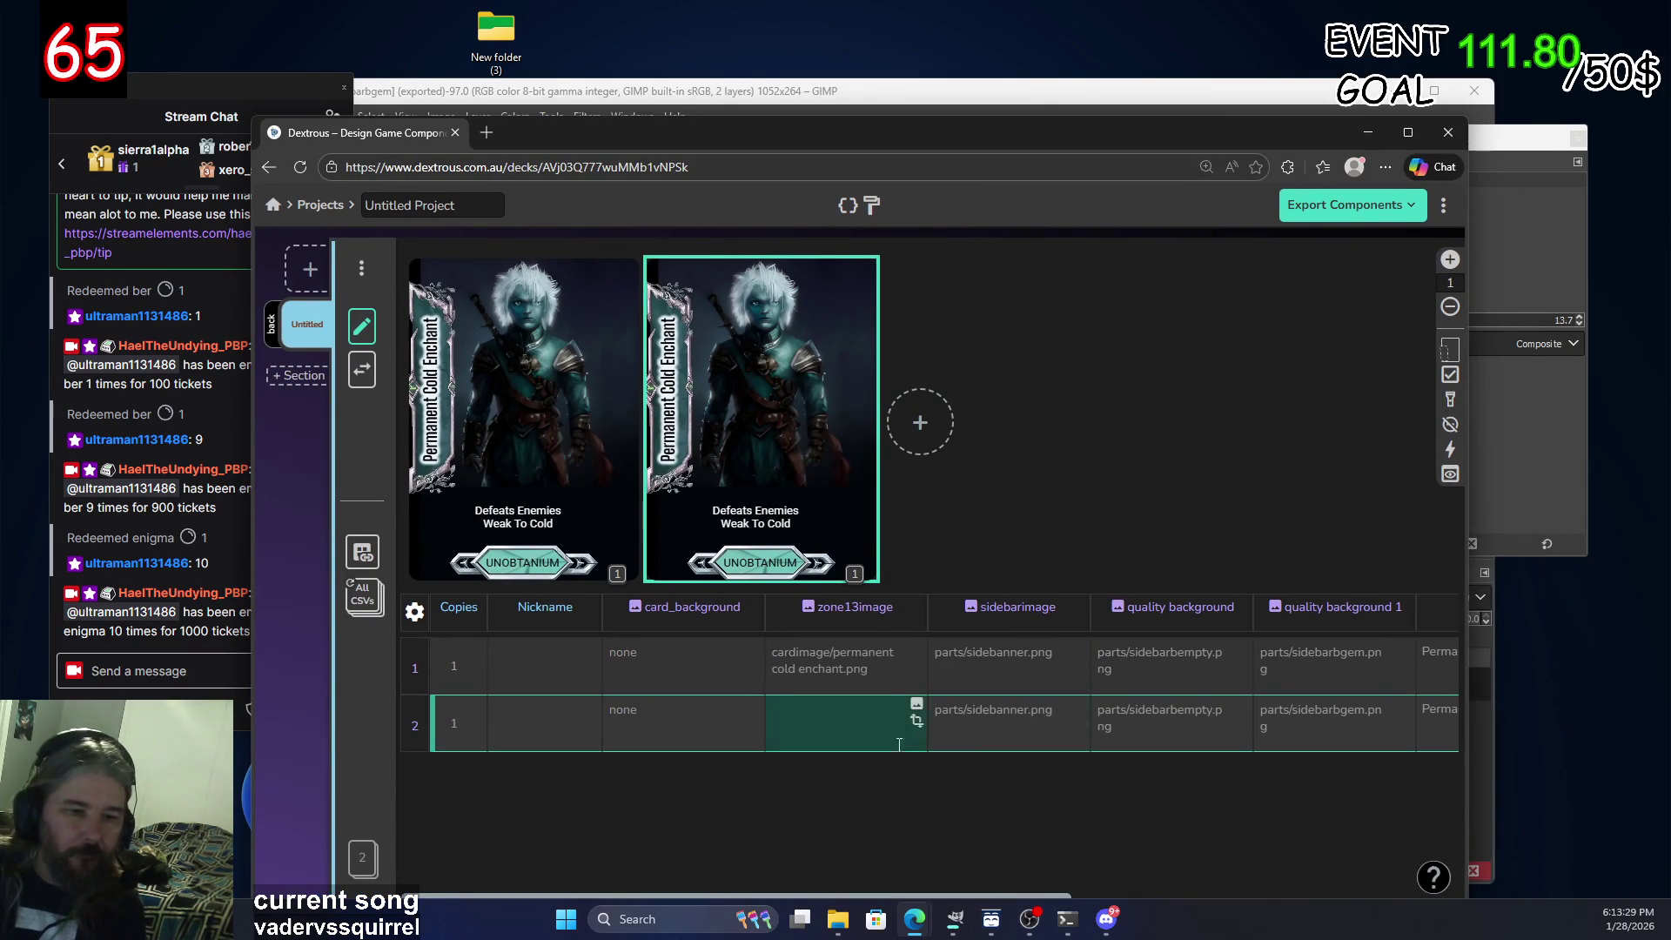
{"action": "left_click", "coordinate": [1027, 710]}
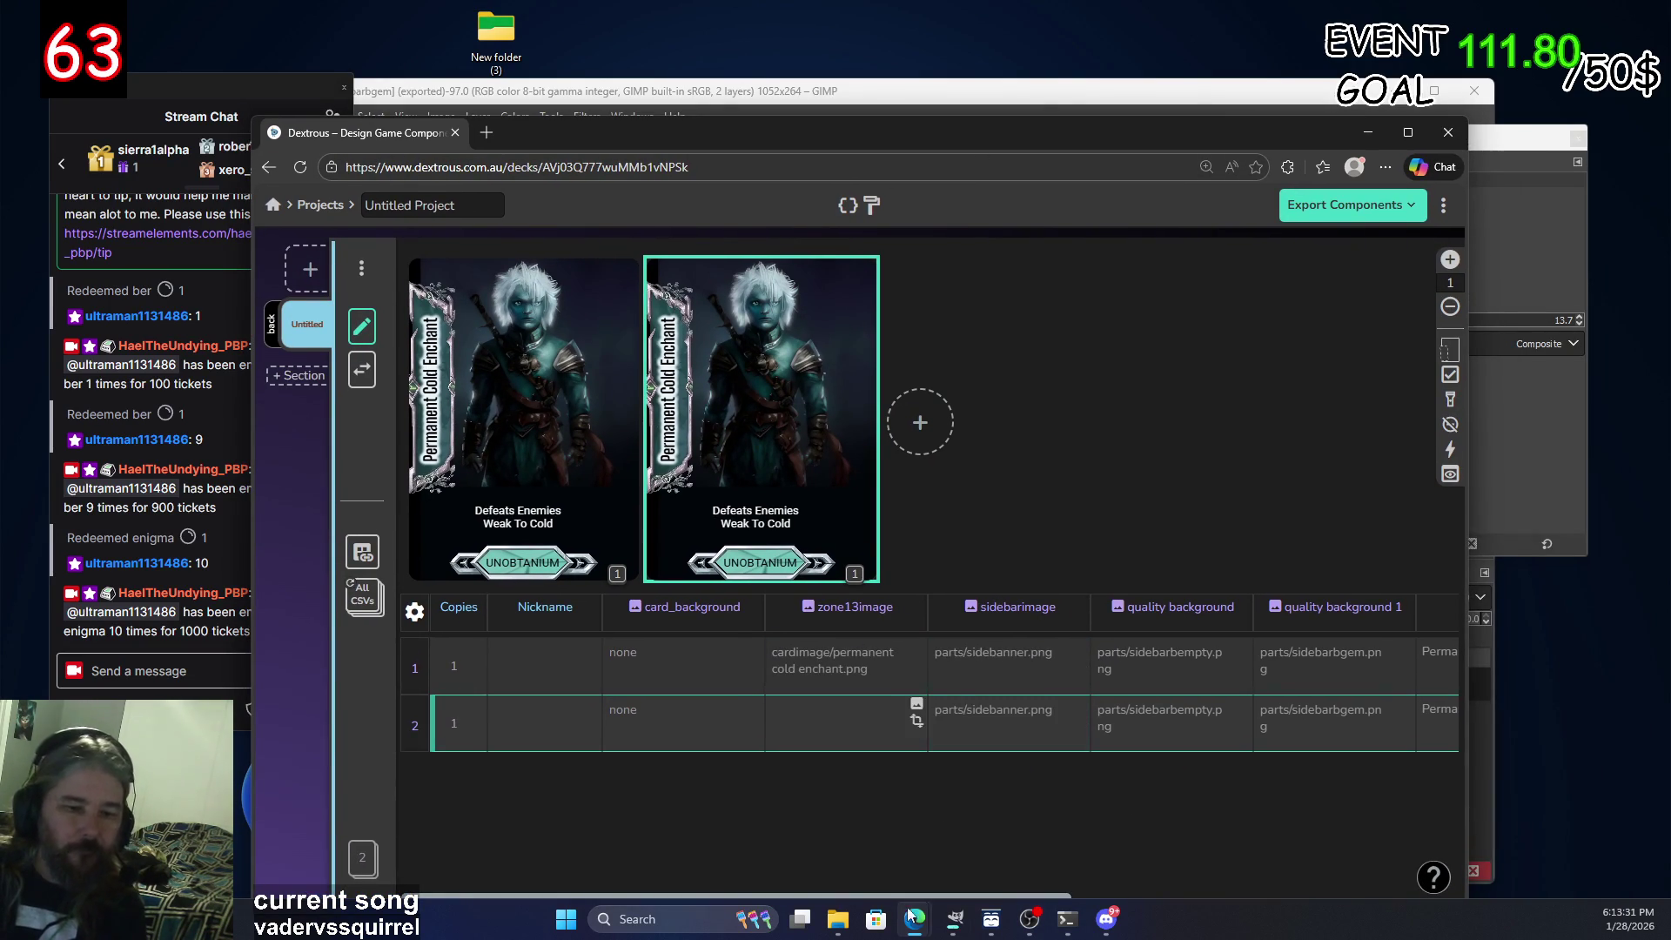
{"action": "left_click", "coordinate": [955, 922]}
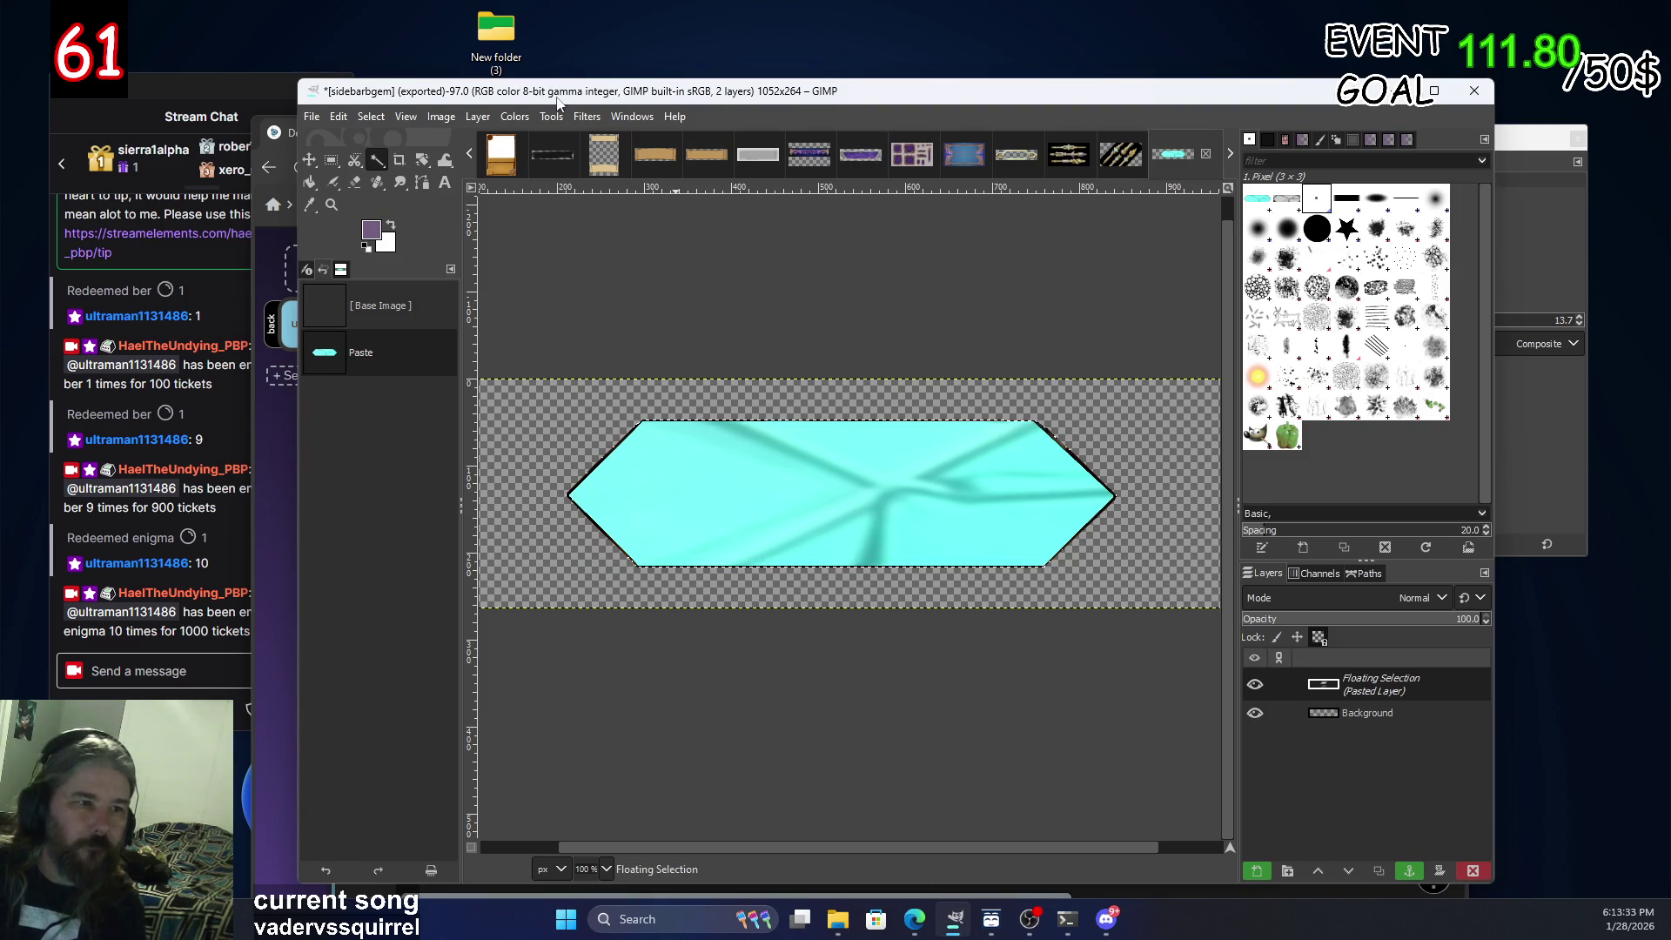
Minimize the sidebarbgem image window and switch to the MCpermfireenchant.xcf card image.
{"action": "left_click", "coordinate": [1395, 91]}
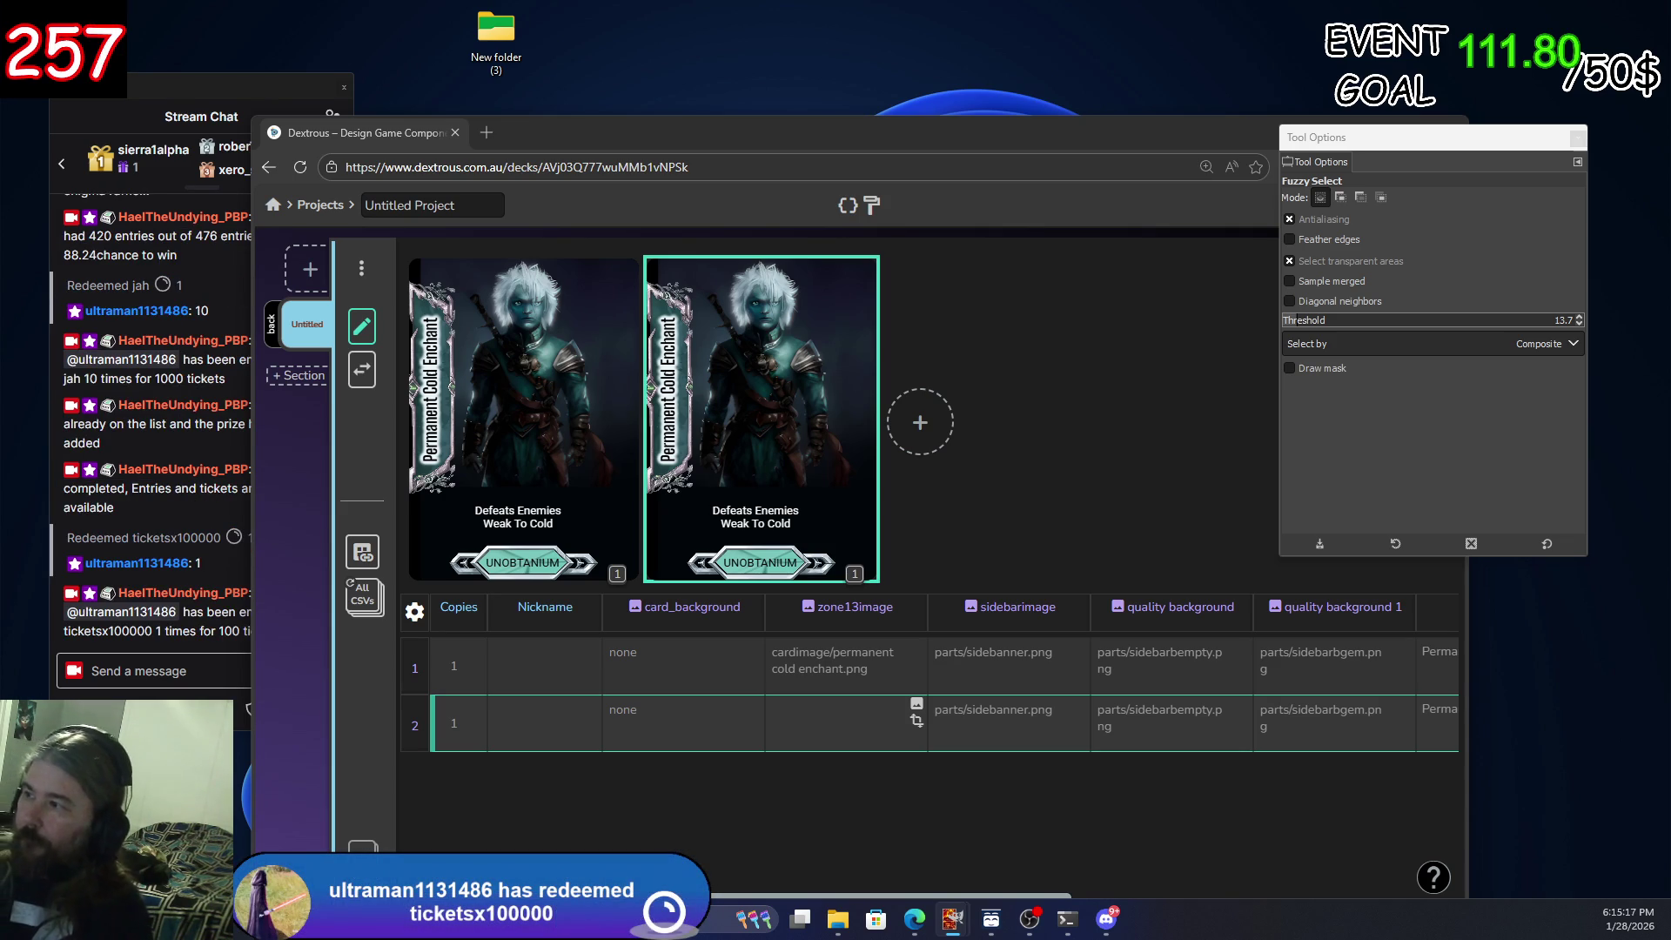
{"action": "key", "text": "alt+Tab"}
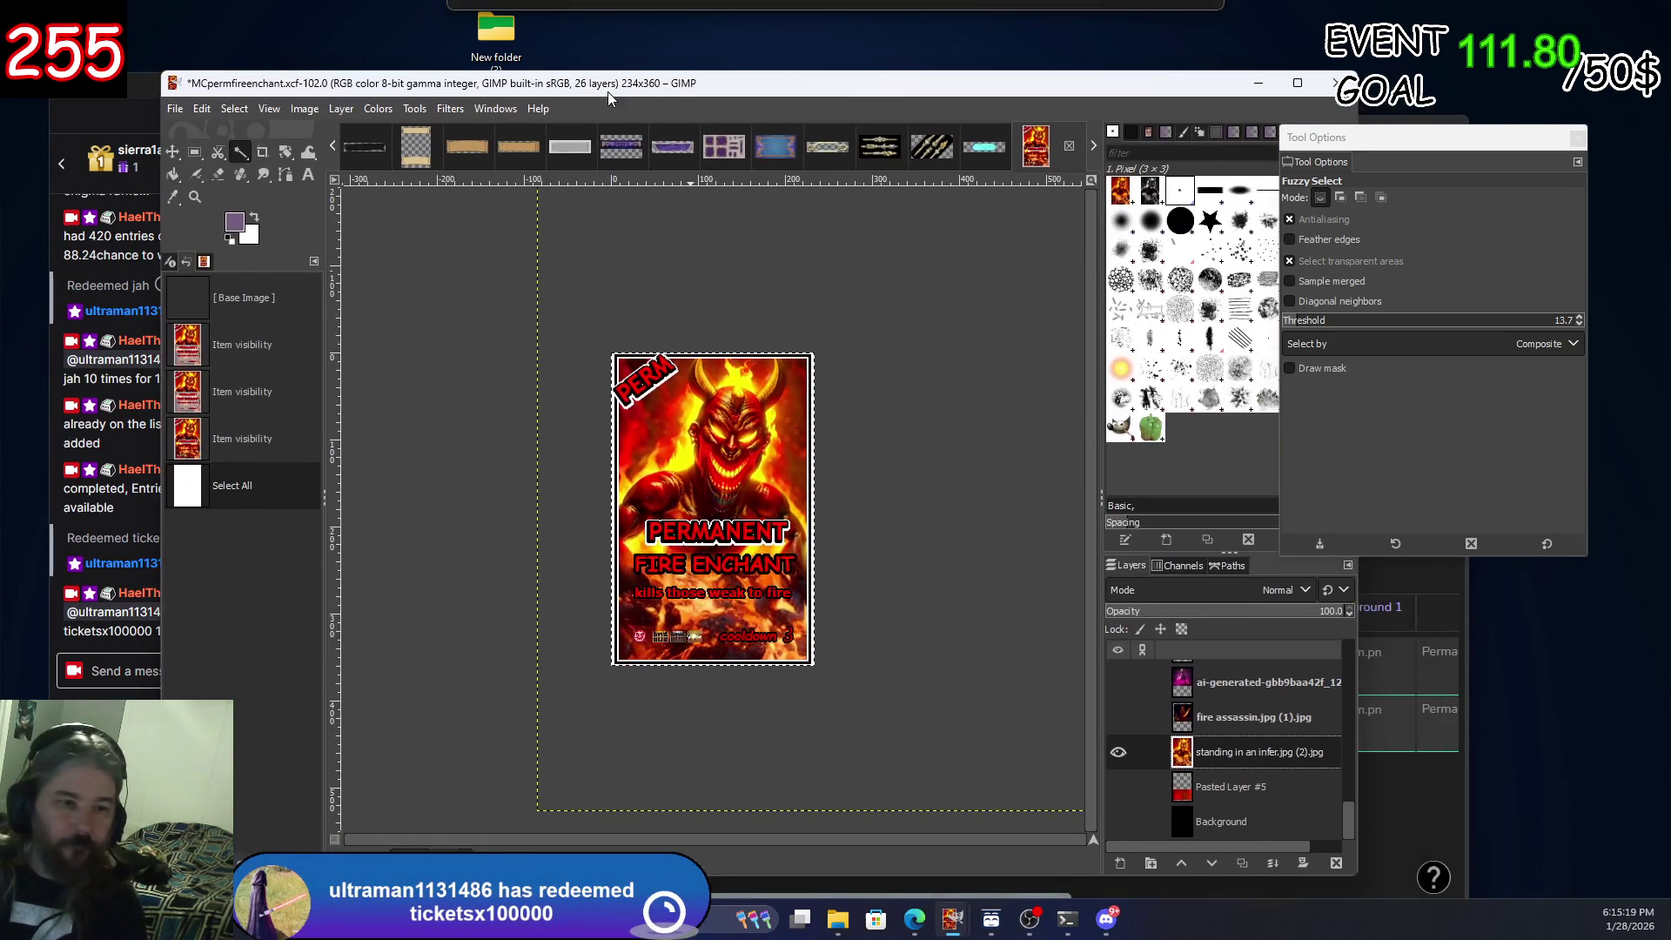
Make a new 234×360 image filled with Transparency and paste the fire demon art into it.
{"action": "key", "text": "ctrl+n"}
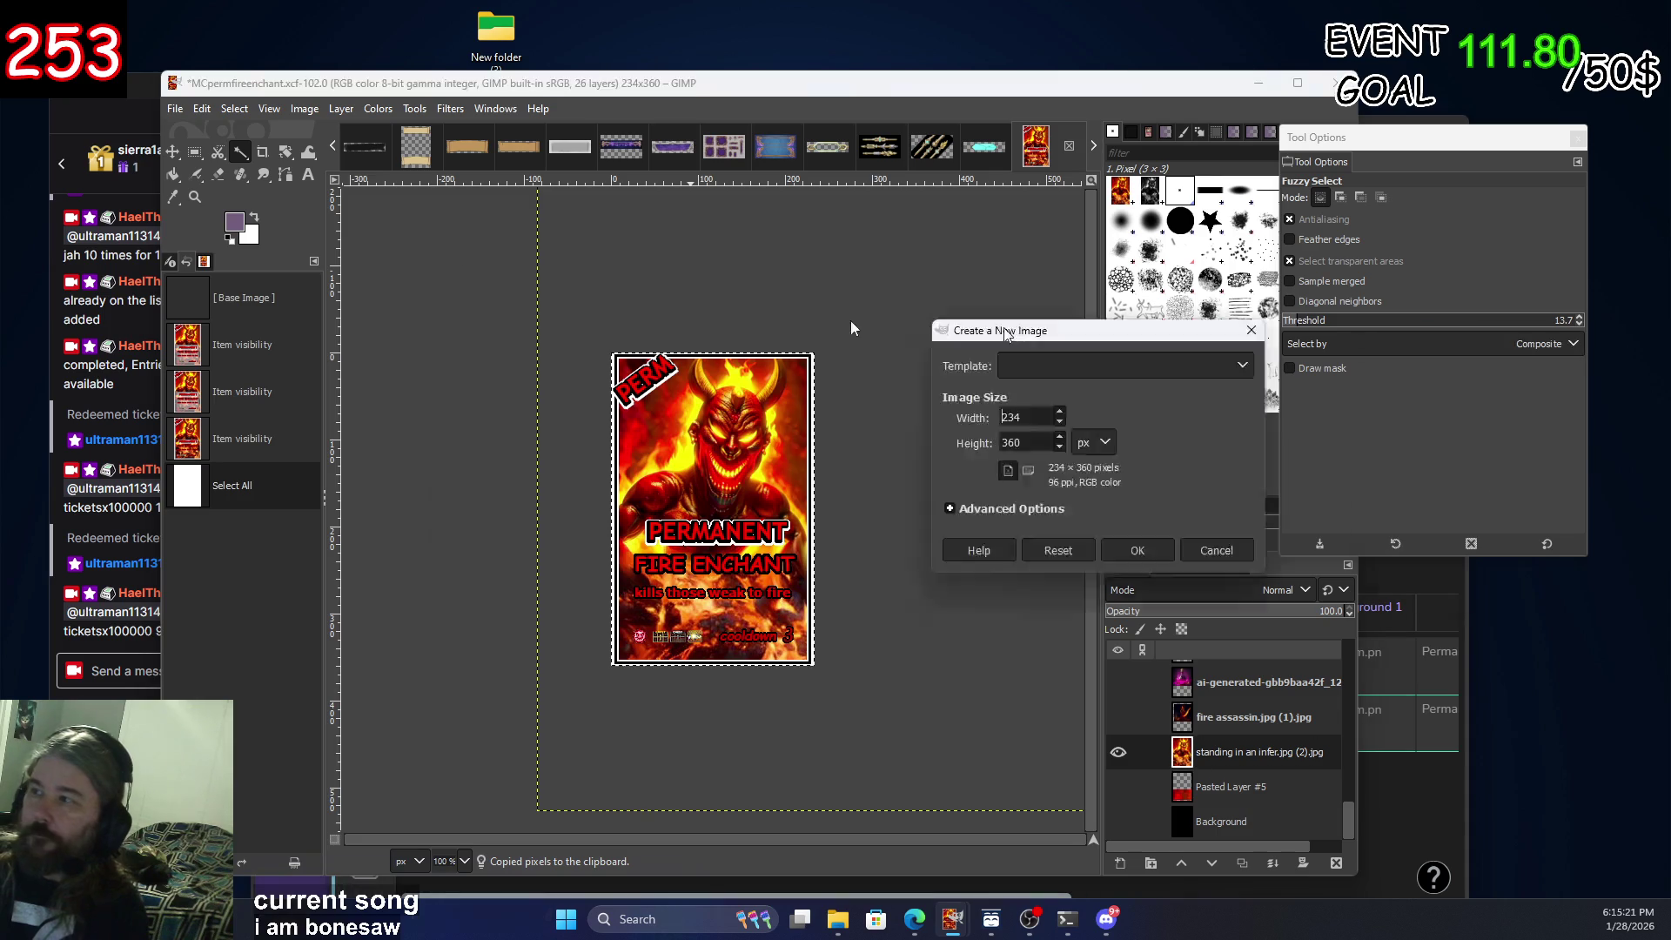
{"action": "left_click", "coordinate": [819, 454]}
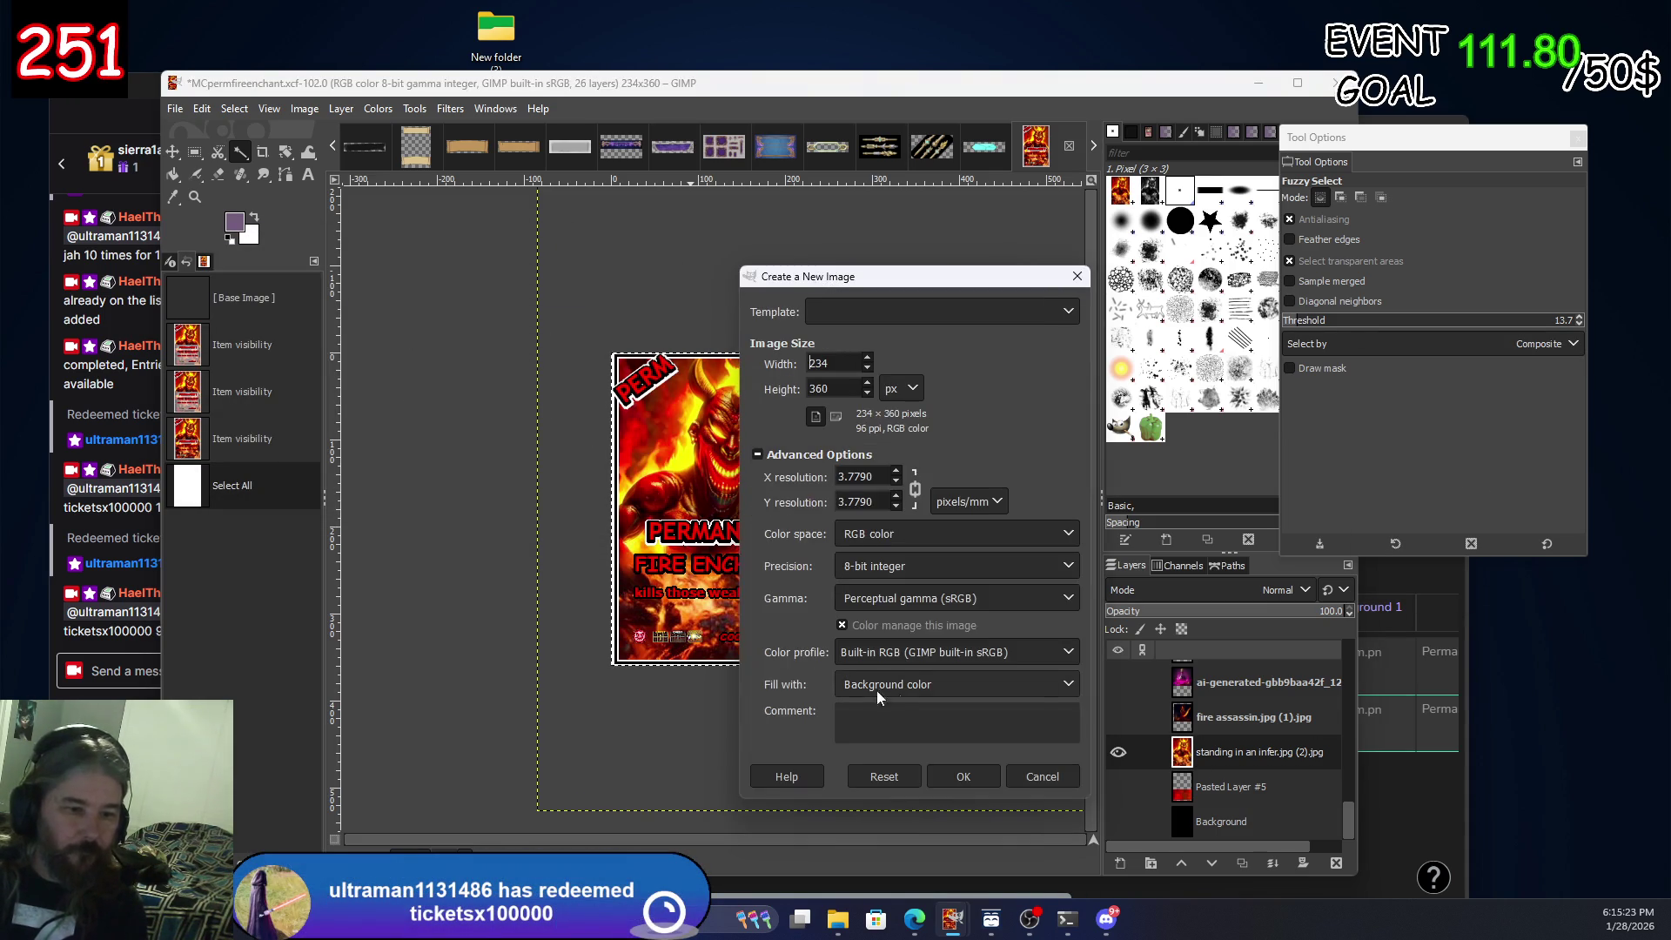
{"action": "left_click", "coordinate": [927, 684]}
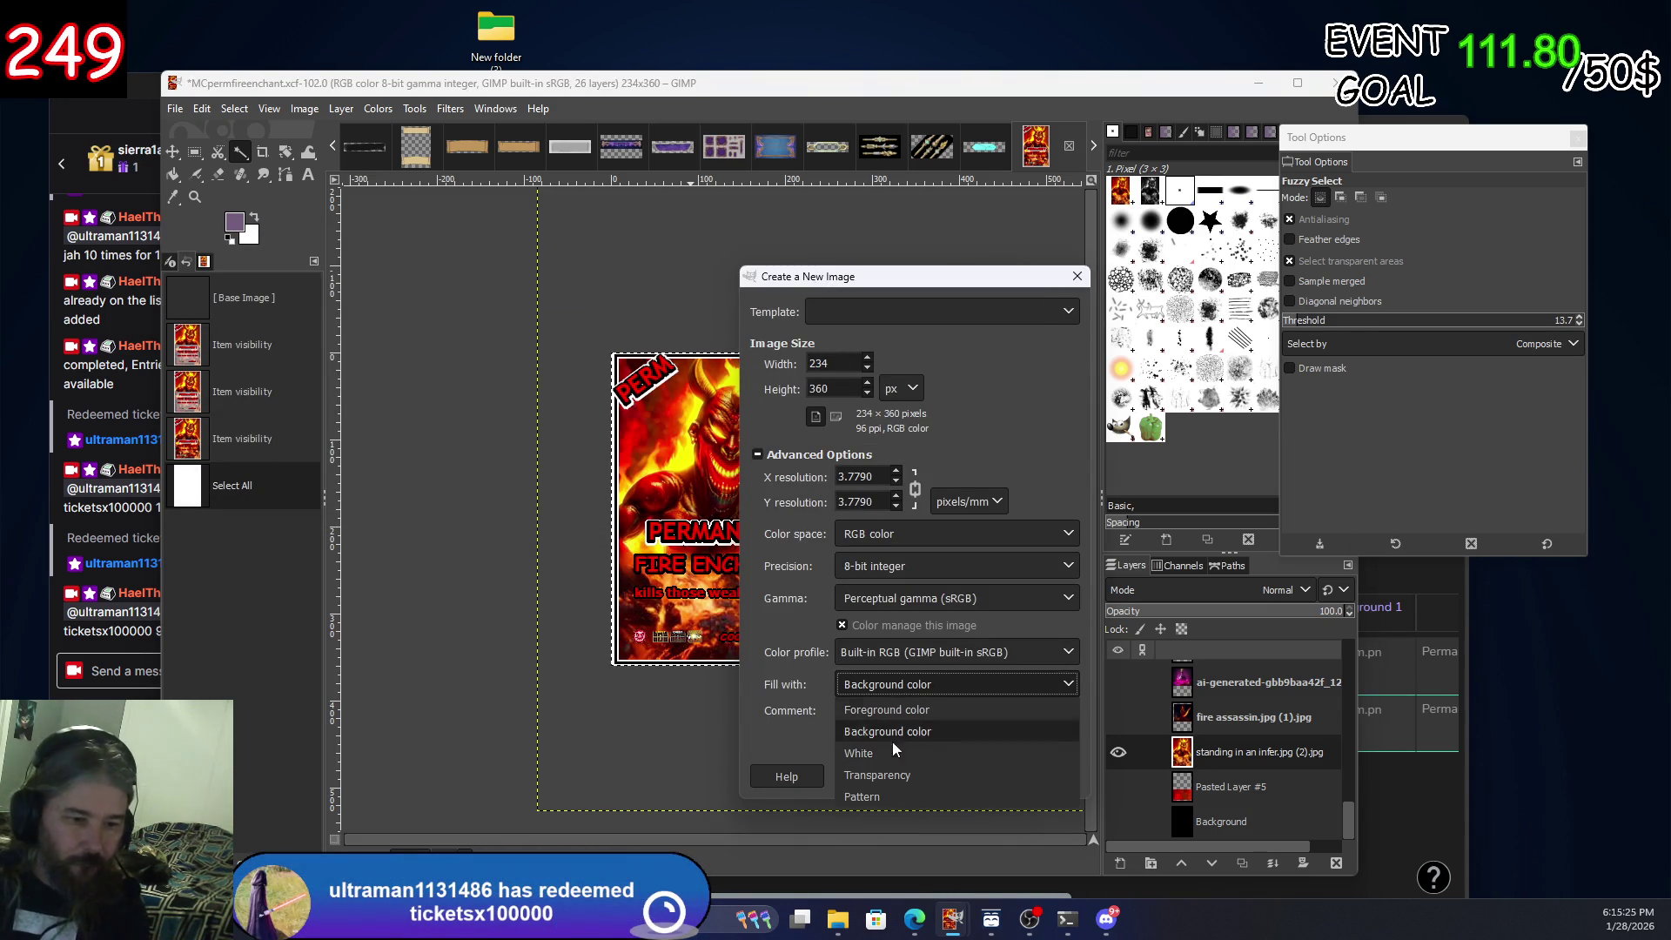
{"action": "left_click", "coordinate": [896, 776]}
{"action": "left_click", "coordinate": [944, 776]}
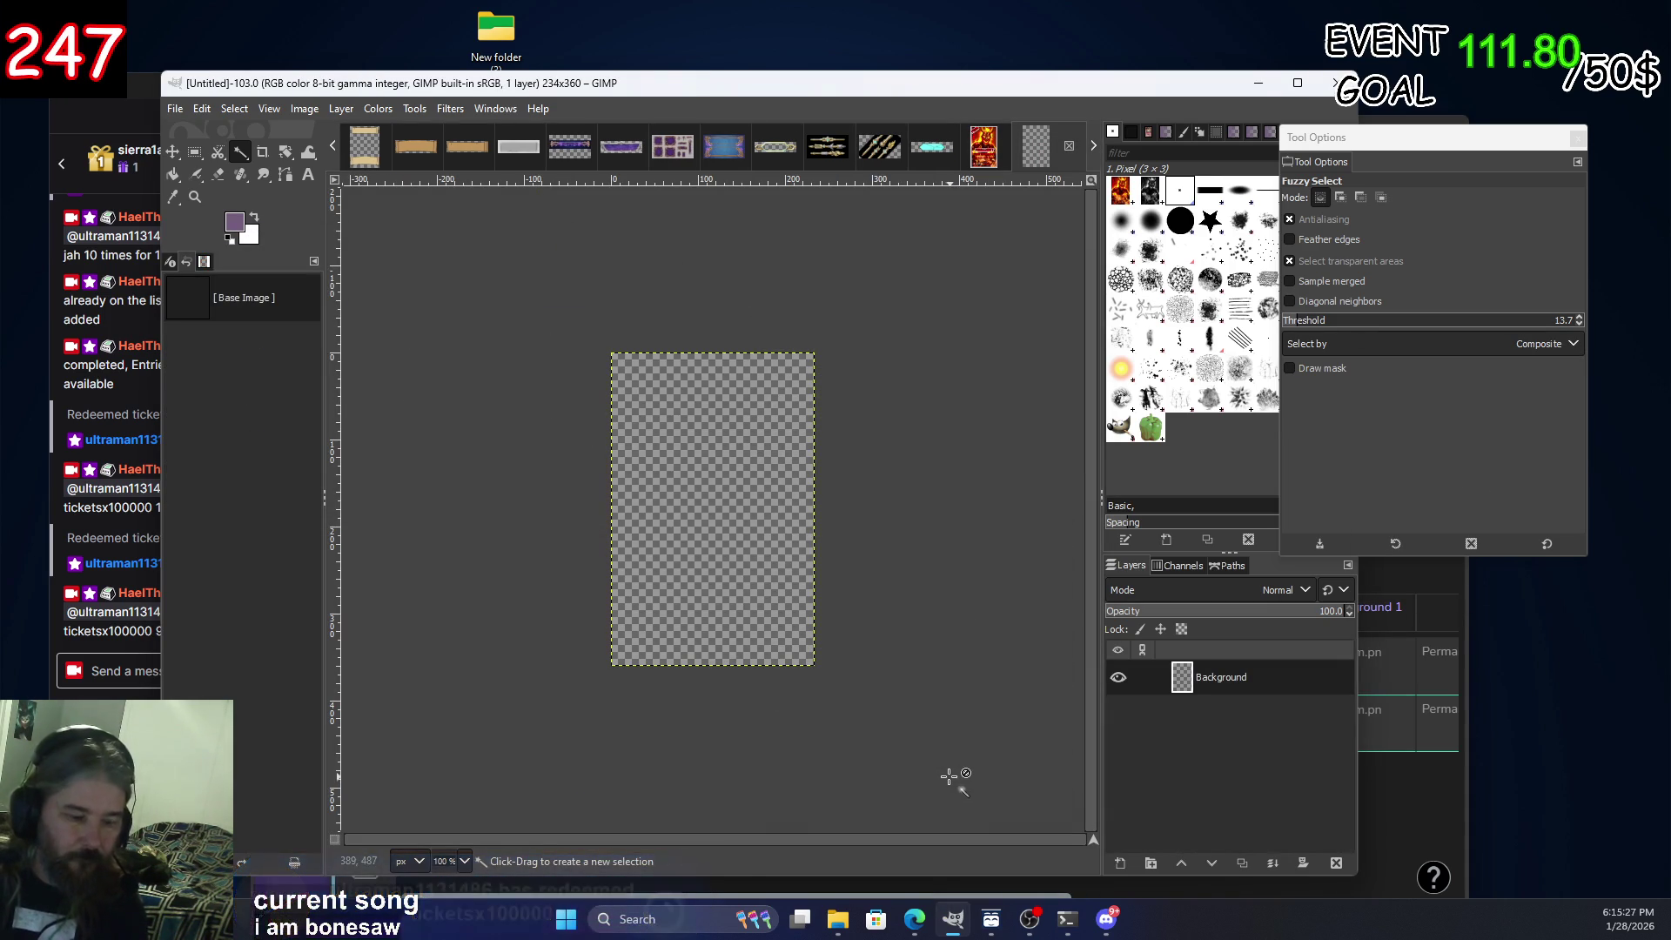
{"action": "key", "text": "ctrl+v"}
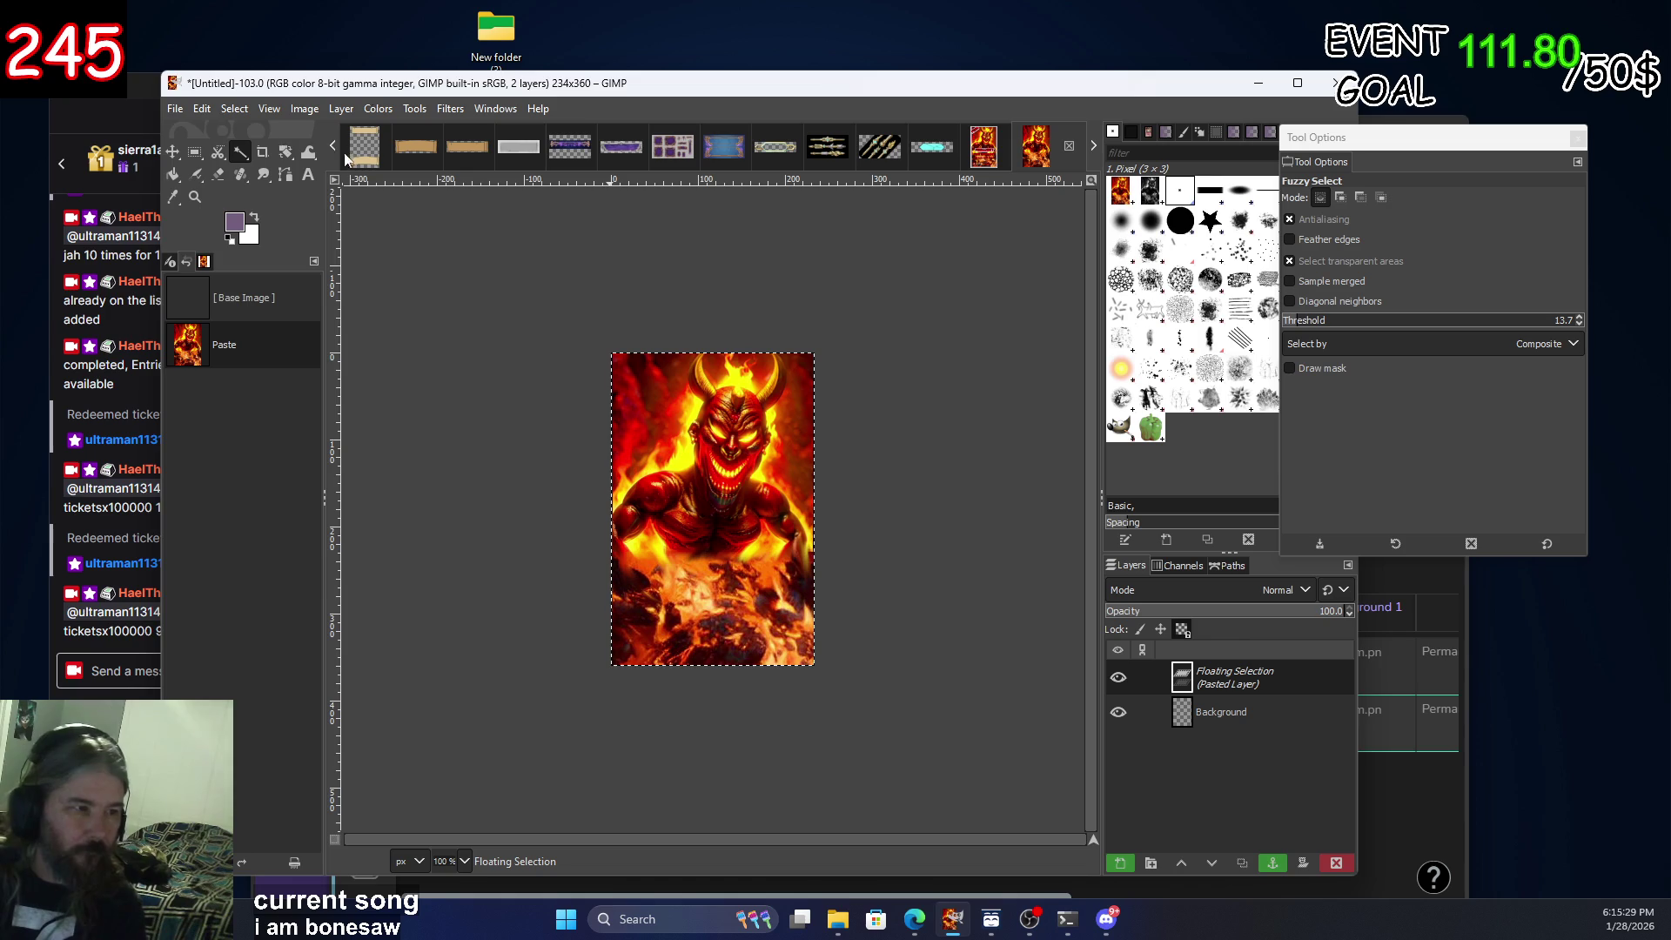
{"action": "left_click", "coordinate": [175, 109]}
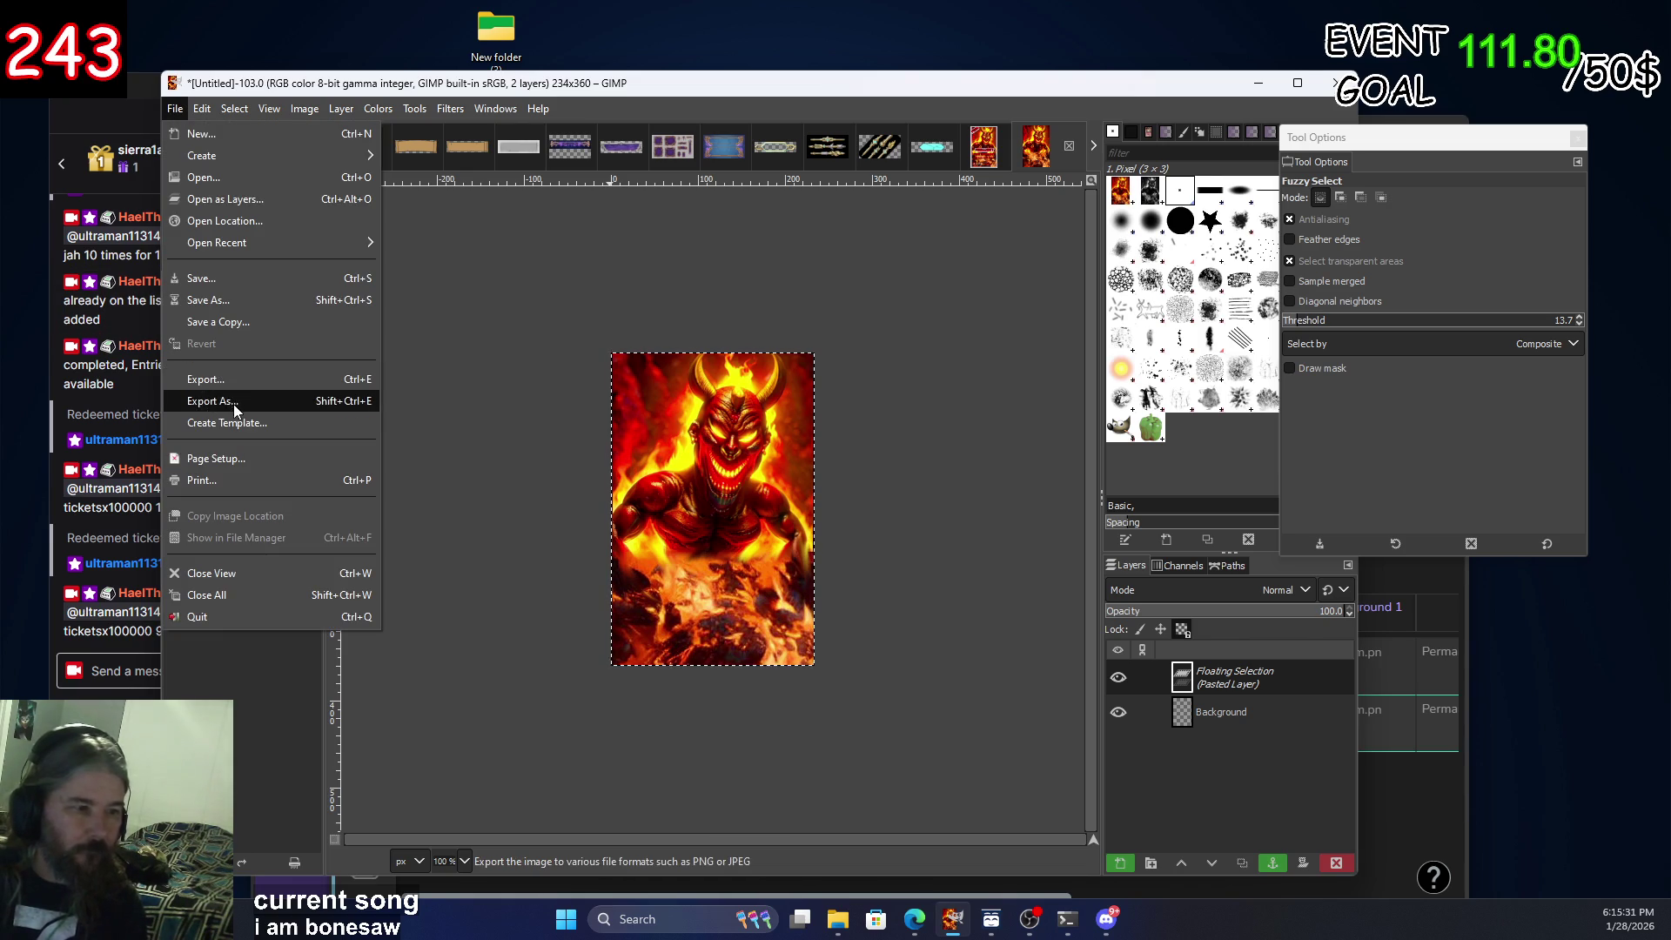
Export the image to the card images folder as permanent fire enchantpre.png with default PNG settings.
{"action": "left_click", "coordinate": [233, 402]}
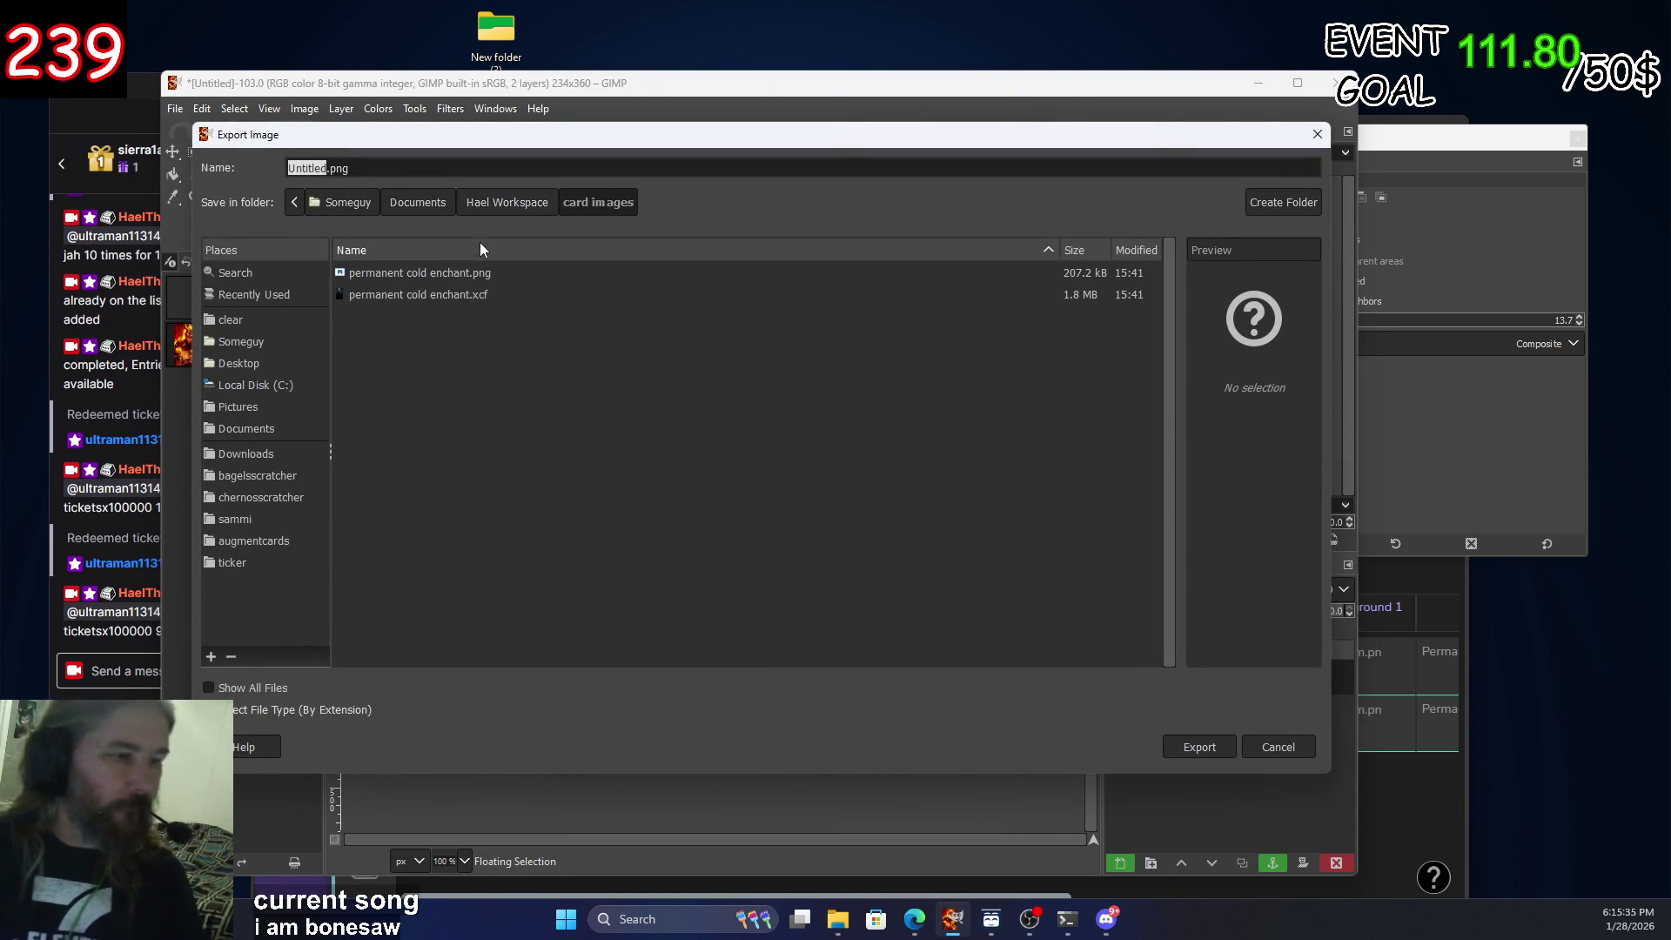
{"action": "left_click", "coordinate": [509, 206]}
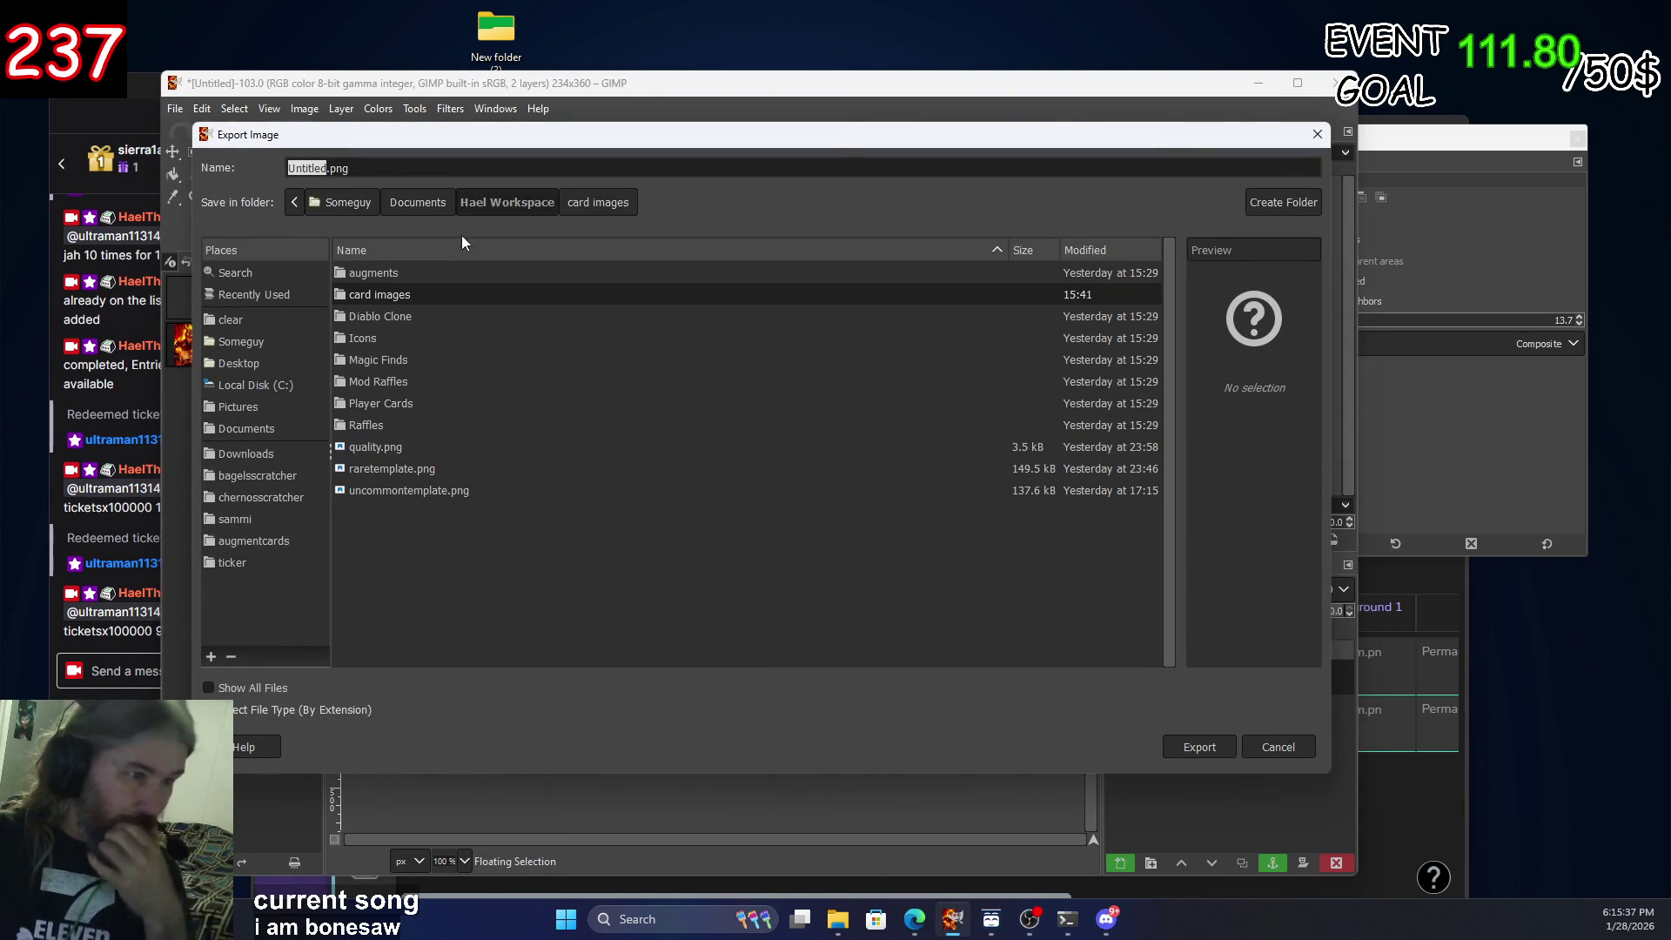
{"action": "double_click", "coordinate": [416, 296]}
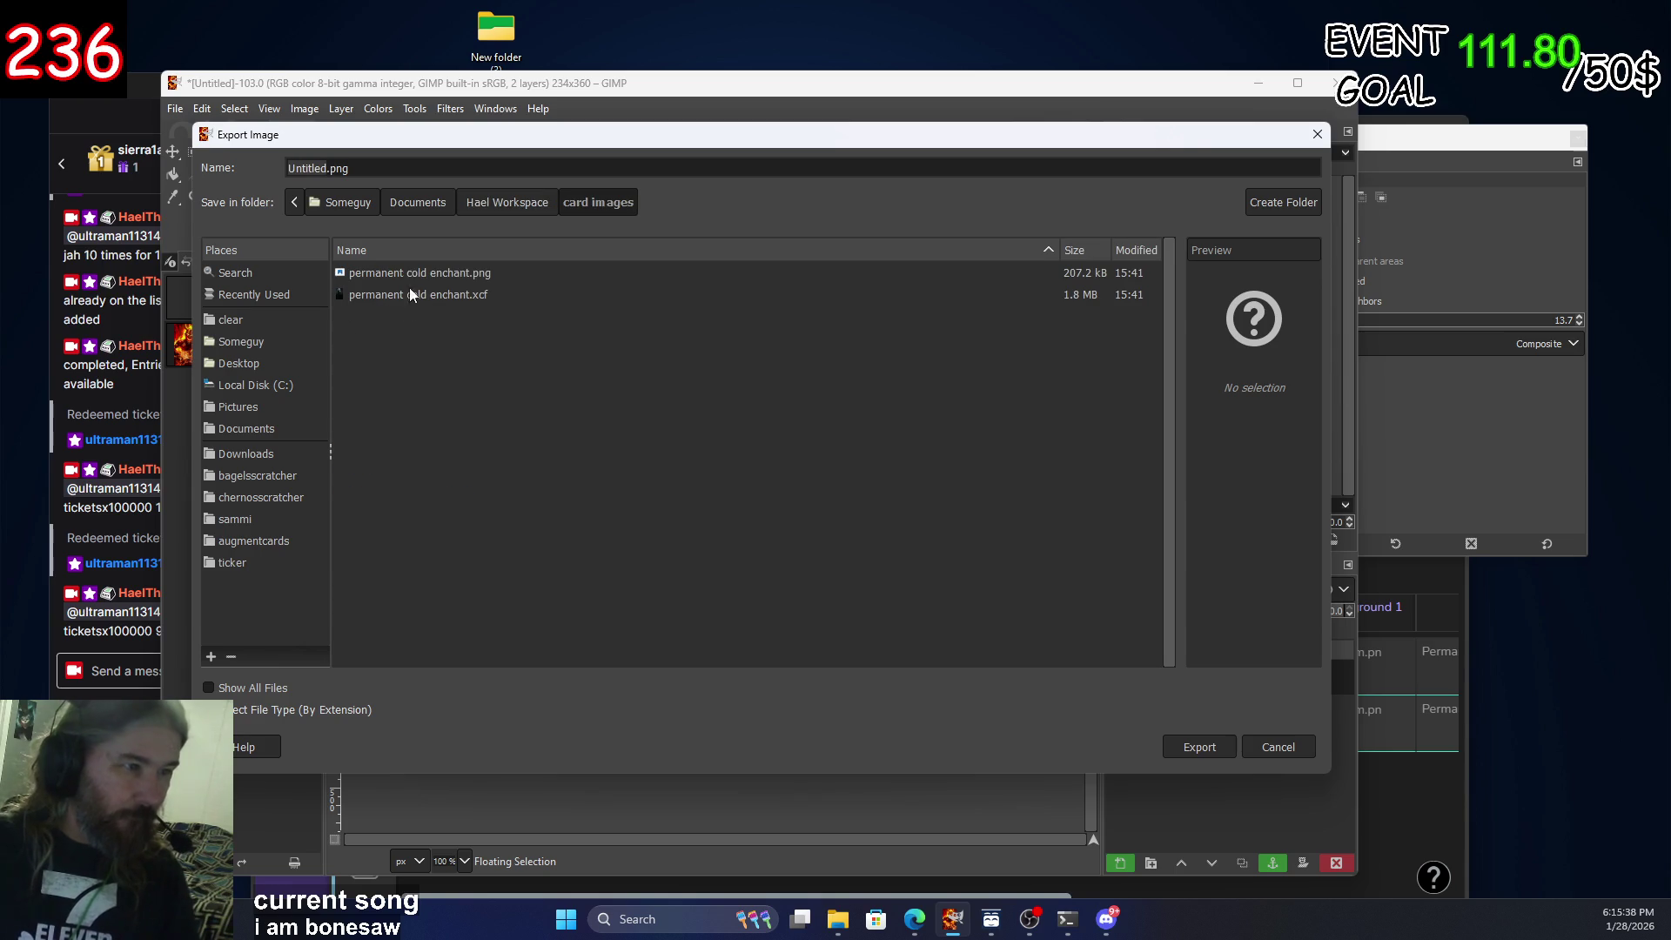
{"action": "left_click", "coordinate": [332, 165]}
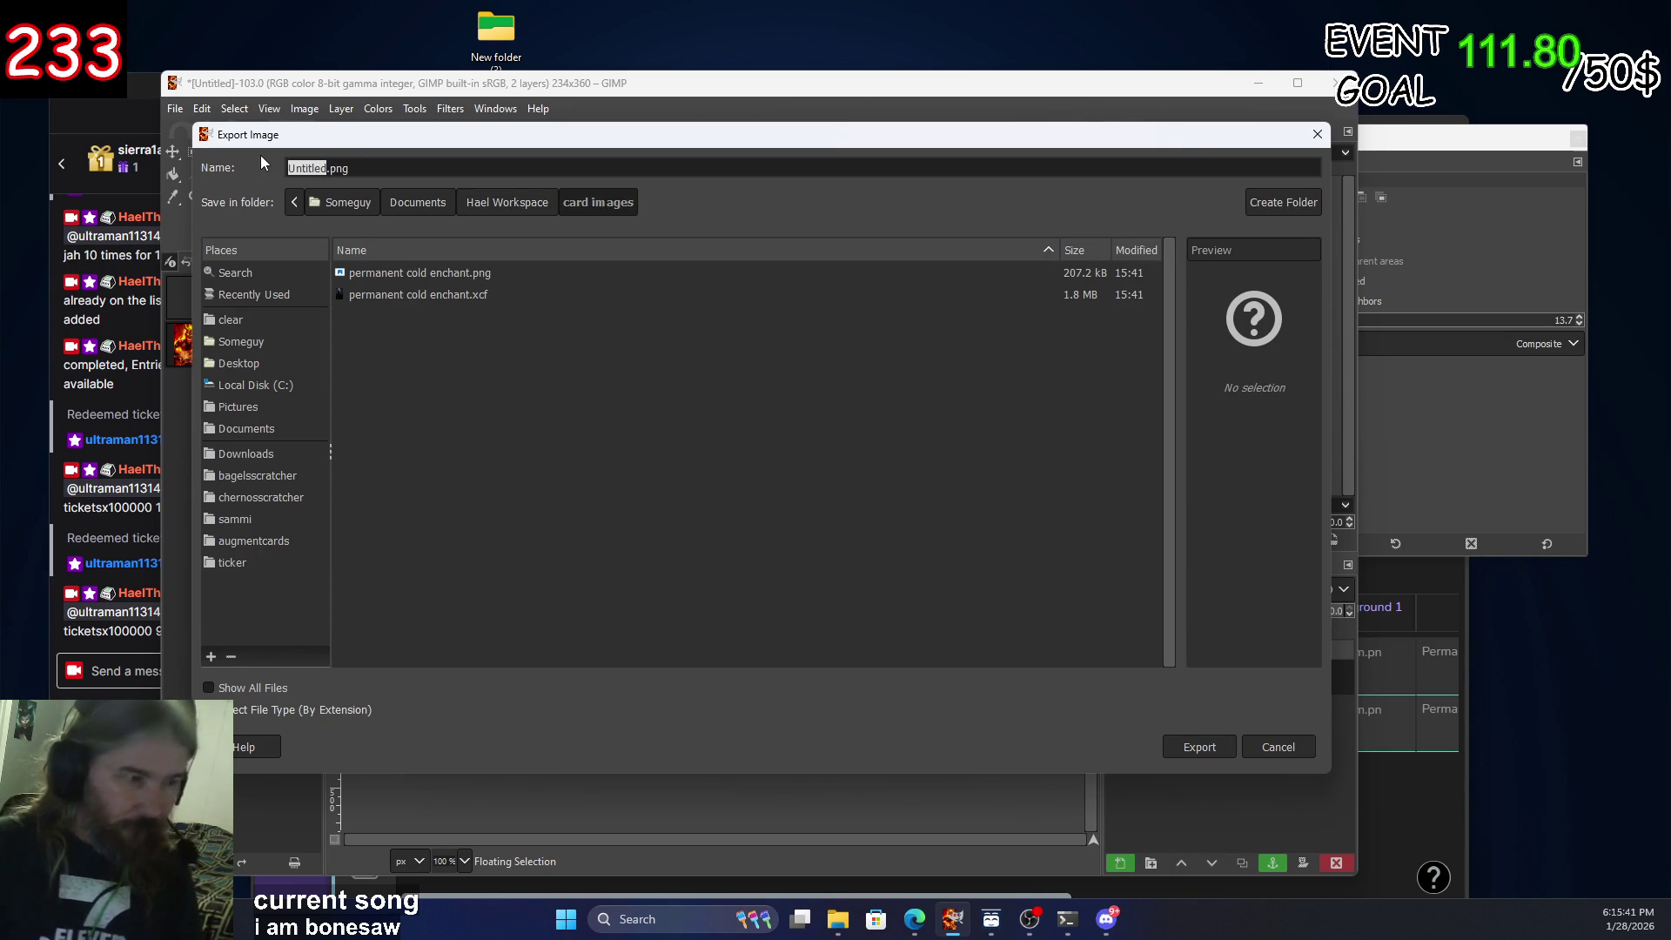
{"action": "type", "text": "perman"}
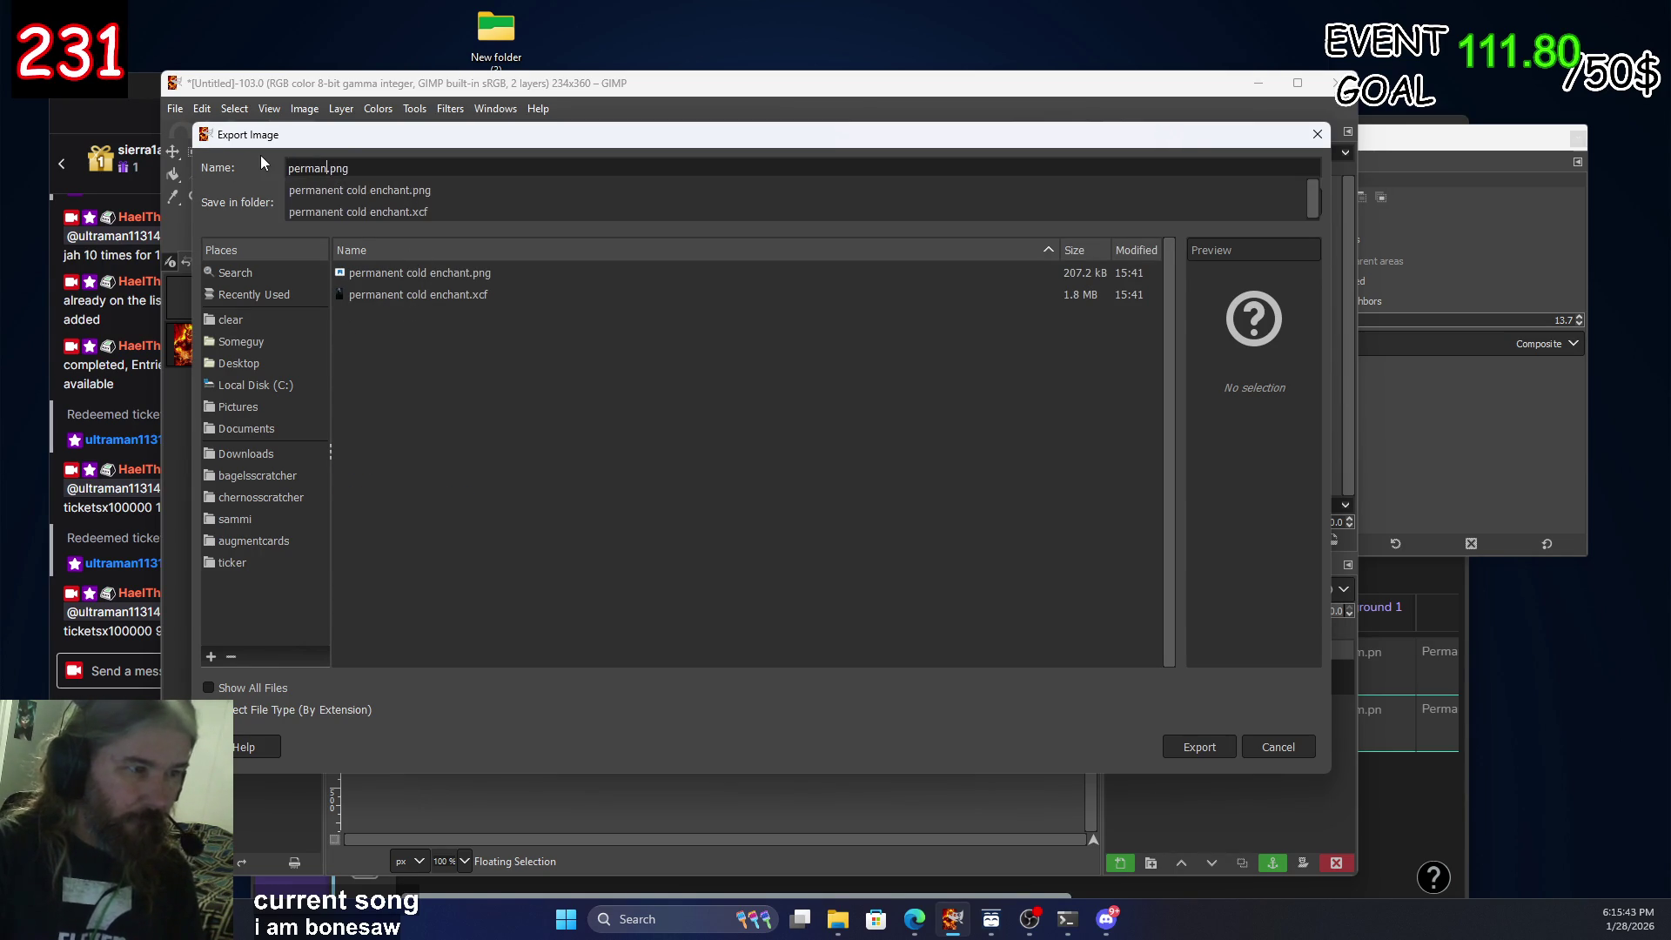
{"action": "type", "text": "ent"}
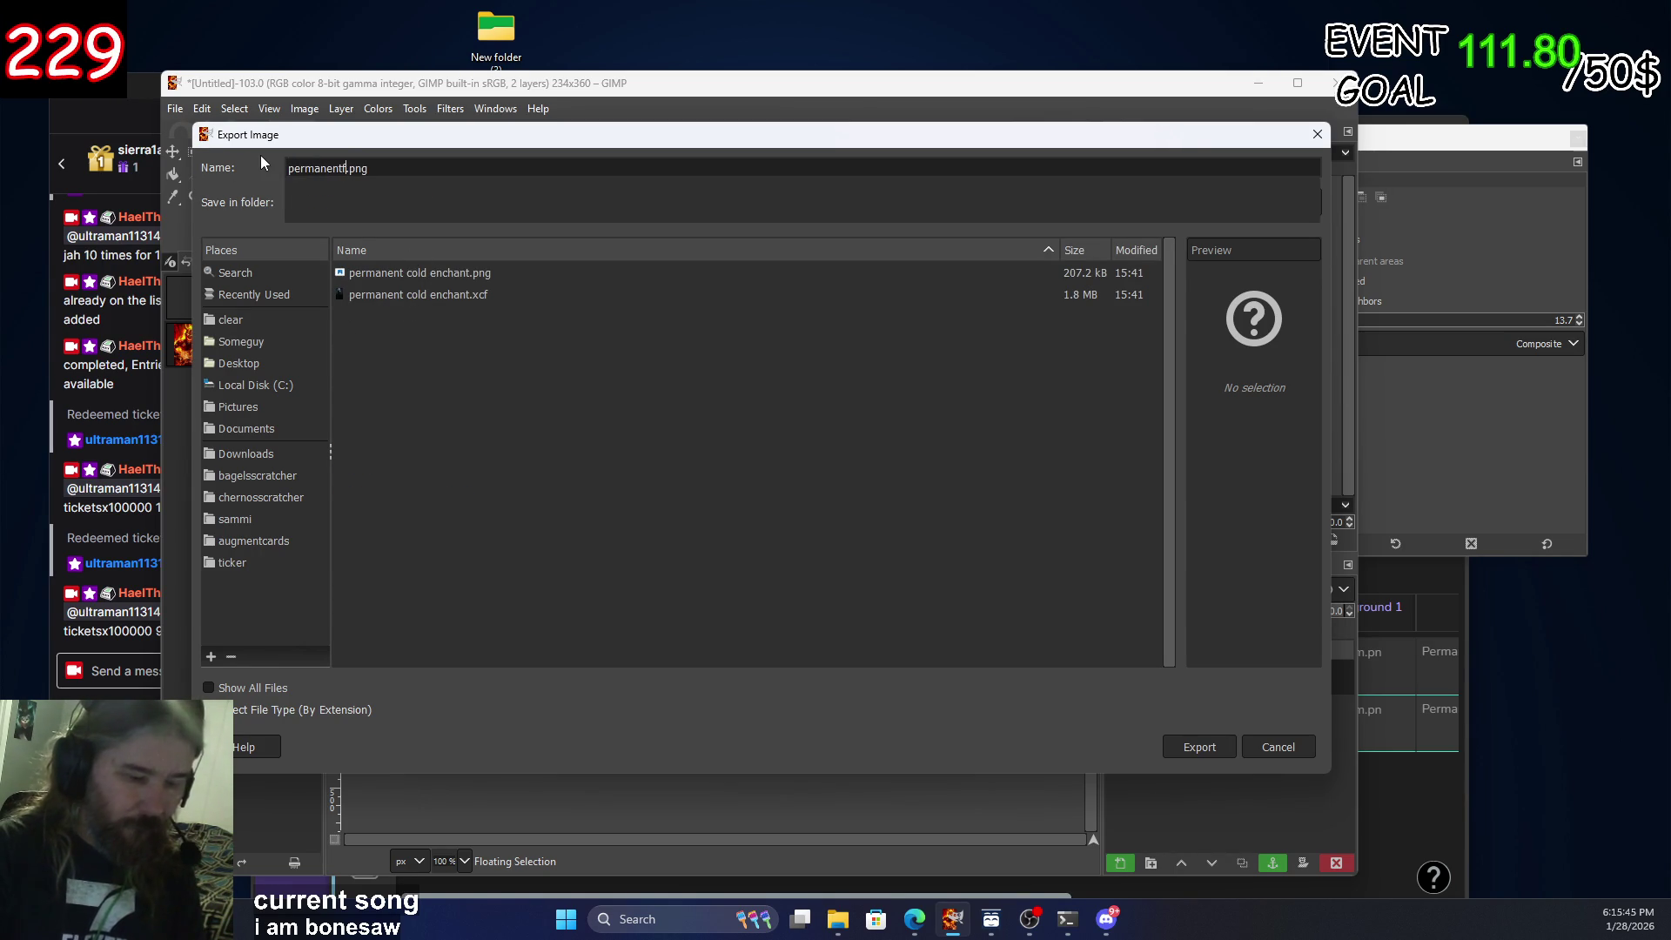
{"action": "type", "text": " fire en"}
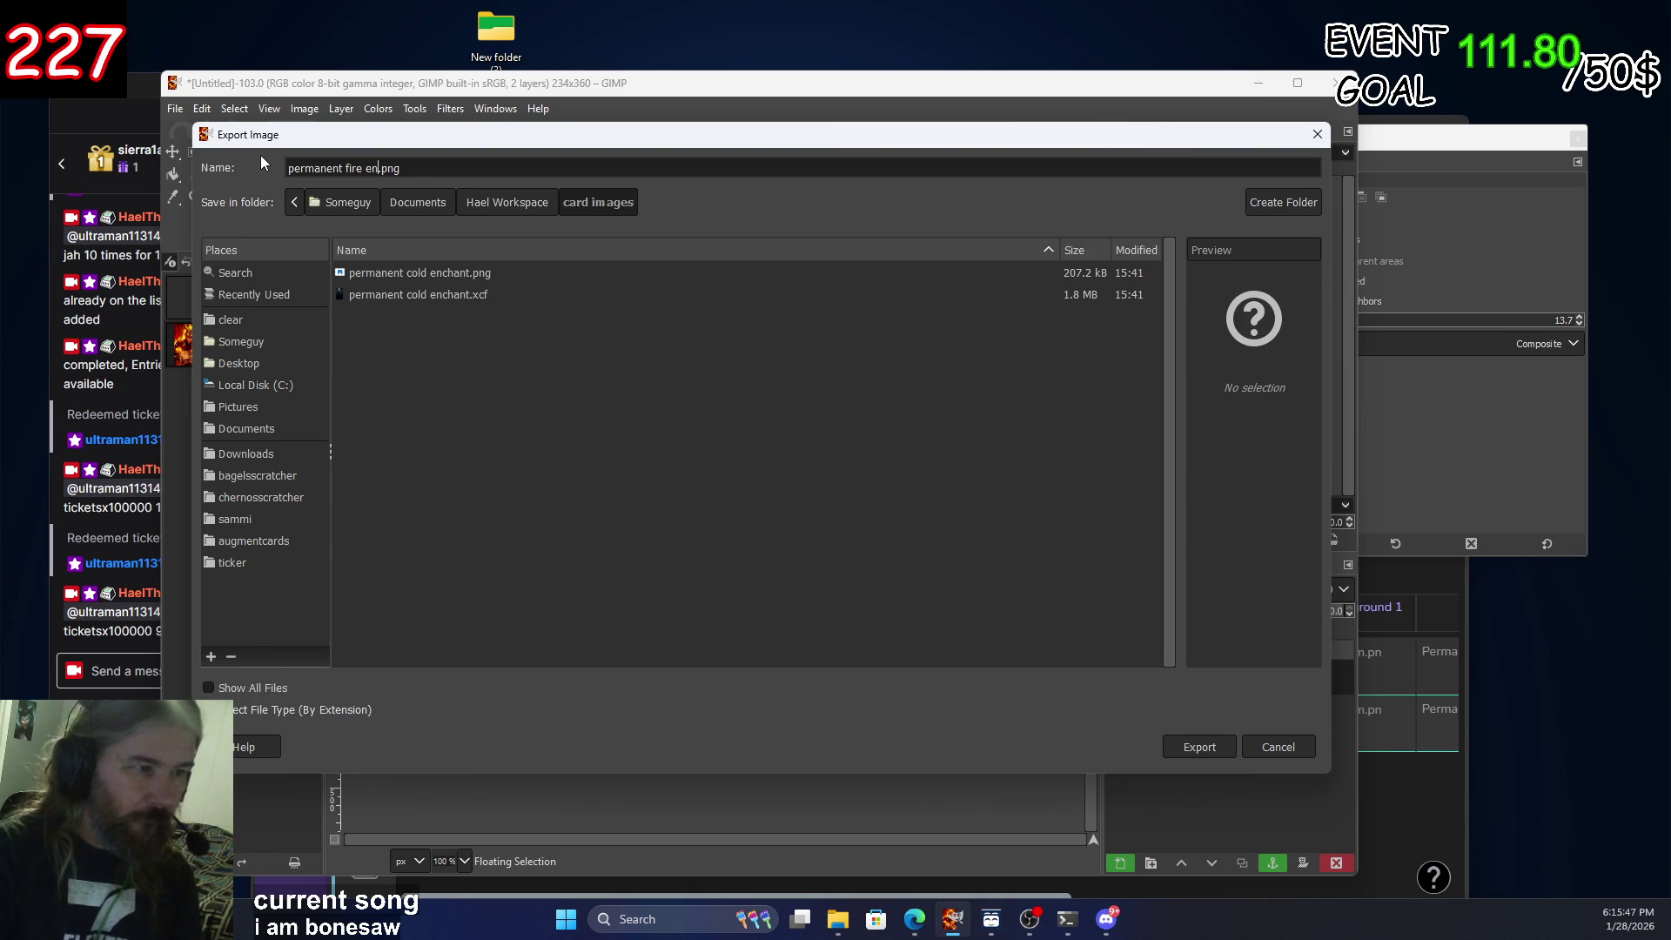
{"action": "type", "text": "chantpre"}
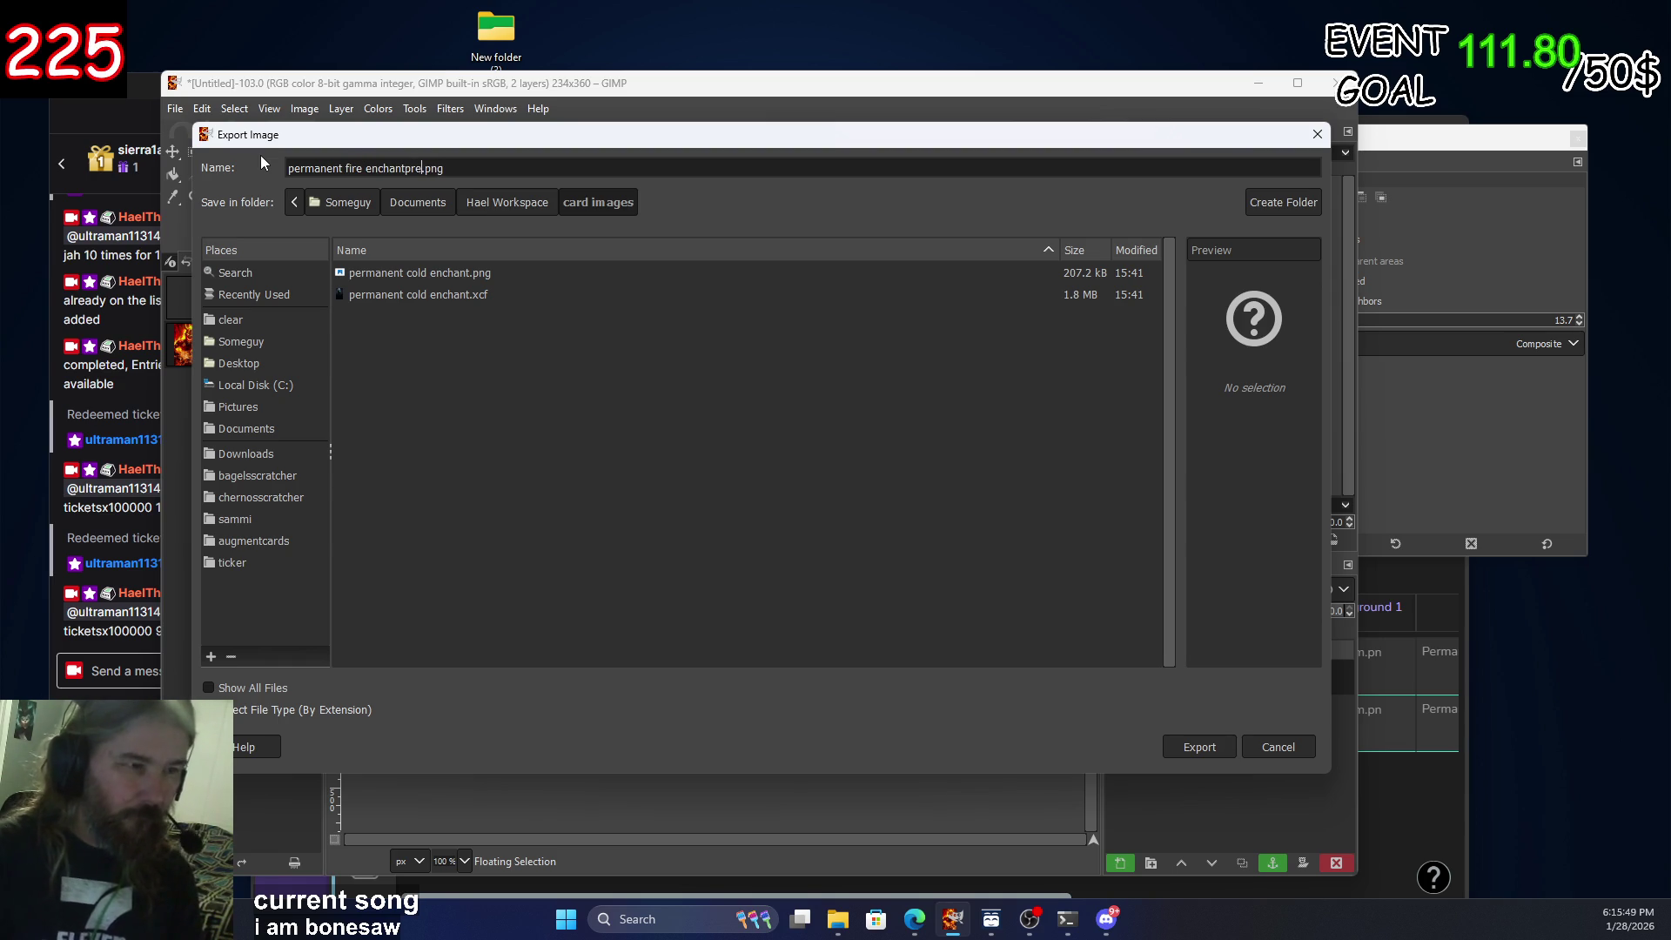
{"action": "left_click", "coordinate": [1199, 753]}
{"action": "left_click", "coordinate": [840, 675]}
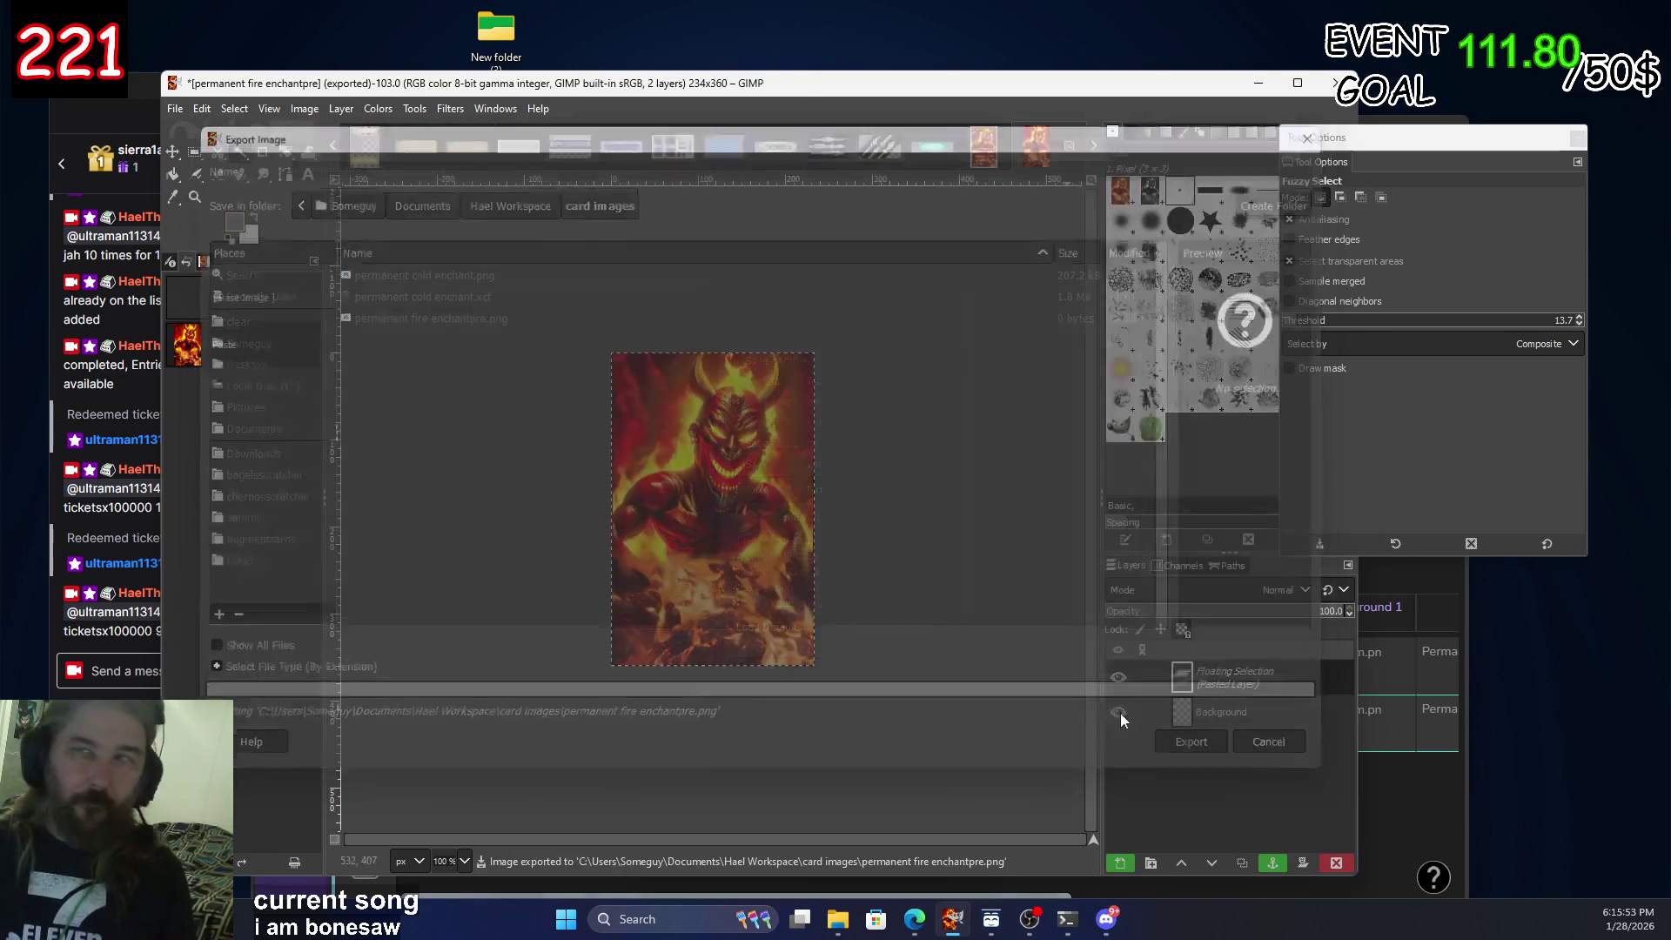
{"action": "mouse_move", "coordinate": [913, 924]}
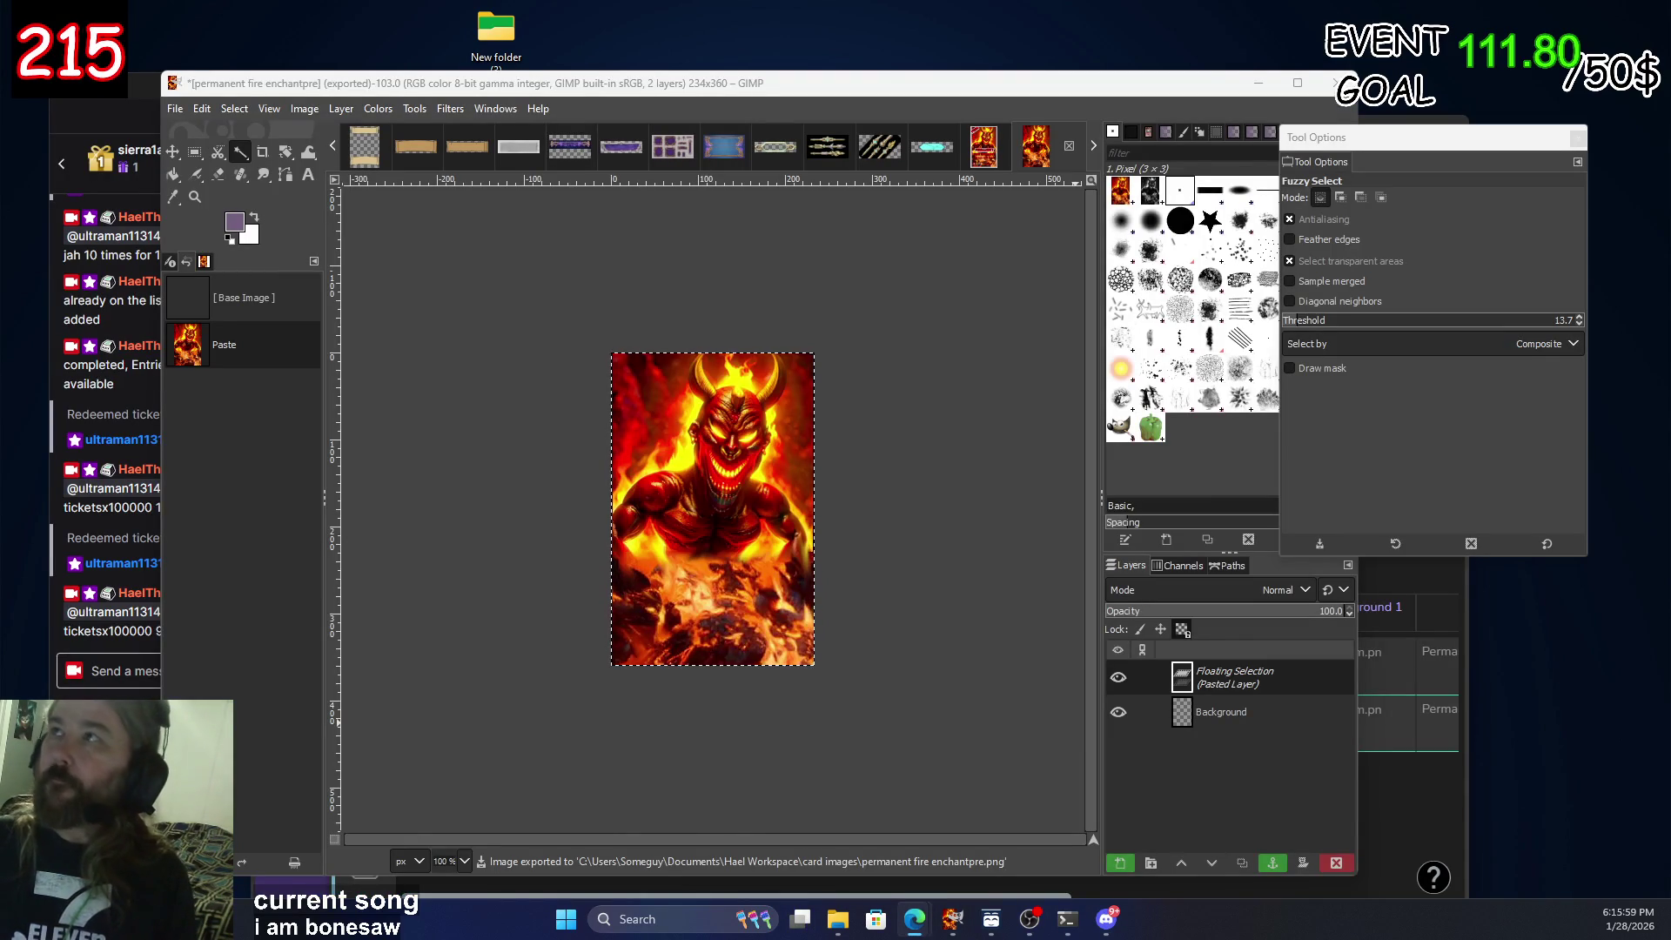
Return to Runway in the browser and open the Upscale Image tool from All Tools.
{"action": "key", "text": "alt+Tab"}
{"action": "scroll", "coordinate": [383, 697], "scroll_direction": "down", "scroll_amount": 3}
{"action": "left_click", "coordinate": [377, 699]}
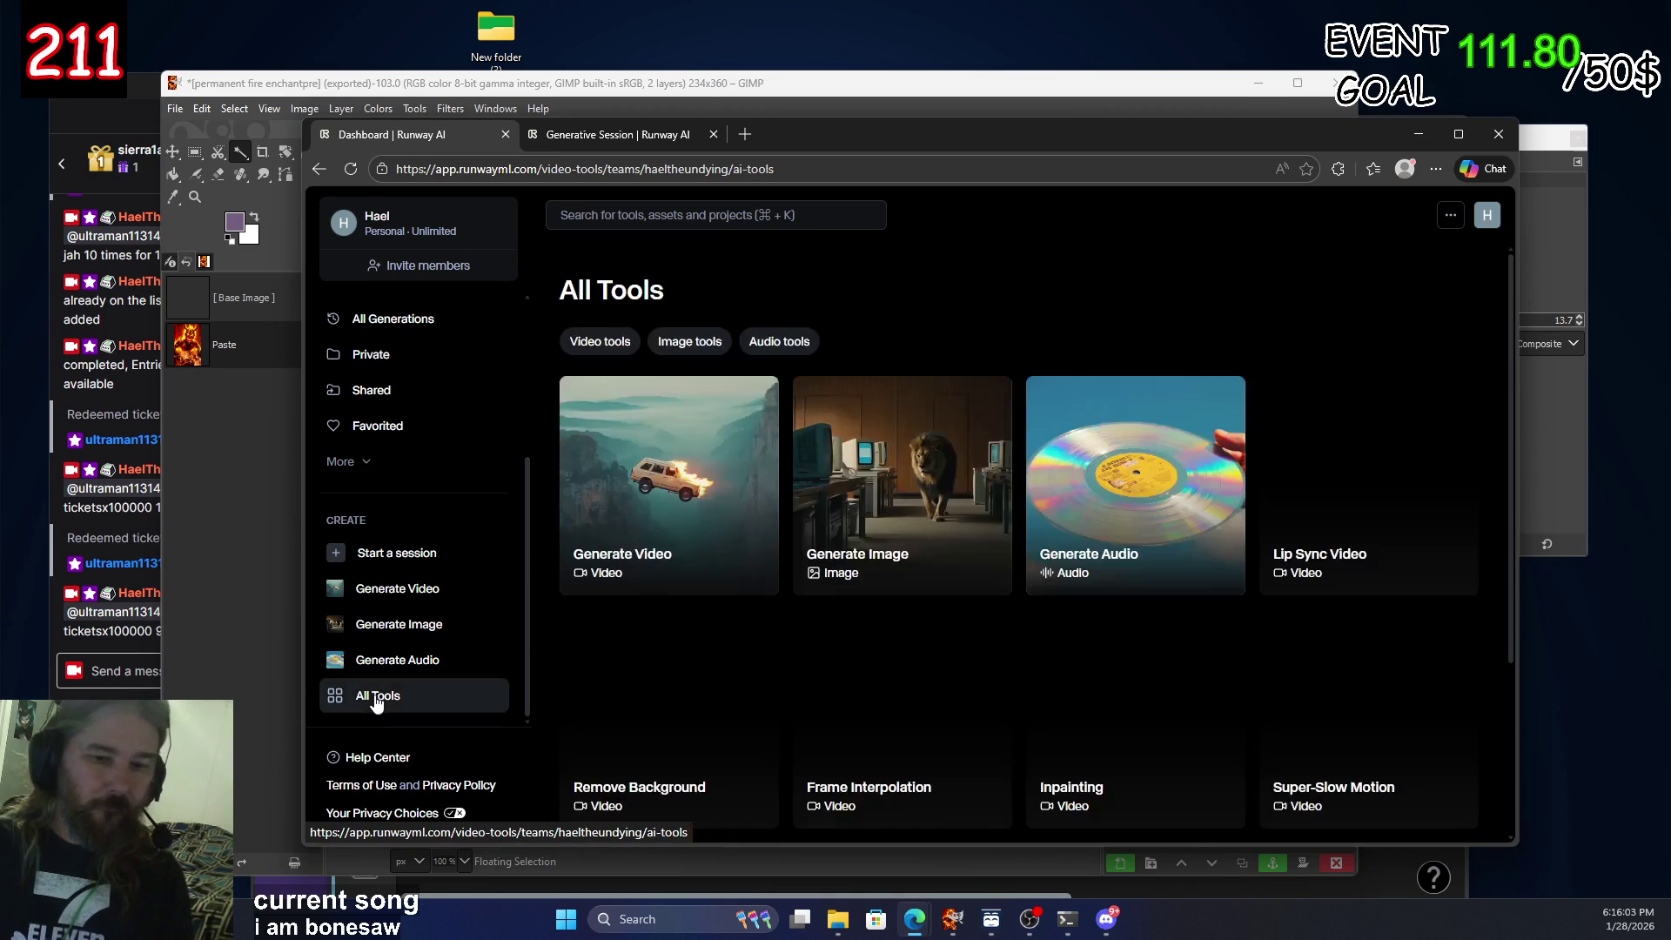
{"action": "scroll", "coordinate": [870, 609], "scroll_direction": "down", "scroll_amount": 3}
{"action": "left_click", "coordinate": [921, 756]}
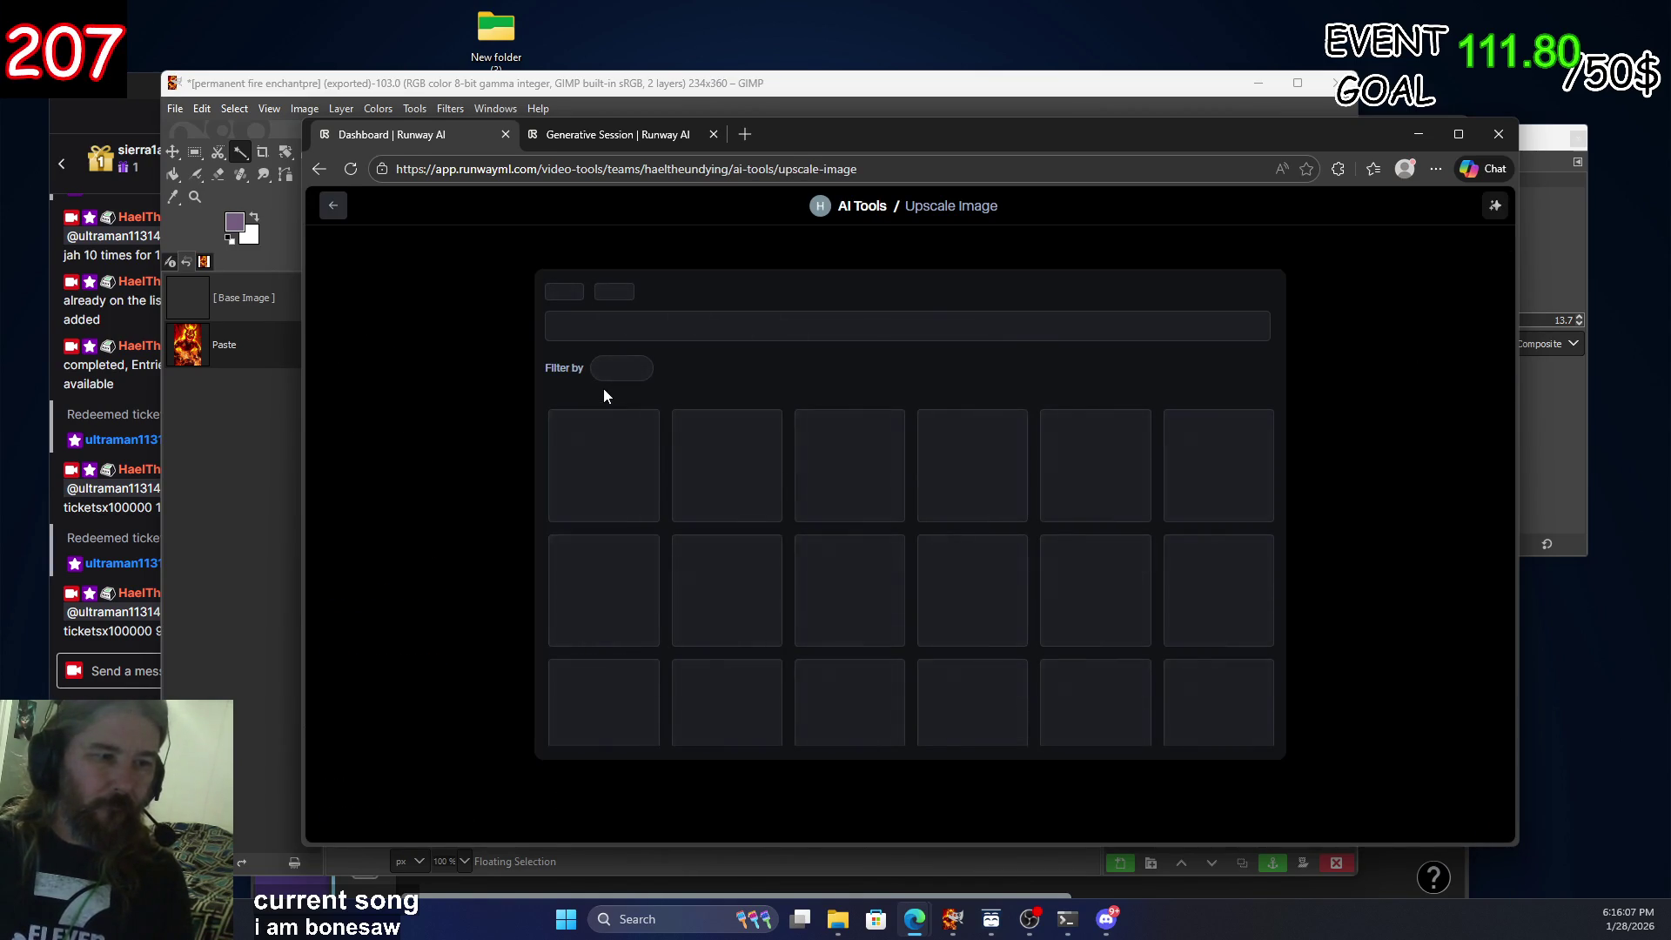
Upload permanent fire enchantpre.png from the card images folder into the upscaler.
{"action": "left_click", "coordinate": [619, 488]}
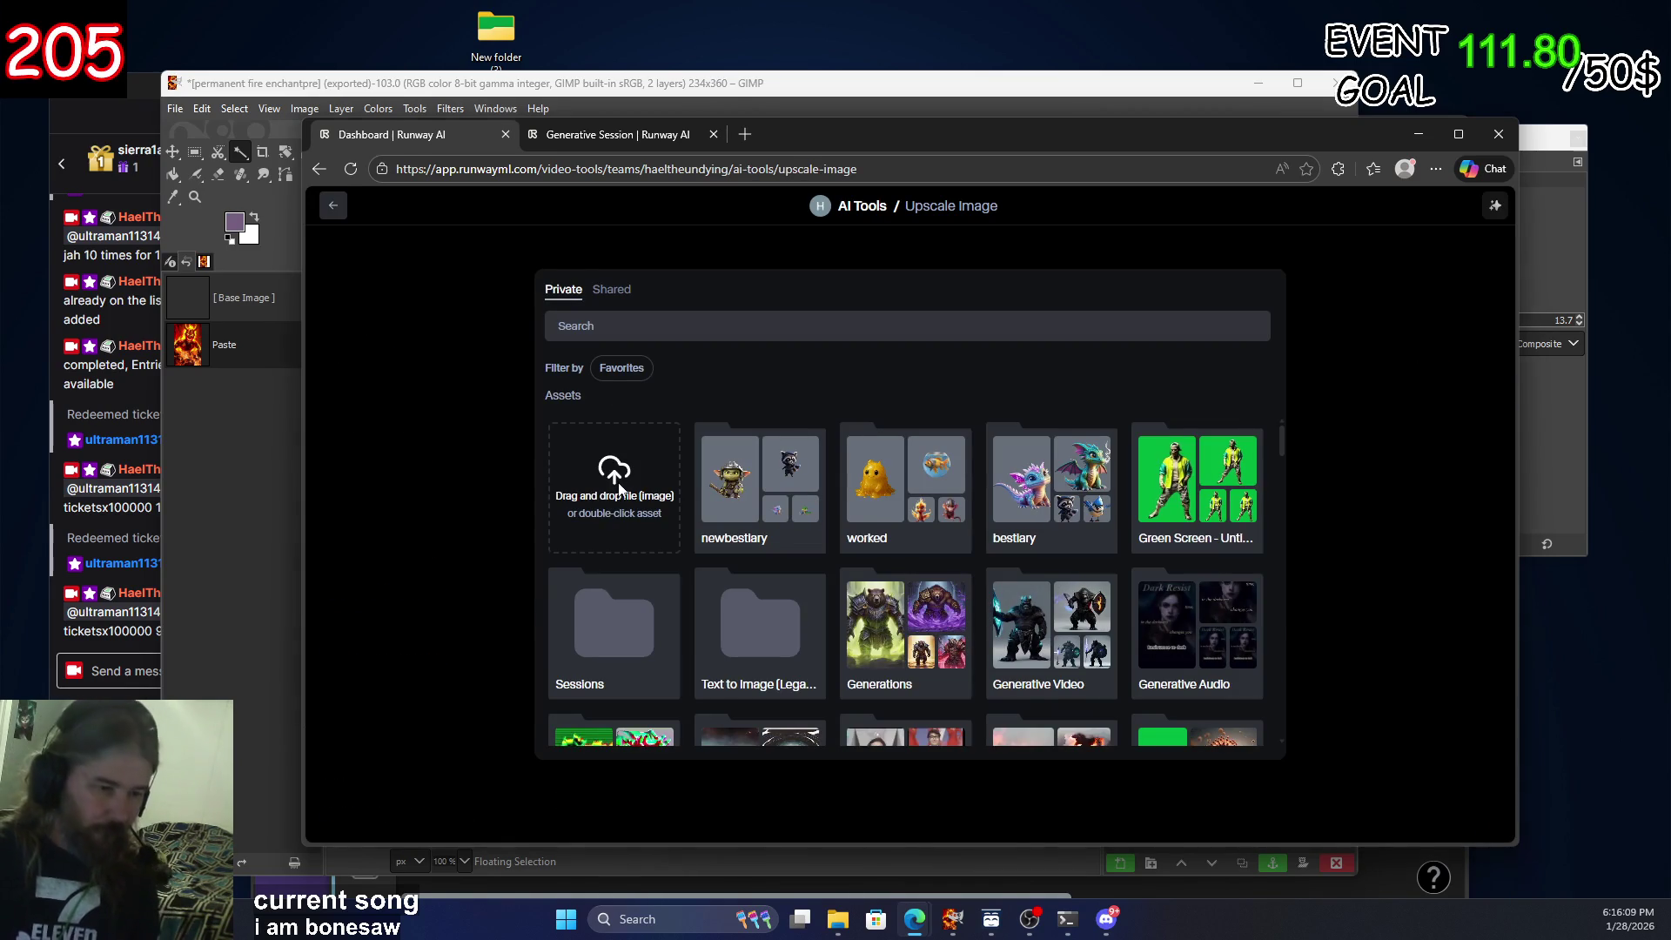
{"action": "scroll", "coordinate": [597, 363], "scroll_direction": "down", "scroll_amount": 5}
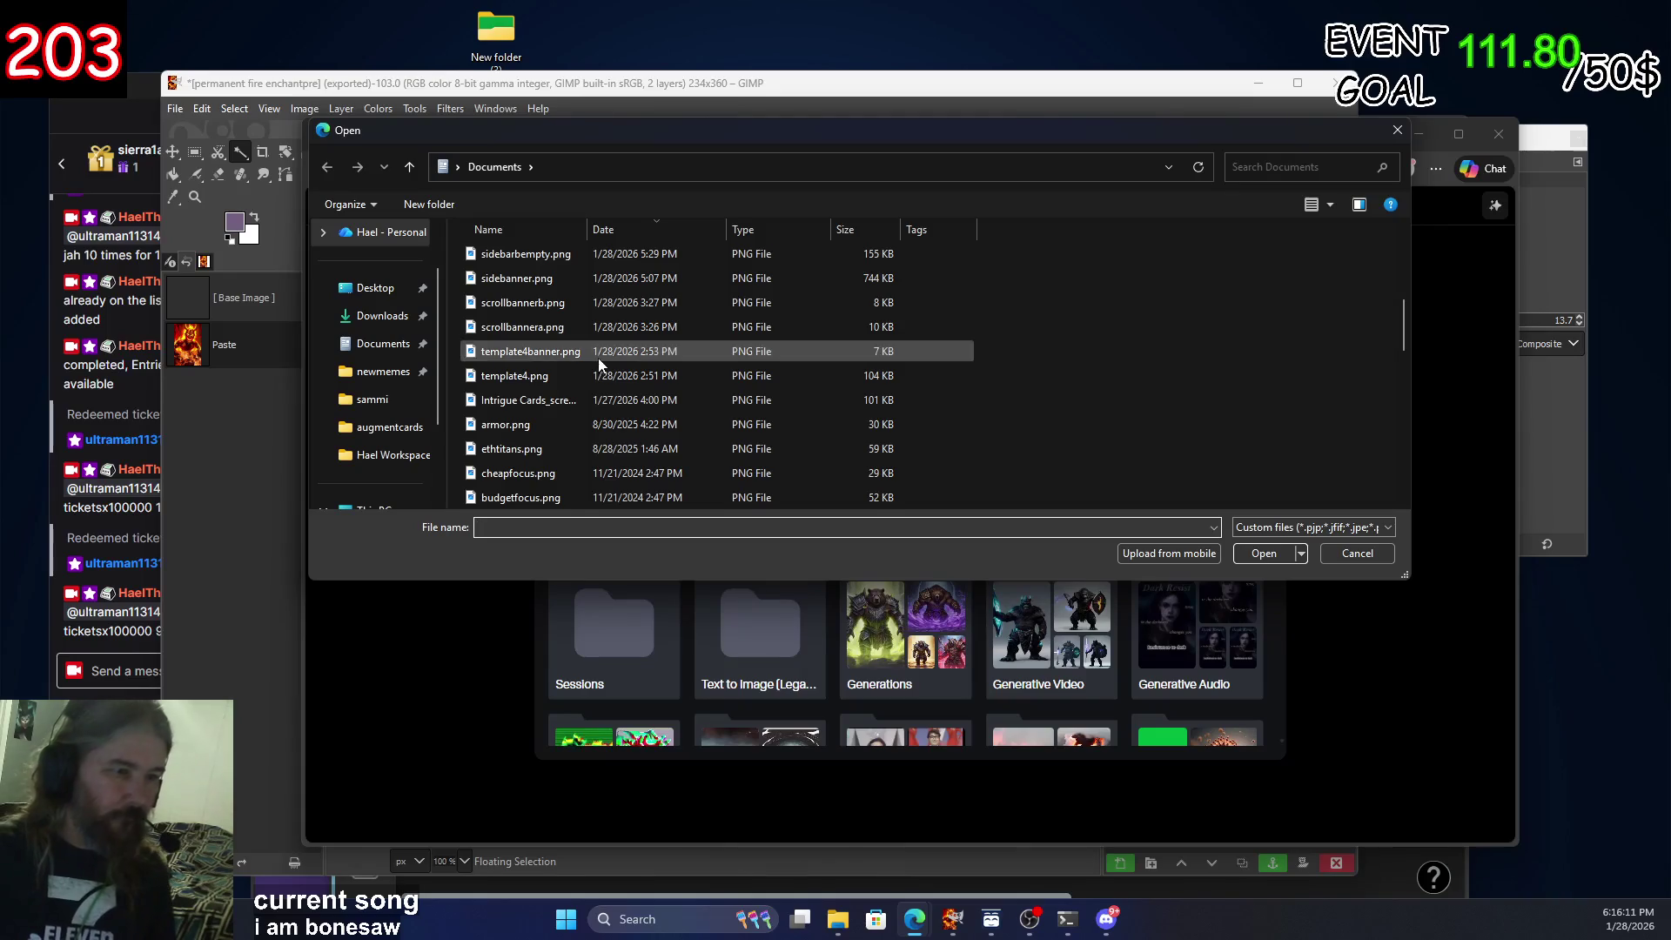
{"action": "scroll", "coordinate": [597, 358], "scroll_direction": "up", "scroll_amount": 2}
{"action": "left_click", "coordinate": [545, 376]}
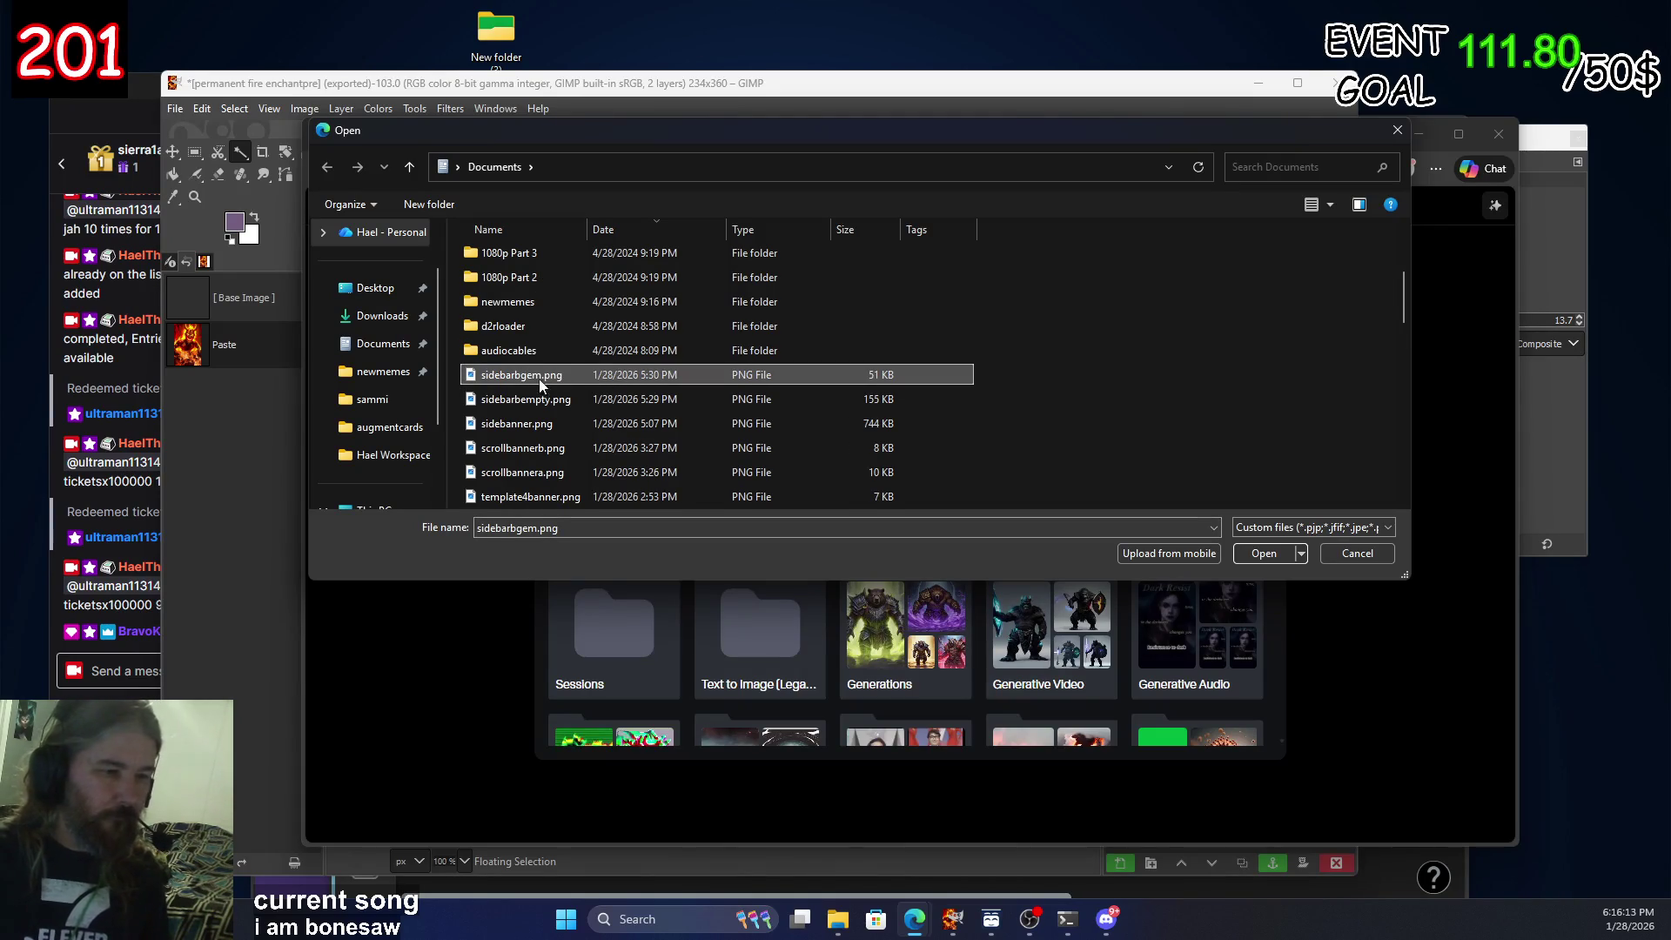
{"action": "scroll", "coordinate": [553, 376], "scroll_direction": "up", "scroll_amount": 3}
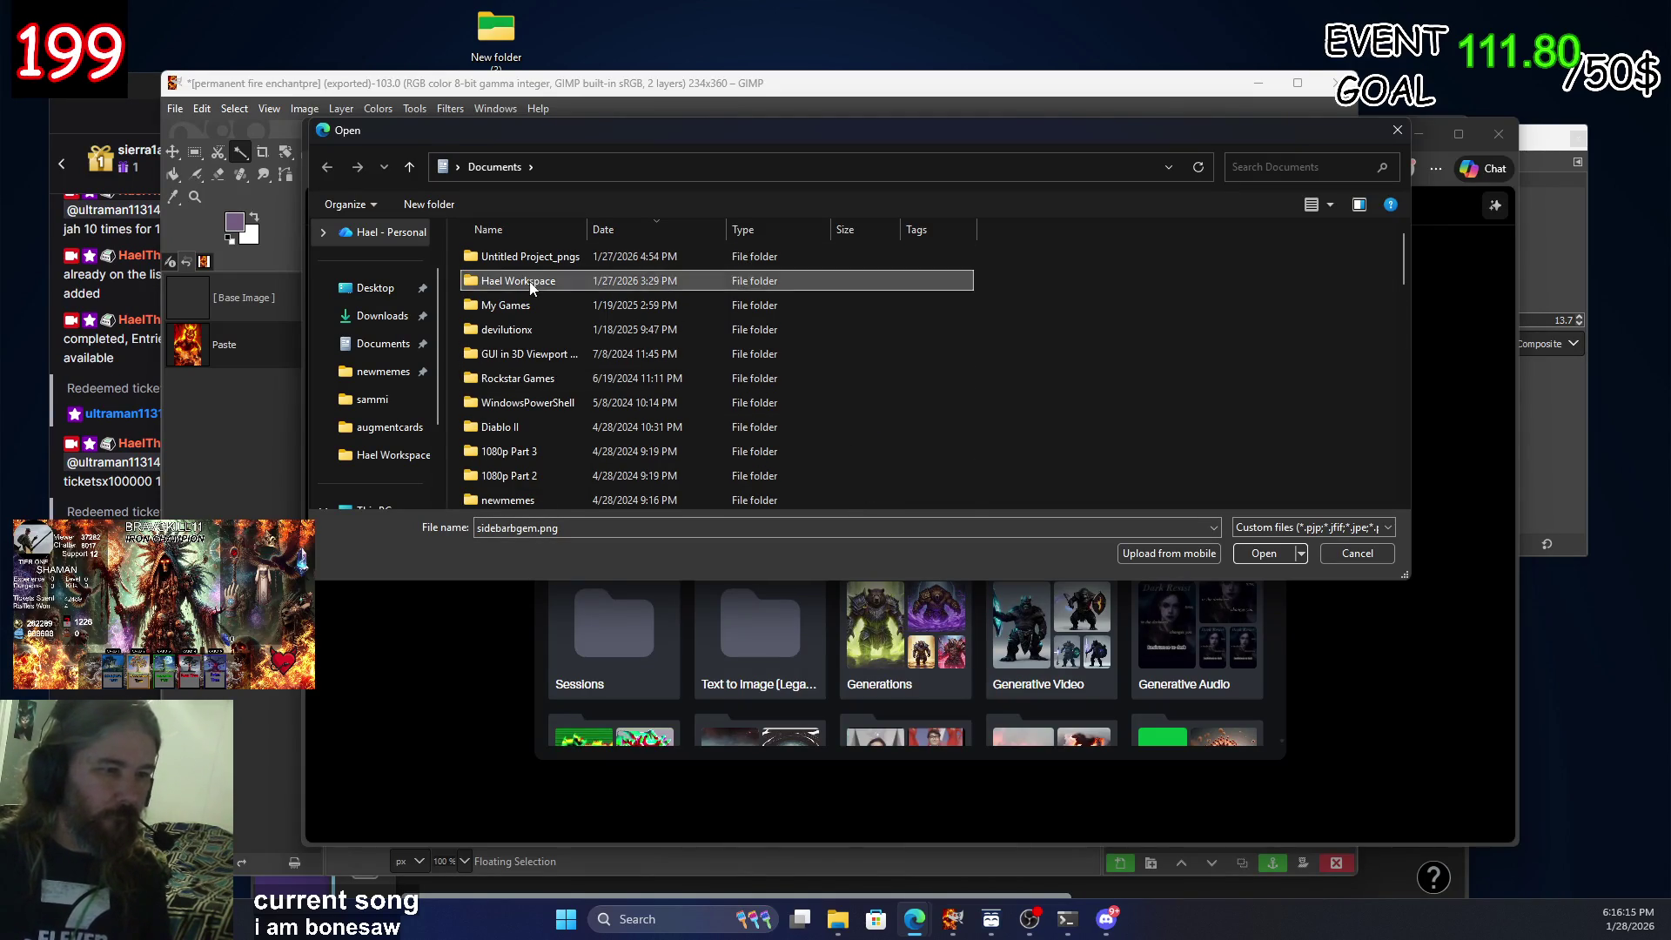
{"action": "double_click", "coordinate": [532, 281]}
{"action": "double_click", "coordinate": [532, 282]}
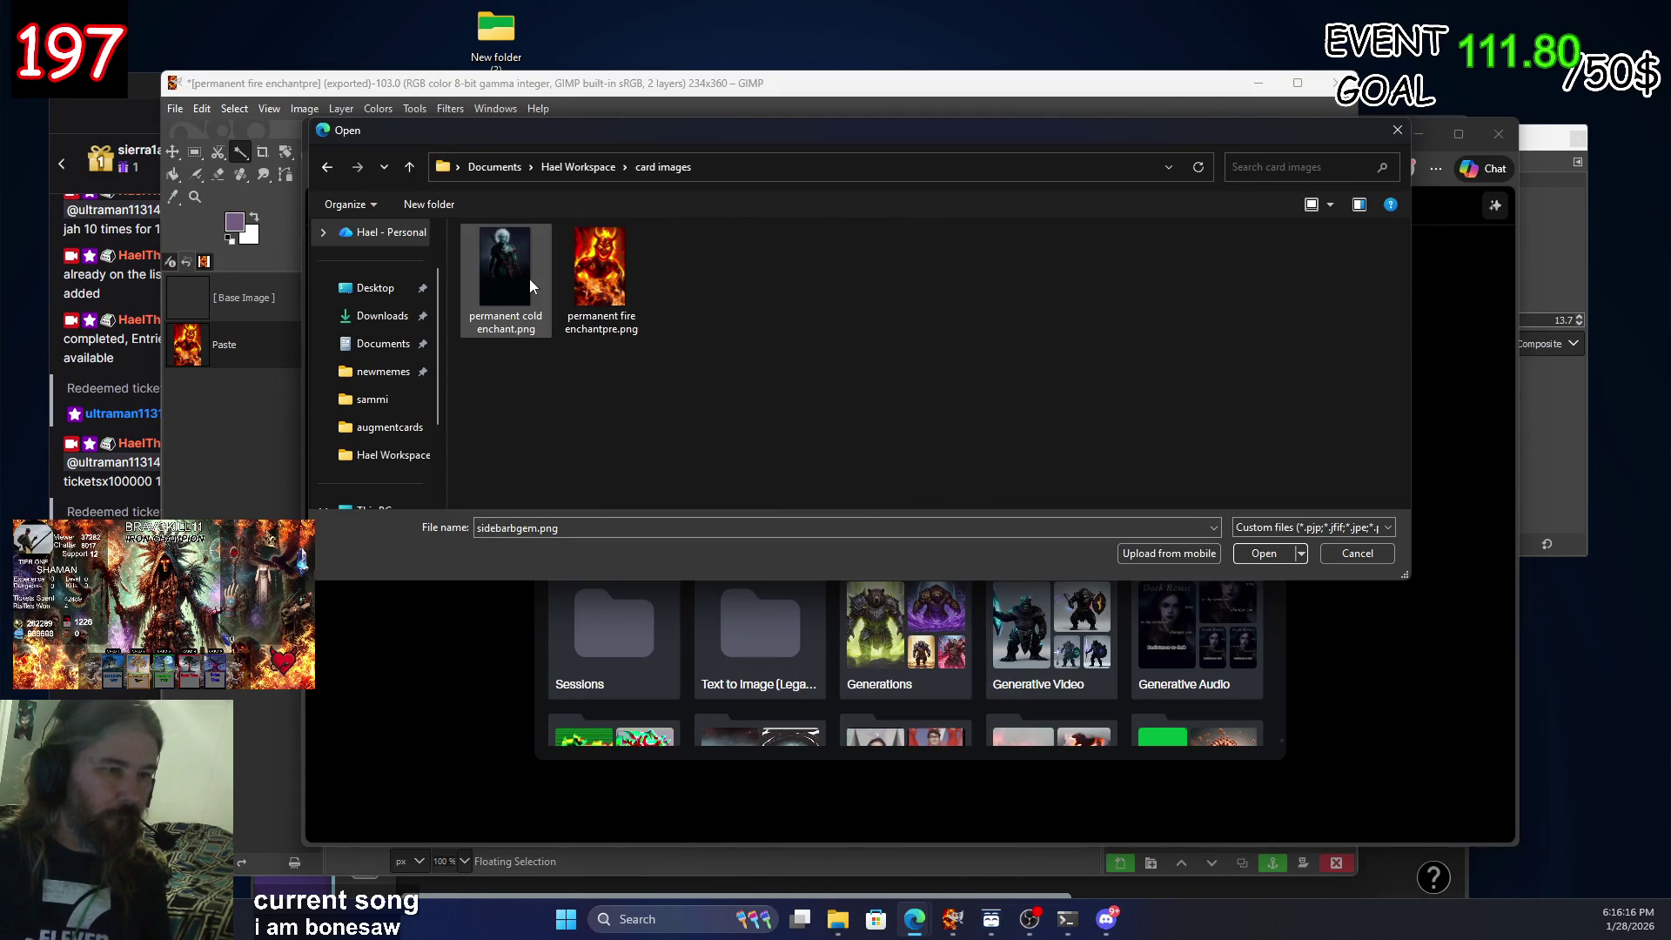
{"action": "double_click", "coordinate": [594, 280]}
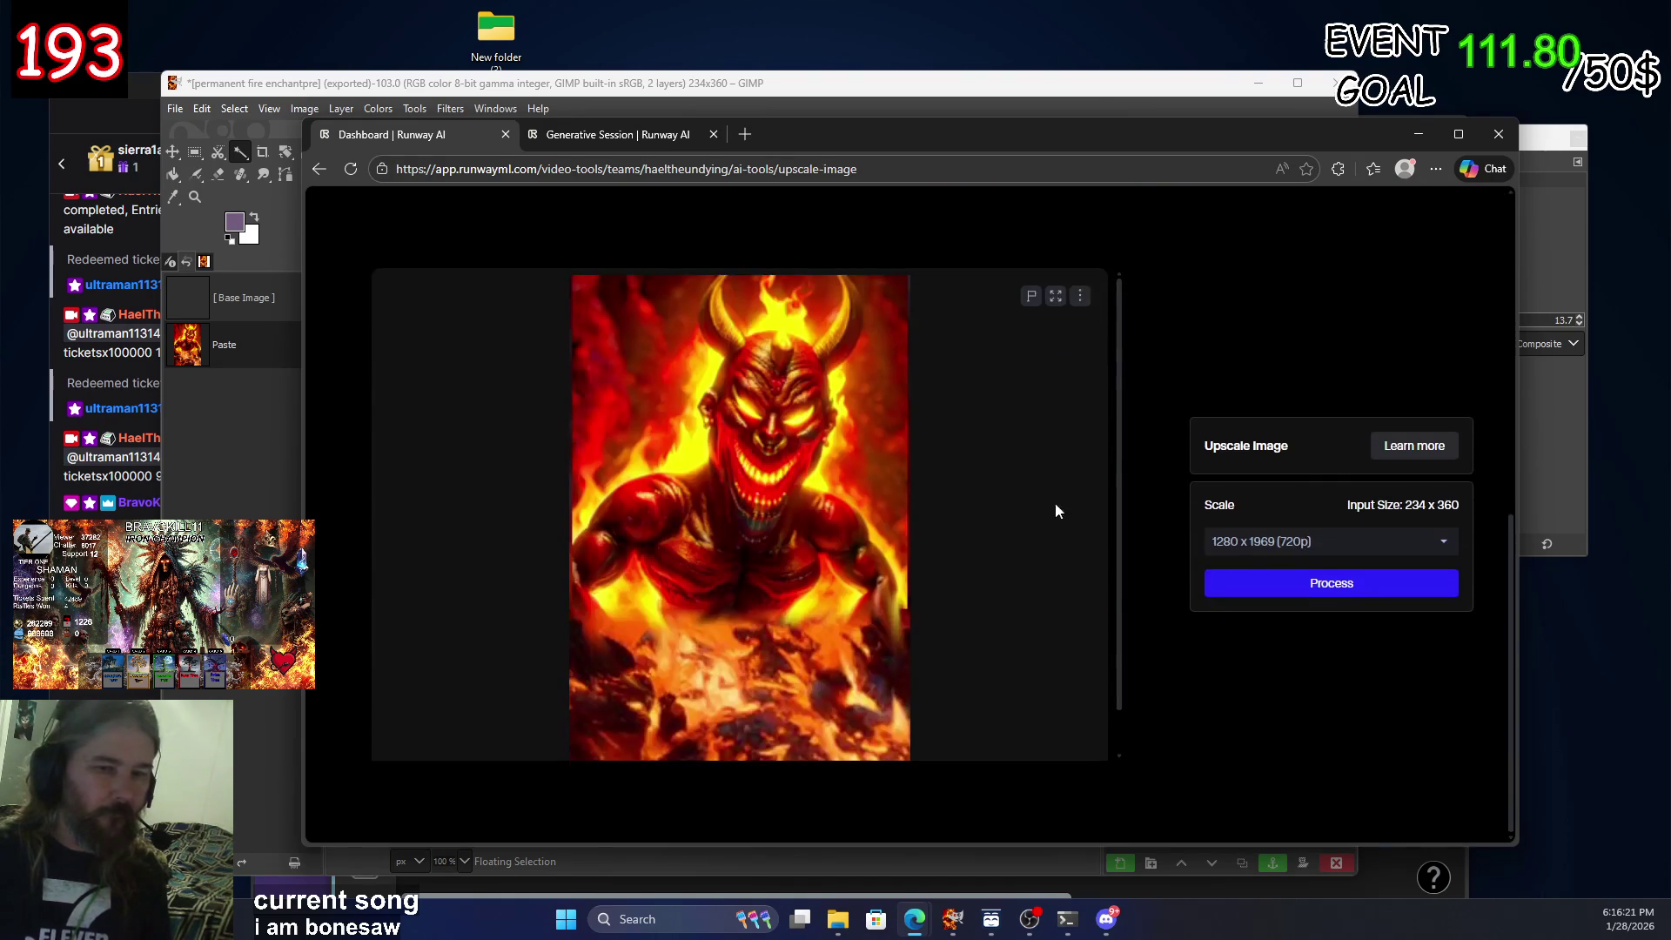
Set the upscale resolution to 2560 x 3938 (2K).
{"action": "left_click", "coordinate": [1279, 541]}
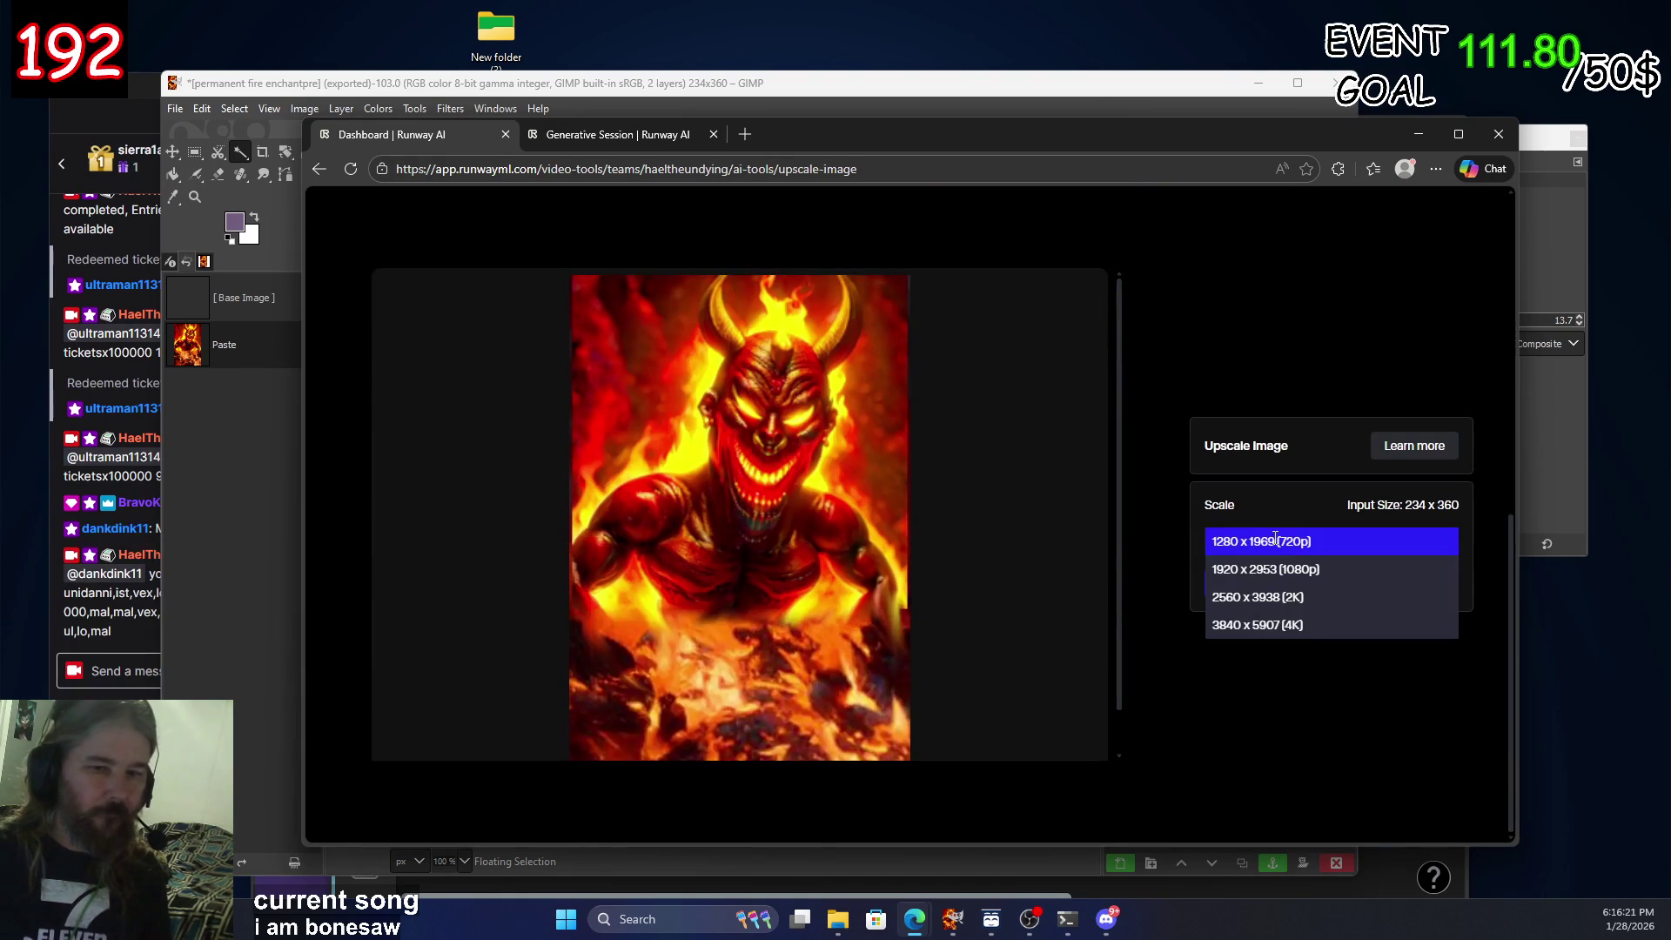
{"action": "left_click", "coordinate": [1270, 597]}
{"action": "left_click", "coordinate": [1271, 546]}
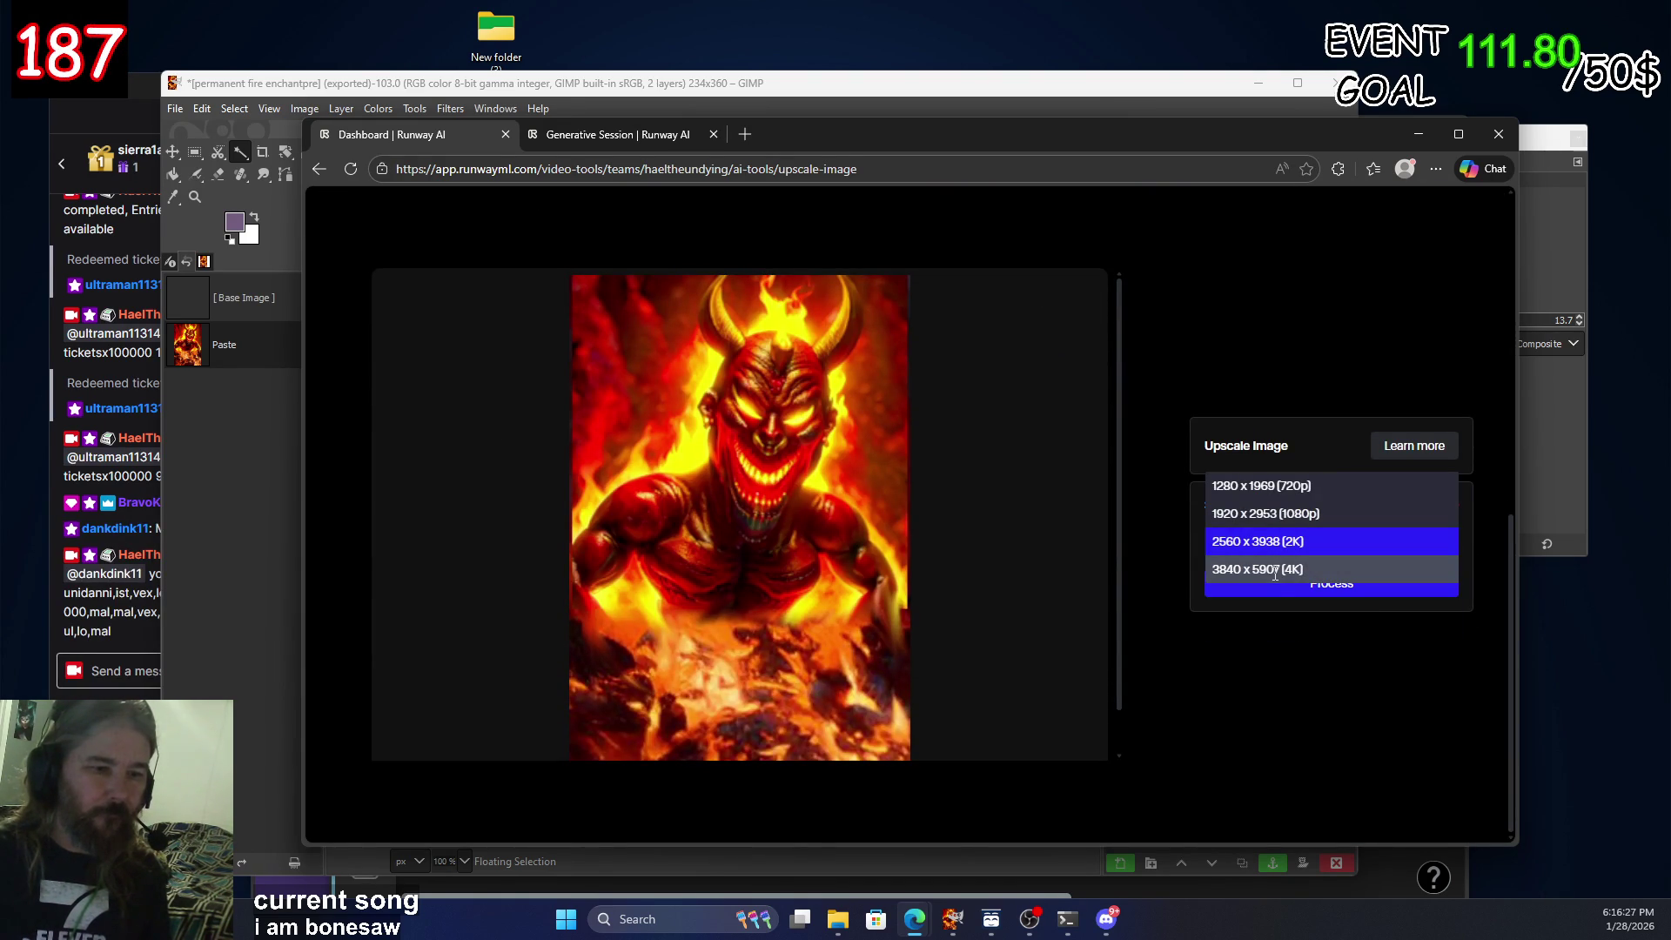
{"action": "left_click", "coordinate": [1173, 564]}
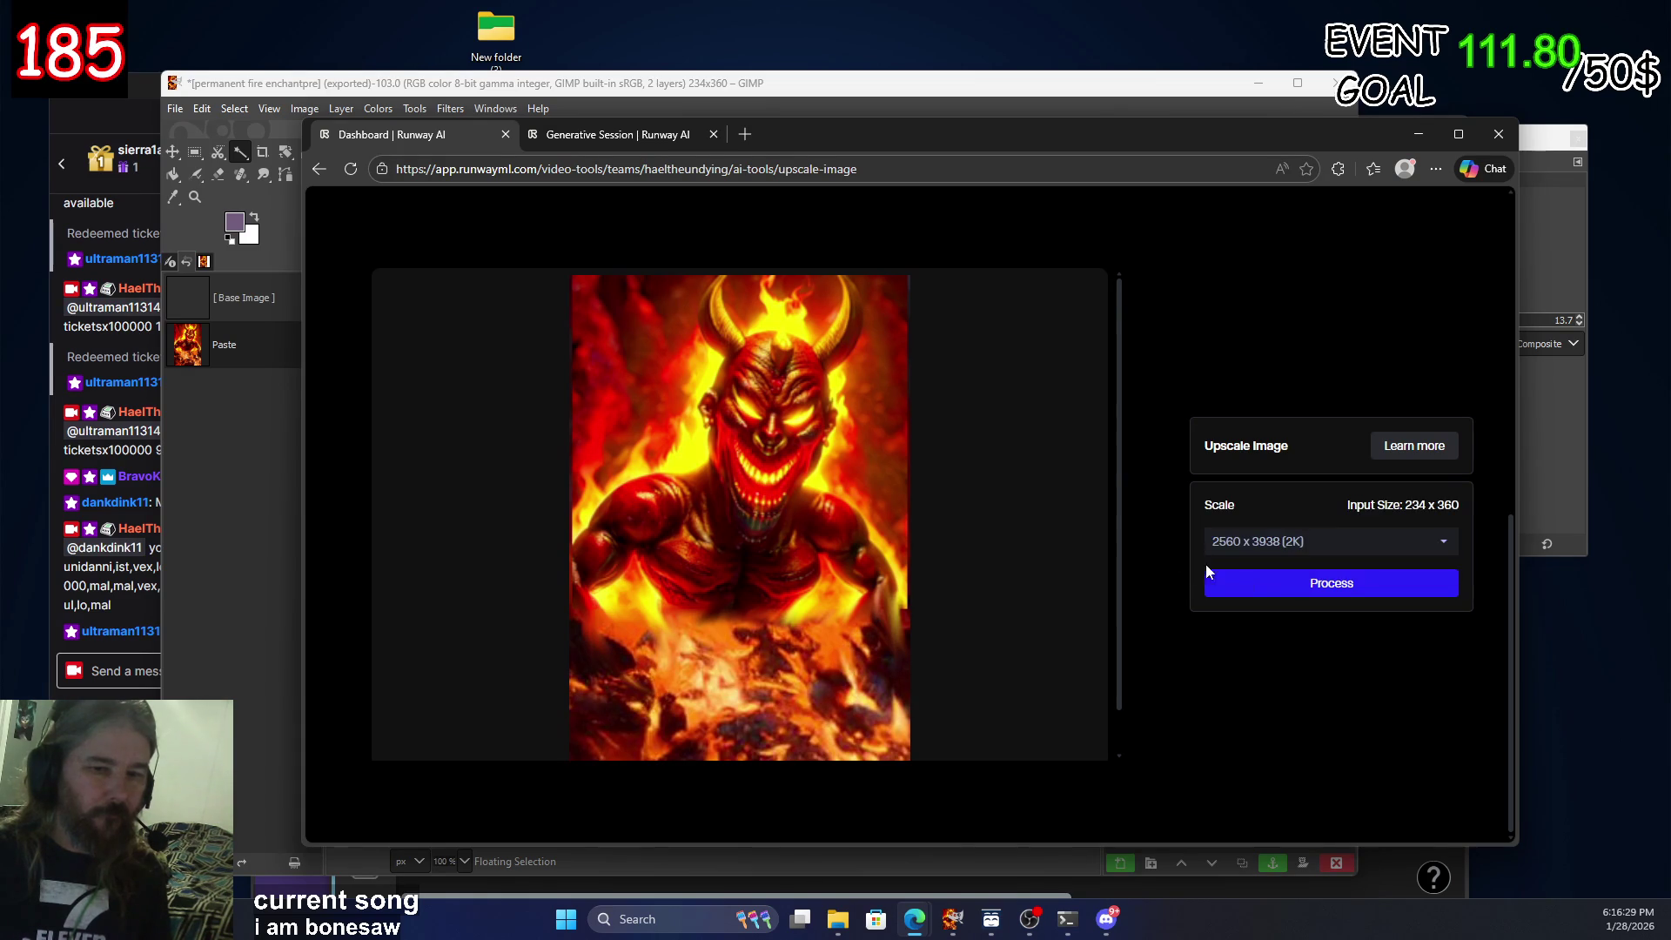
Upscale the card art, download the 2K result, and return to GIMP.
{"action": "left_click", "coordinate": [1272, 583]}
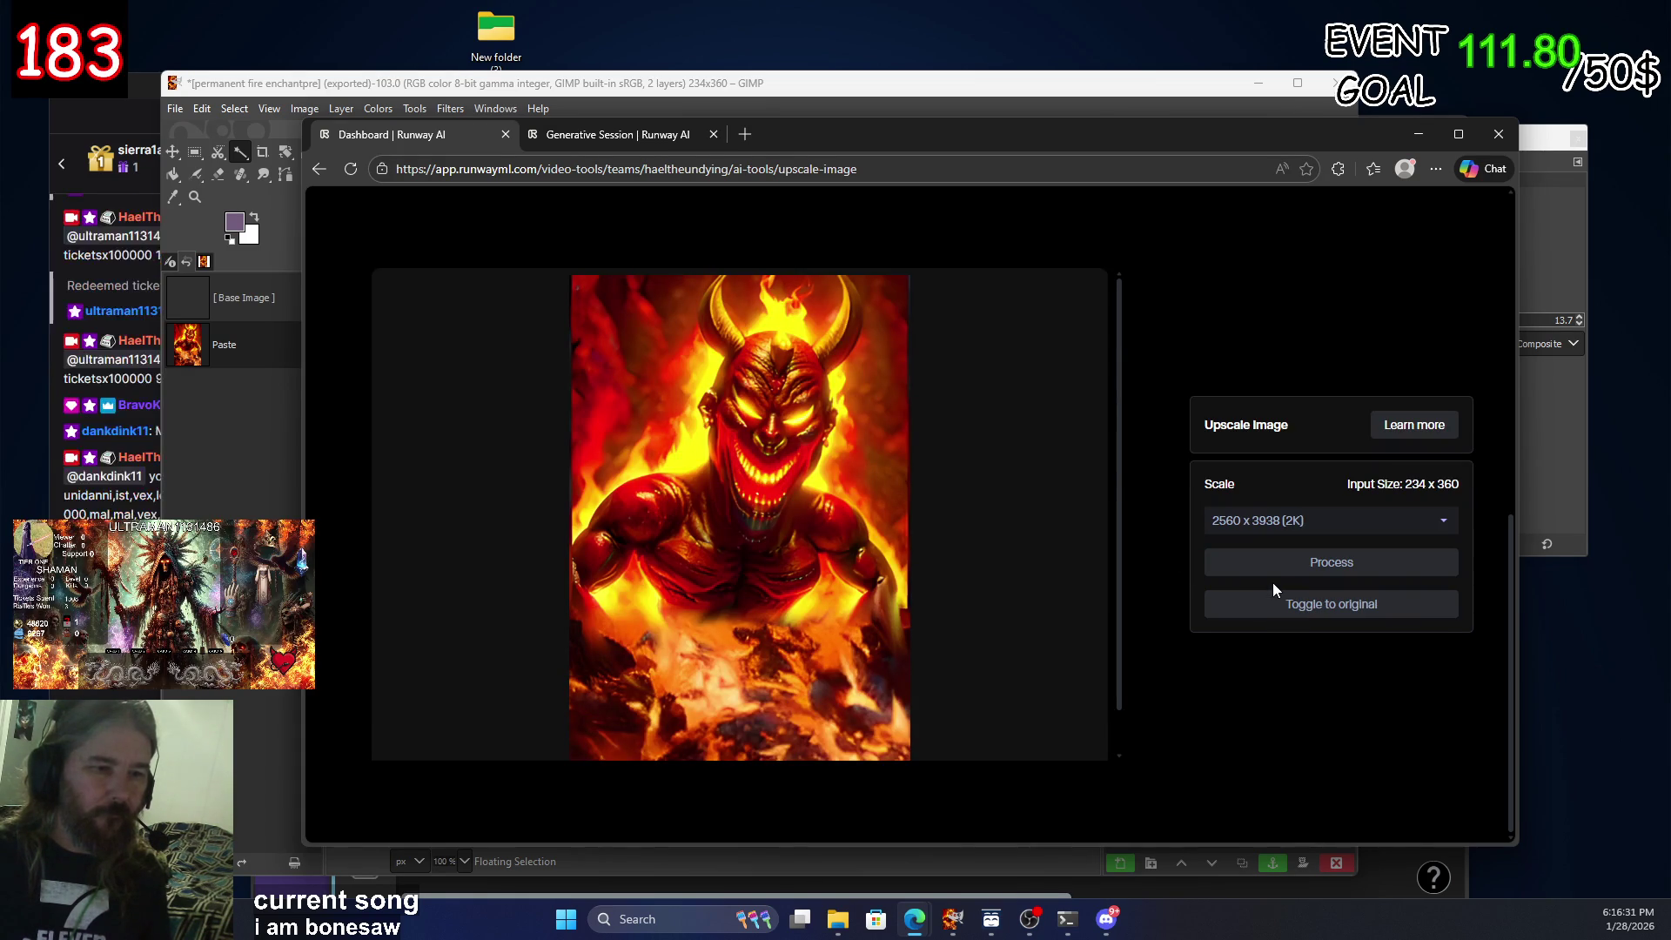
{"action": "mouse_move", "coordinate": [878, 470]}
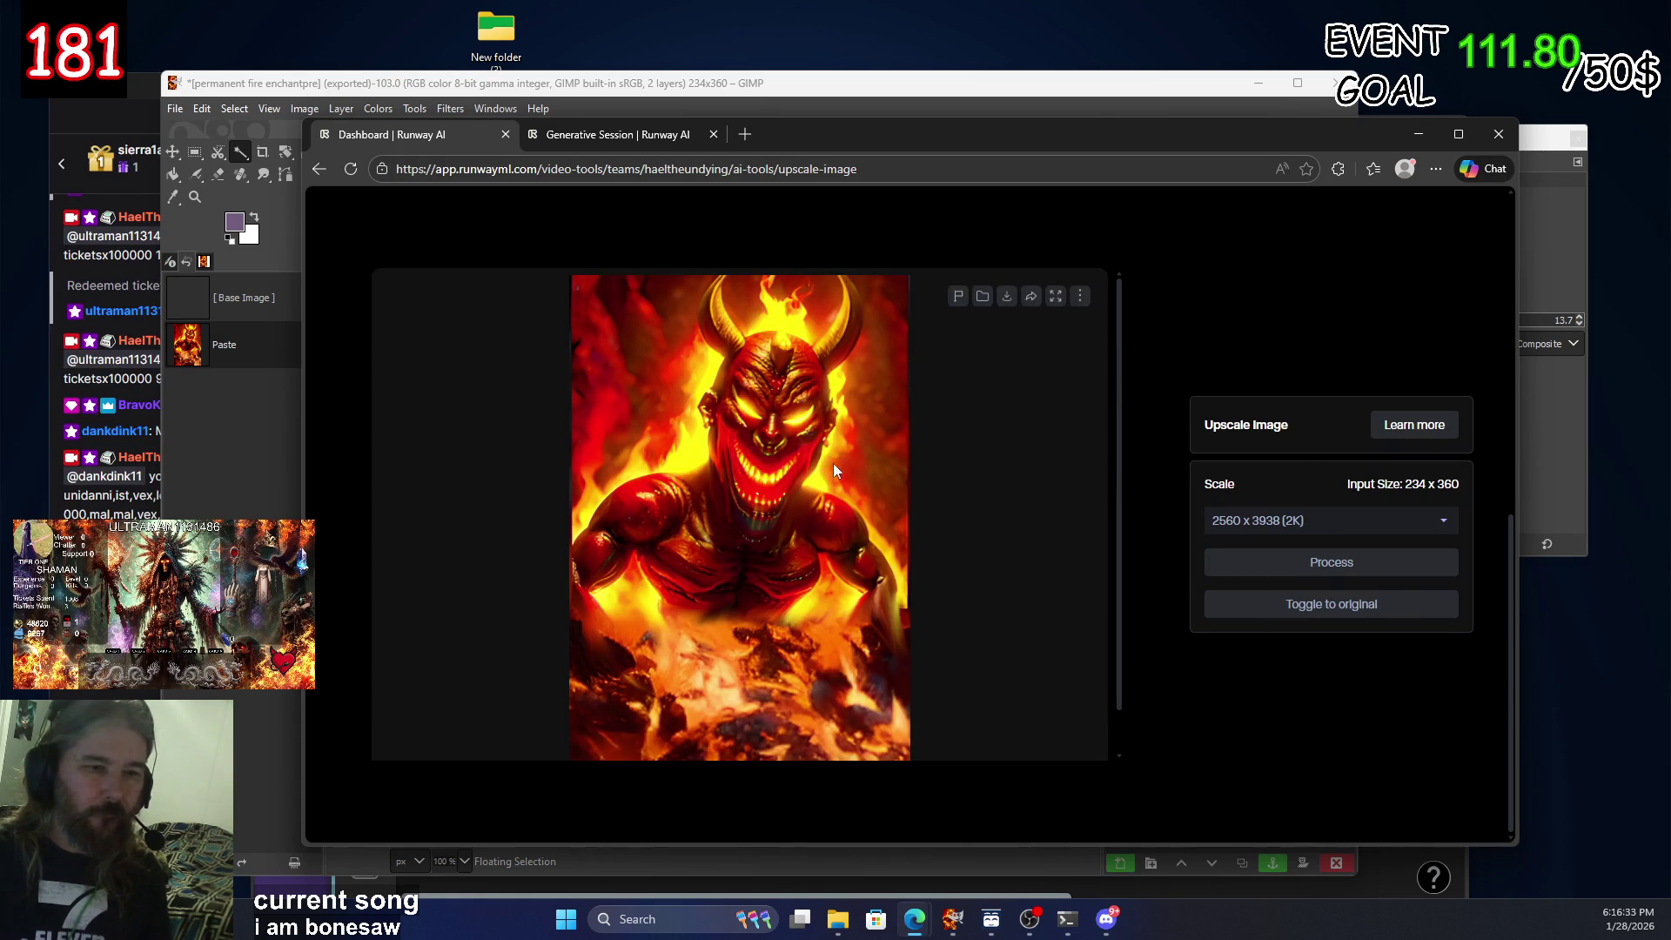
{"action": "left_click", "coordinate": [1008, 300]}
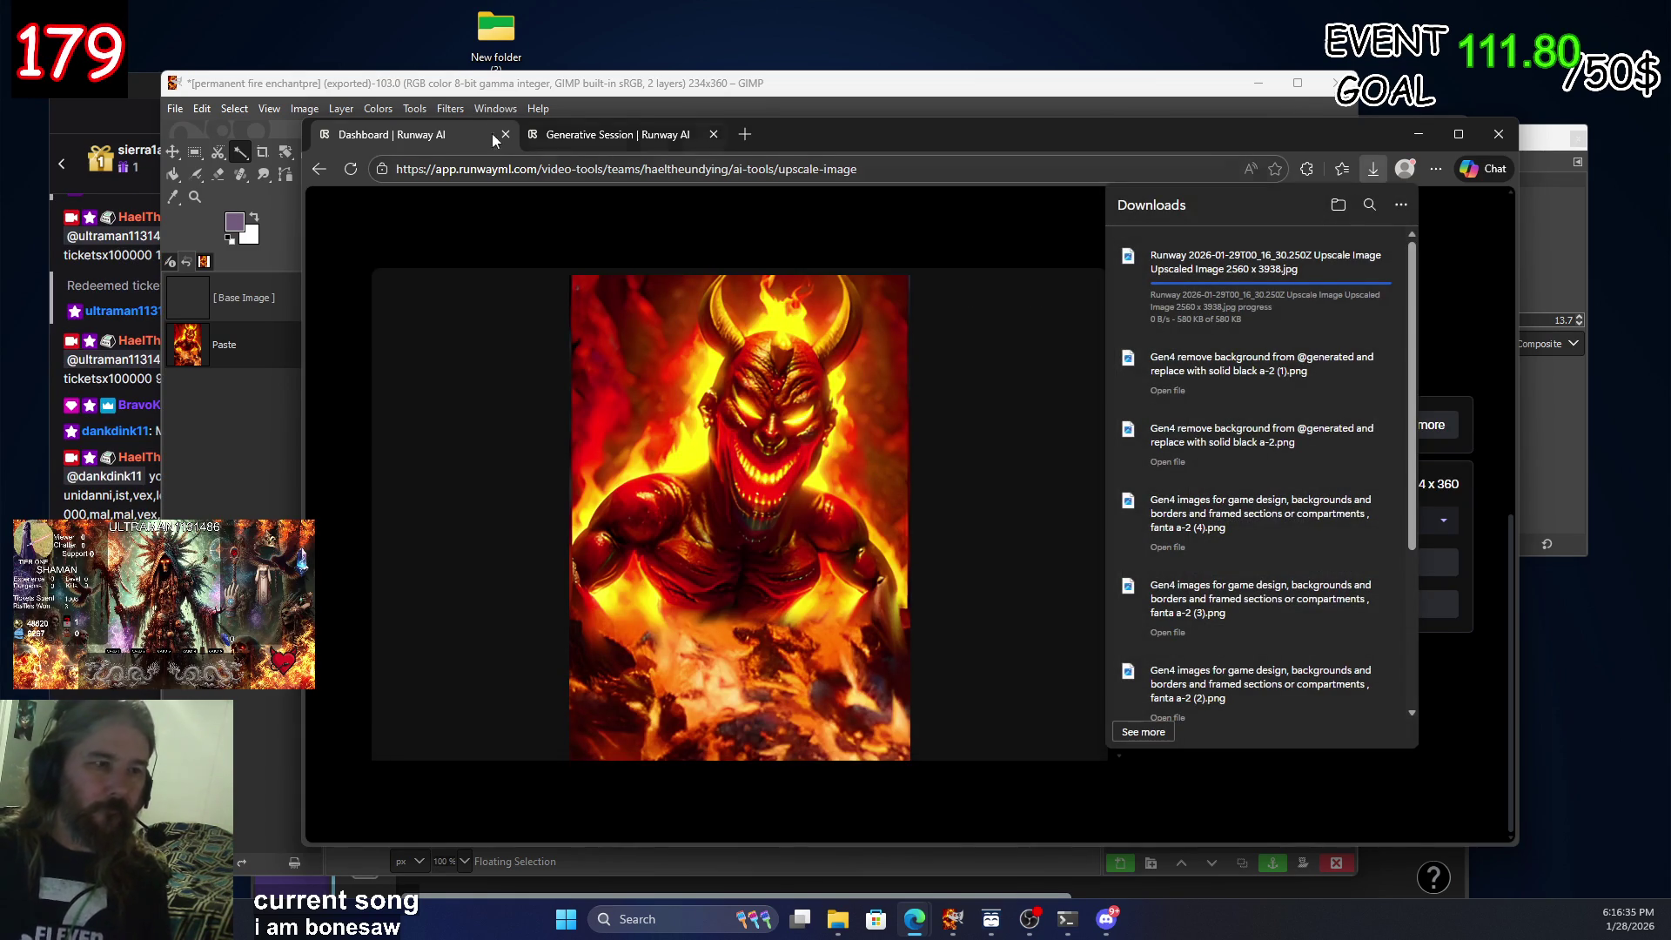
{"action": "left_click", "coordinate": [614, 95]}
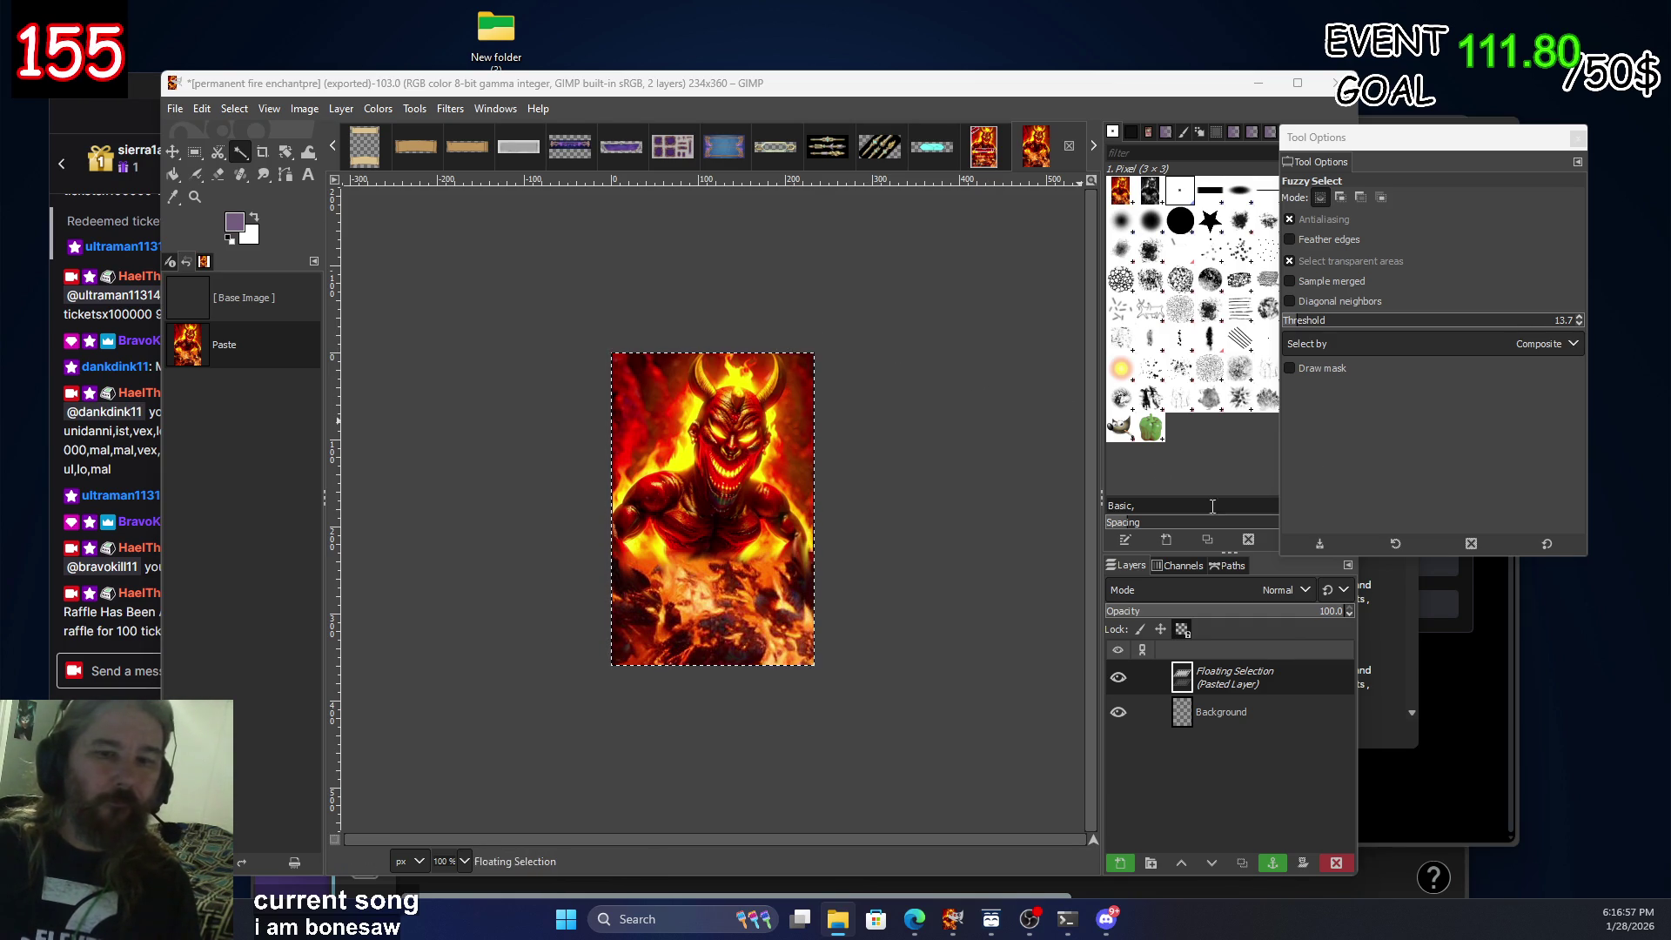
Switch back to the Runway Upscale Image page showing the 2K fire demon card art.
{"action": "left_click", "coordinate": [1423, 688]}
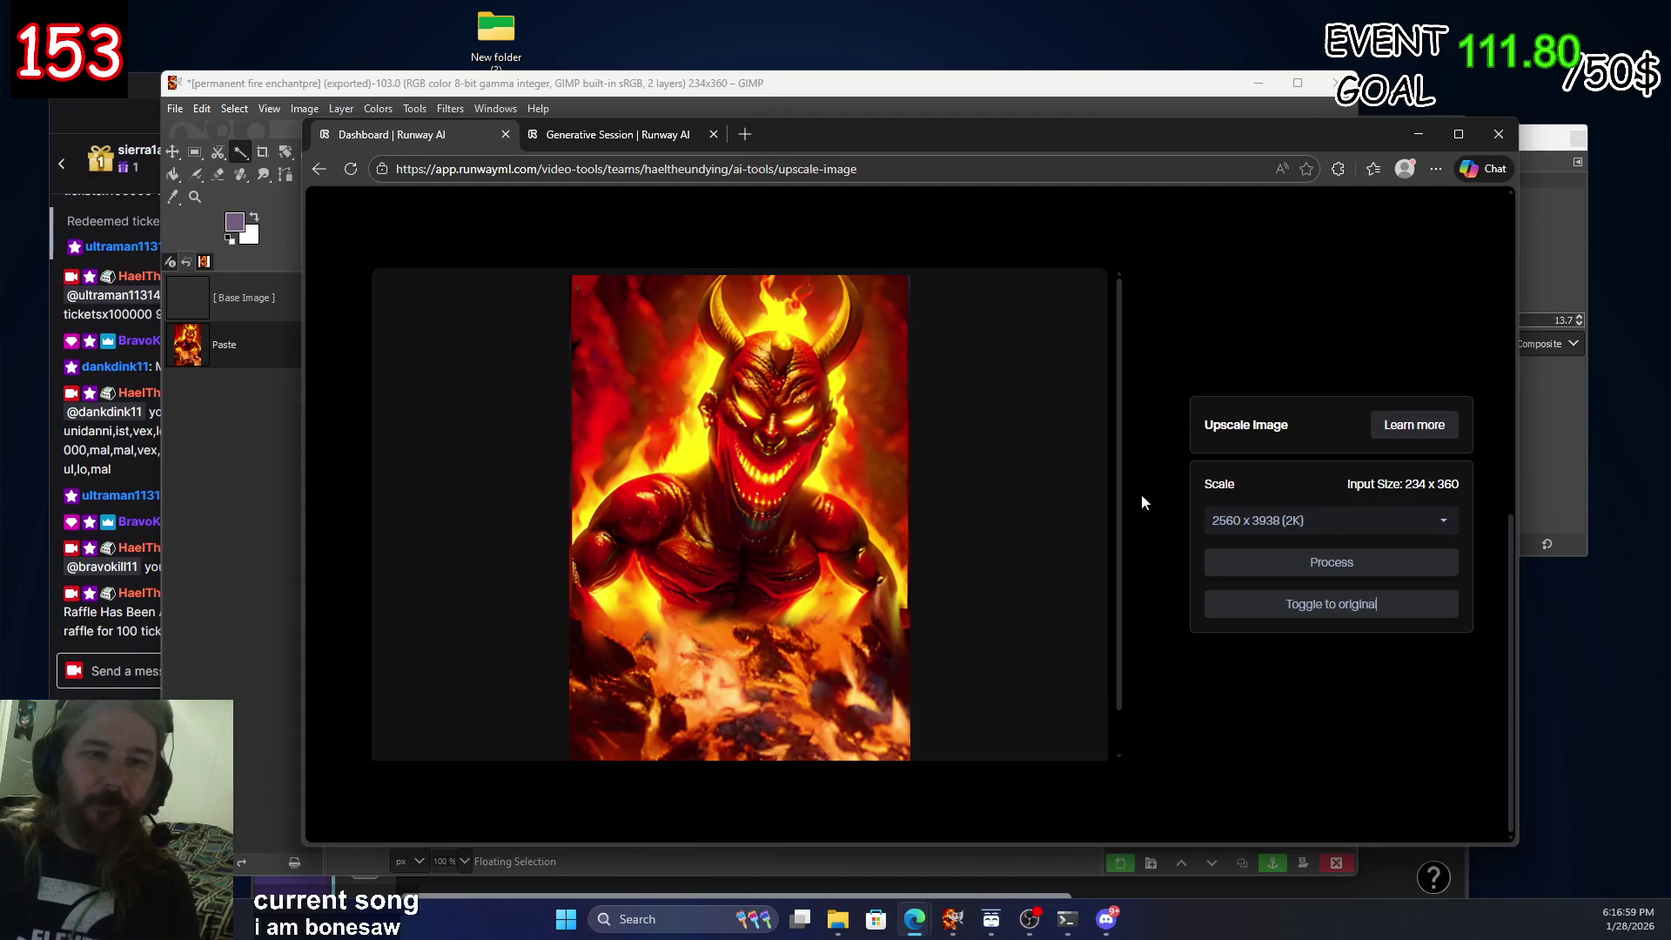
{"action": "mouse_move", "coordinate": [1005, 399]}
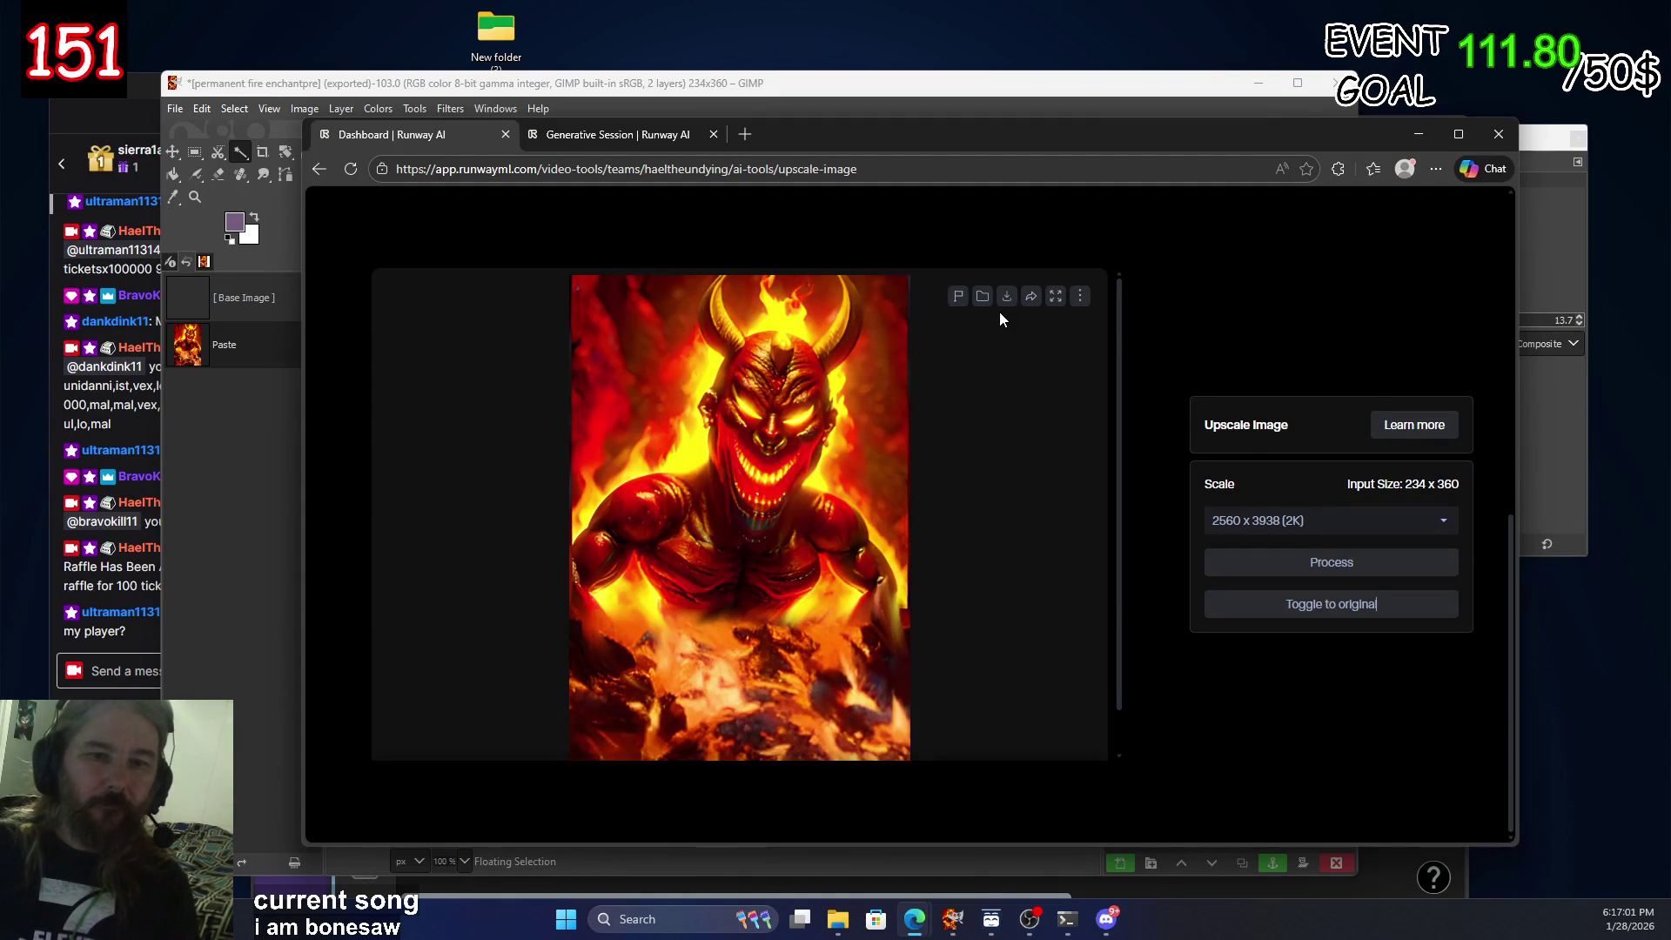
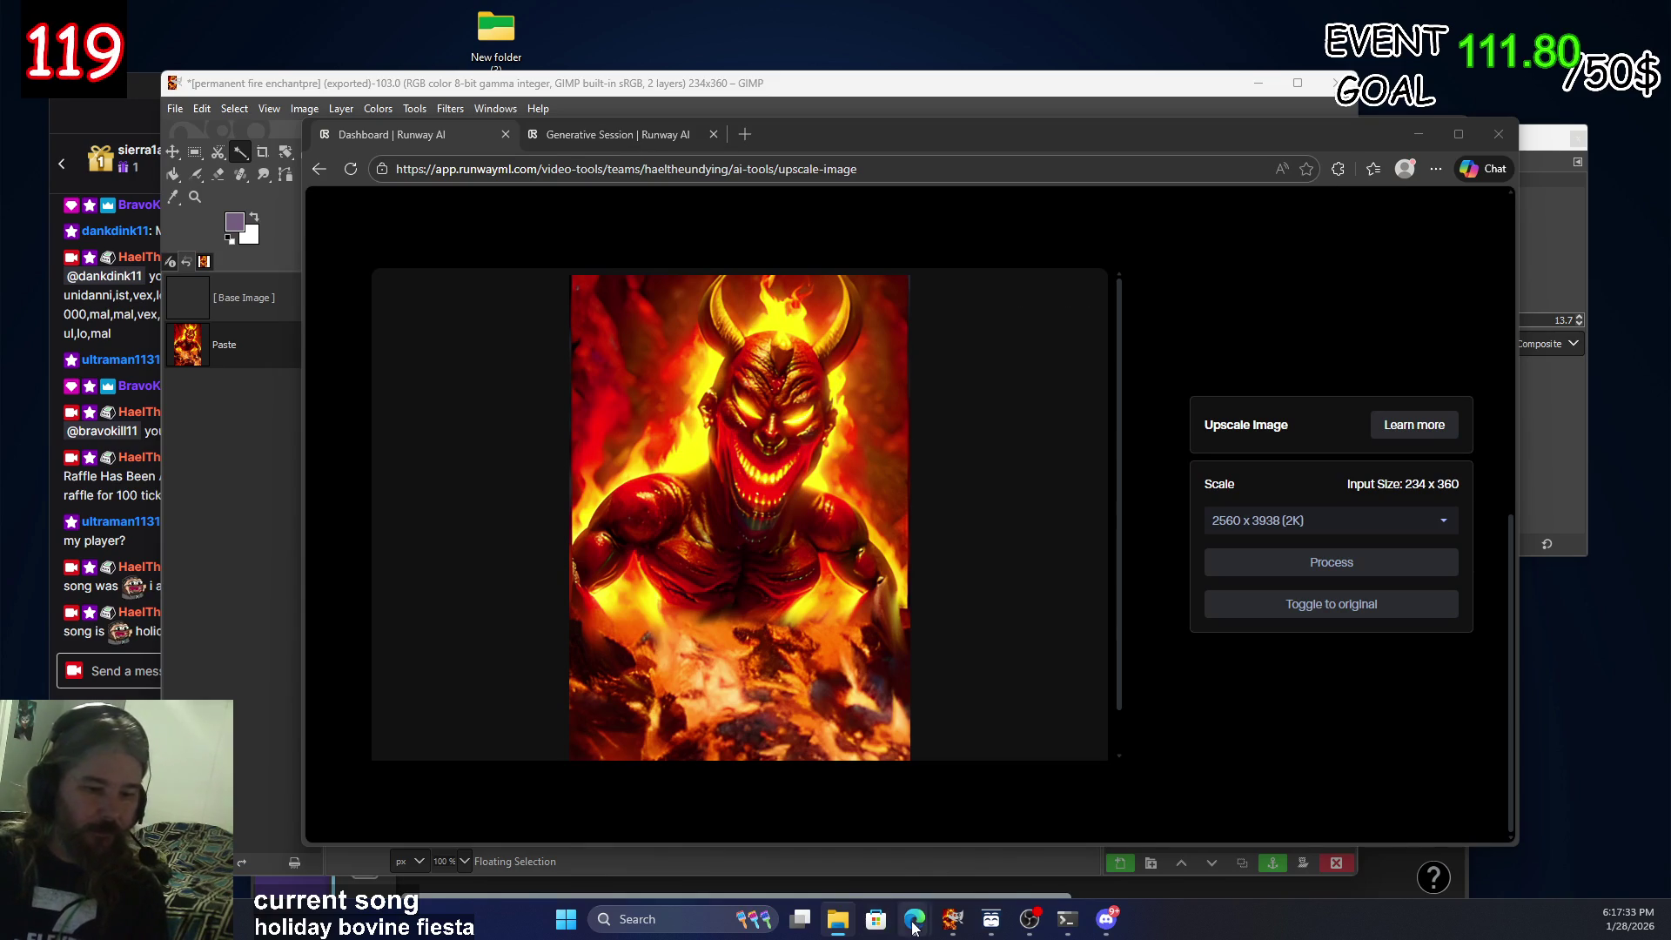
Bring Dextrous to the front and clear row 2's zone13image entry.
{"action": "mouse_move", "coordinate": [914, 929]}
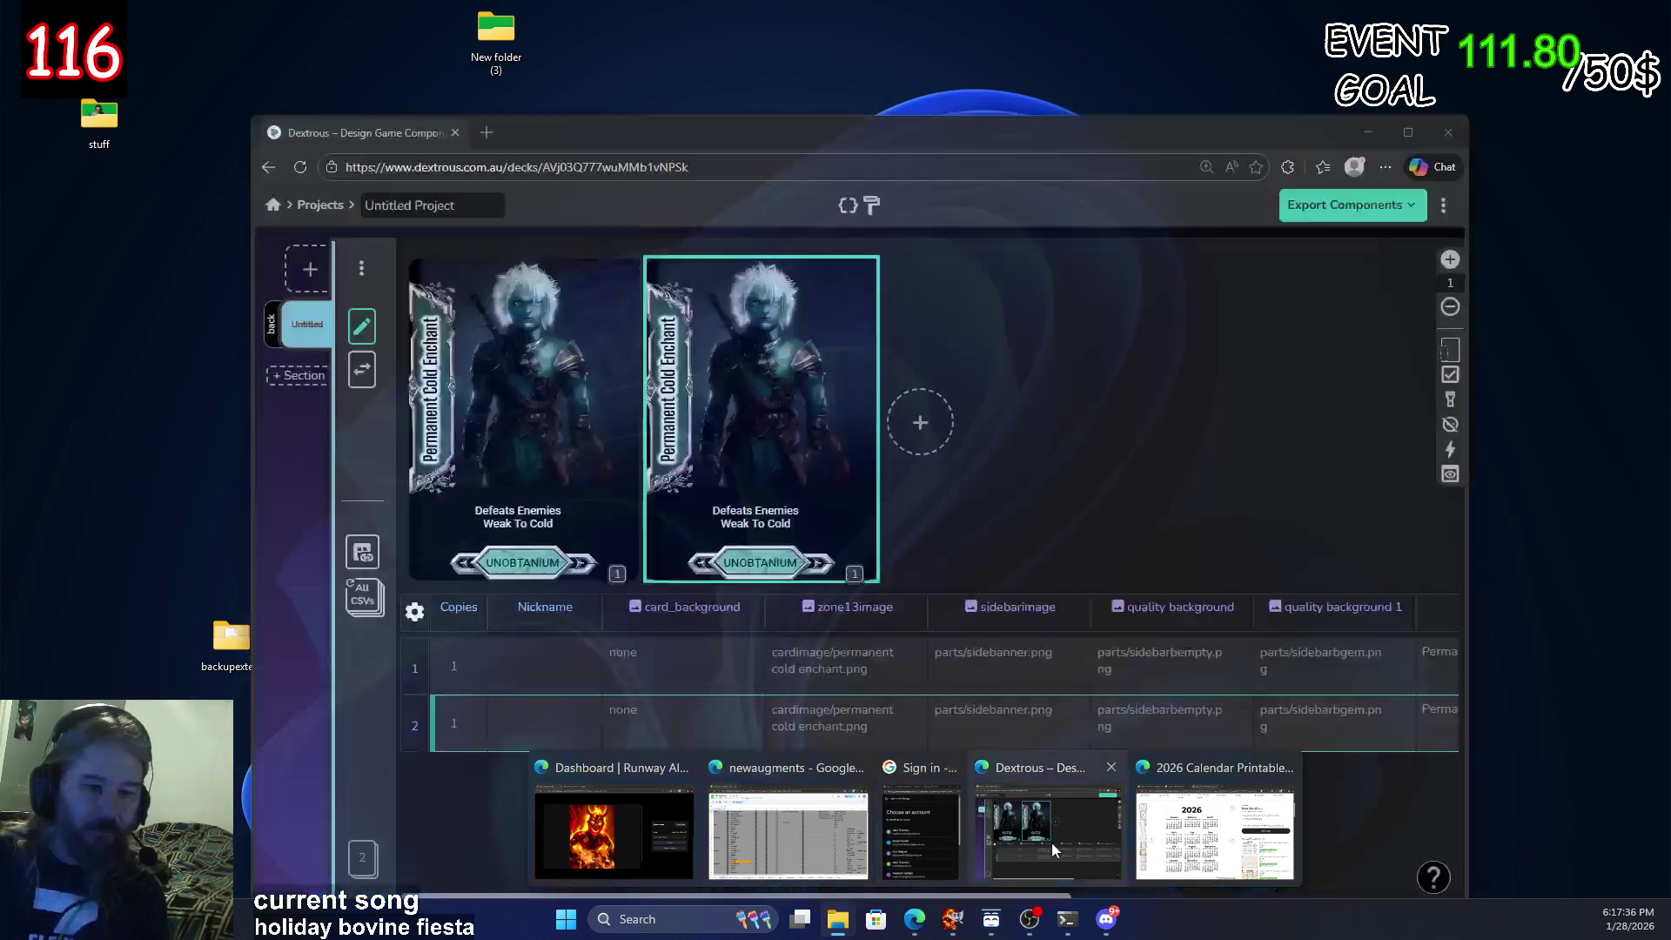
{"action": "left_click", "coordinate": [1053, 843]}
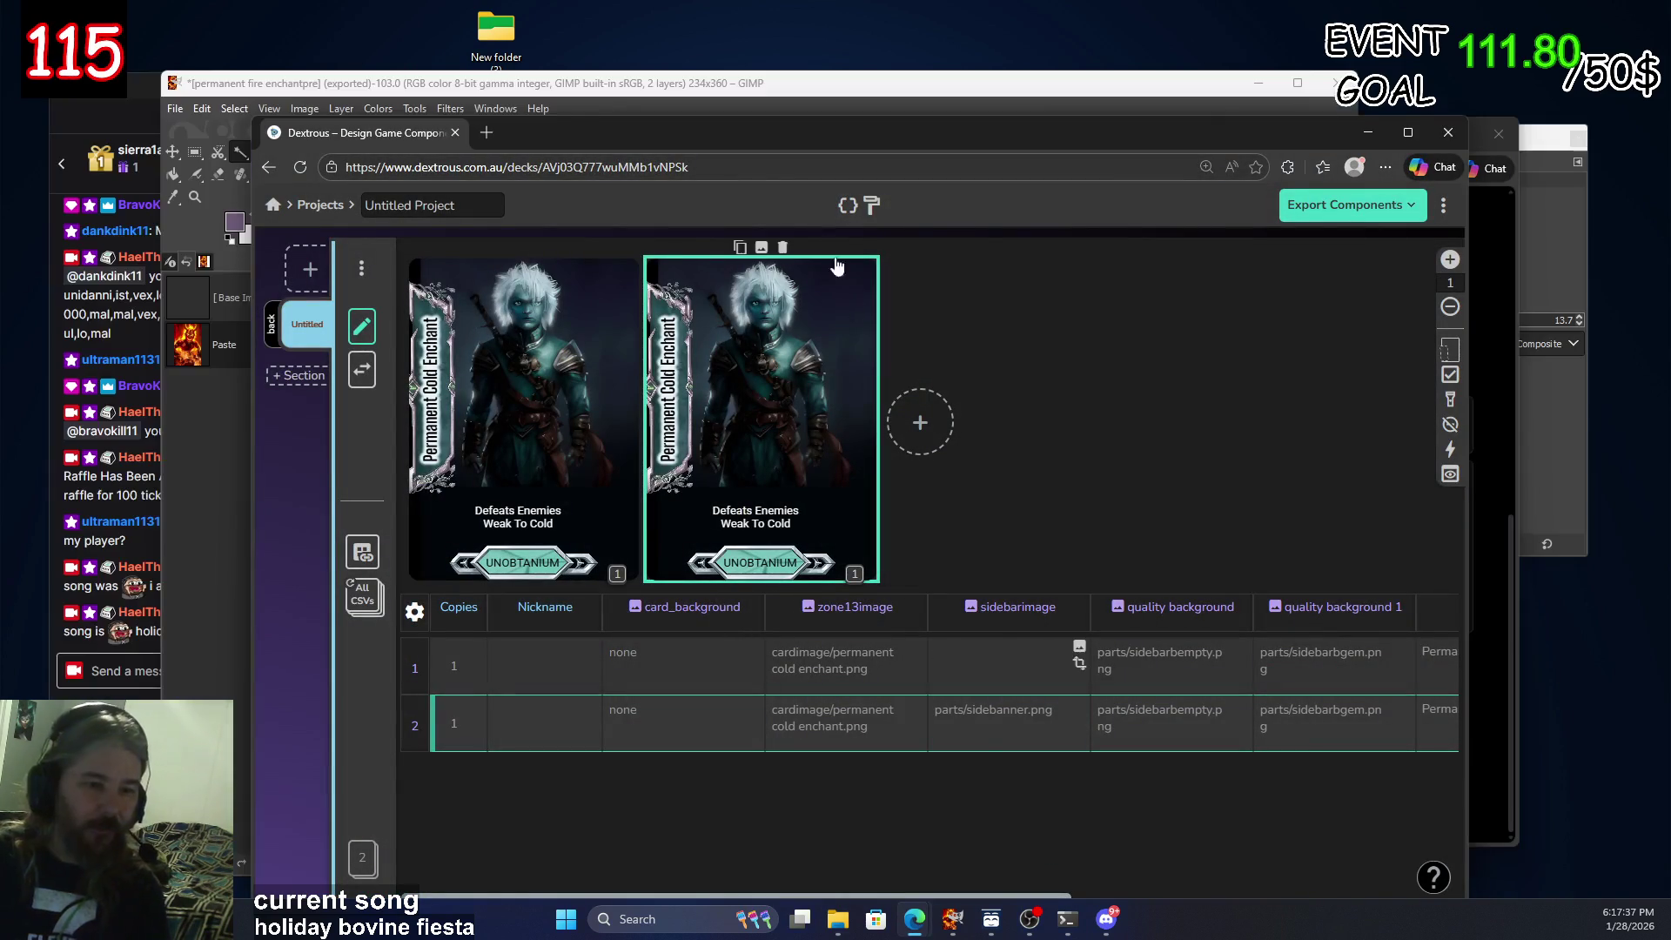
{"action": "key", "text": "Right"}
{"action": "key", "text": "Delete"}
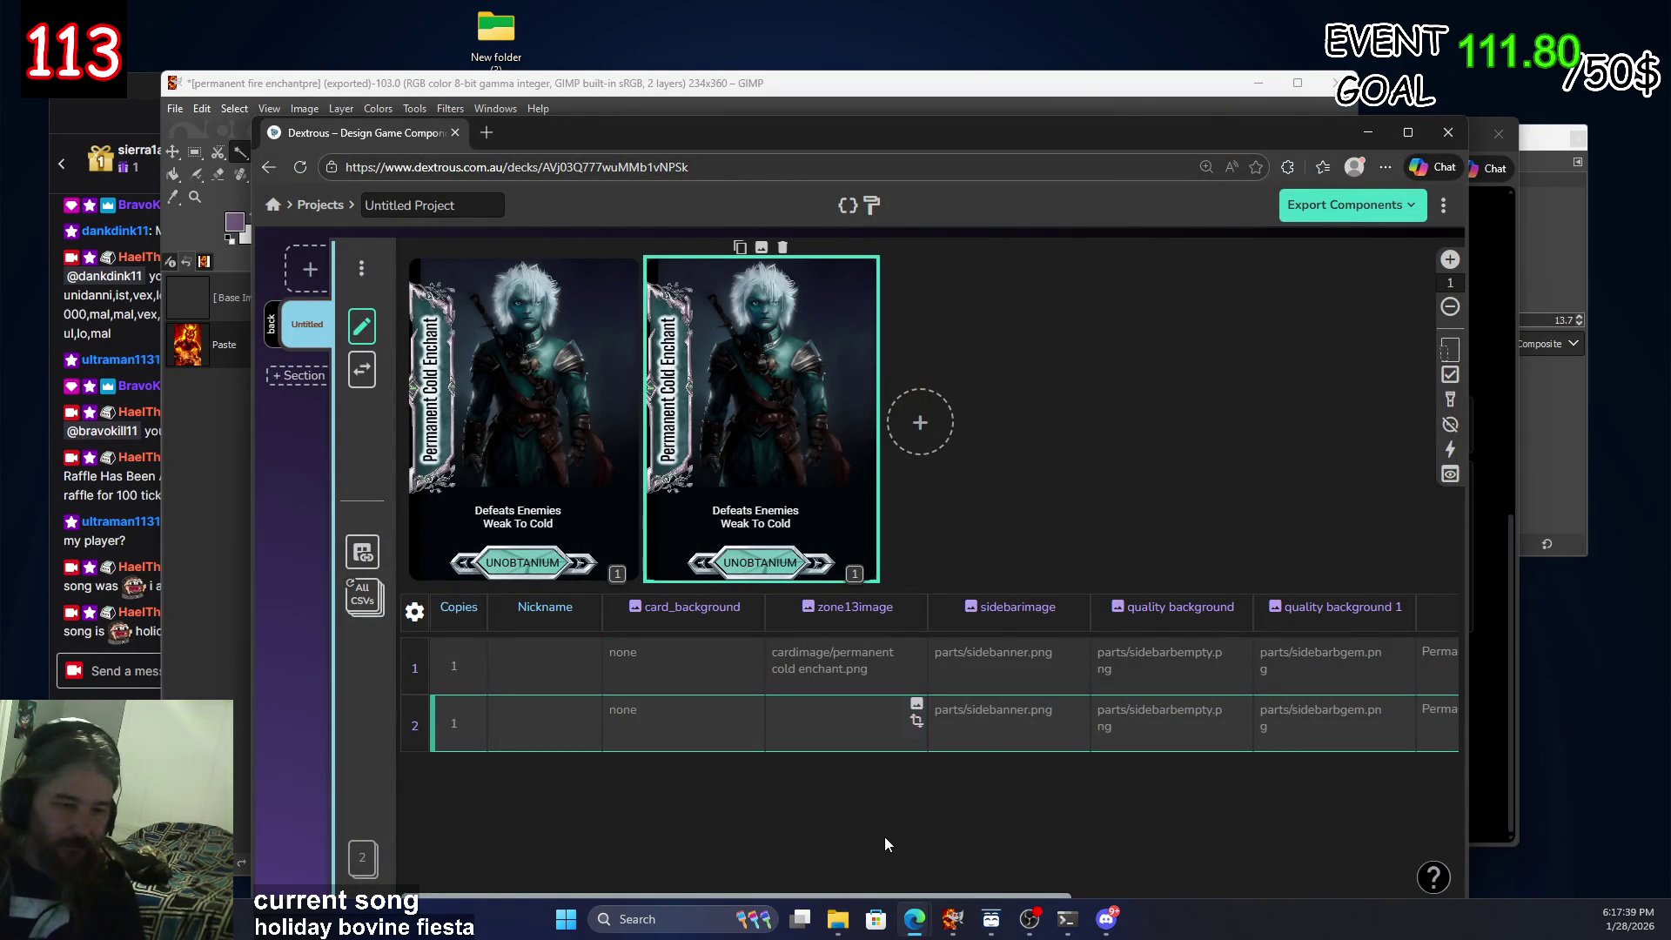
Open the Insert image picker for row 2's zone13image cell.
{"action": "double_click", "coordinate": [857, 724]}
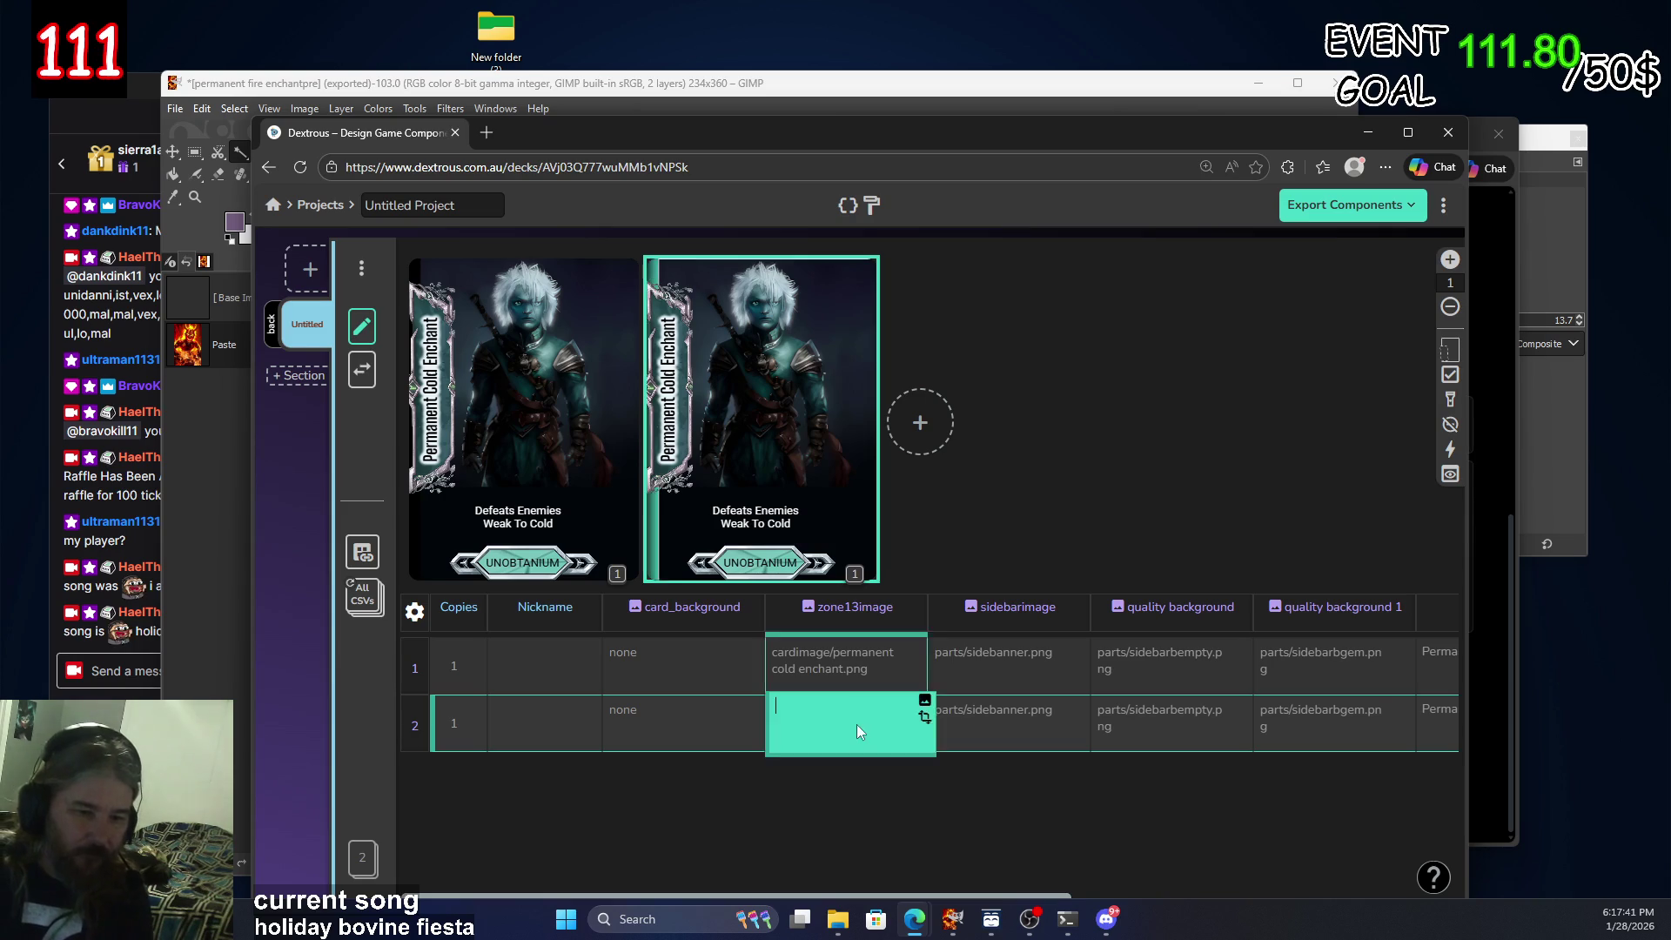
{"action": "left_click", "coordinate": [923, 717]}
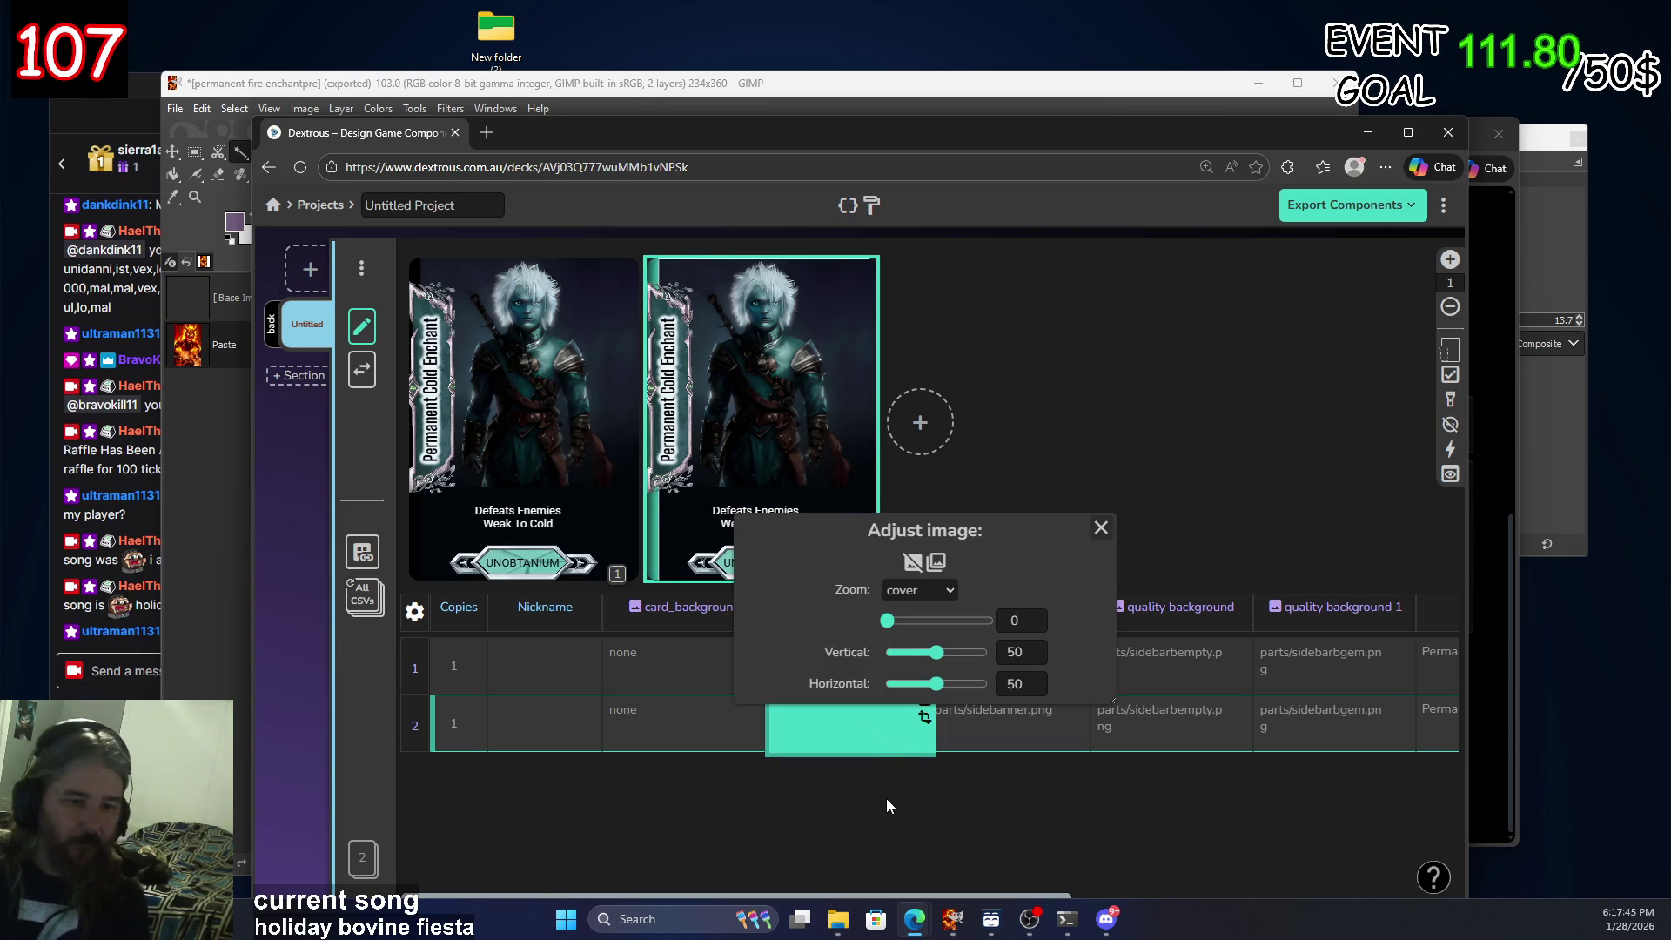
{"action": "left_click", "coordinate": [1094, 527]}
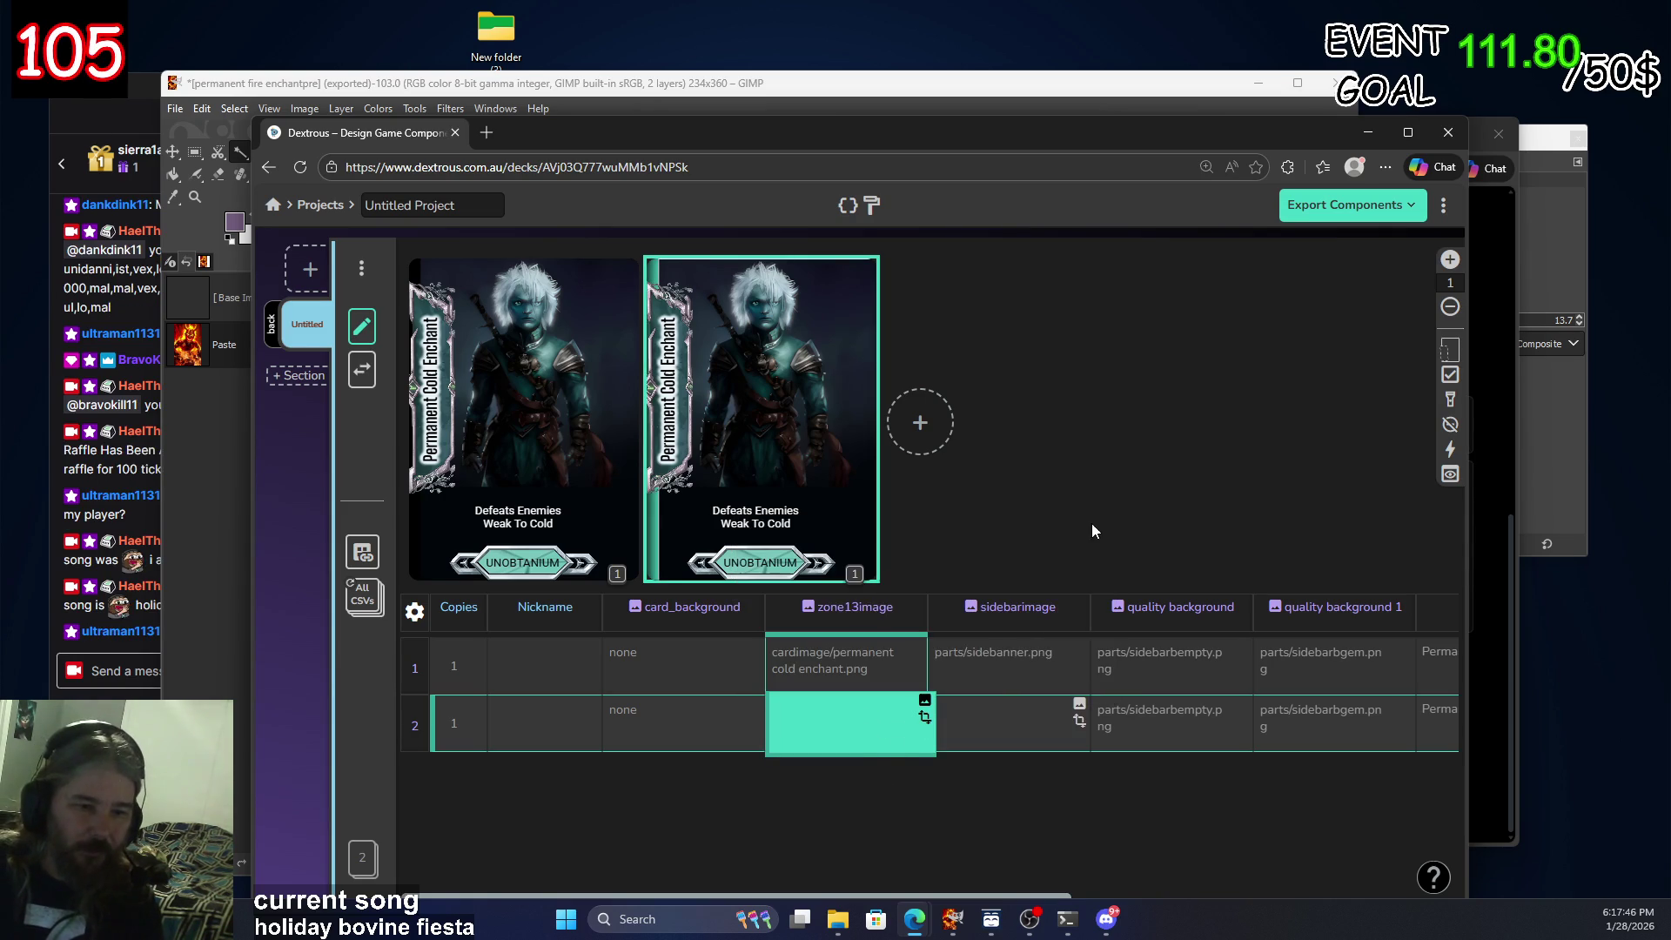
{"action": "left_click", "coordinate": [925, 701]}
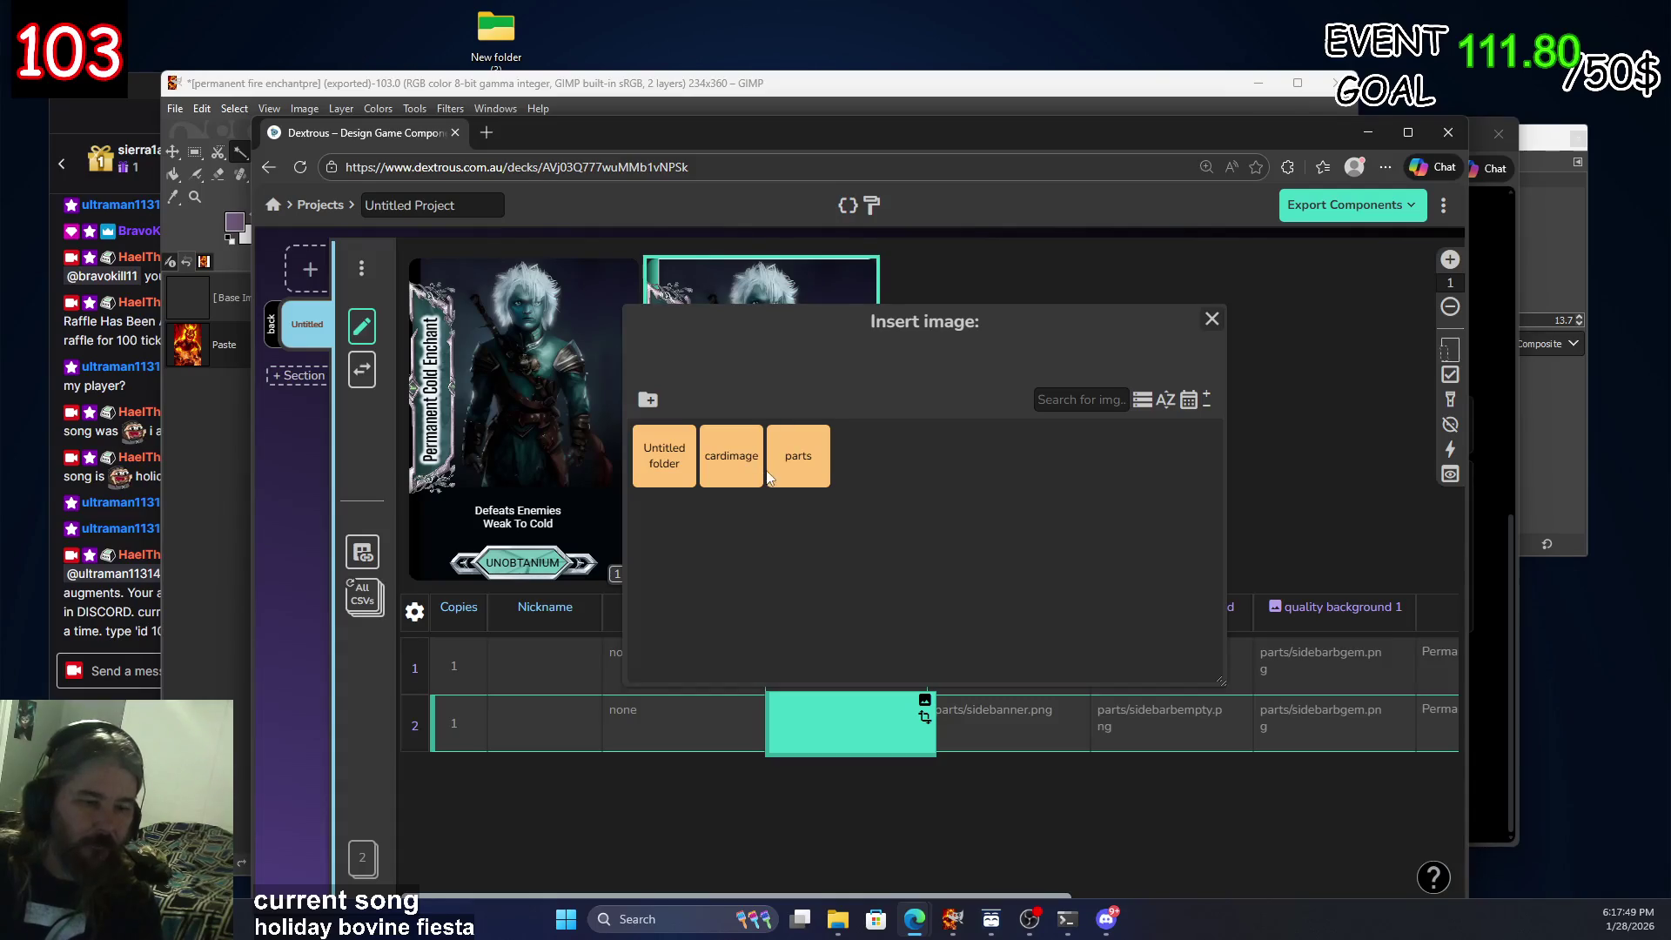
Upload permanent fire enchant.jpg into the cardimage folder.
{"action": "left_click", "coordinate": [733, 456]}
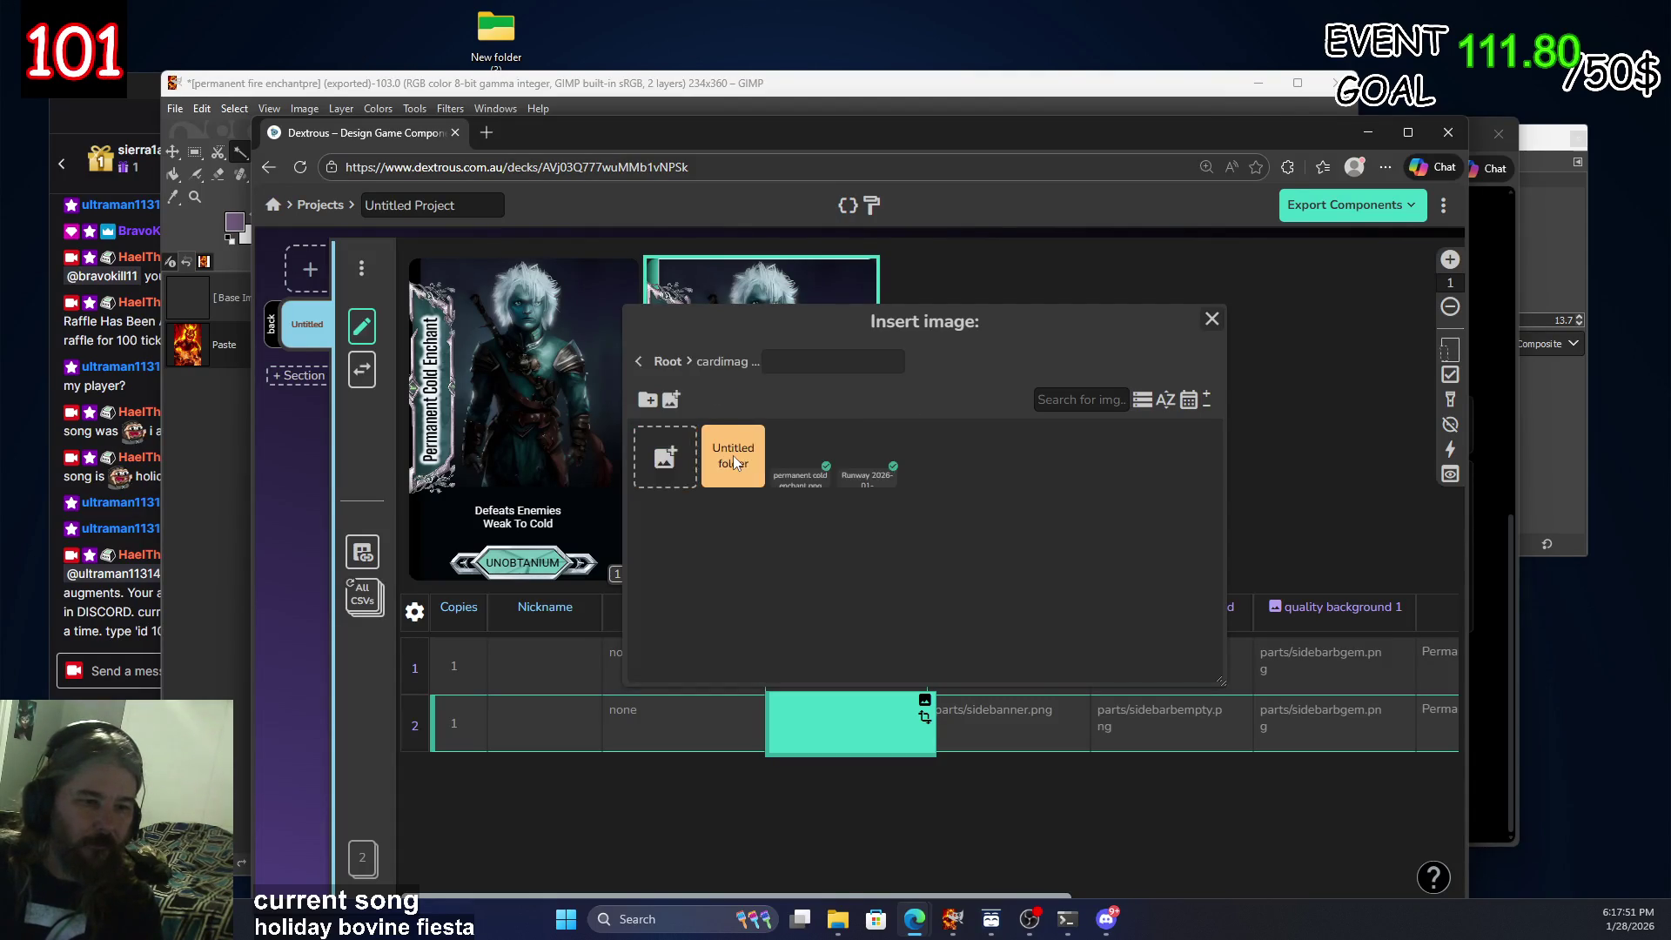
{"action": "left_click", "coordinate": [675, 452]}
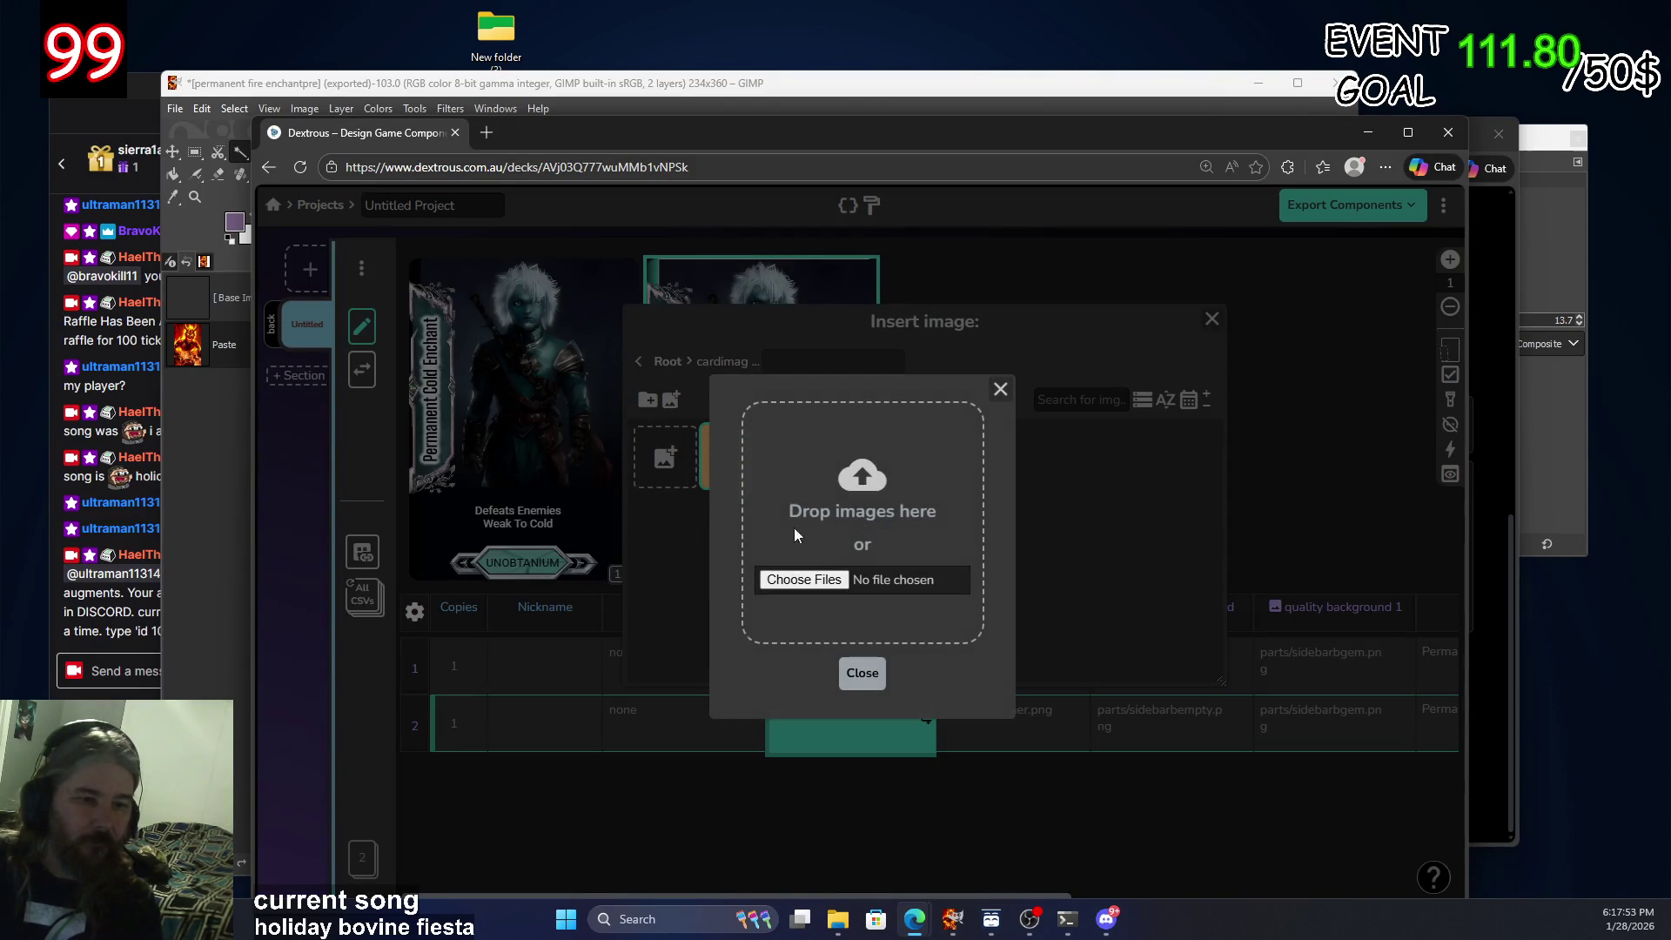
{"action": "left_click", "coordinate": [816, 581]}
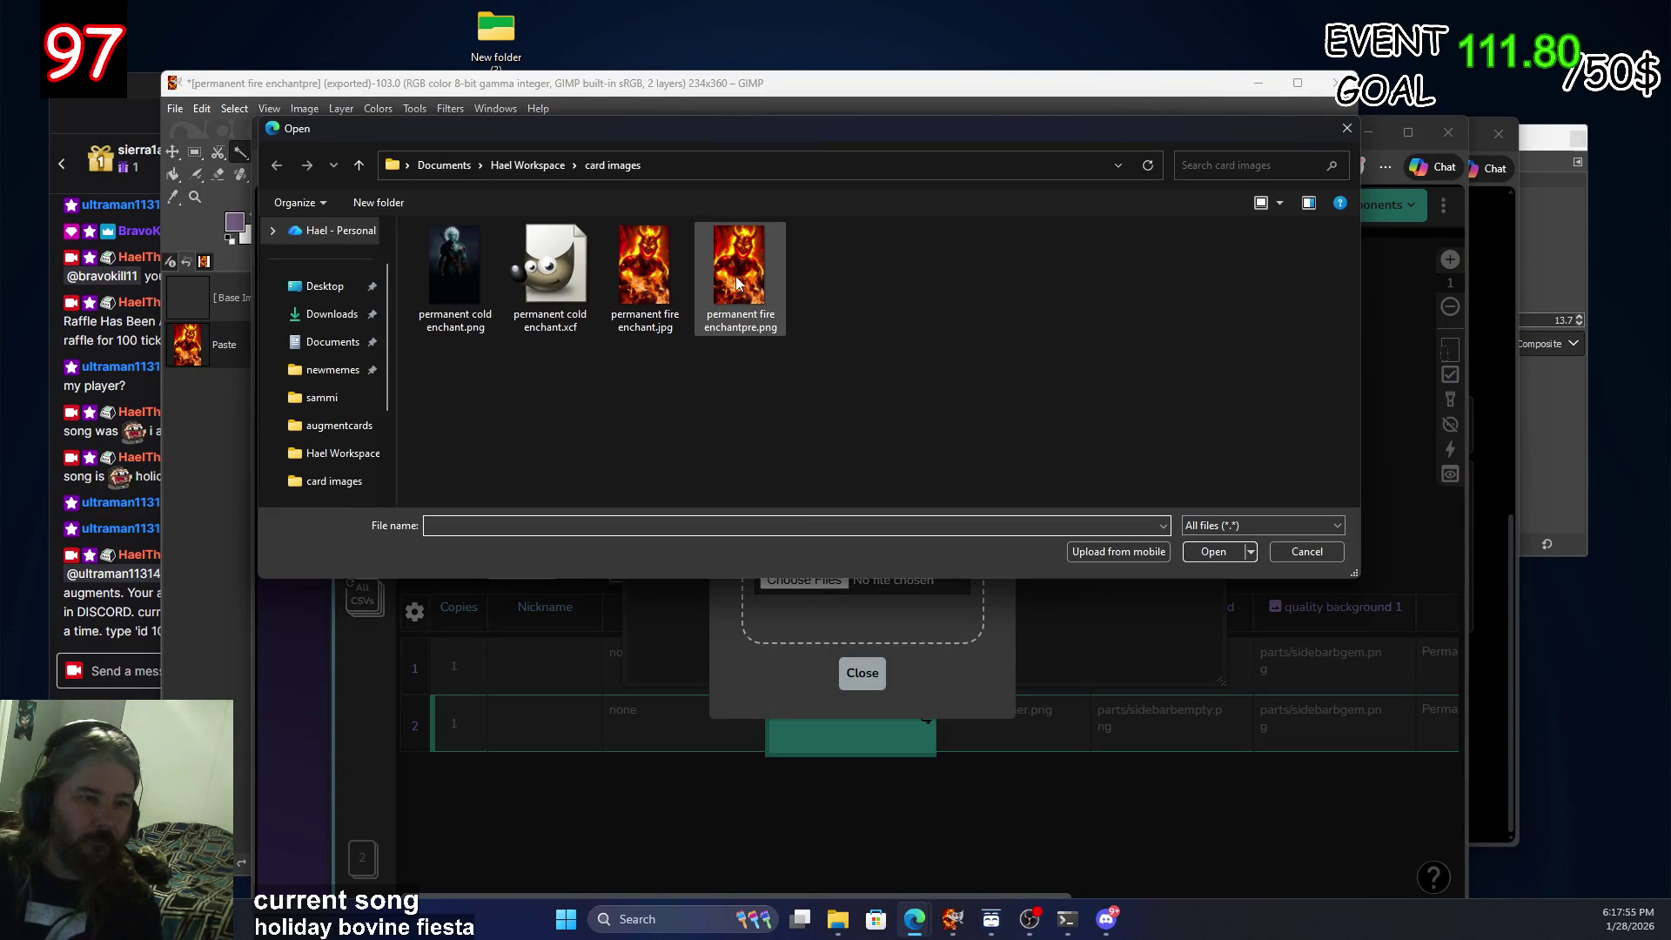
{"action": "left_click", "coordinate": [644, 273]}
{"action": "left_click", "coordinate": [1213, 552]}
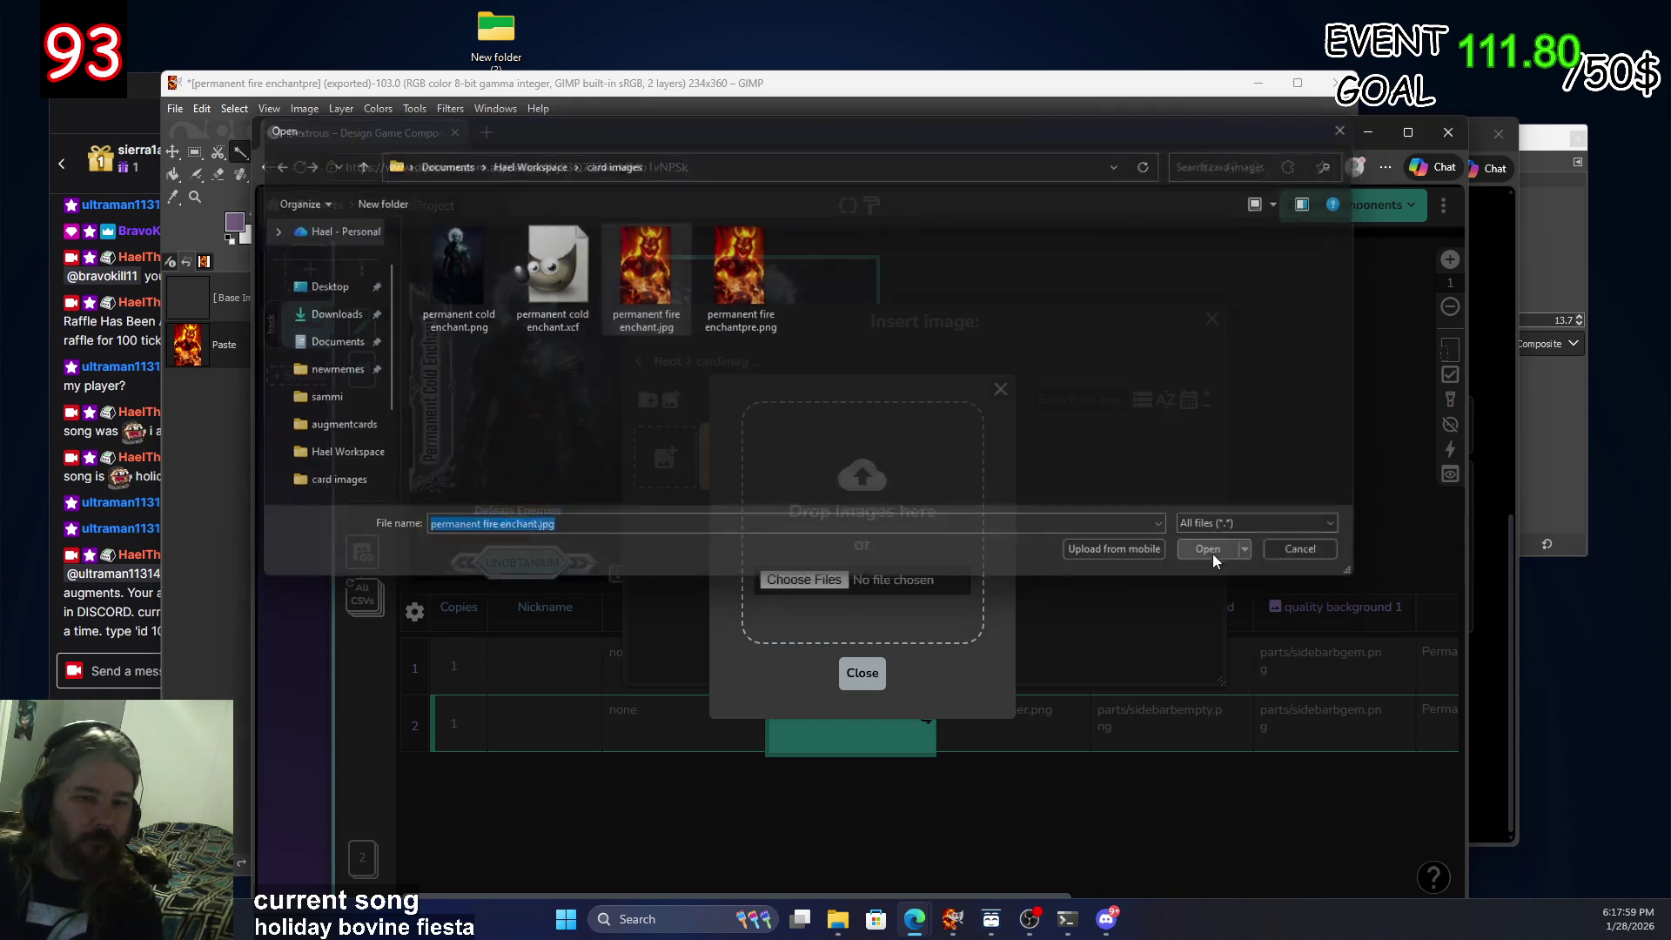
{"action": "left_click", "coordinate": [865, 578]}
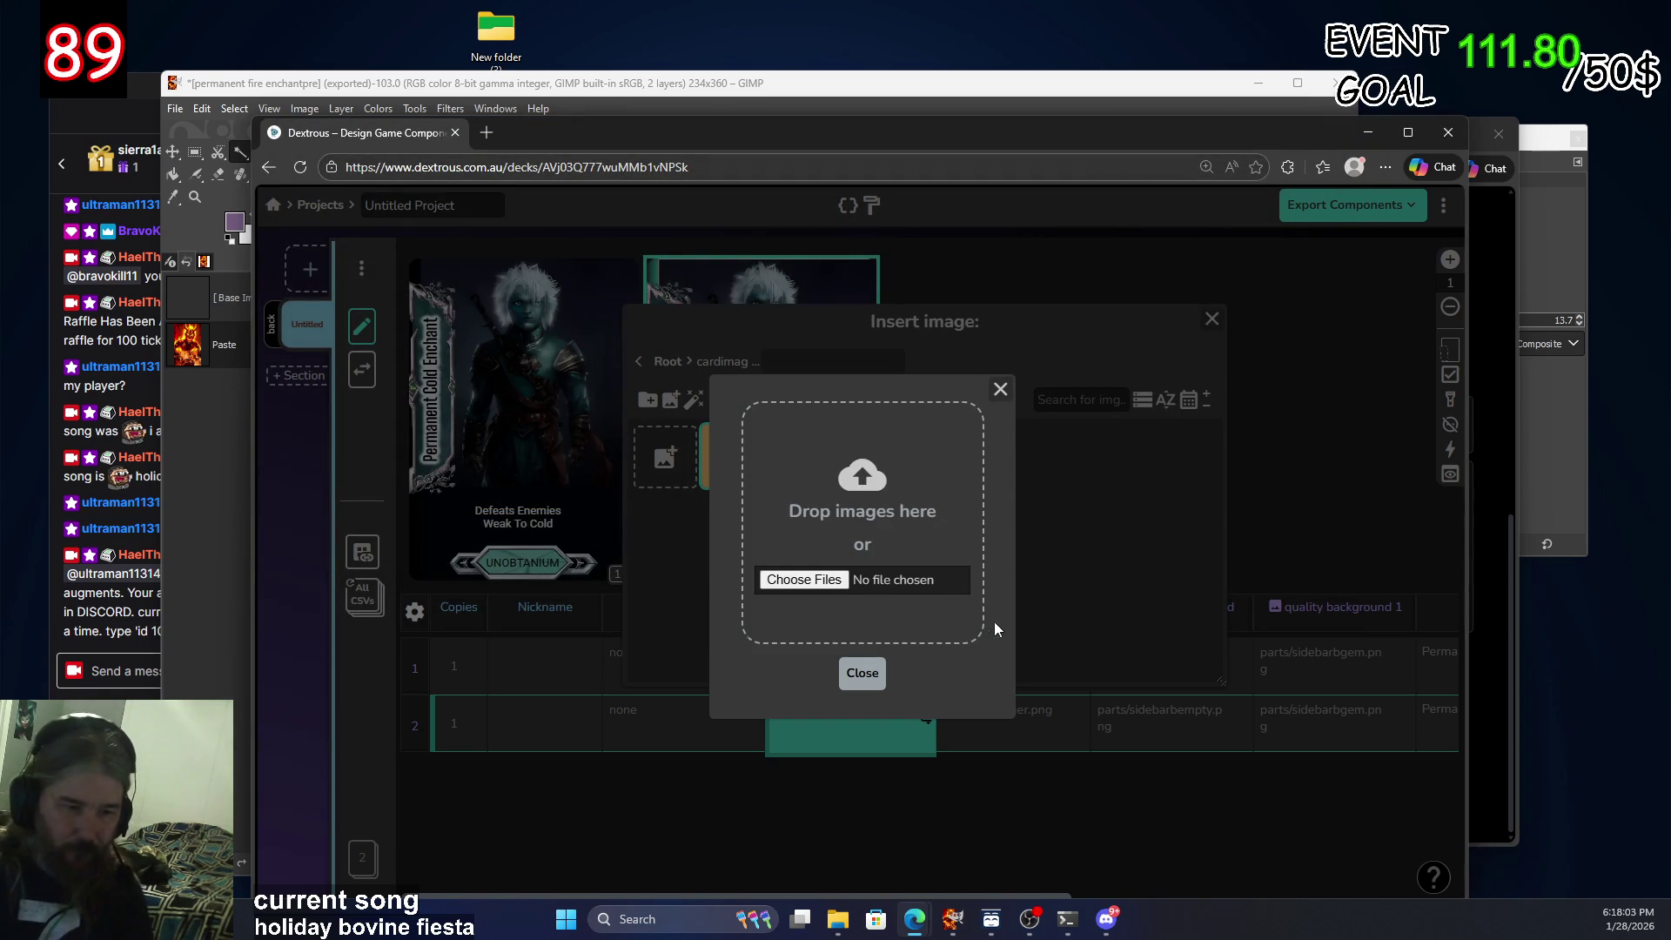
{"action": "left_click", "coordinate": [862, 672]}
Assign the fire enchant image to card 2's zone13image and commit the cell.
{"action": "left_click", "coordinate": [795, 439]}
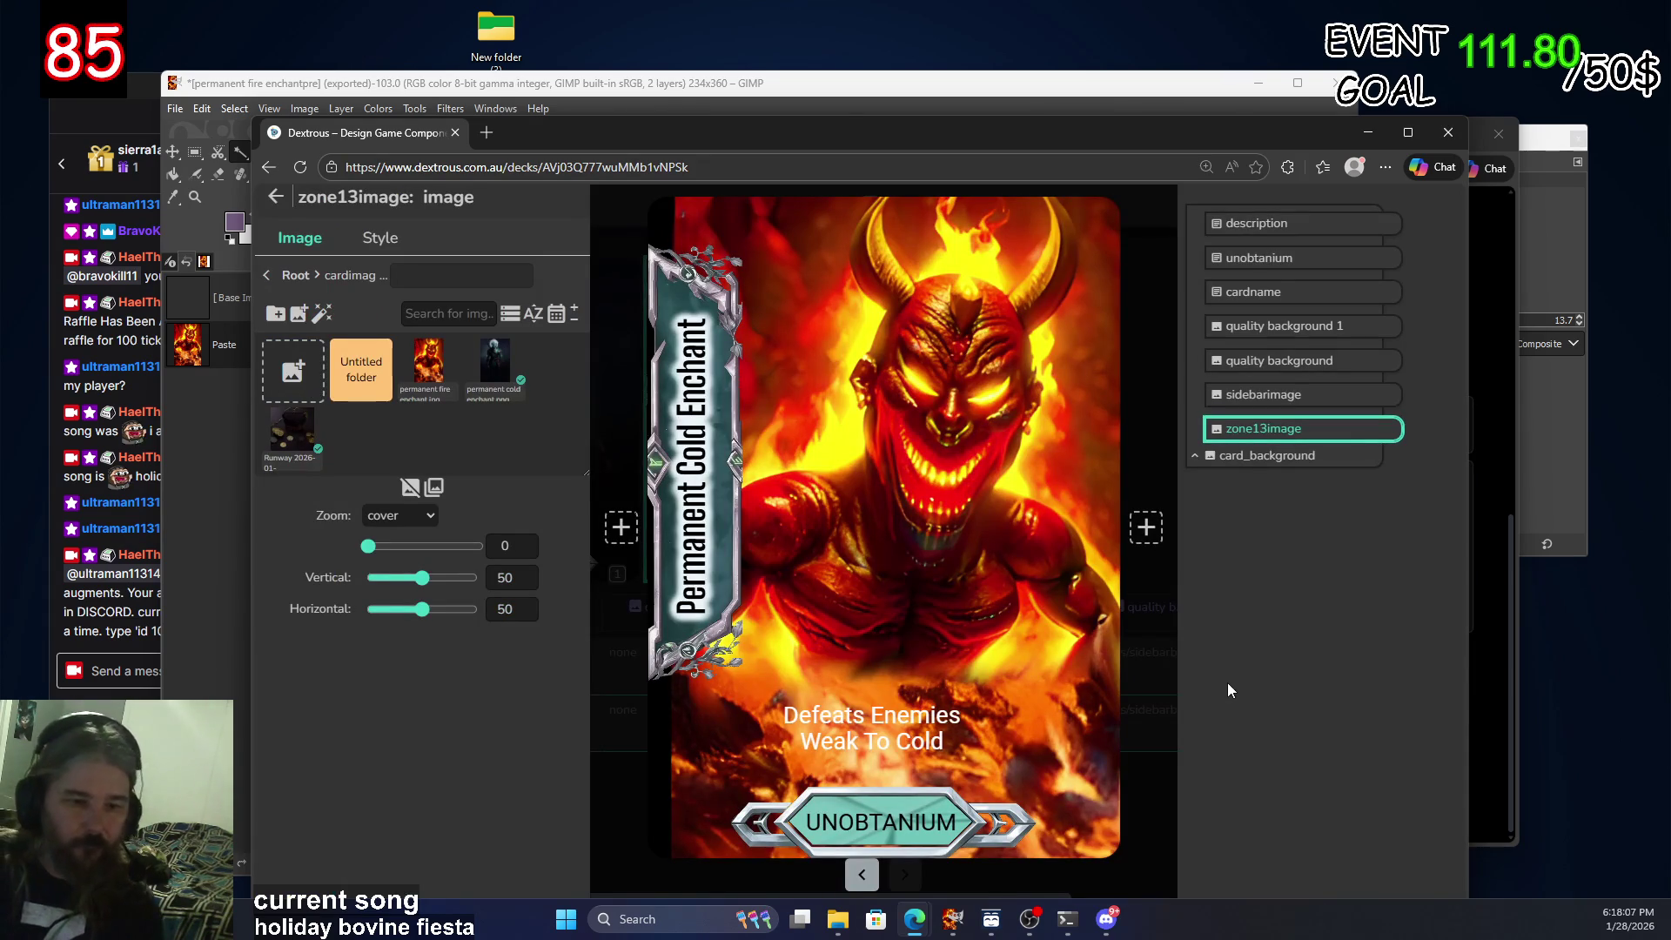
{"action": "left_click", "coordinate": [1170, 611]}
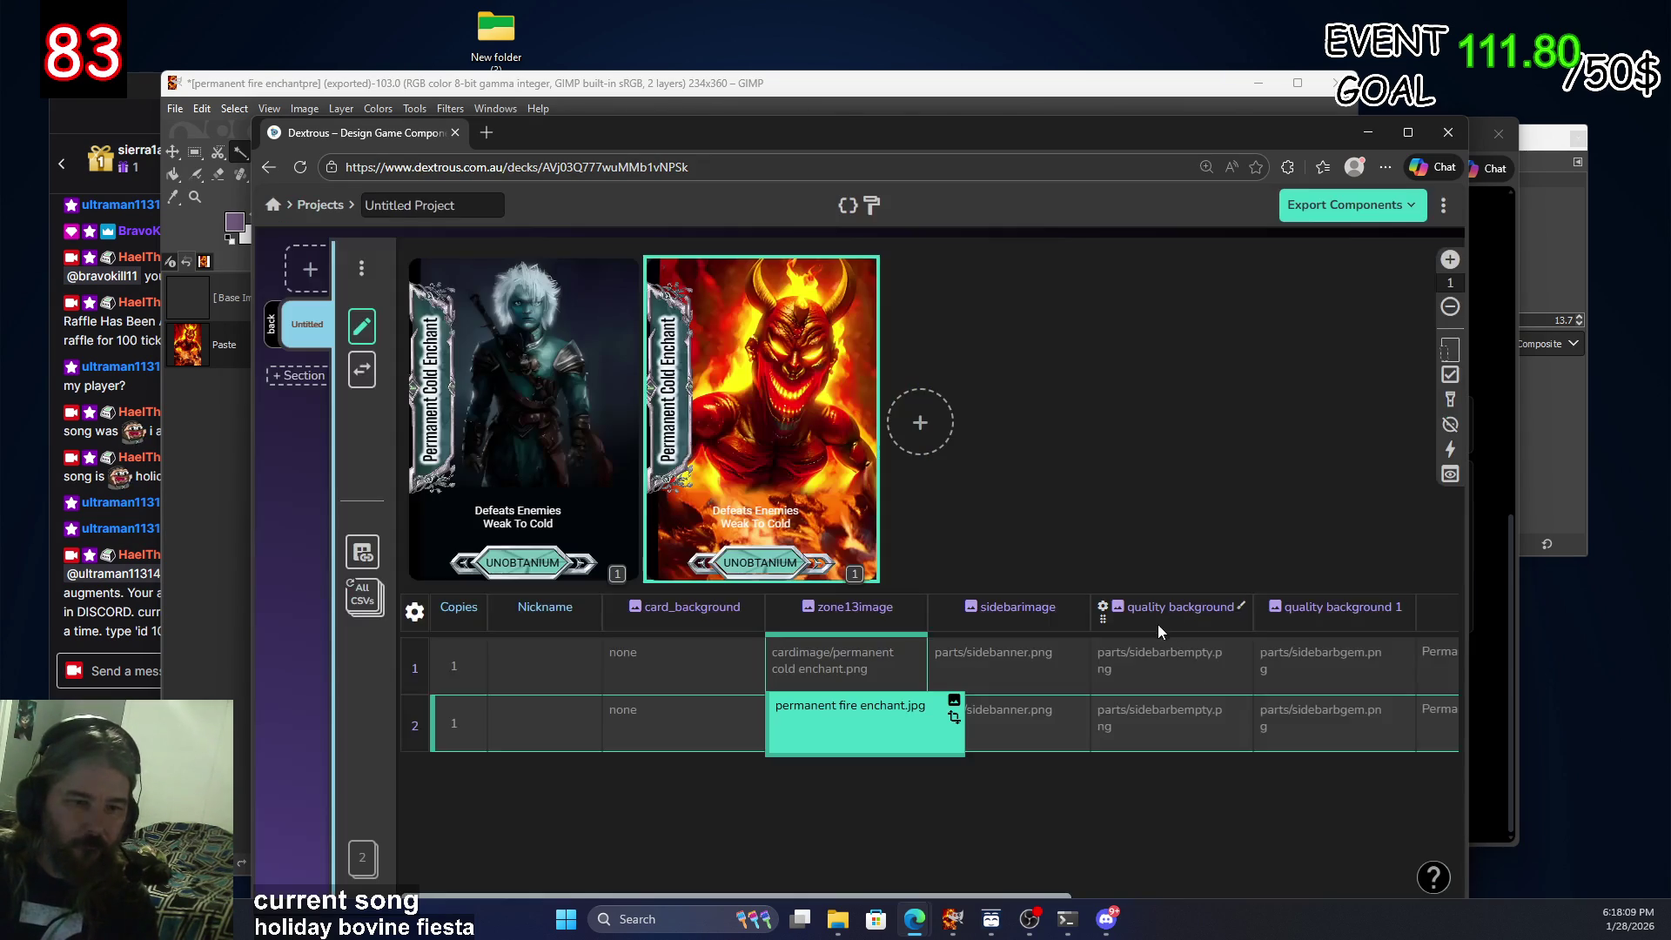
{"action": "key", "text": "Tab"}
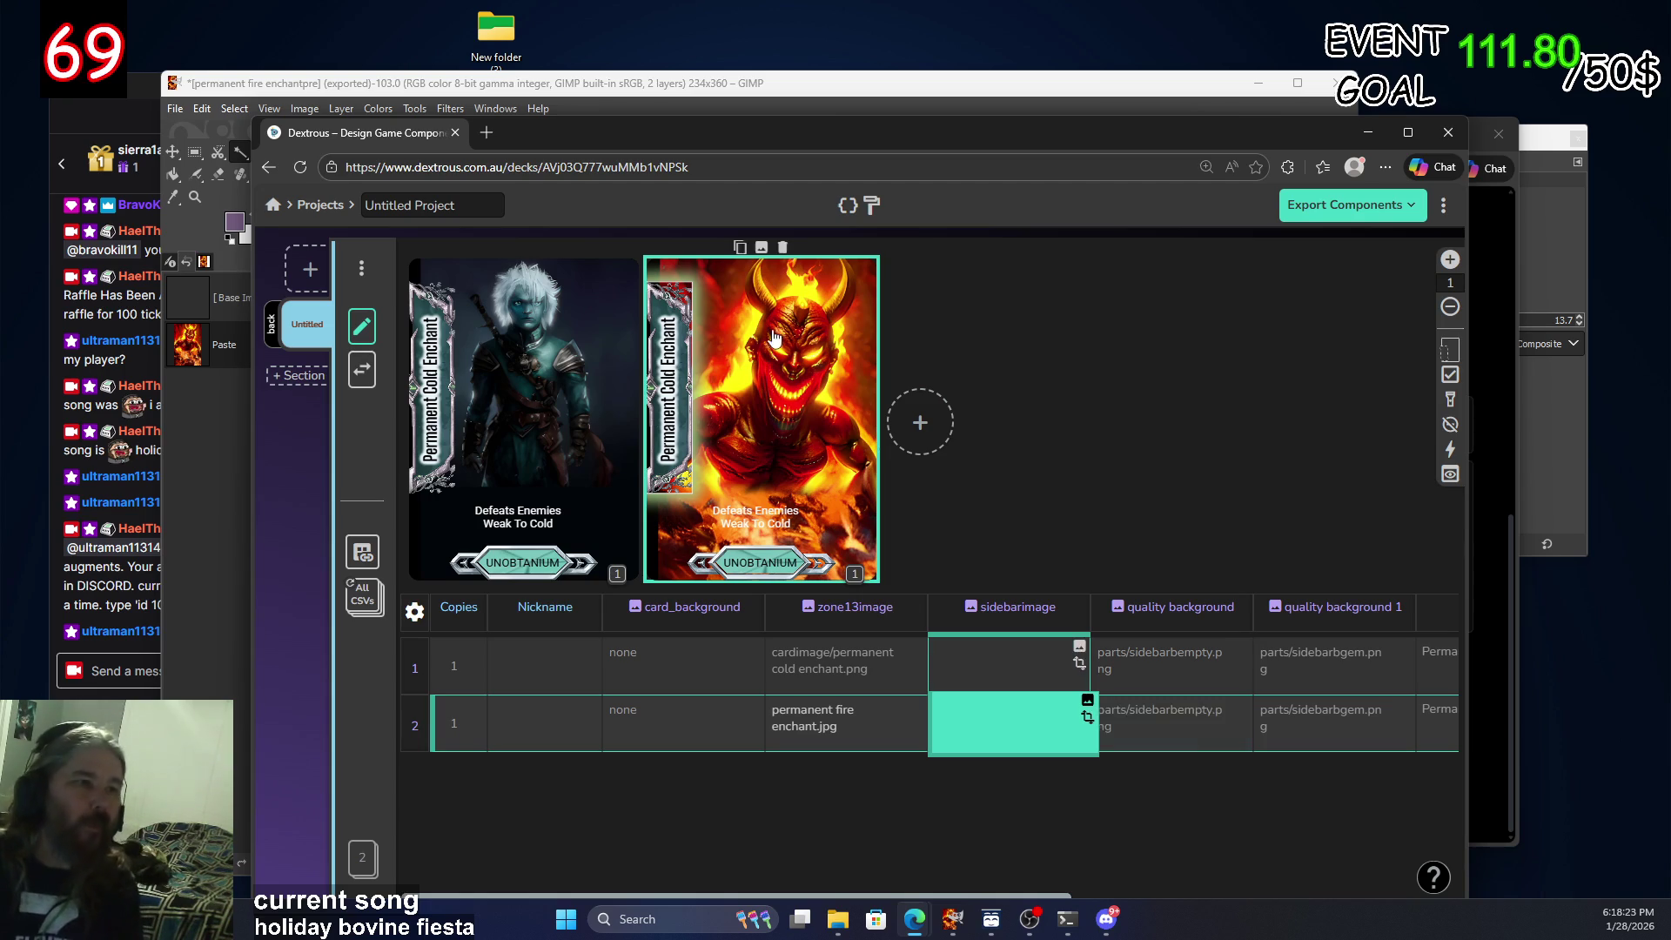
Move the GIMP window off-screen and shift the deck editor window up and right.
{"action": "left_click", "coordinate": [364, 91]}
{"action": "mouse_move", "coordinate": [364, 91]}
{"action": "left_mouse_down"}
{"action": "mouse_move", "coordinate": [669, 64]}
{"action": "mouse_move", "coordinate": [1653, 87]}
{"action": "left_mouse_up"}
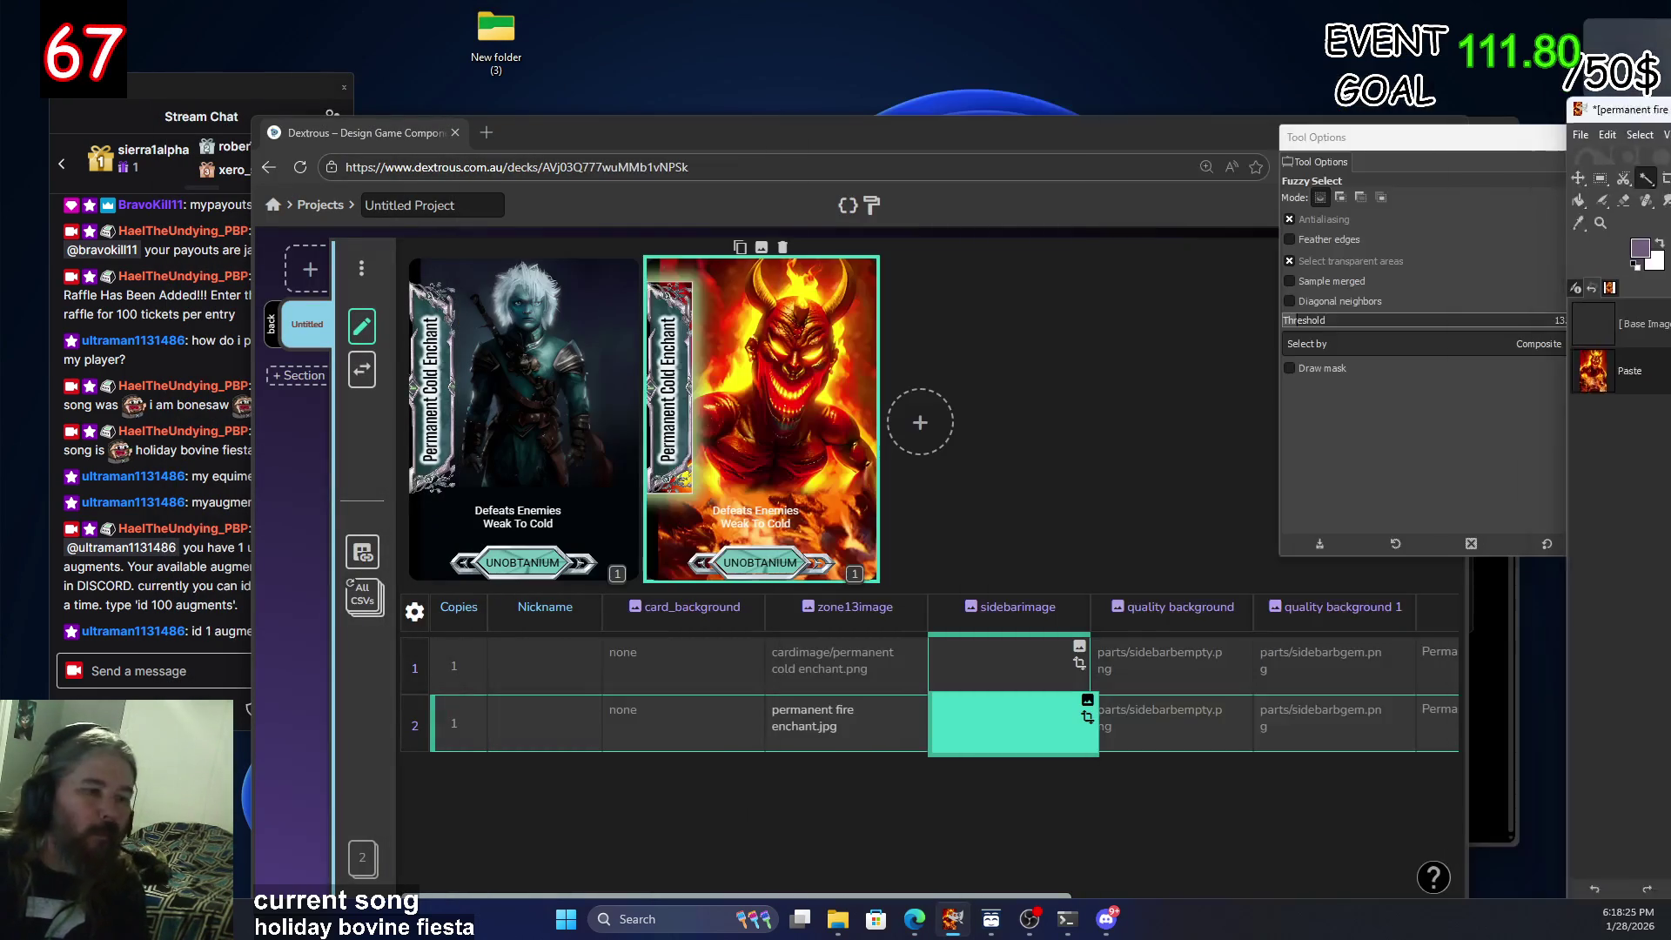
{"action": "mouse_move", "coordinate": [706, 138]}
{"action": "left_mouse_down"}
{"action": "mouse_move", "coordinate": [786, 68]}
{"action": "mouse_move", "coordinate": [841, 61]}
{"action": "left_mouse_up"}
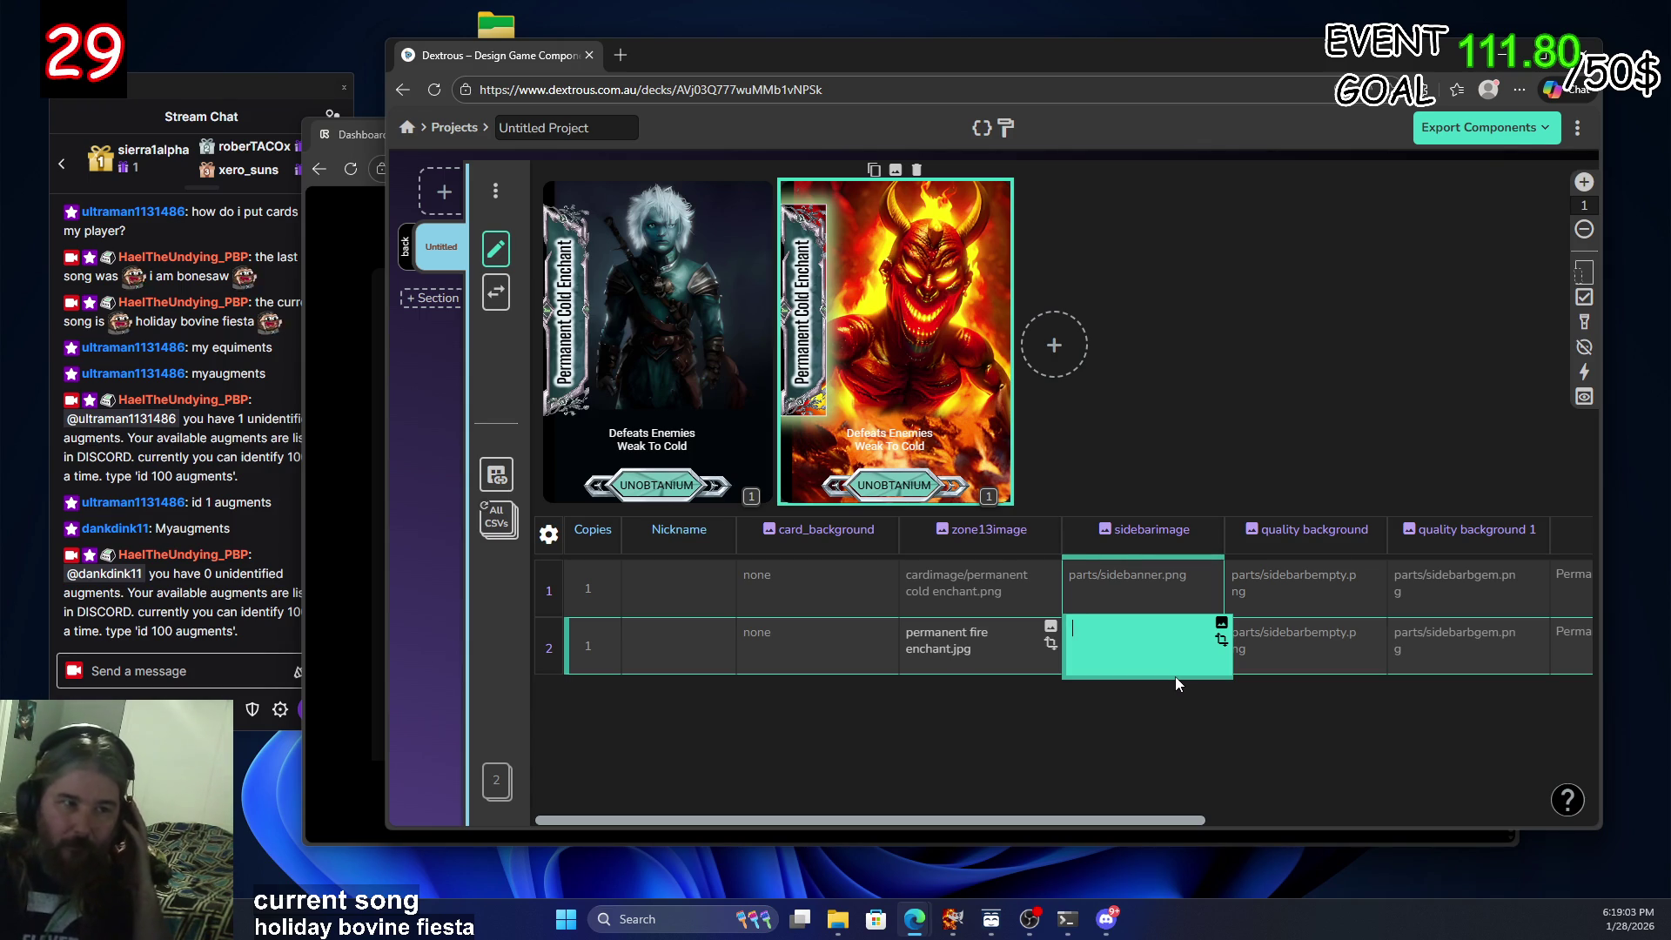
{"action": "right_click", "coordinate": [401, 129]}
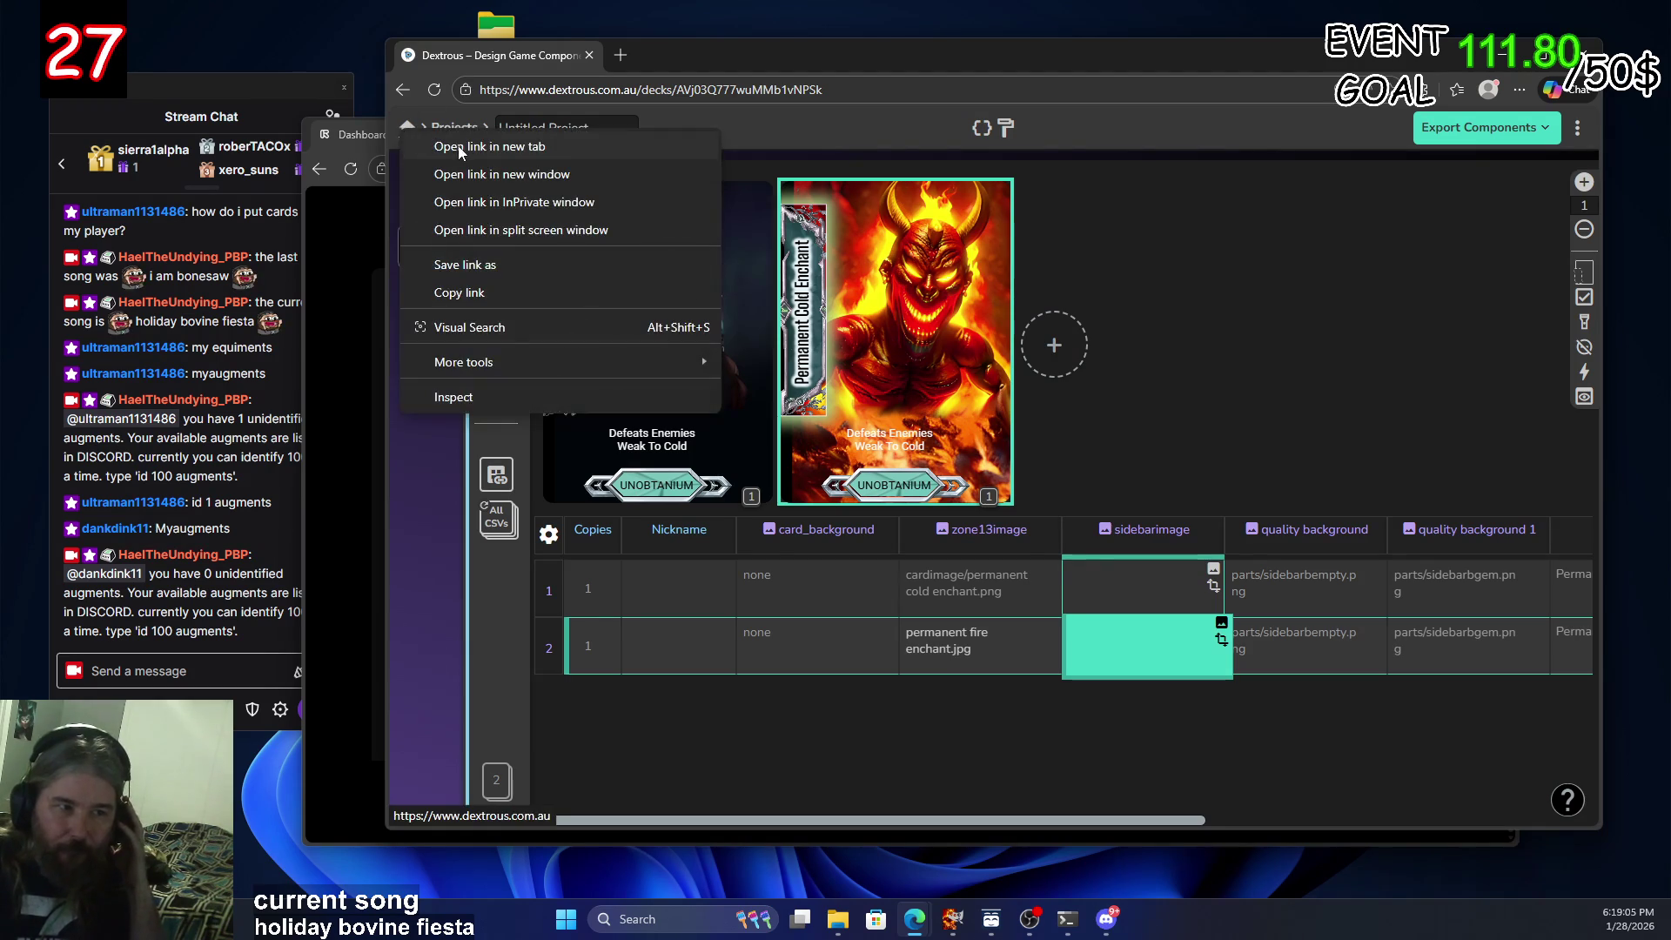
Open the 6unobtanium layout from the Layouts list in a new tab.
{"action": "left_click", "coordinate": [543, 148]}
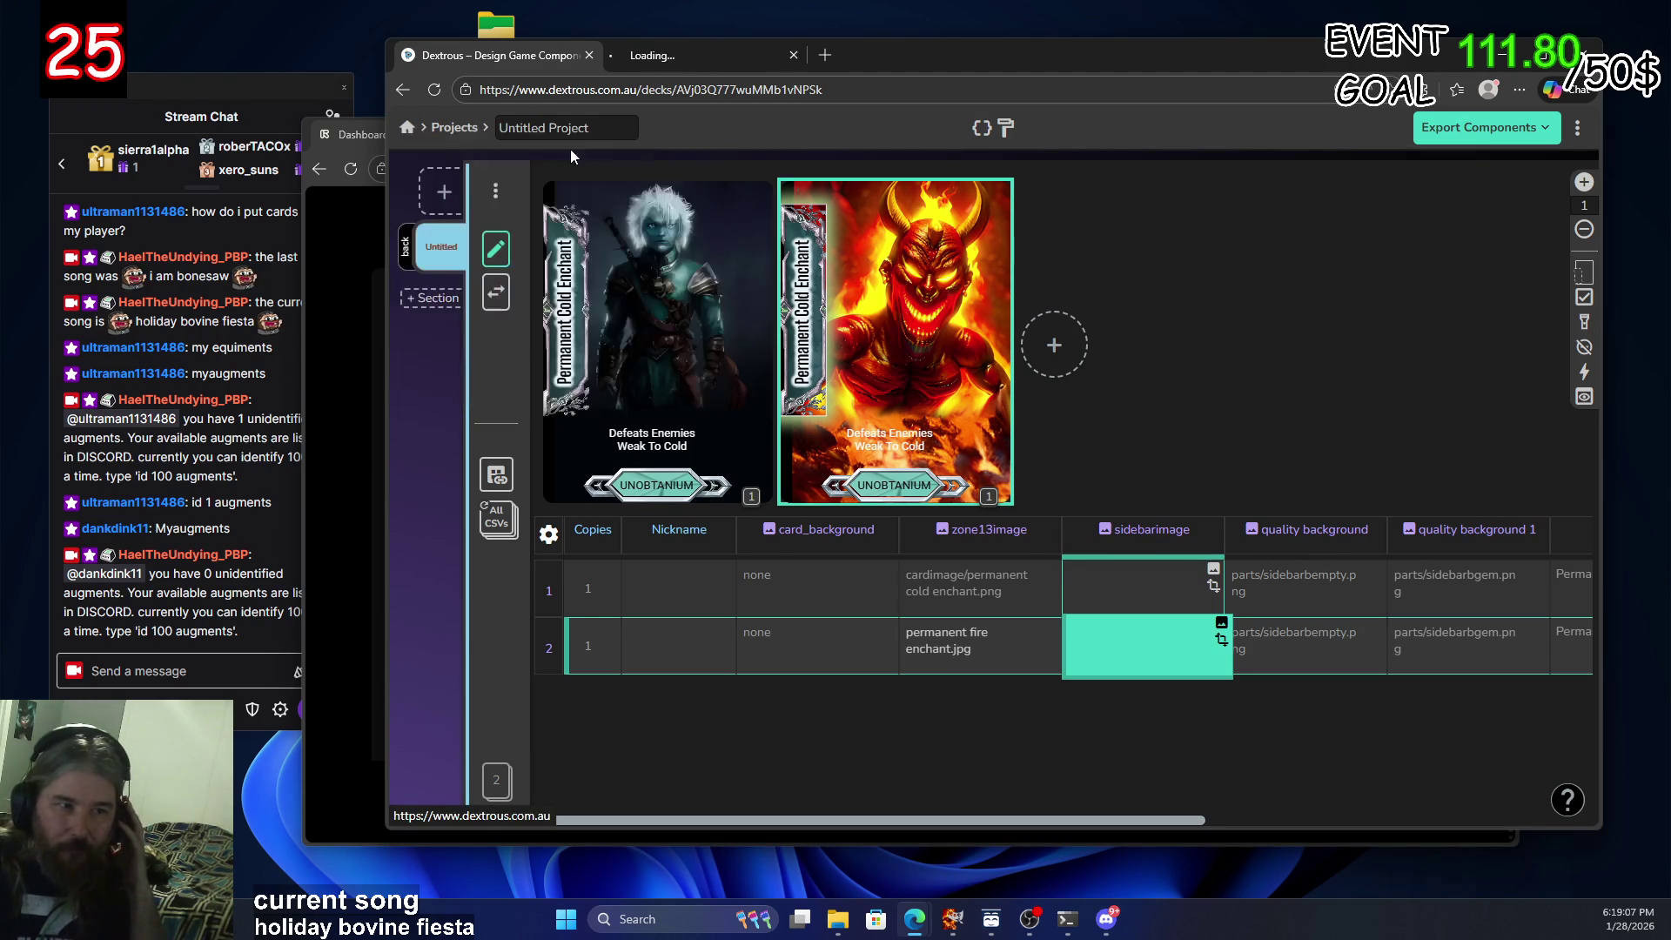
{"action": "left_click", "coordinate": [707, 57]}
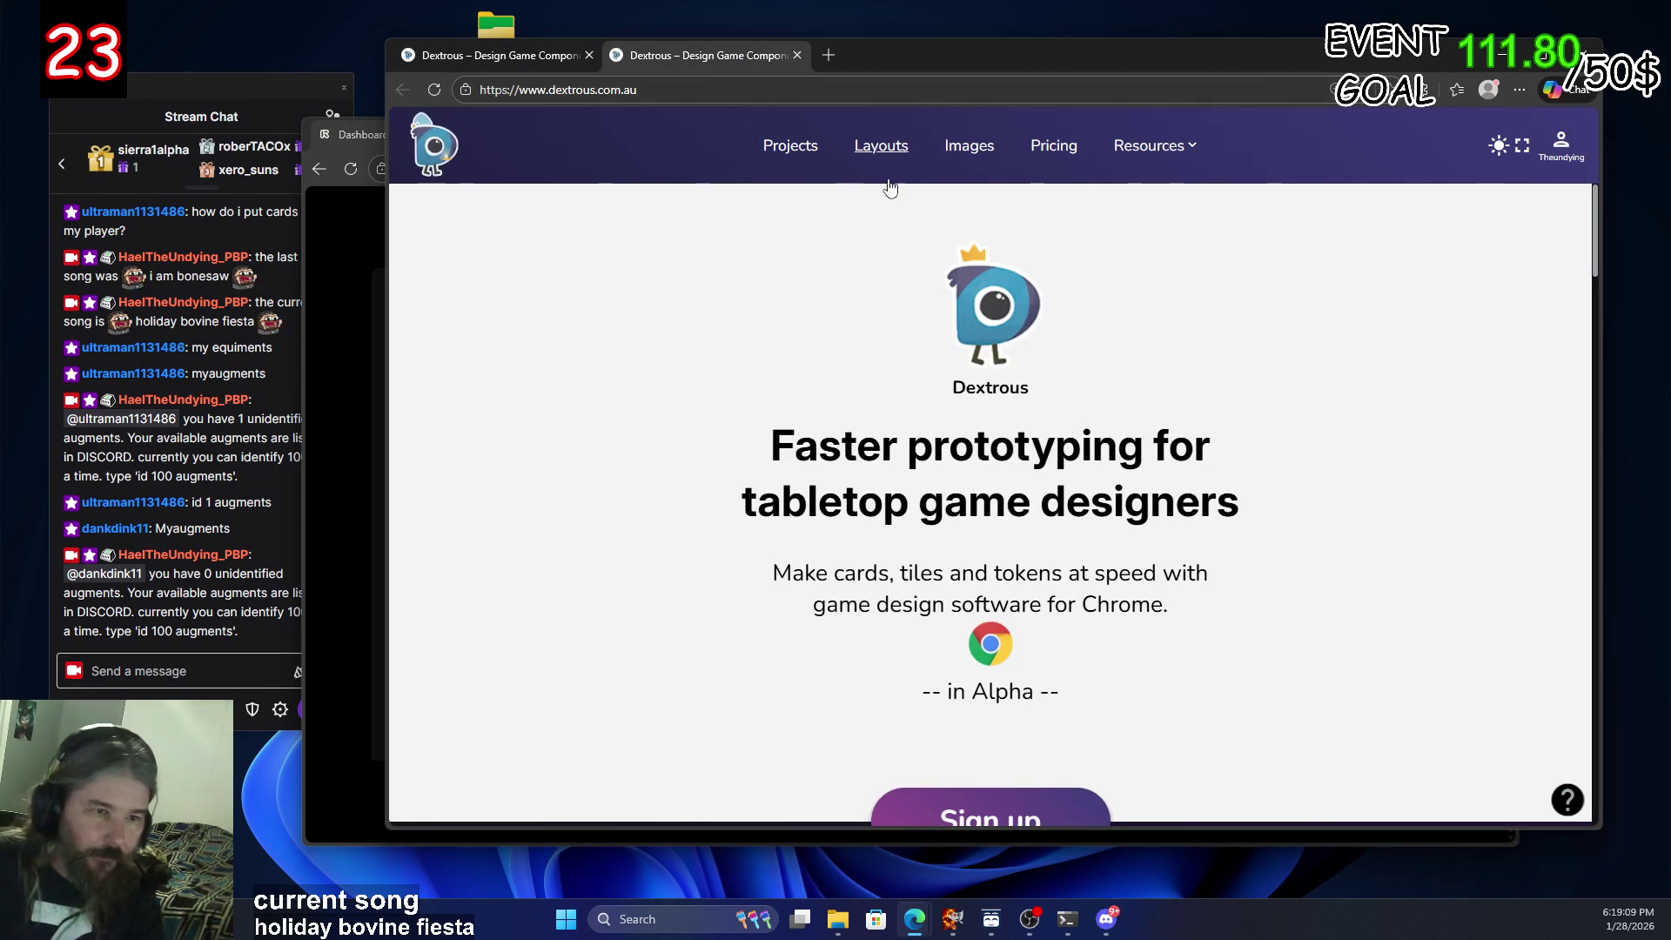
{"action": "left_click", "coordinate": [883, 155]}
{"action": "scroll", "coordinate": [681, 448], "scroll_direction": "down", "scroll_amount": 5}
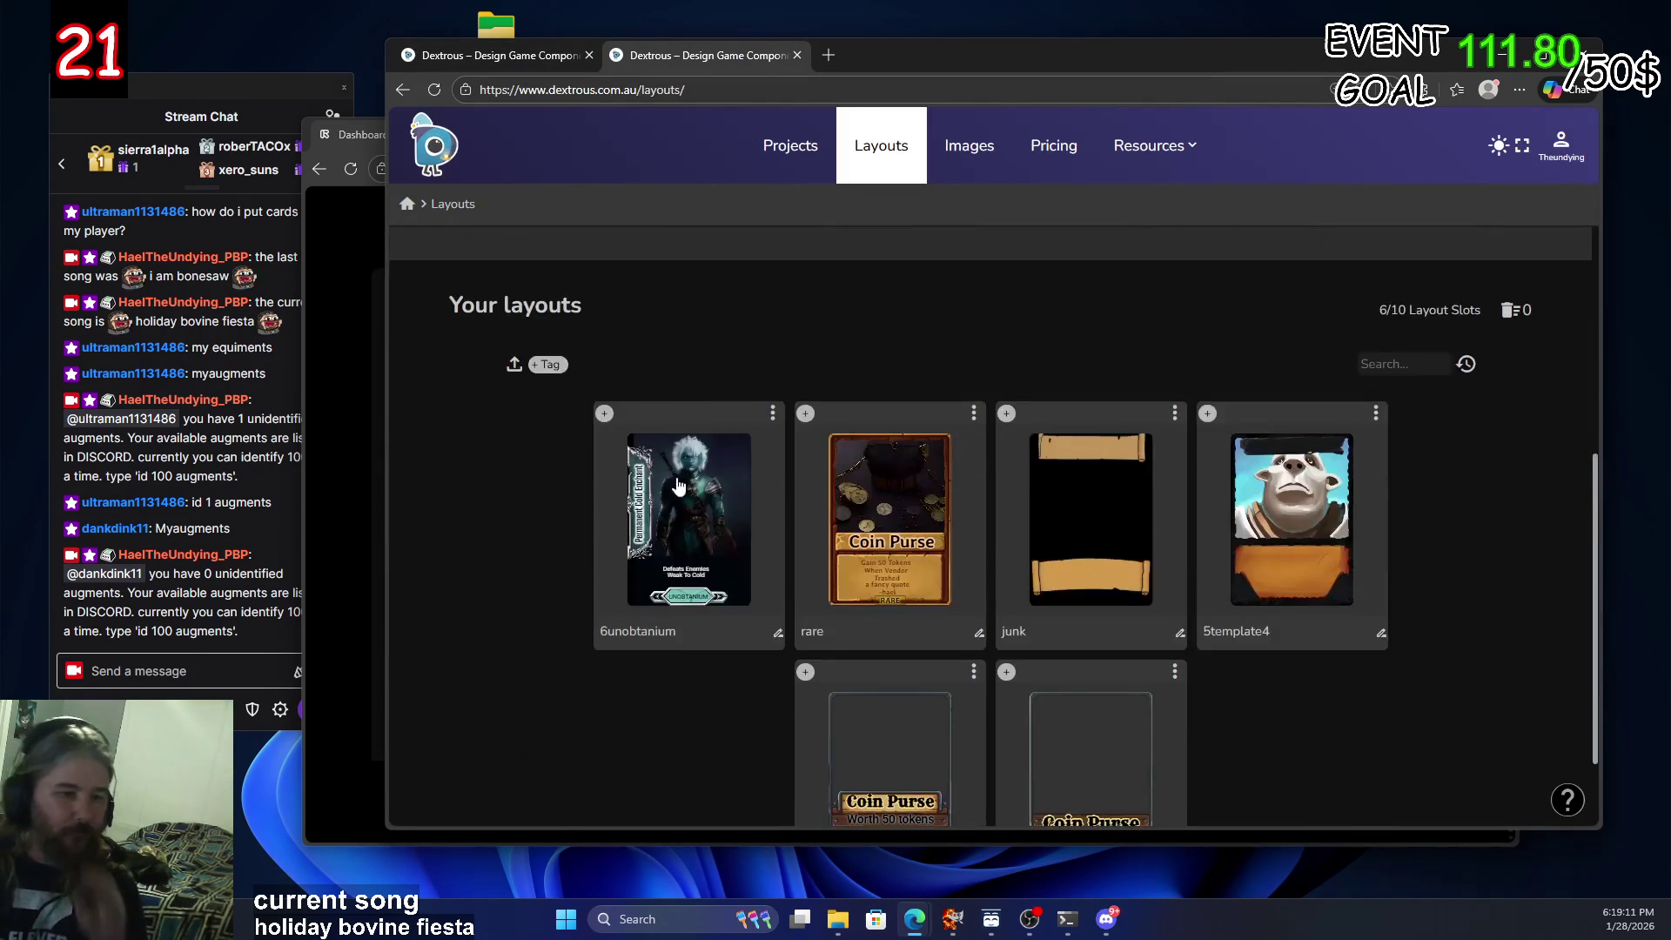
{"action": "left_click", "coordinate": [672, 522]}
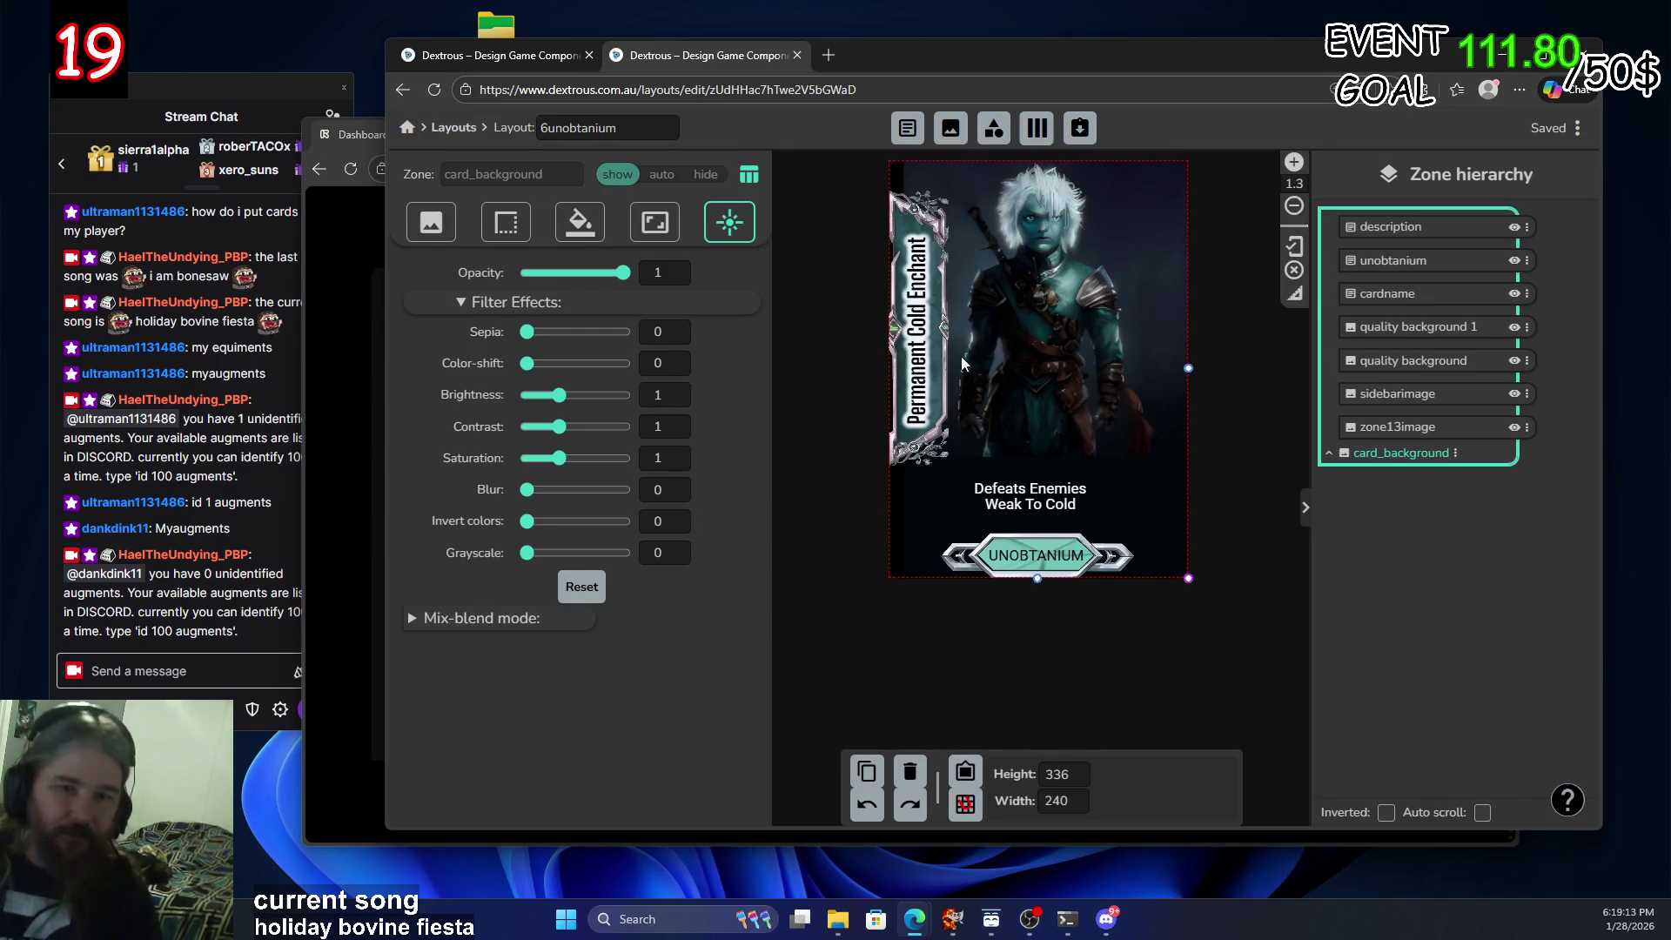
Select the sidebarimage zone, toggle its visibility off and on, then return to the deck table.
{"action": "left_click", "coordinate": [1423, 428]}
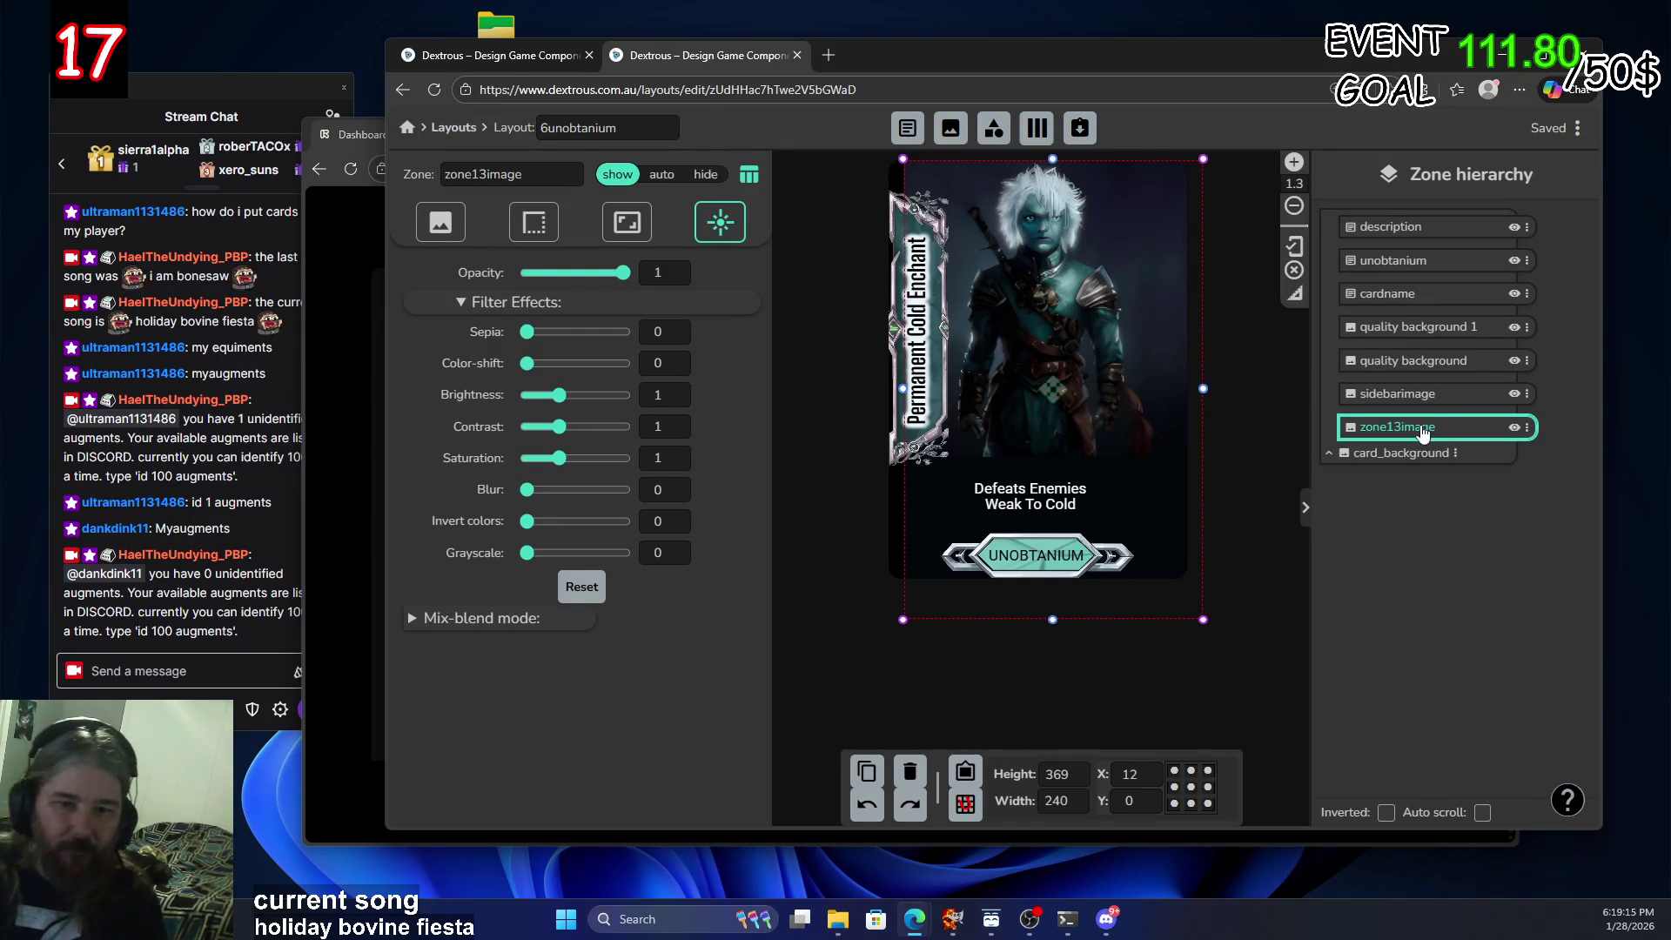
{"action": "left_click", "coordinate": [1436, 399]}
{"action": "left_click", "coordinate": [1515, 396]}
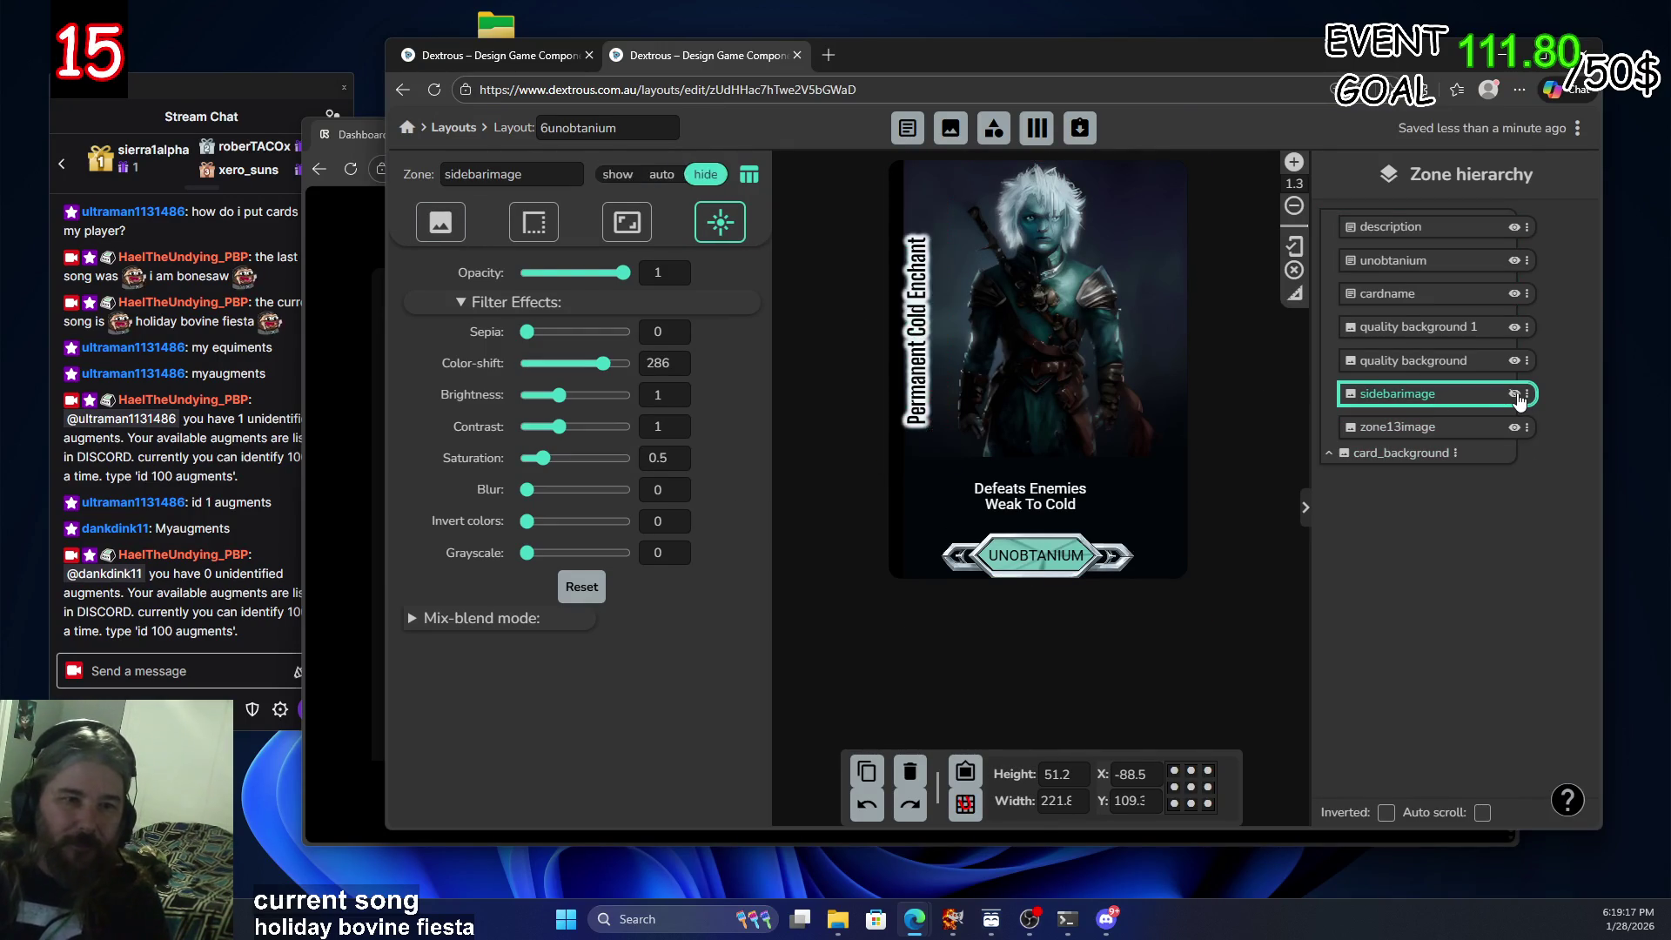
{"action": "left_click", "coordinate": [1517, 397]}
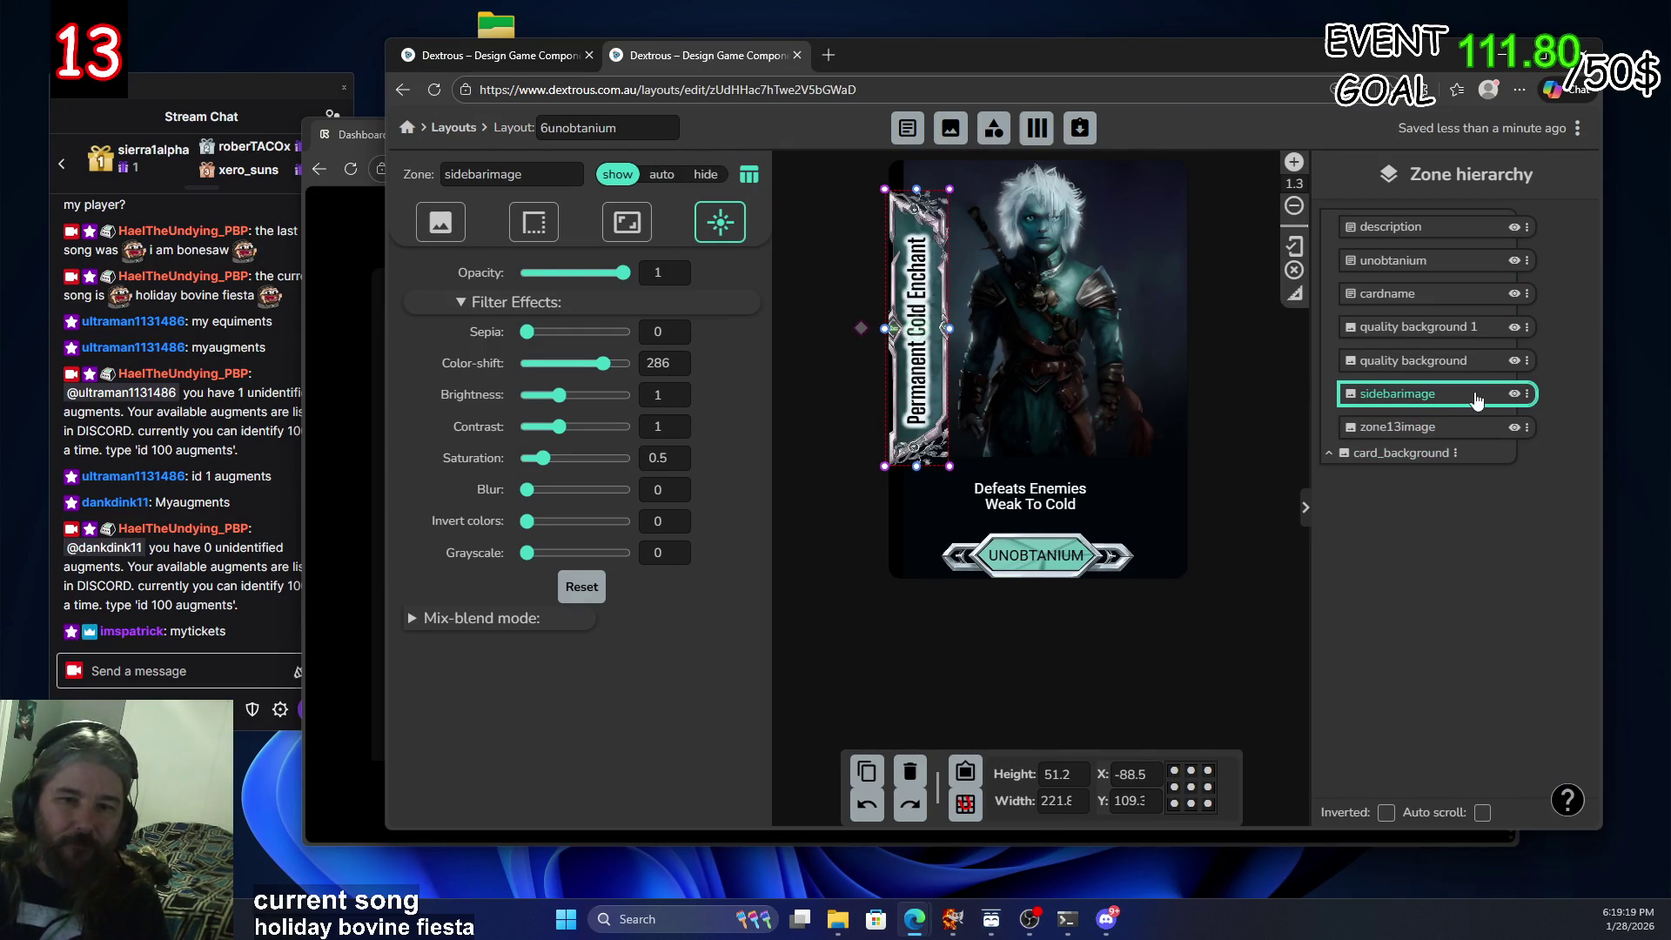
{"action": "right_click", "coordinate": [1477, 399]}
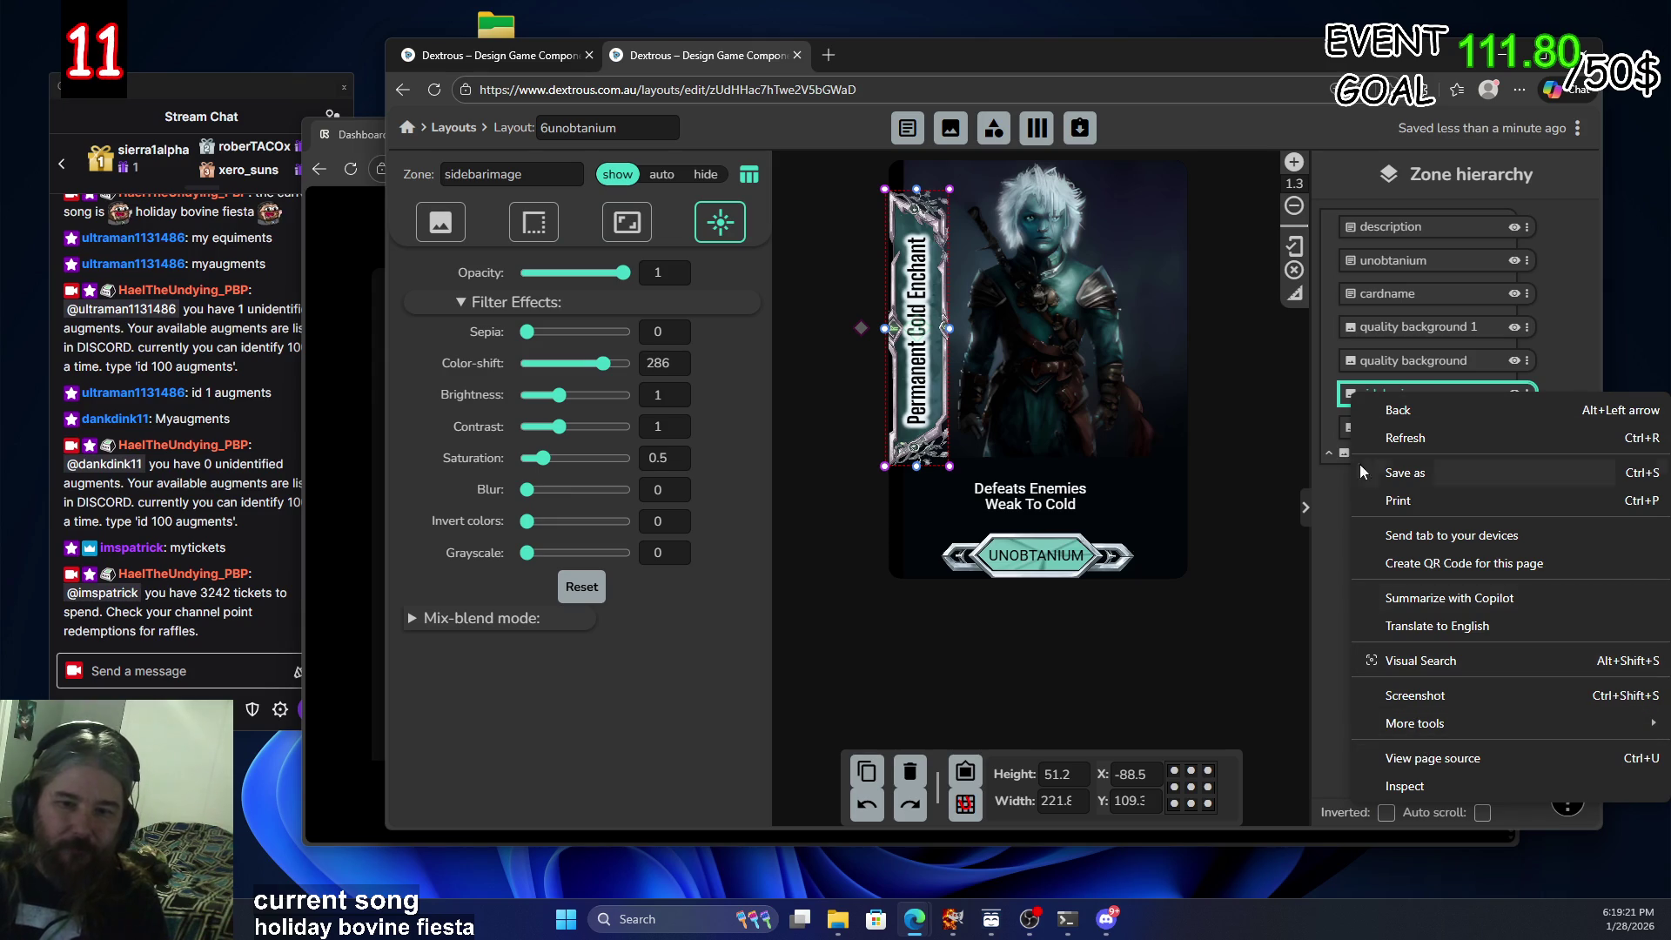
{"action": "left_click", "coordinate": [1441, 396]}
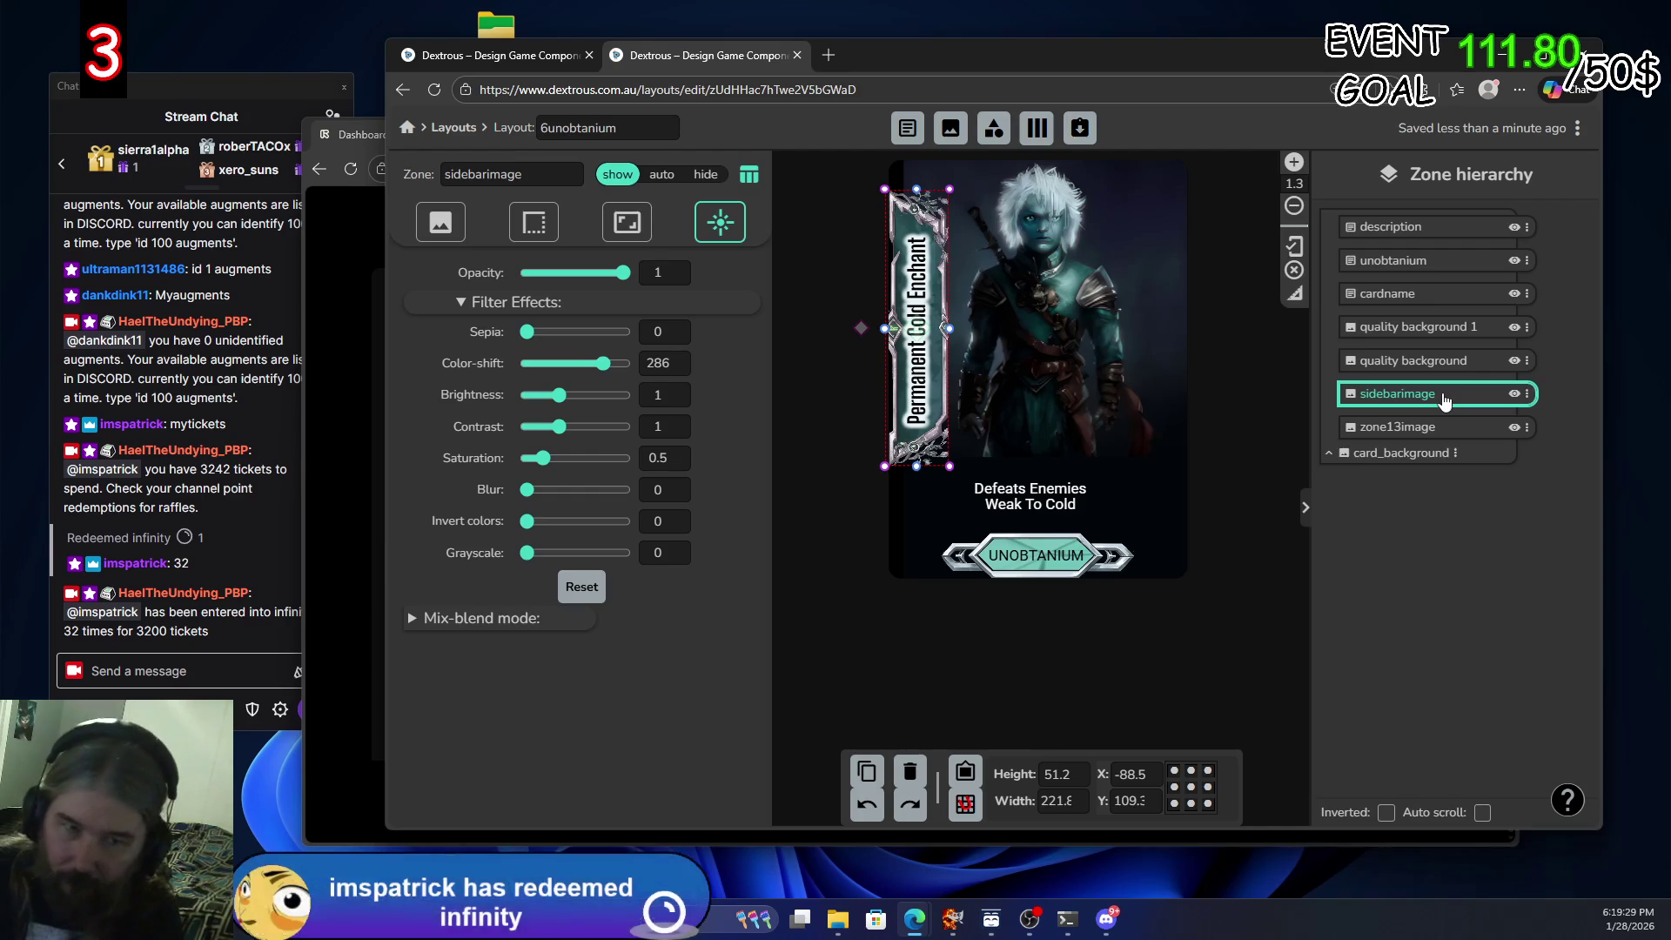
{"action": "left_click", "coordinate": [540, 52]}
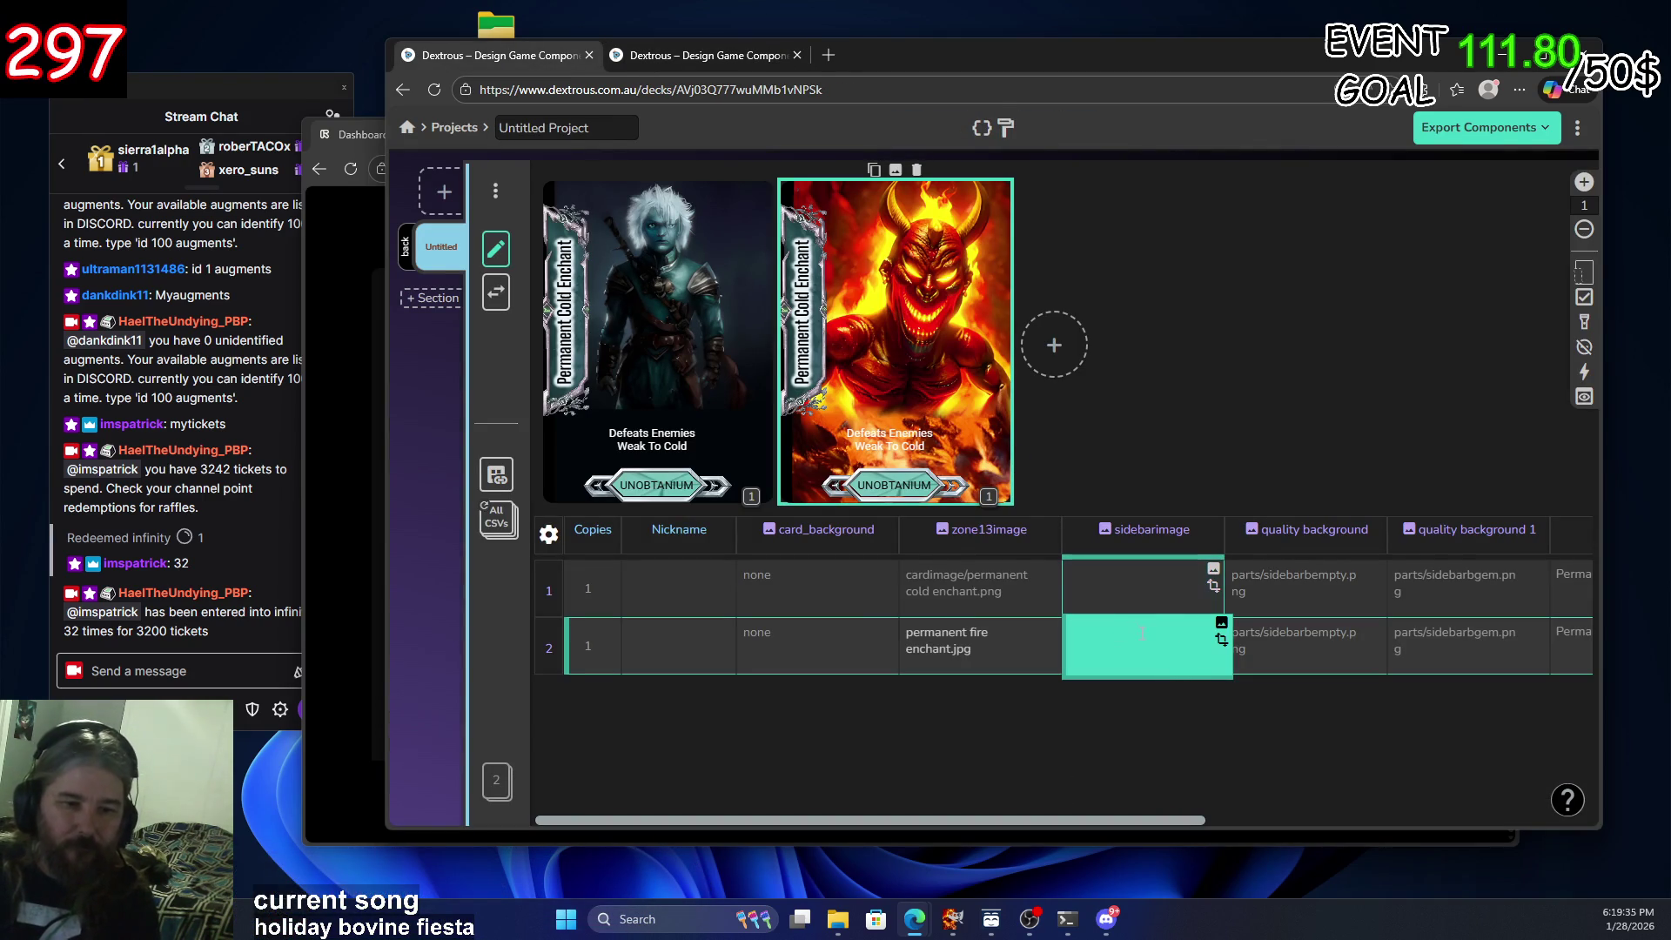
Replace the second card's zone13image file name with 'none'.
{"action": "double_click", "coordinate": [987, 646]}
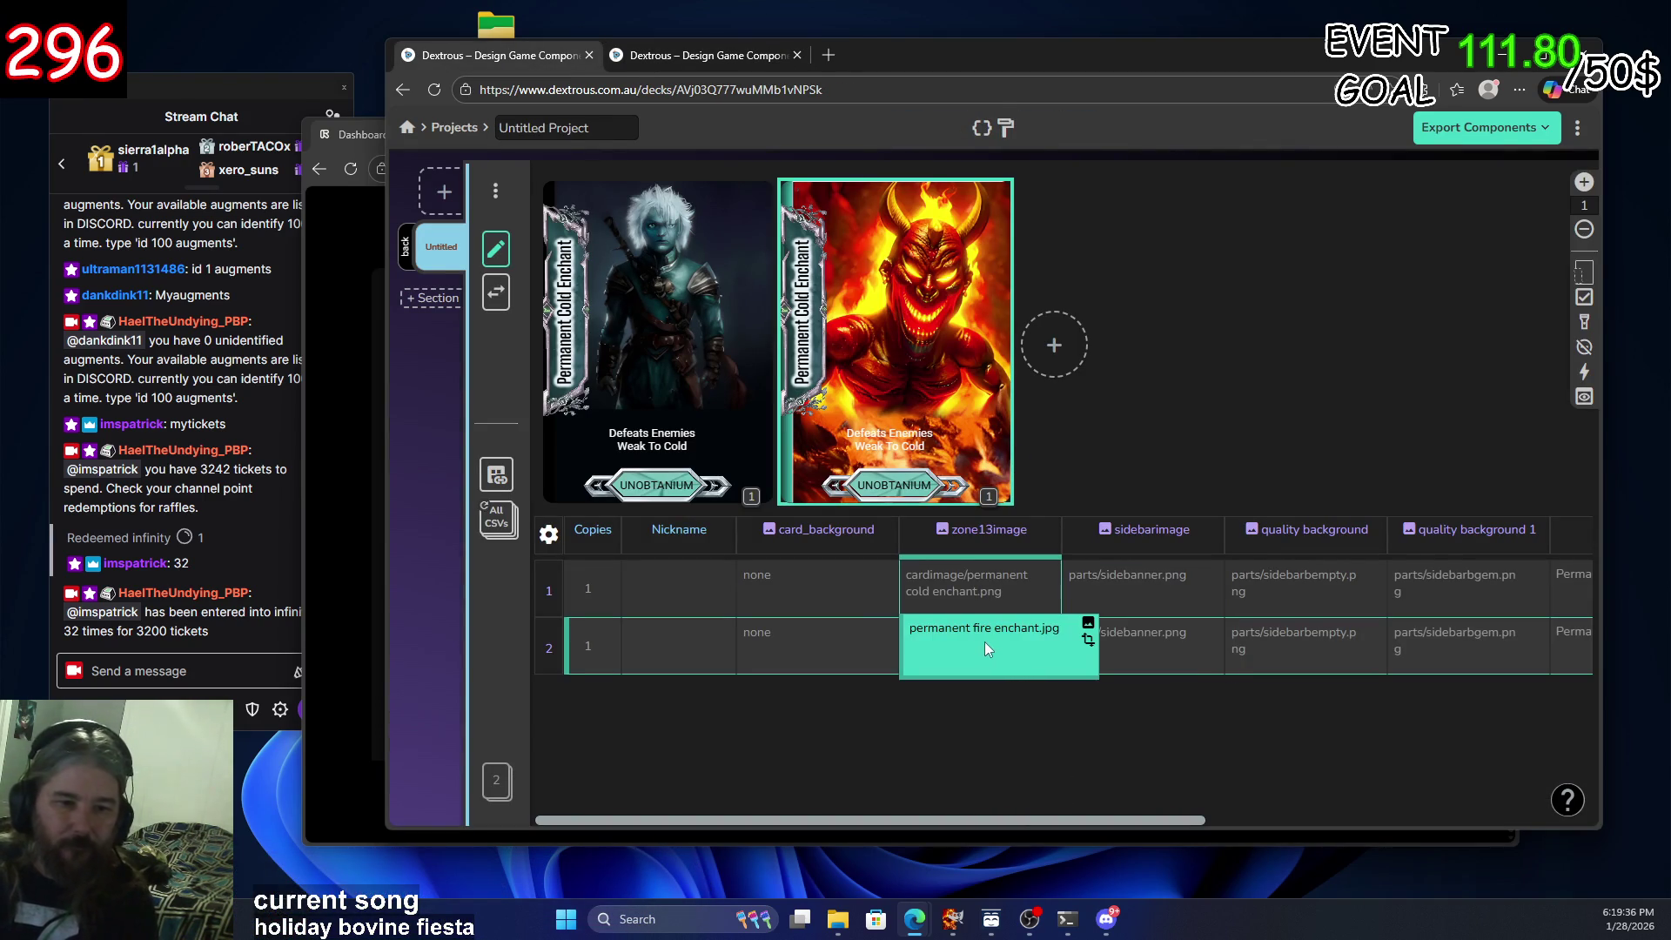
{"action": "left_click", "coordinate": [1091, 623]}
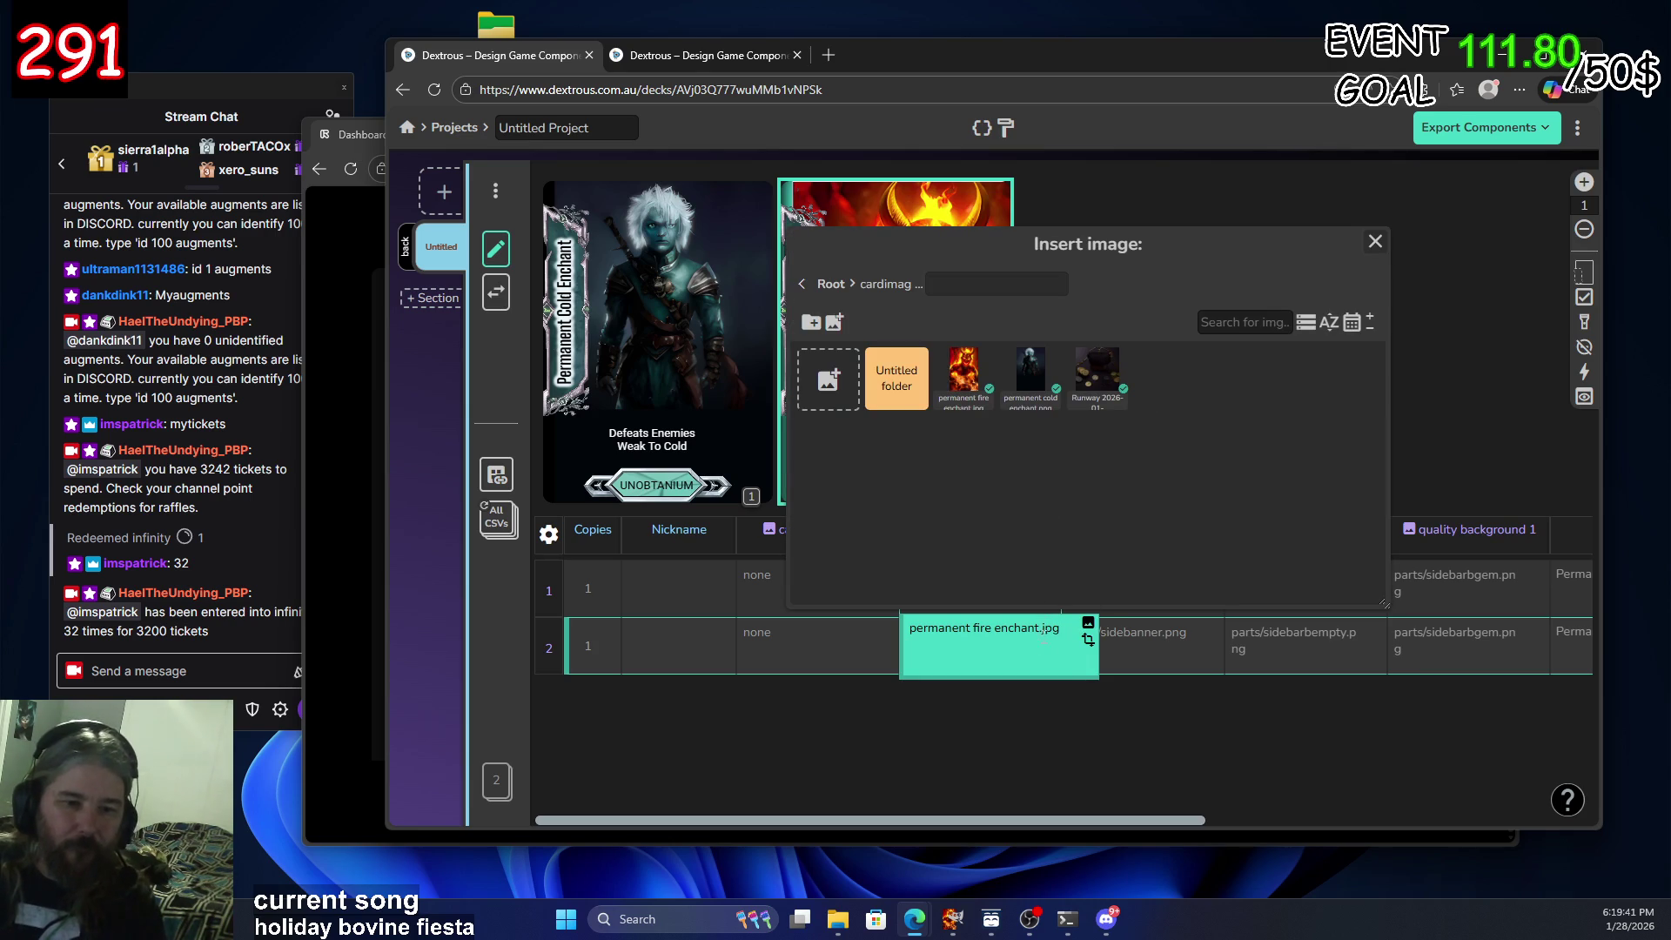
{"action": "triple_click", "coordinate": [1052, 628]}
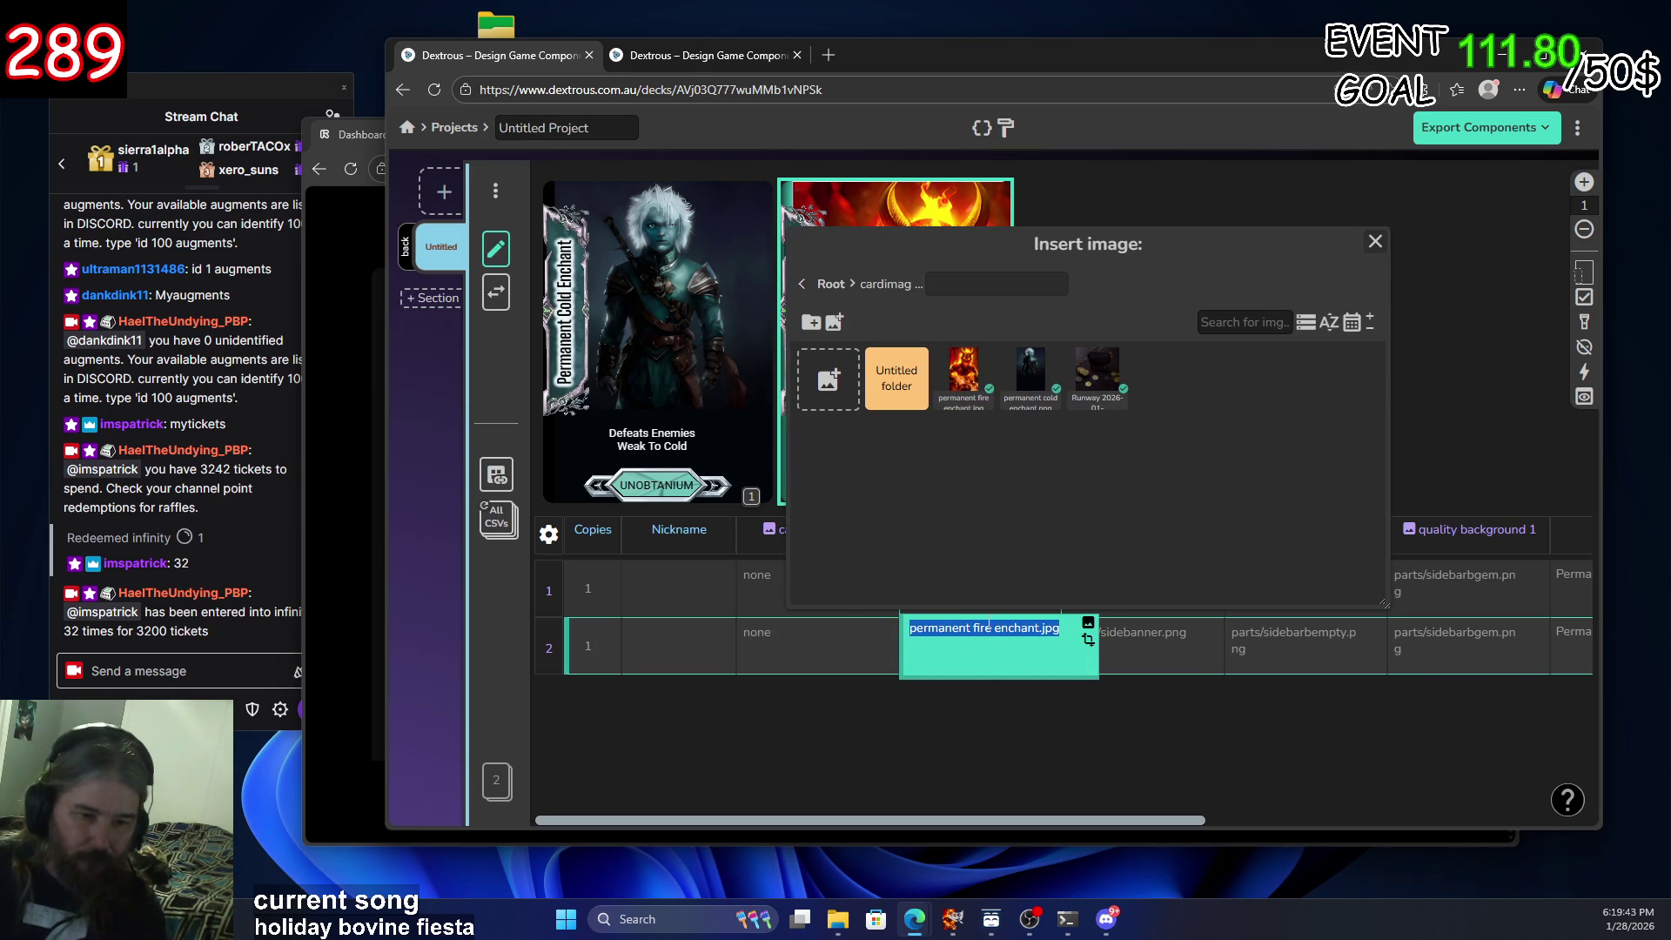
{"action": "type", "text": "no"}
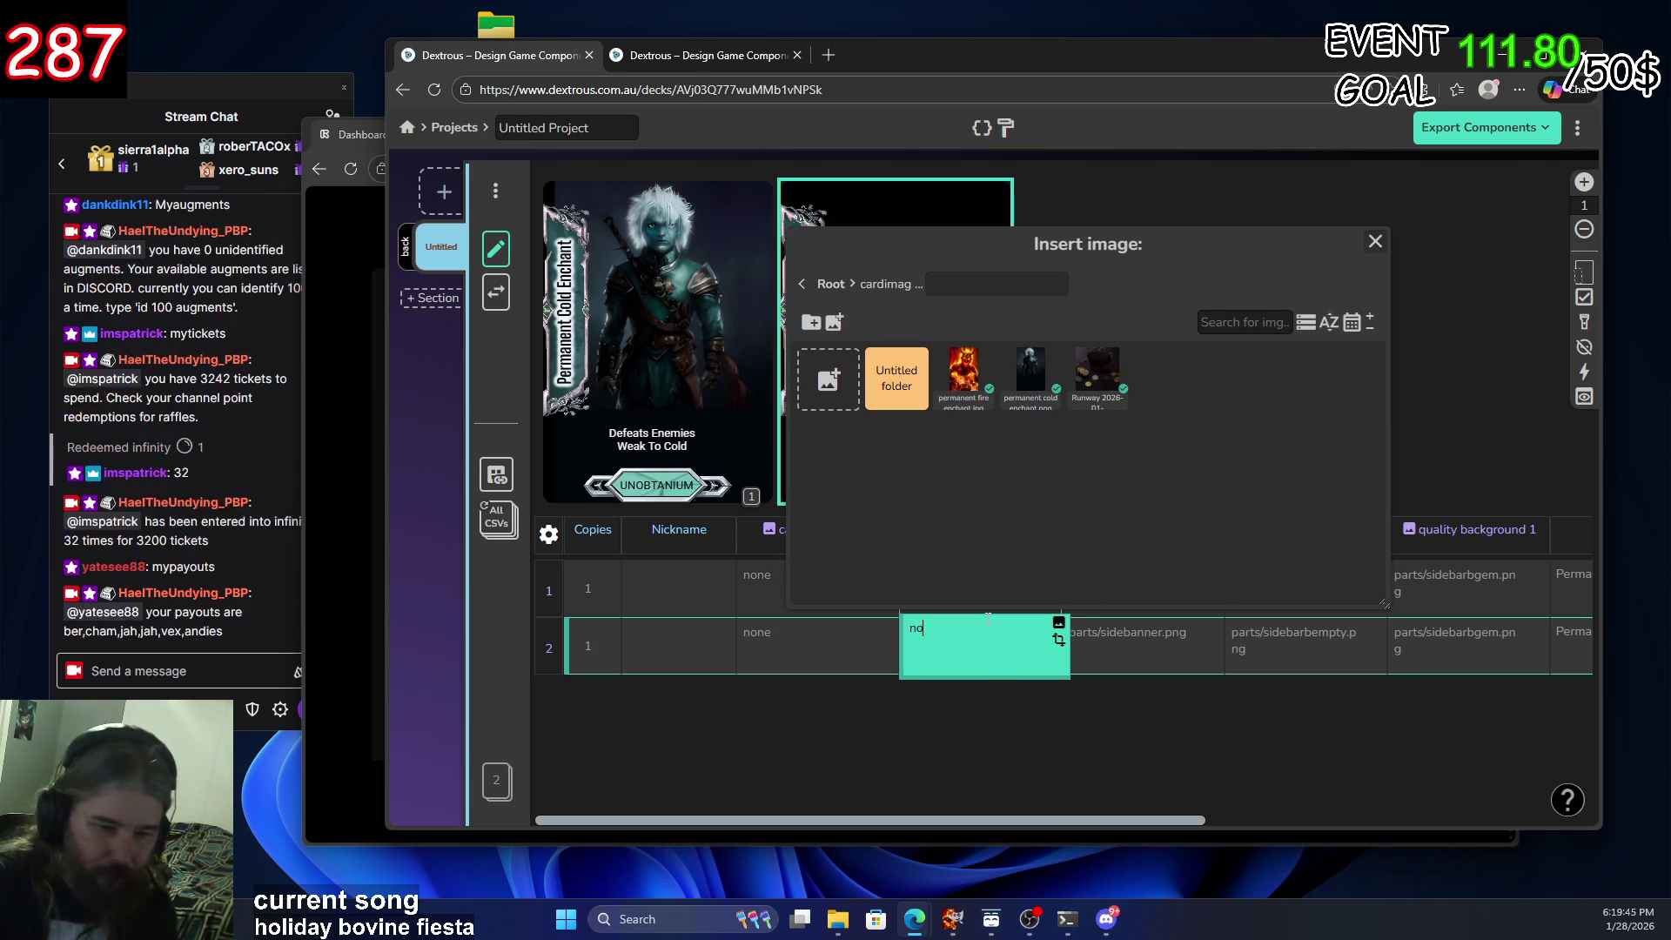
{"action": "type", "text": "n"}
{"action": "key", "text": "BackSpace"}
{"action": "type", "text": "e"}
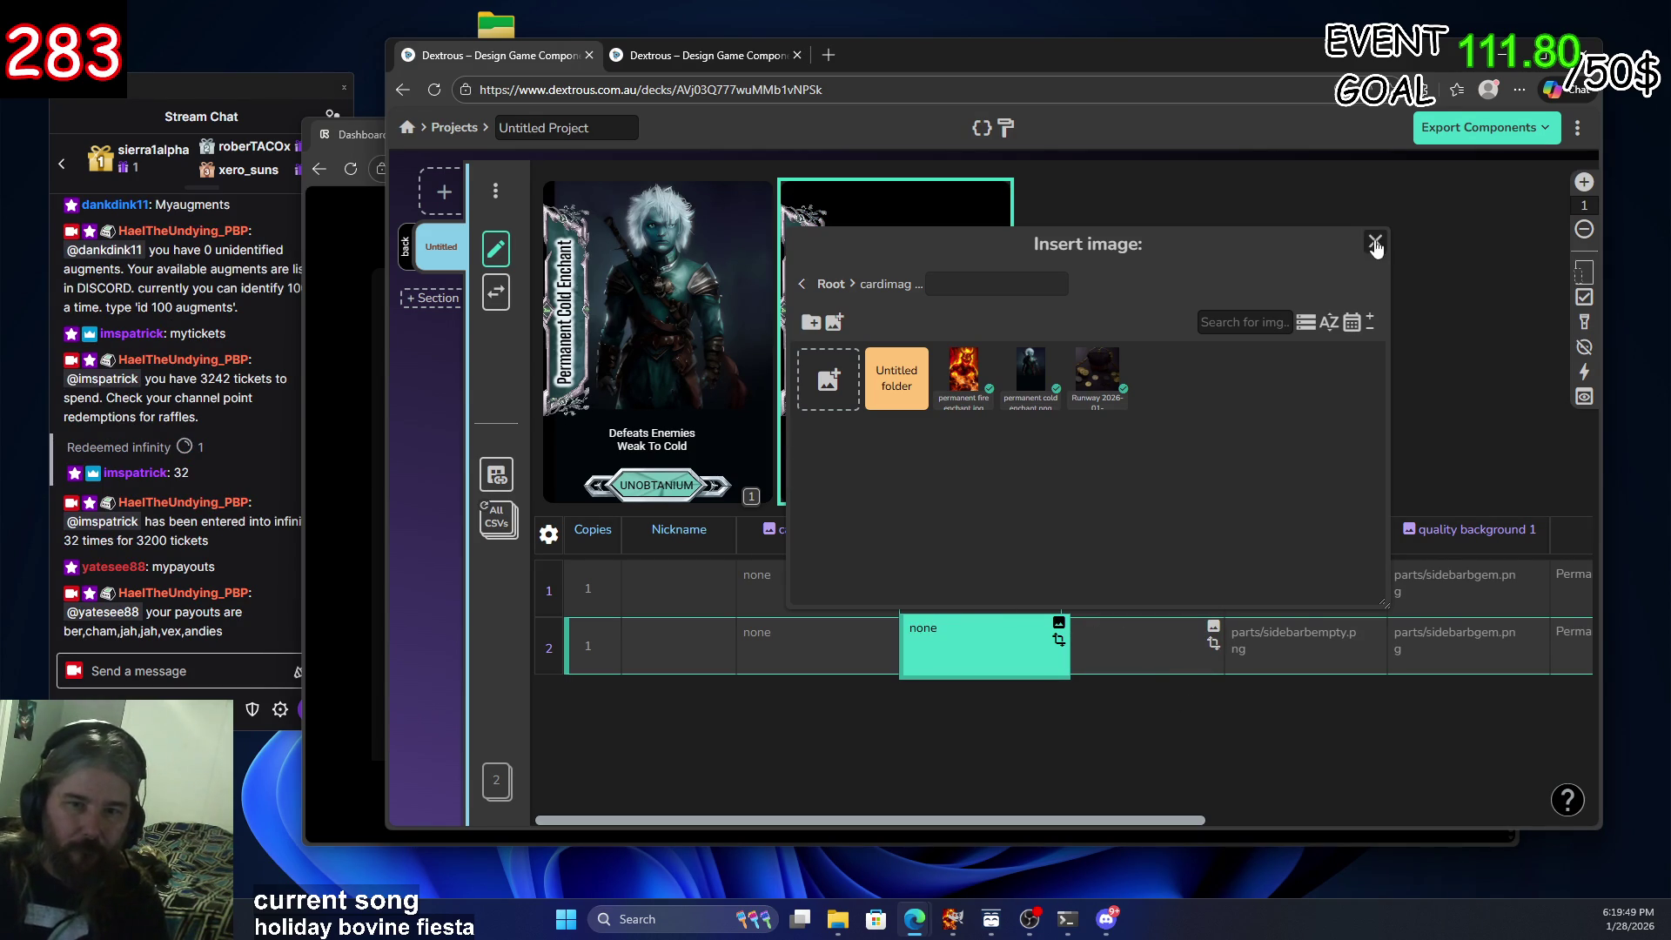
Close the image picker, move parts/sidebanner.png to card 2's sidebarimage, and go back to the layout.
{"action": "left_click", "coordinate": [1375, 243]}
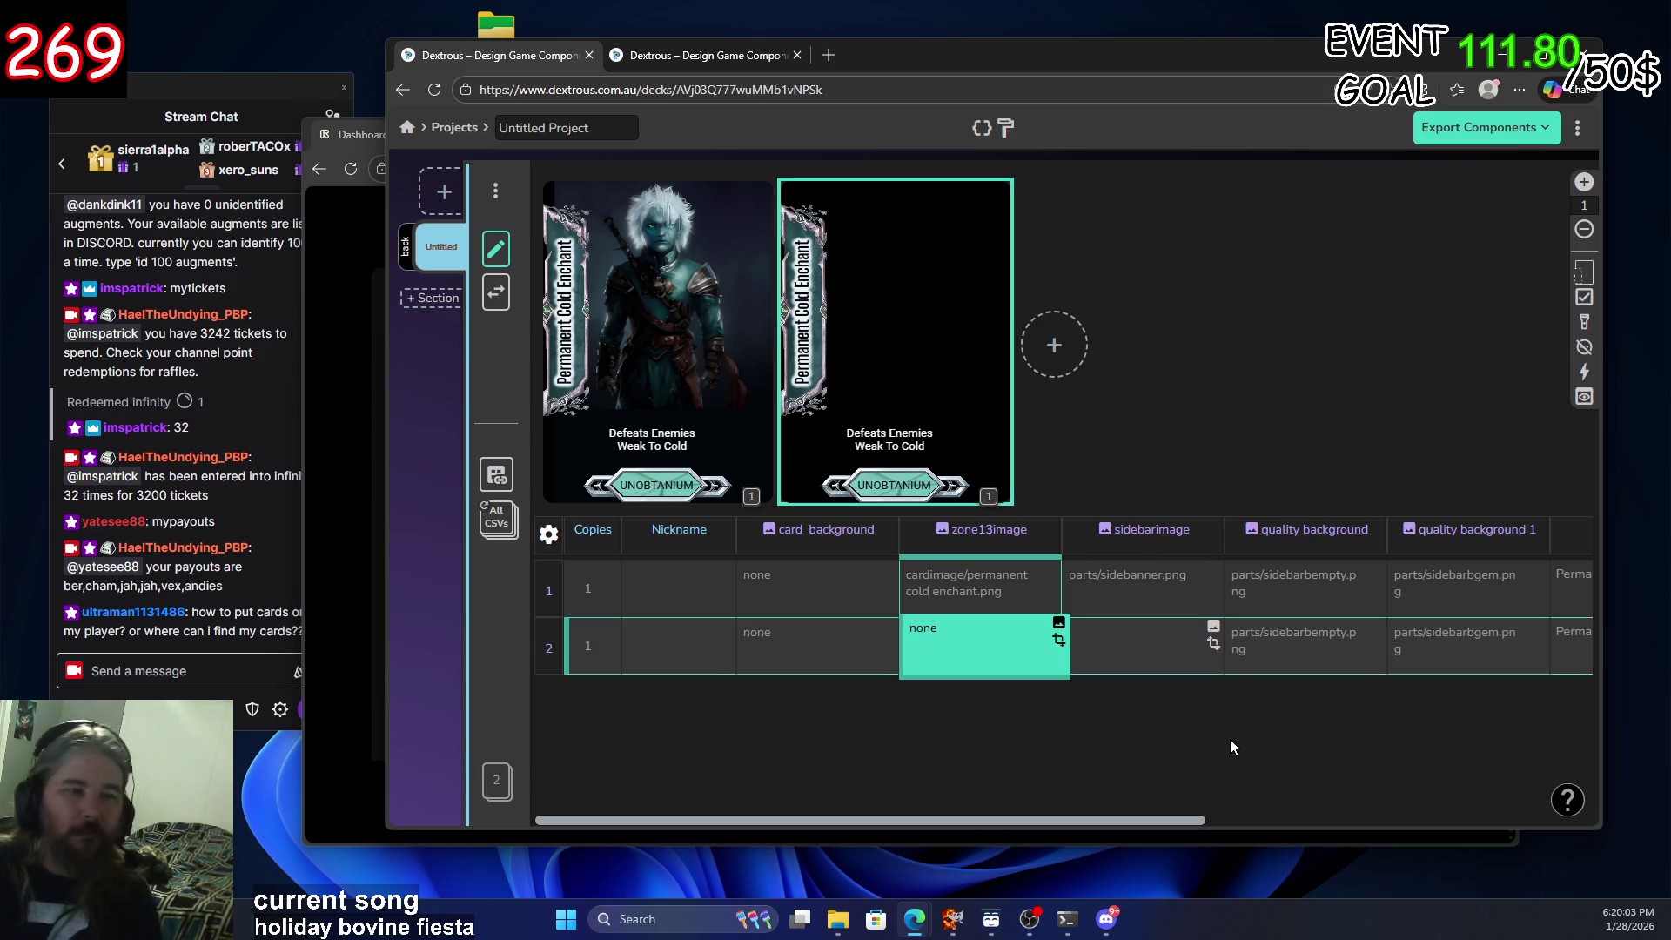
{"action": "key", "text": "ctrl+z"}
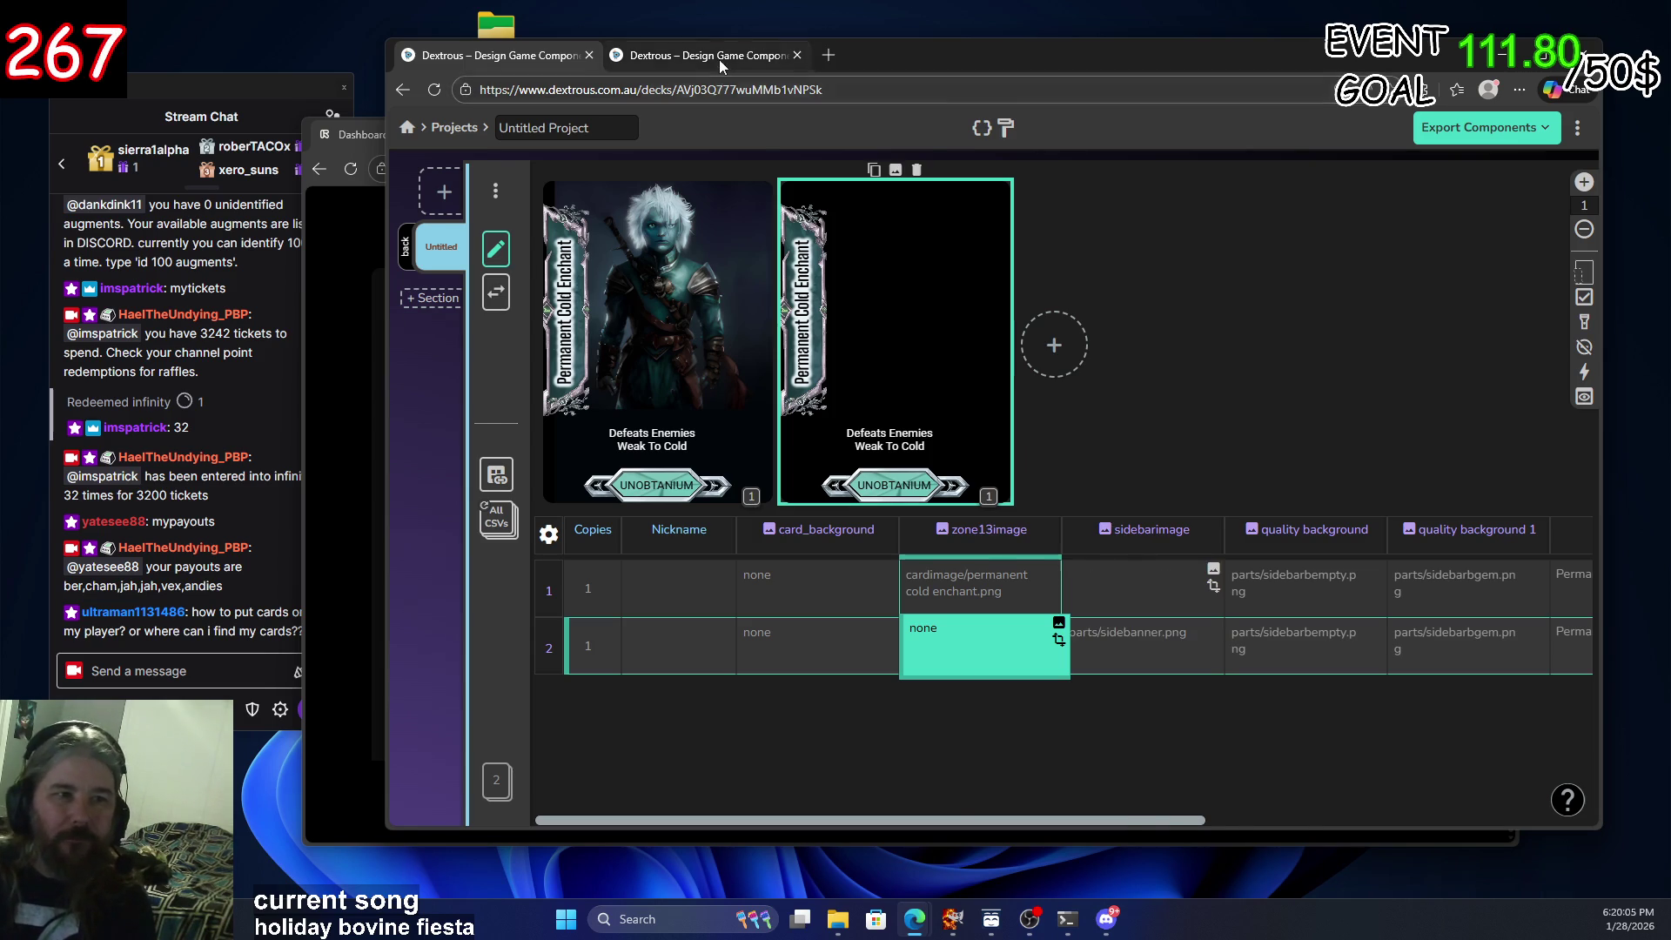
{"action": "key", "text": "alt+Left"}
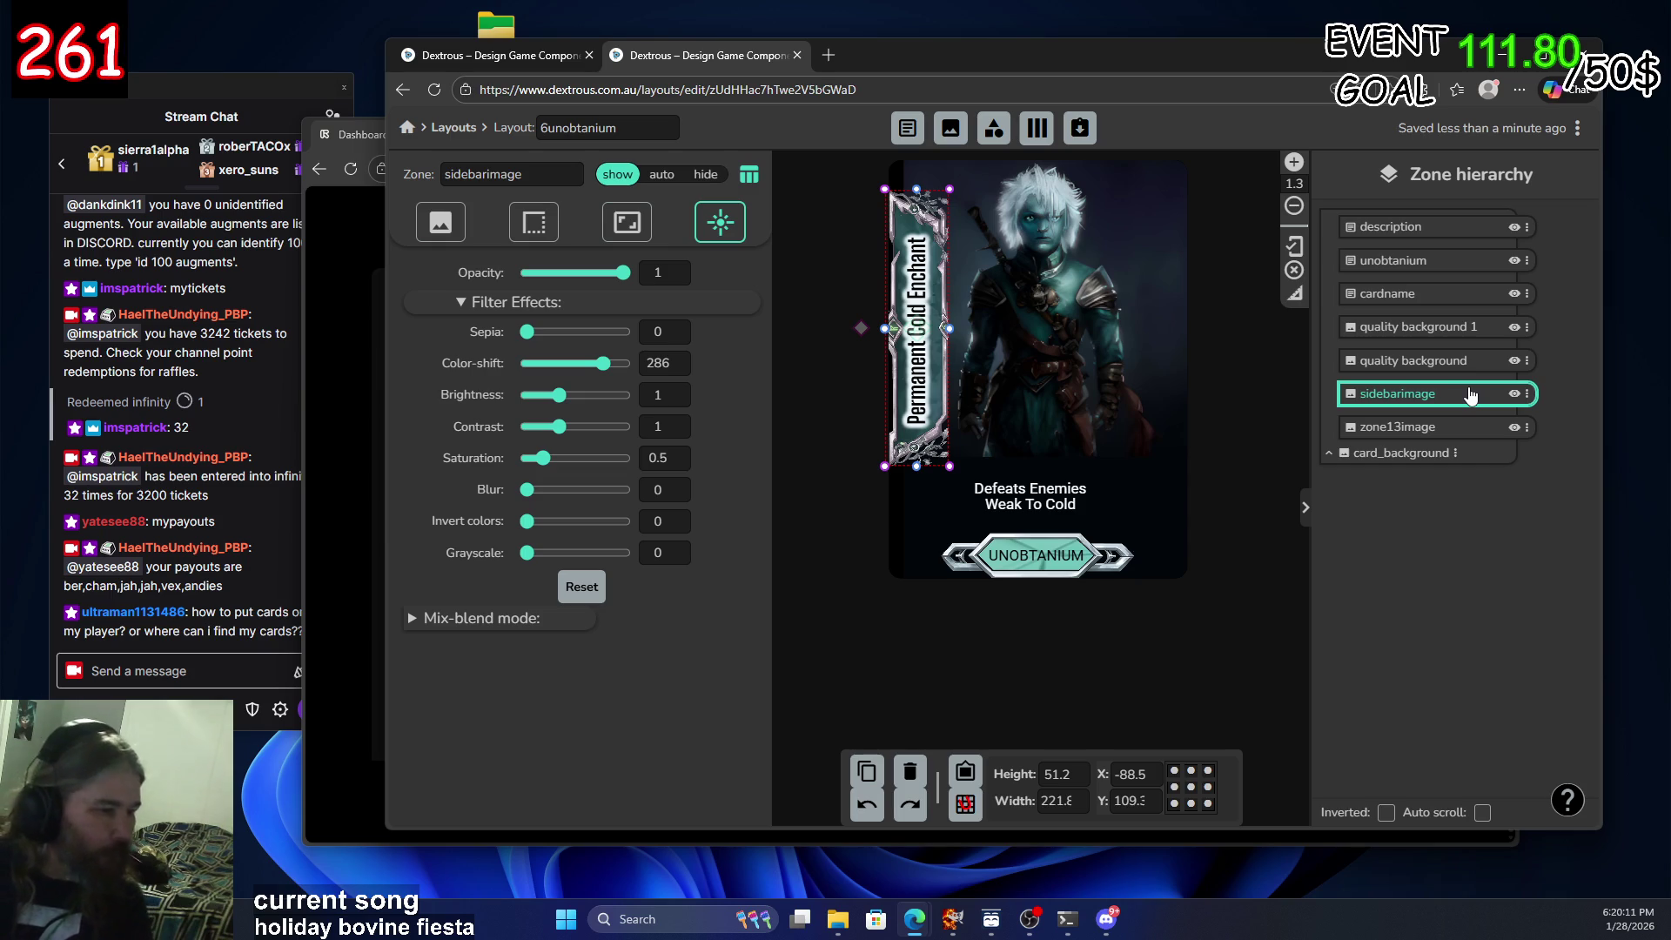
{"action": "left_click", "coordinate": [174, 671]}
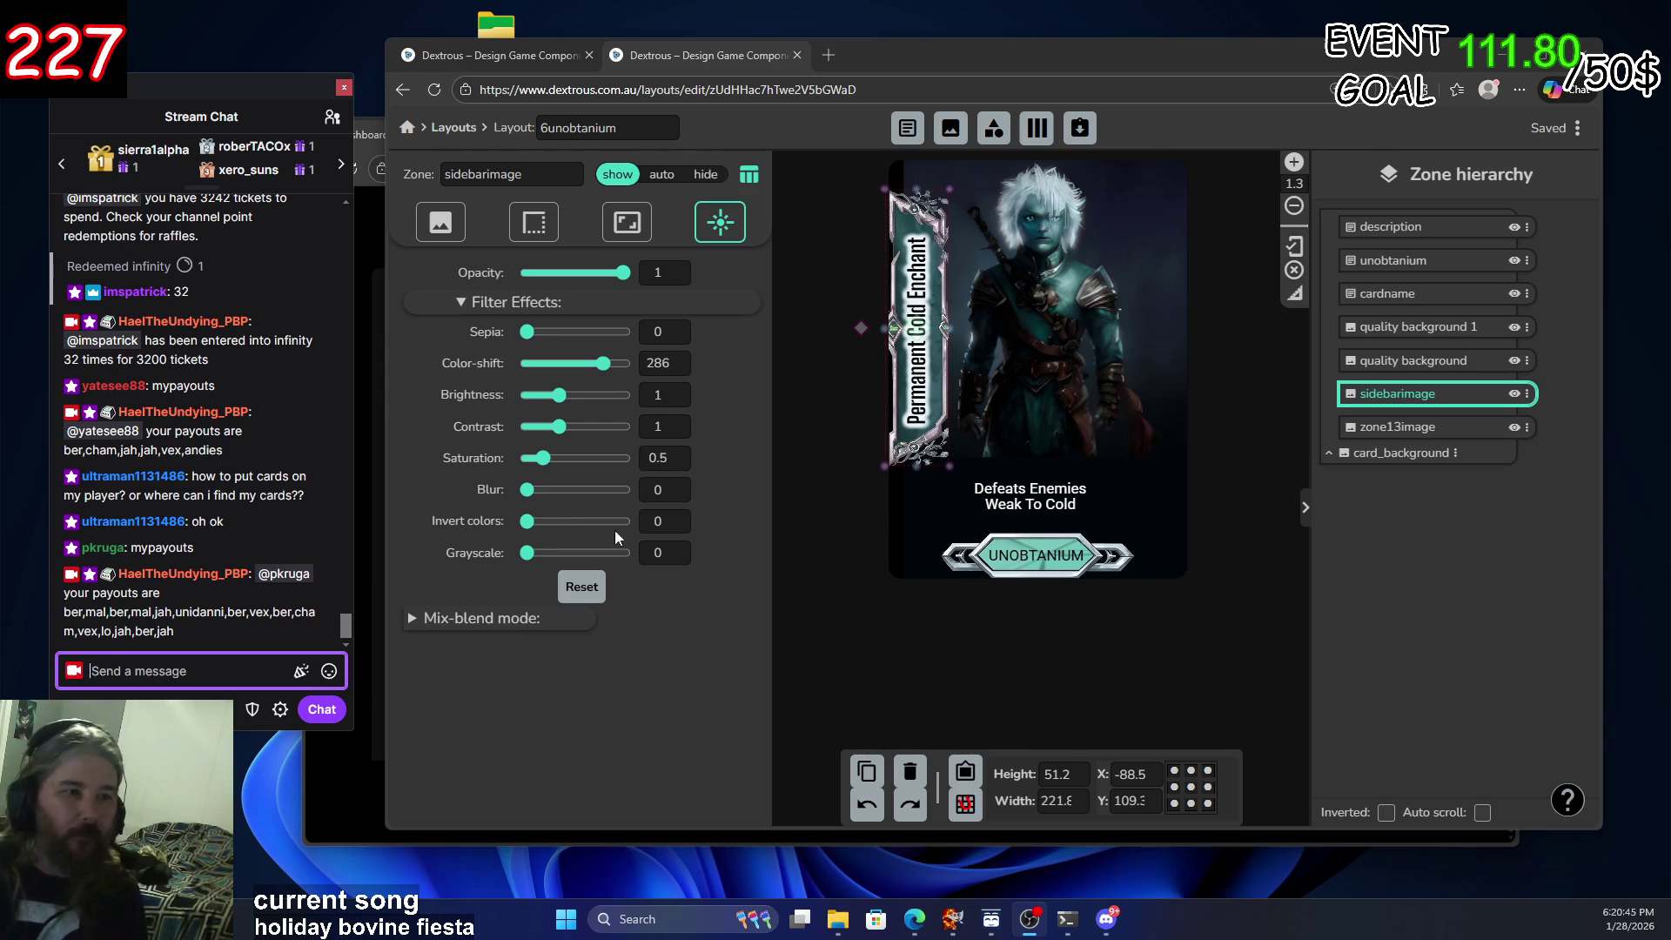
{"action": "left_click", "coordinate": [1410, 428]}
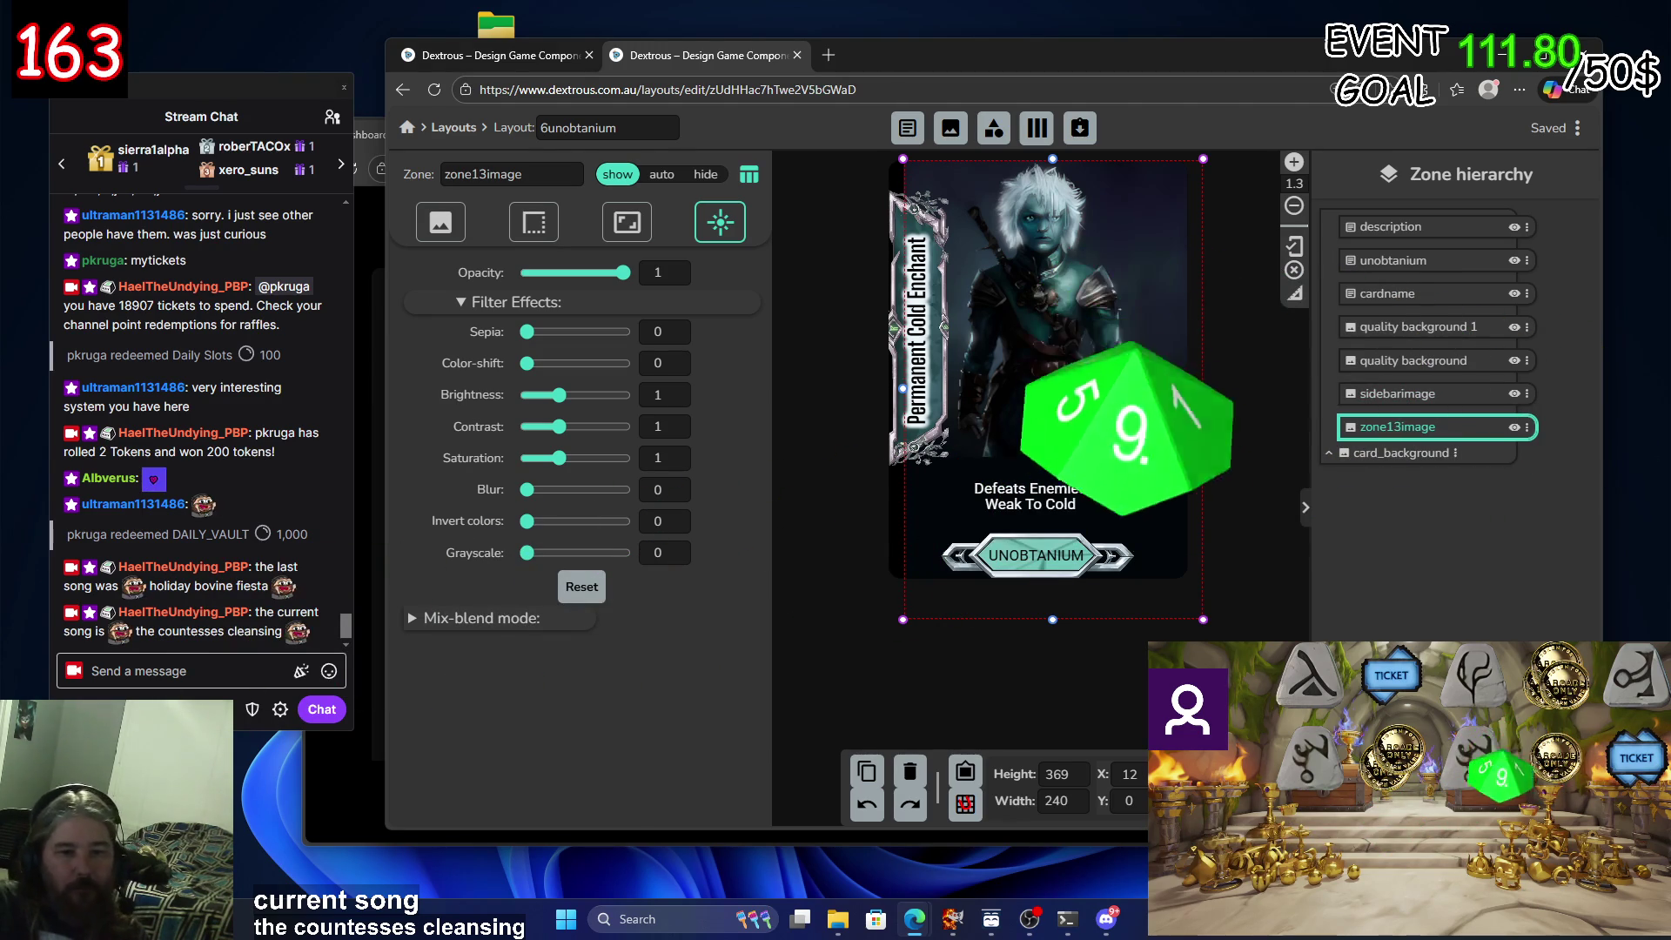
Toggle the zone13image and sidebarimage zones off and back on to check them.
{"action": "left_click", "coordinate": [1514, 428]}
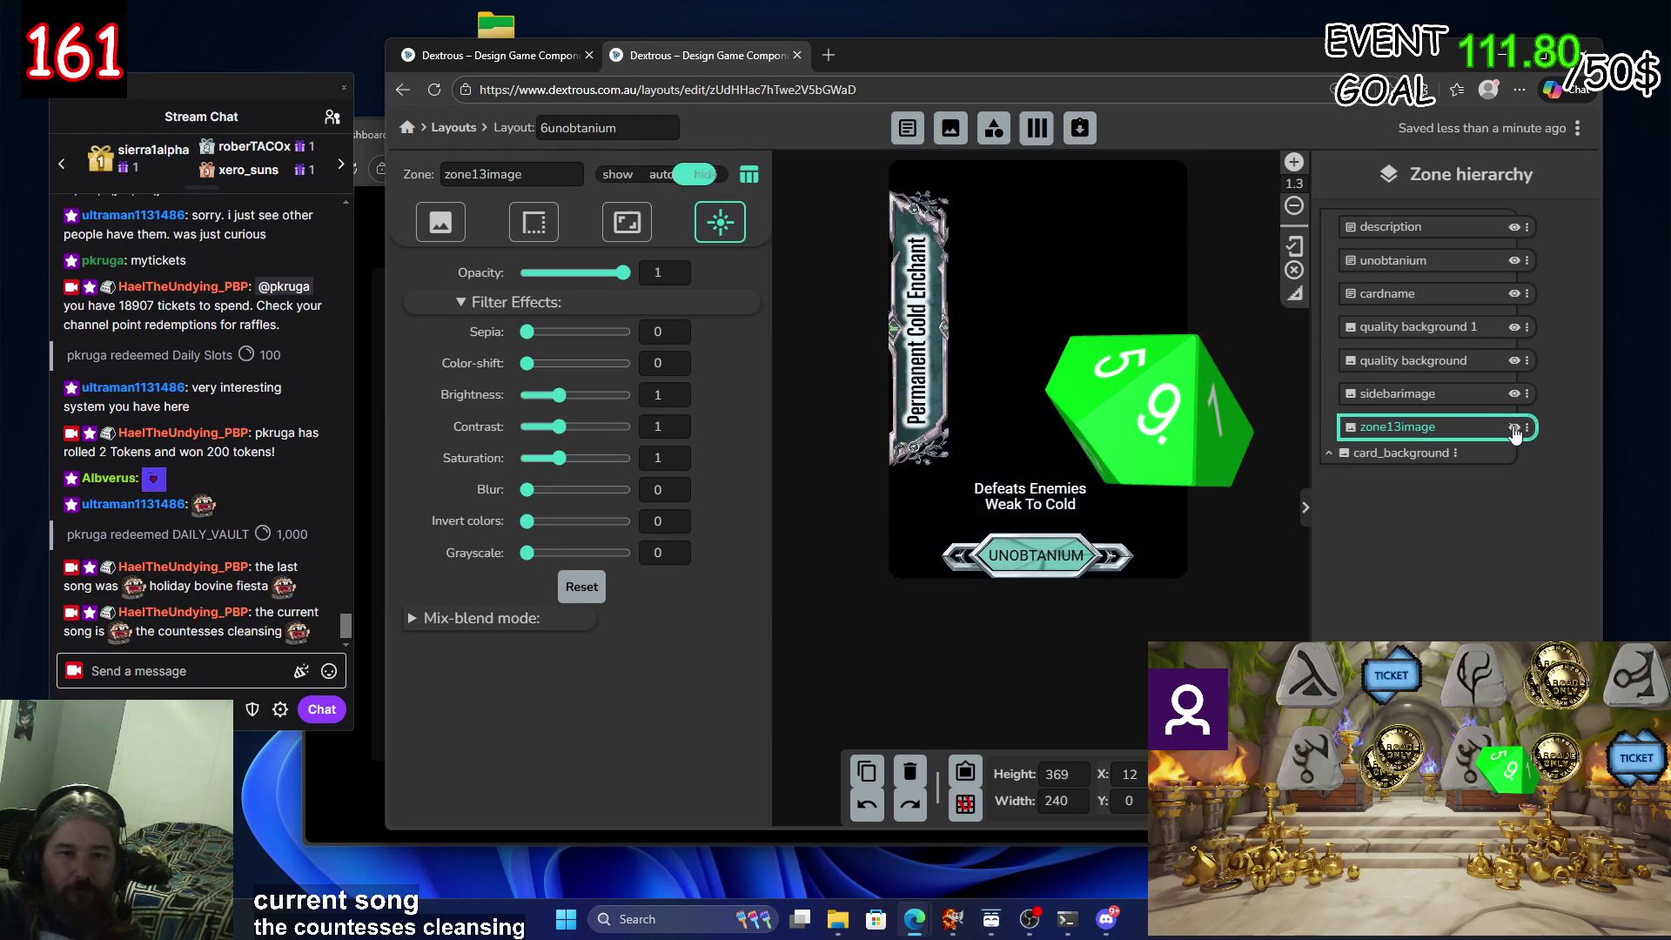
{"action": "left_click", "coordinate": [1514, 428]}
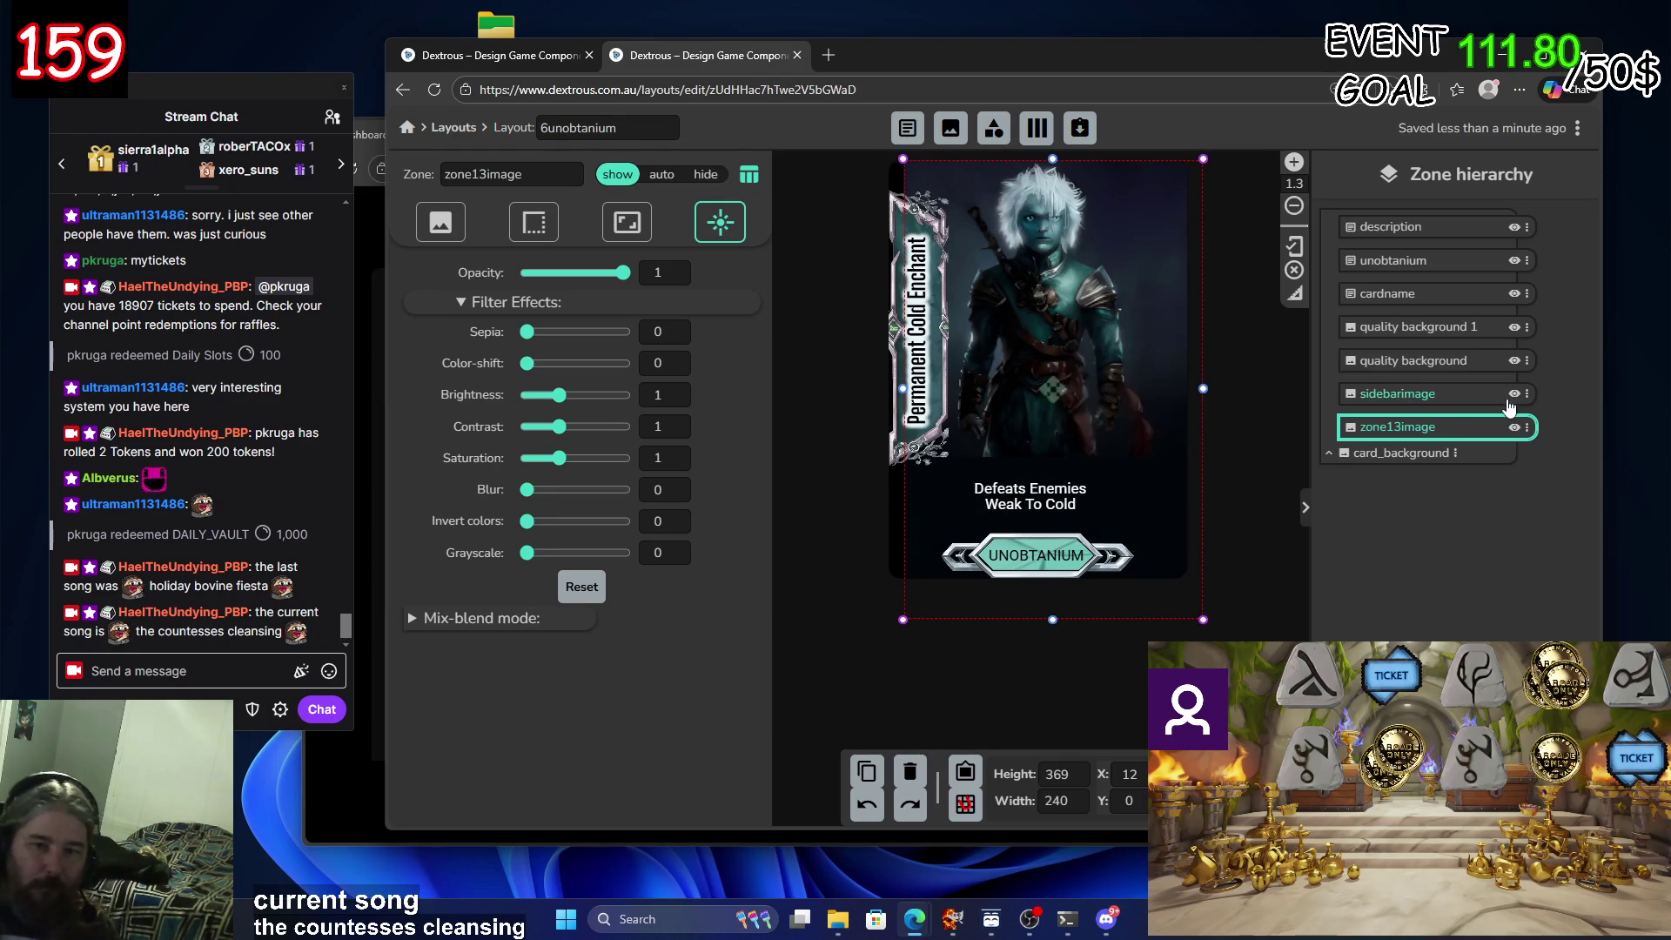
{"action": "left_click", "coordinate": [1515, 394]}
{"action": "left_click", "coordinate": [1514, 399]}
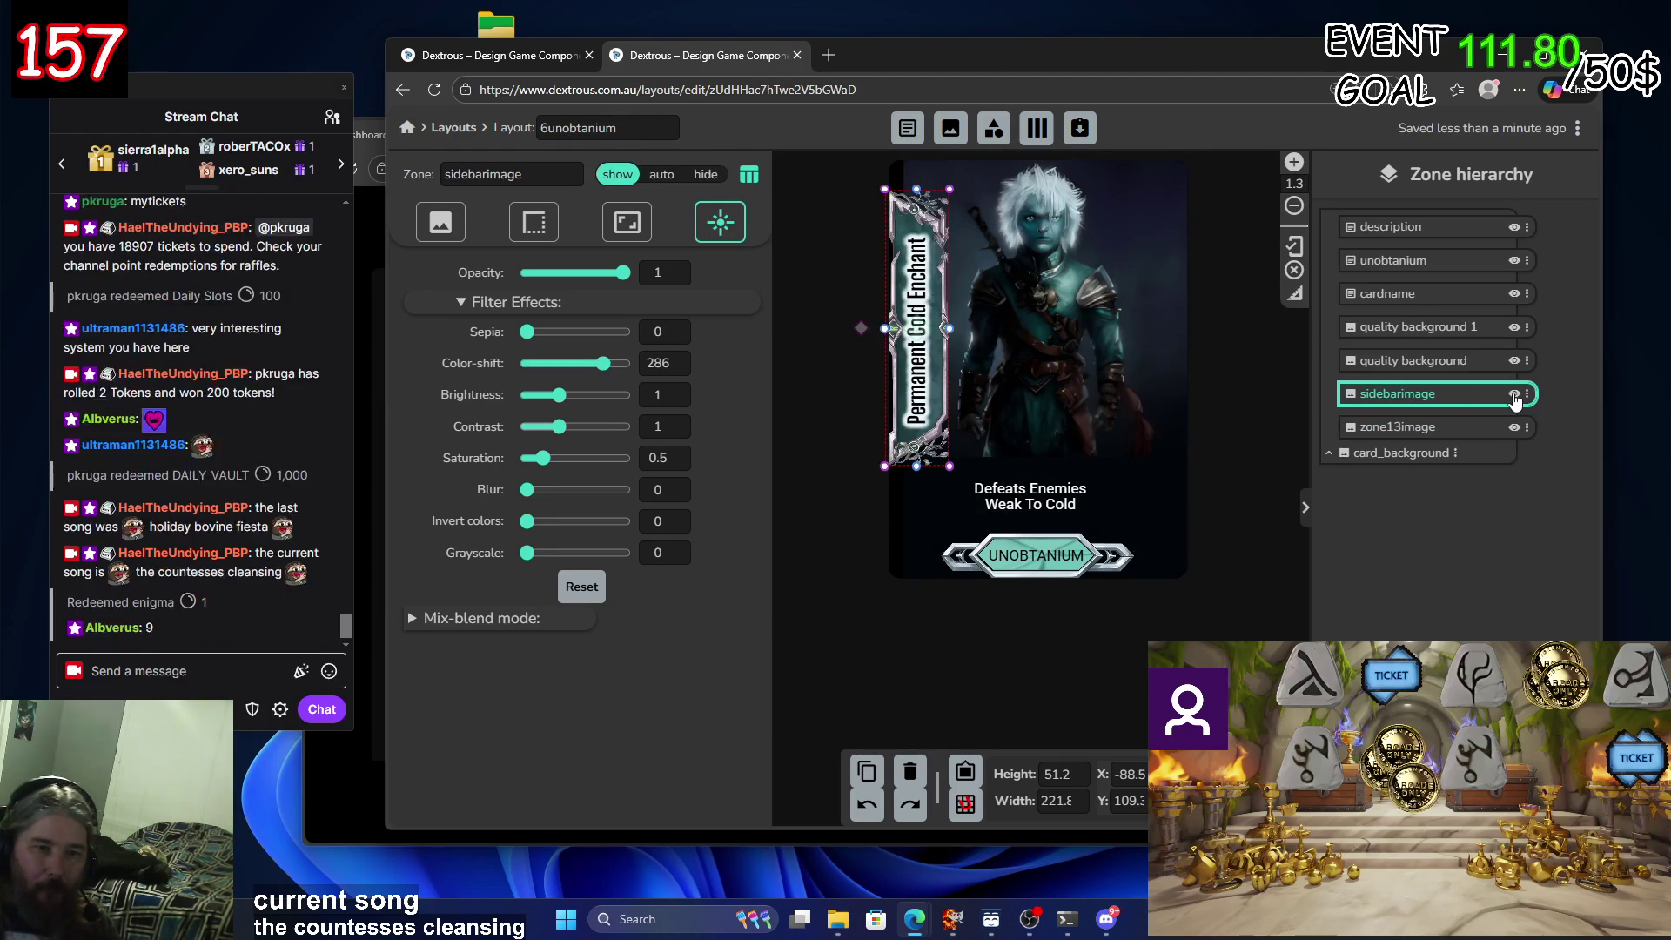
Rename sidebarimage to sidebarimageblue and duplicate it as sidebarimageblue 1.
{"action": "double_click", "coordinate": [1458, 397]}
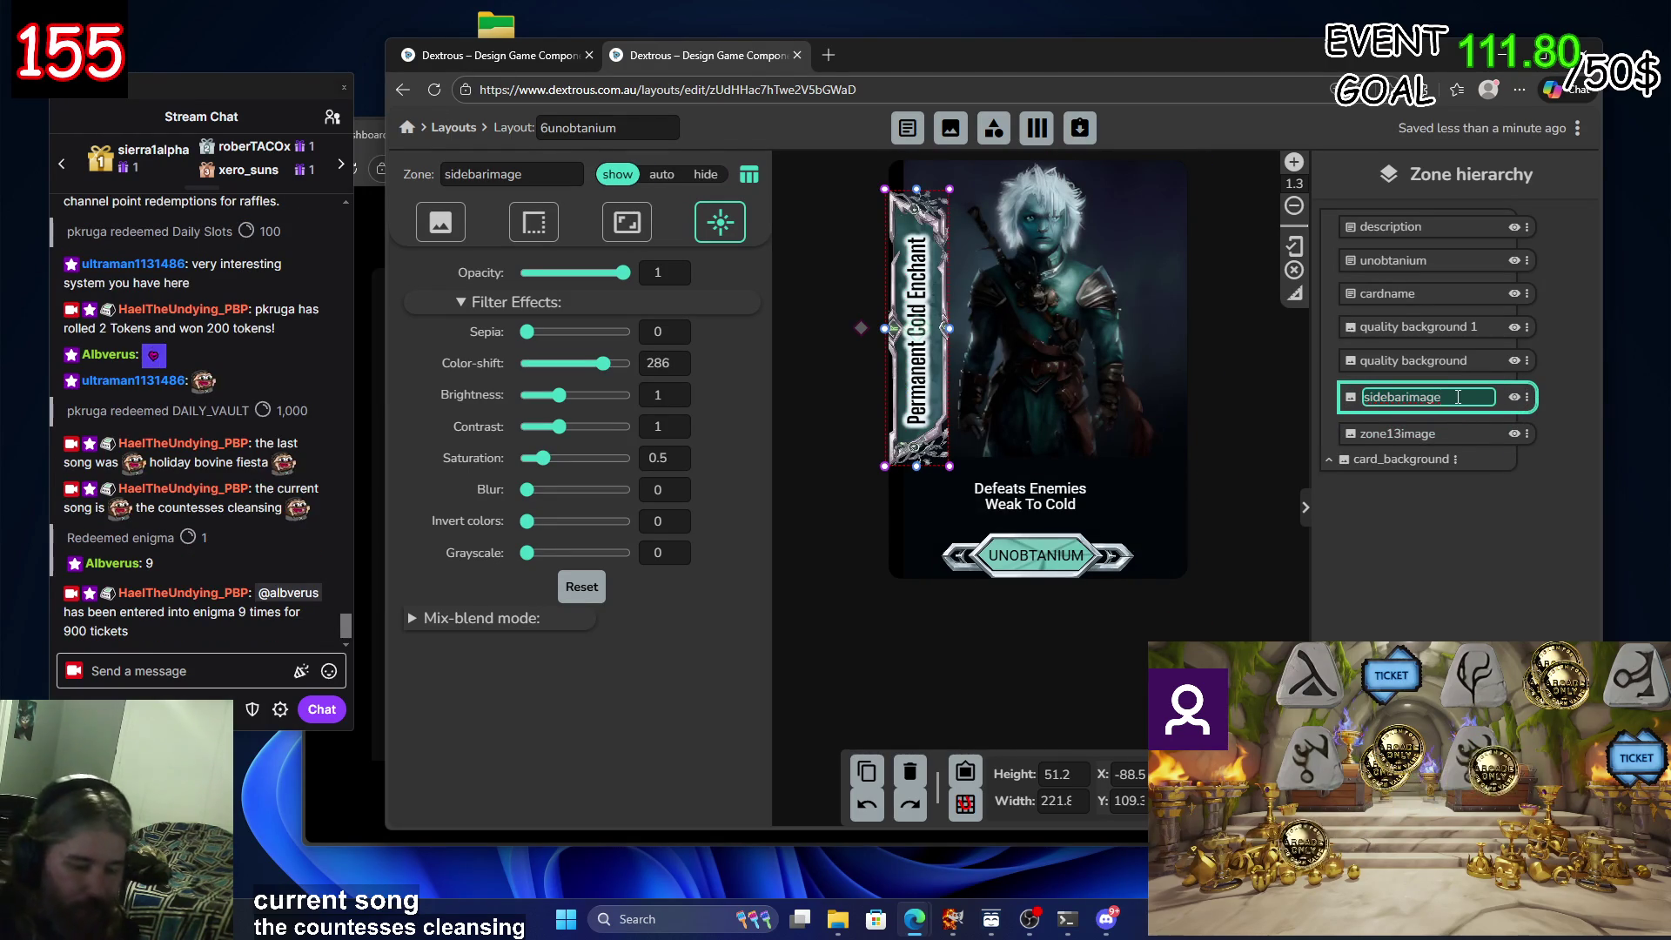
{"action": "type", "text": "blue"}
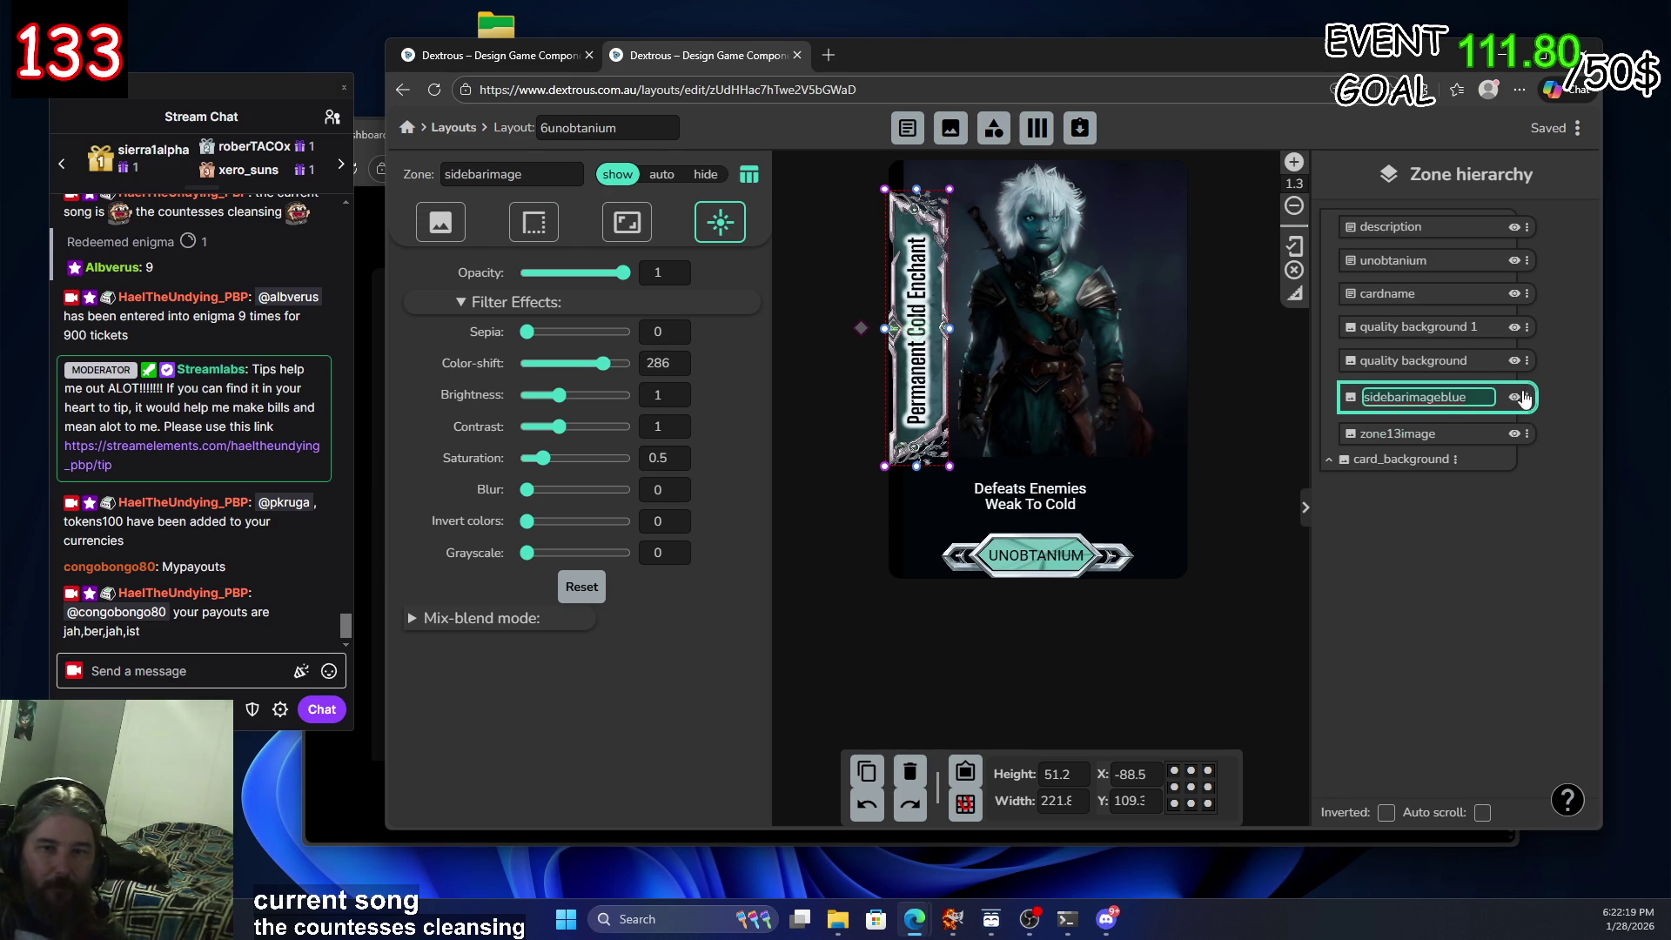
{"action": "left_click", "coordinate": [1484, 470]}
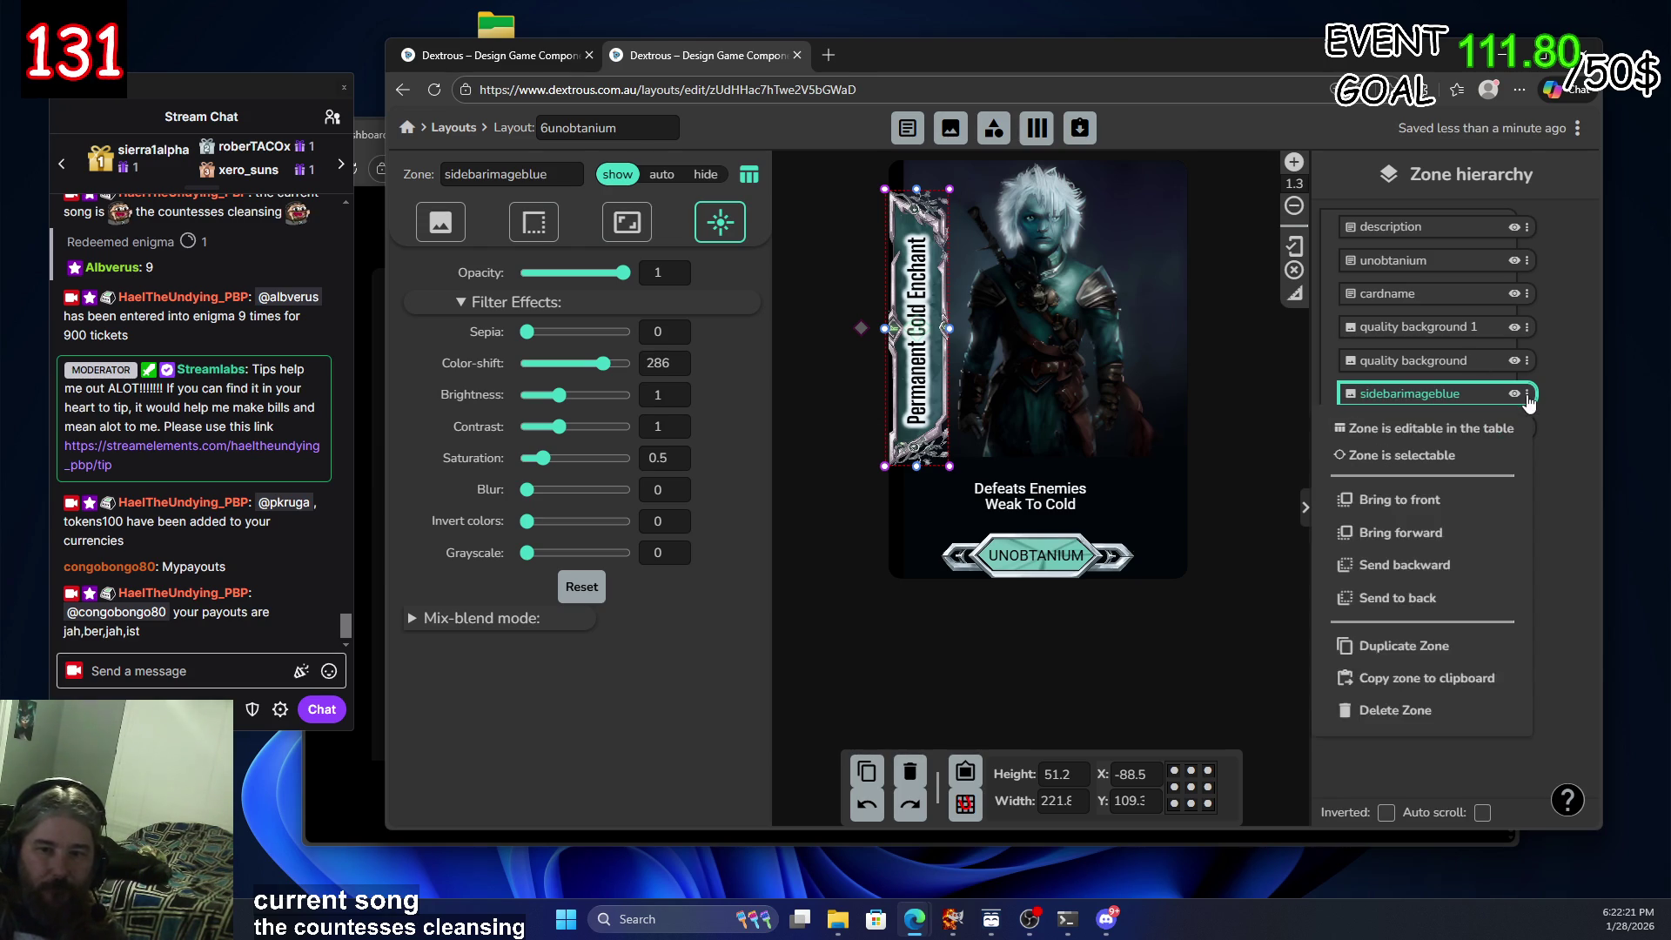
{"action": "left_click", "coordinate": [1526, 397]}
{"action": "left_click", "coordinate": [1435, 651]}
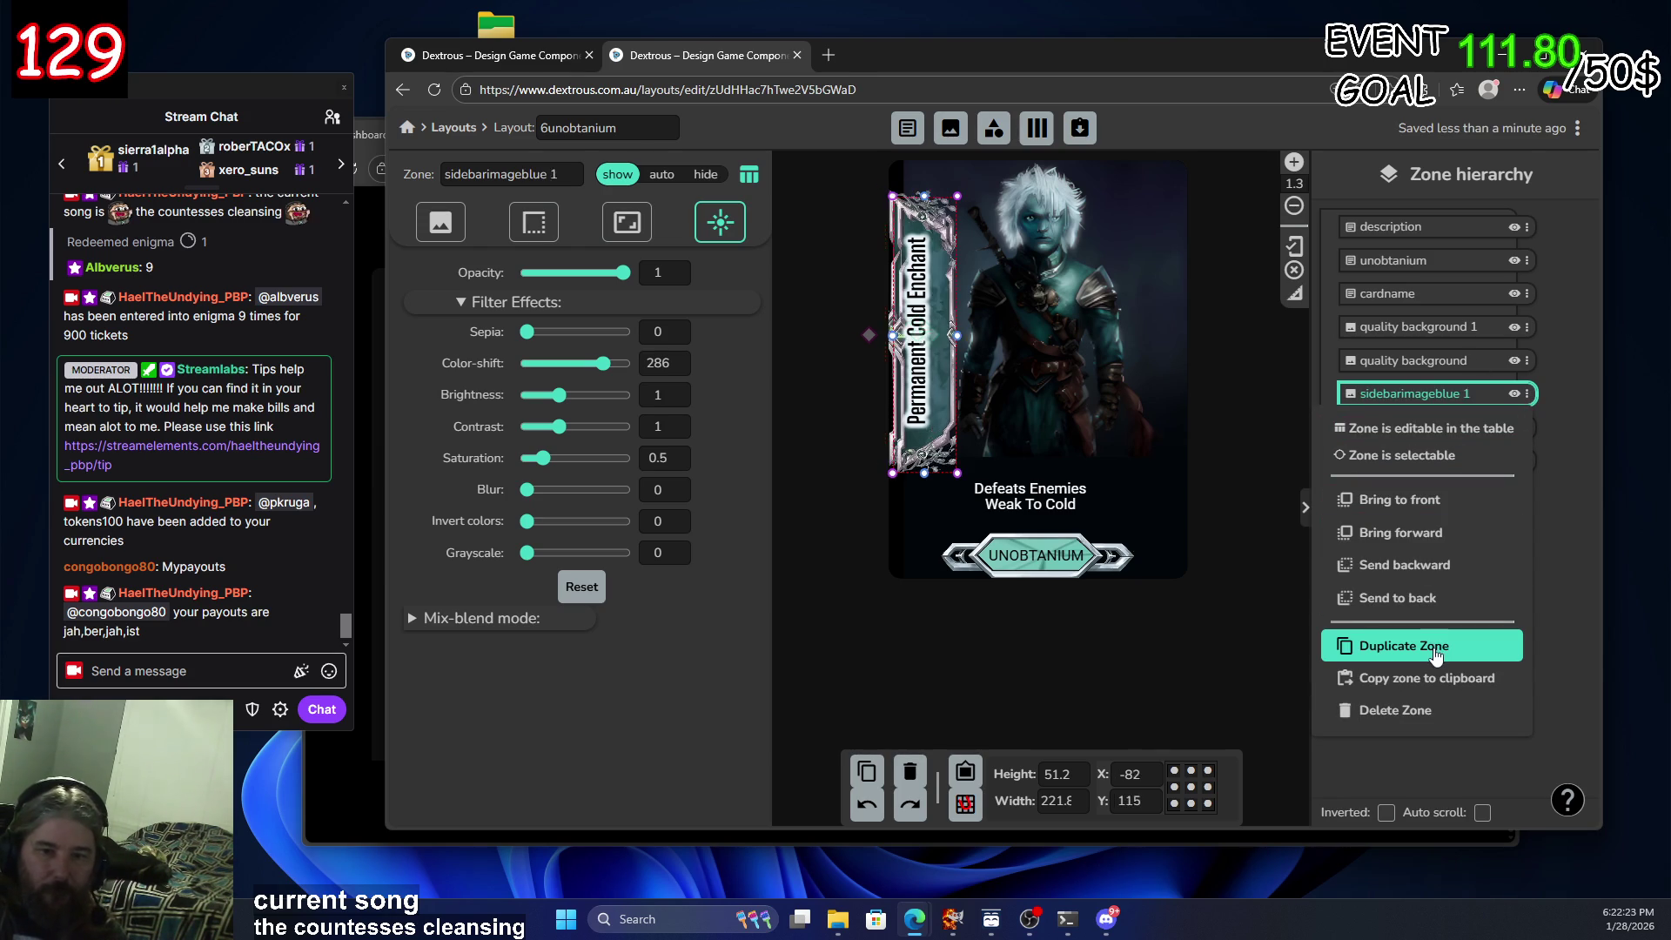
Duplicate the zone three more times to create sidebarimageblue 2, 3 and 4.
{"action": "left_click", "coordinate": [1435, 653]}
{"action": "left_click", "coordinate": [1435, 653]}
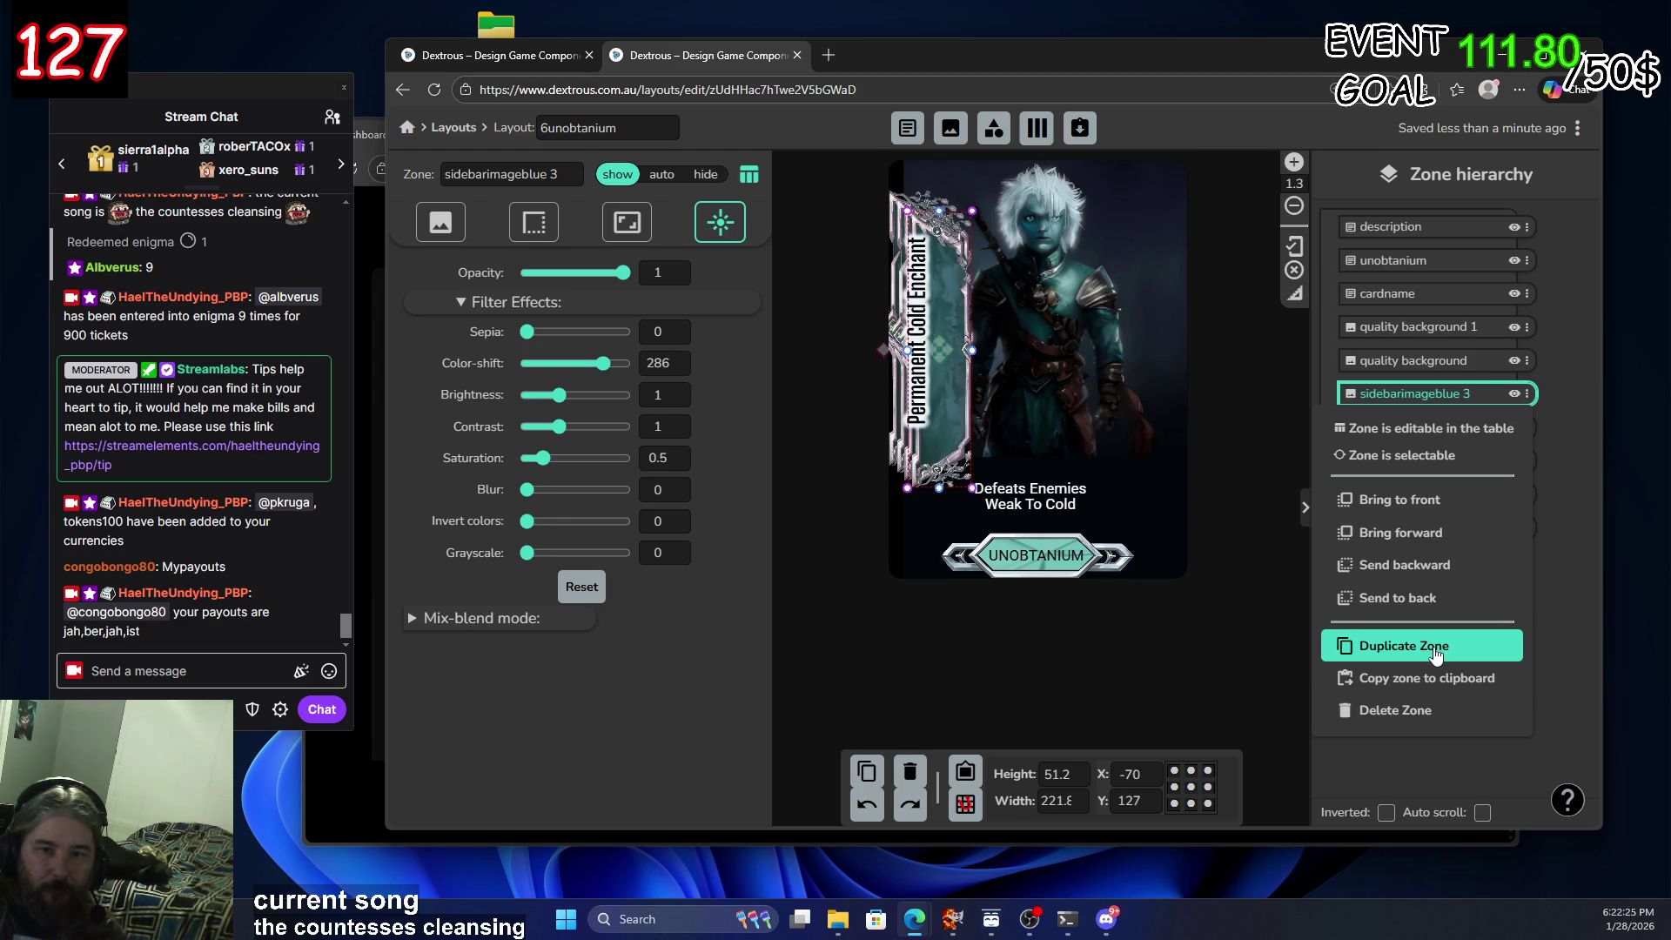
{"action": "left_click", "coordinate": [1435, 653]}
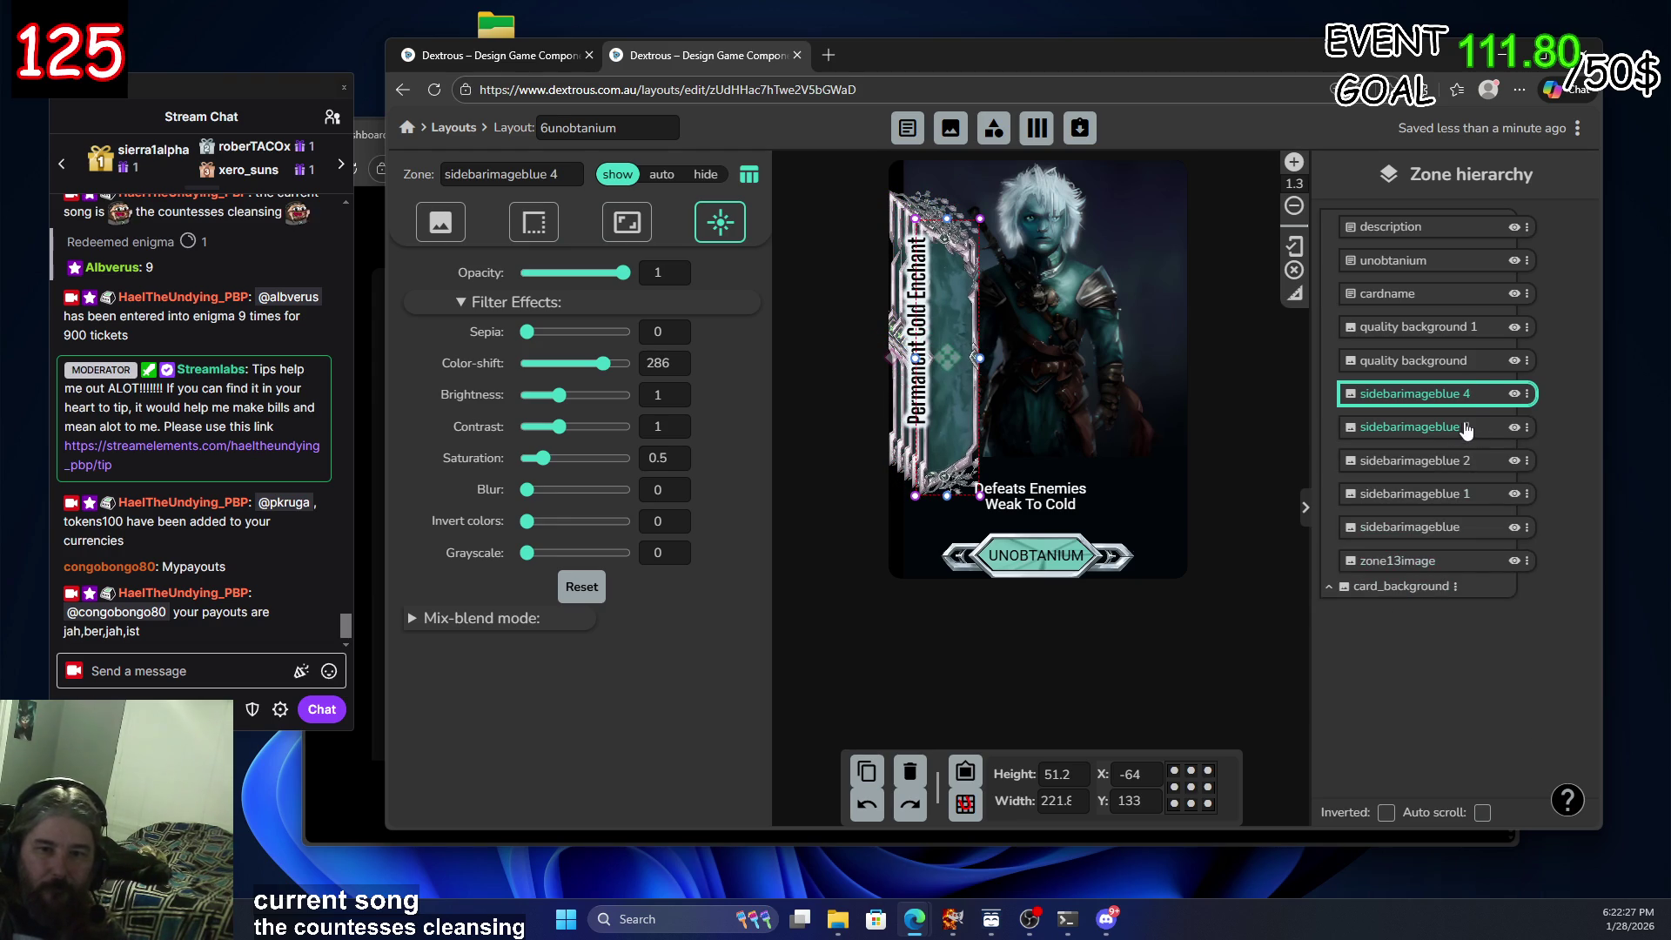
{"action": "left_click", "coordinate": [1439, 498]}
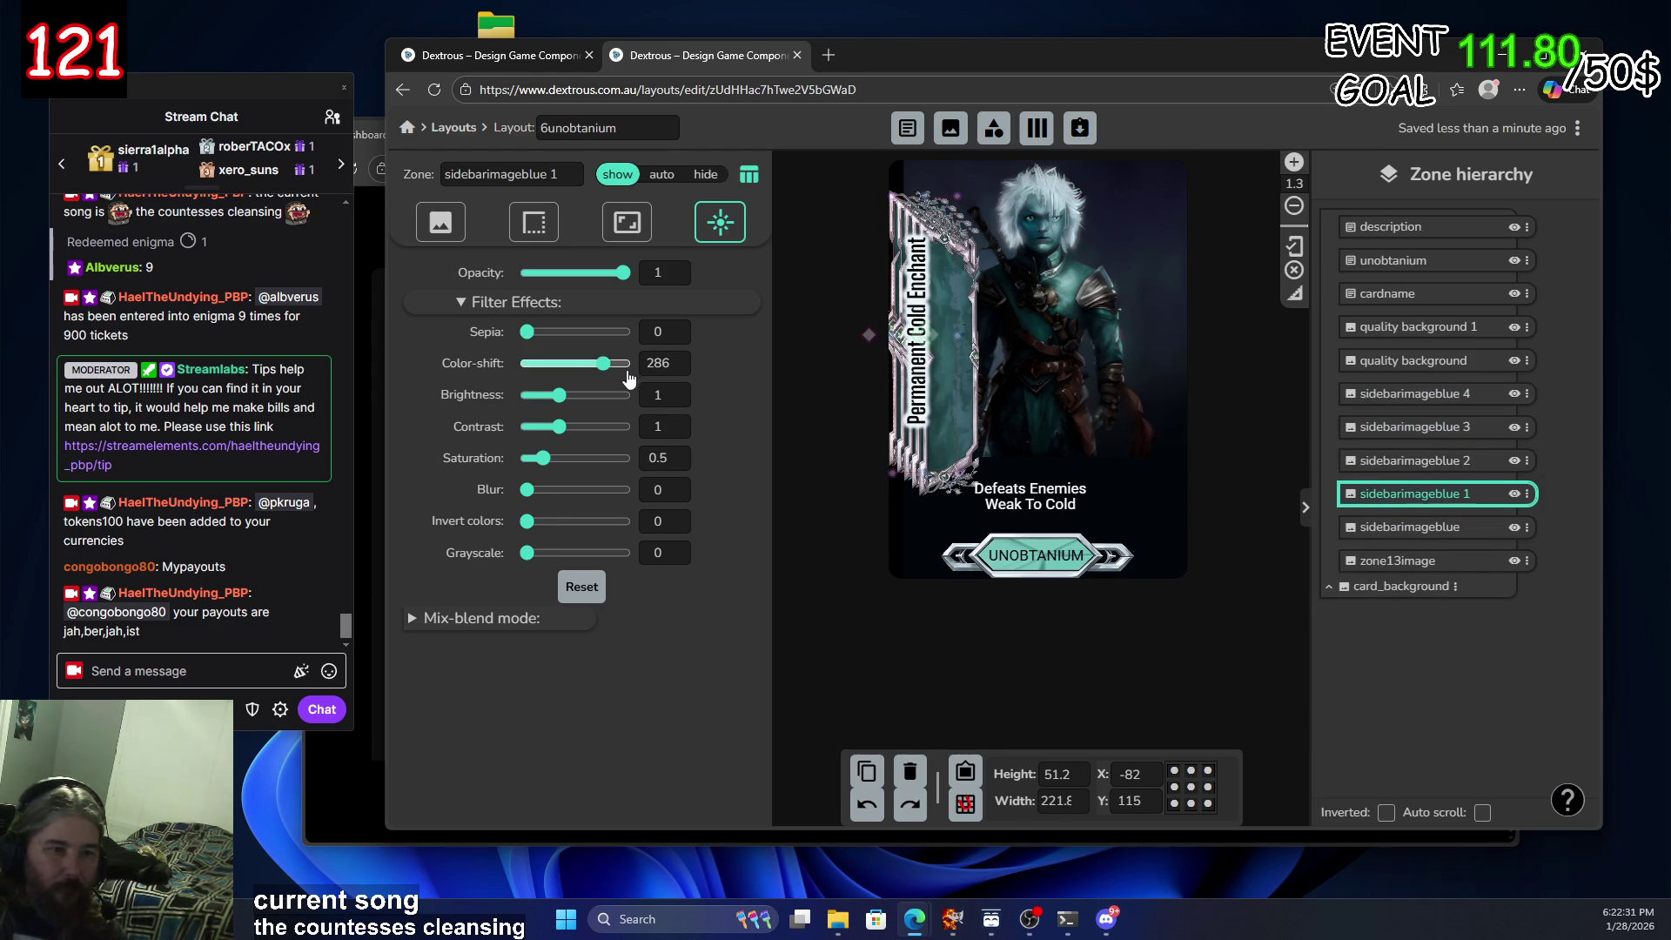
{"action": "left_click", "coordinate": [1515, 529]}
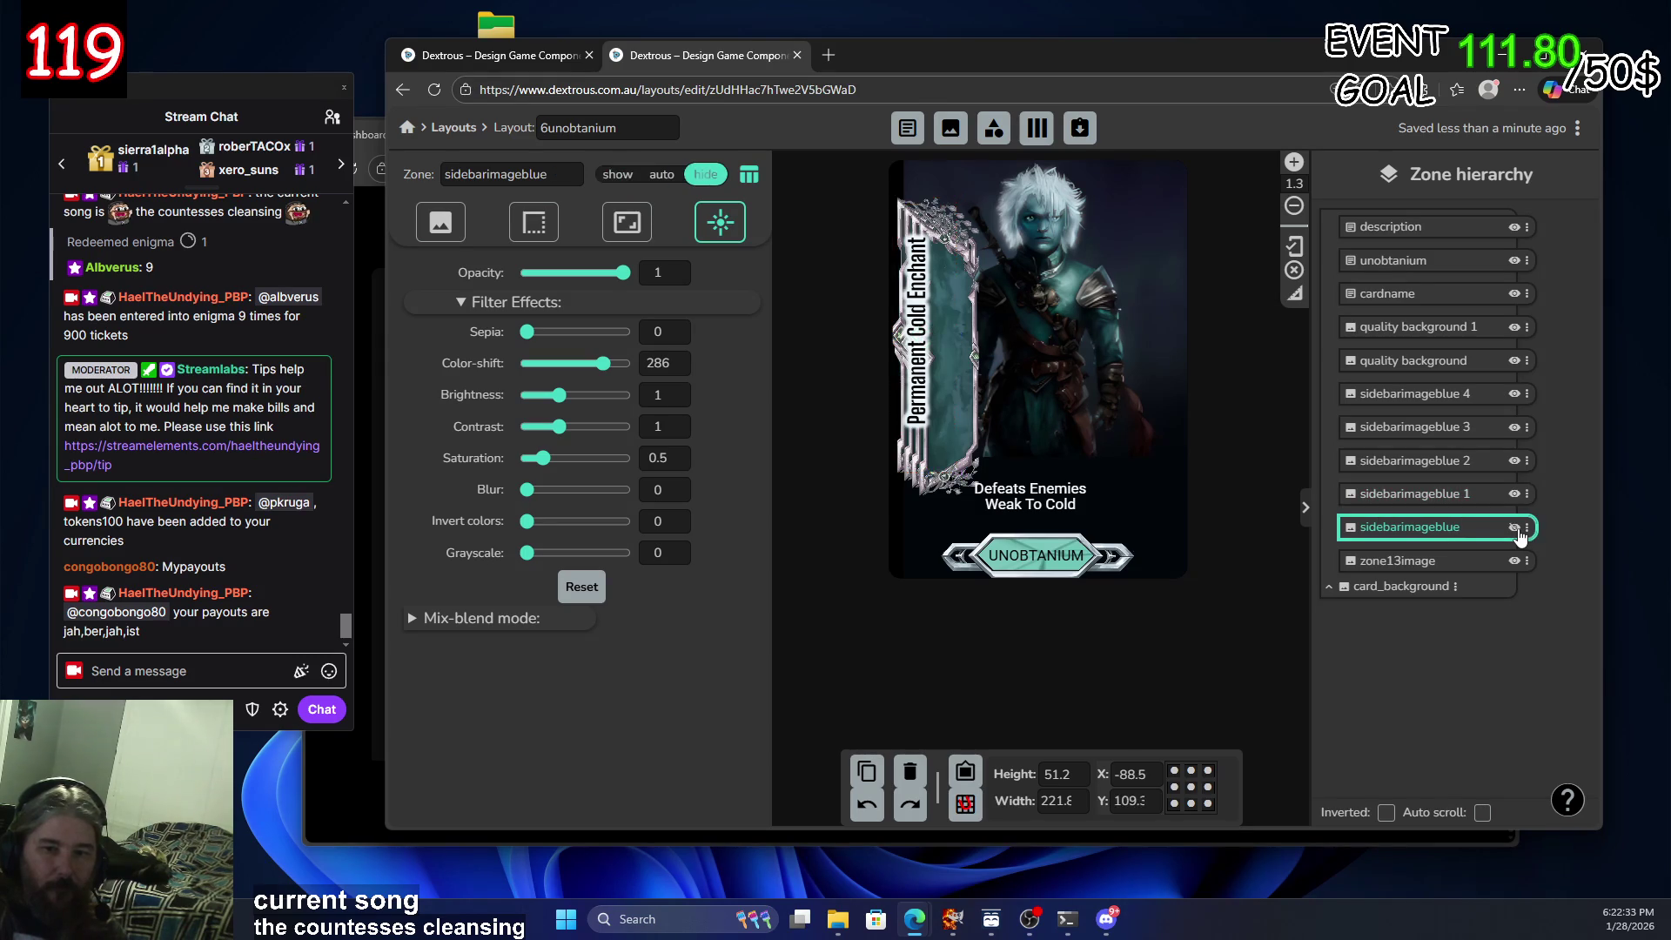
Hide sidebarimageblue copies 2, 3 and 4, keeping copy 1 visible.
{"action": "left_click", "coordinate": [1515, 394]}
{"action": "left_click", "coordinate": [1515, 427]}
{"action": "left_click", "coordinate": [1514, 461]}
{"action": "left_click", "coordinate": [1515, 494]}
{"action": "left_click", "coordinate": [1471, 537]}
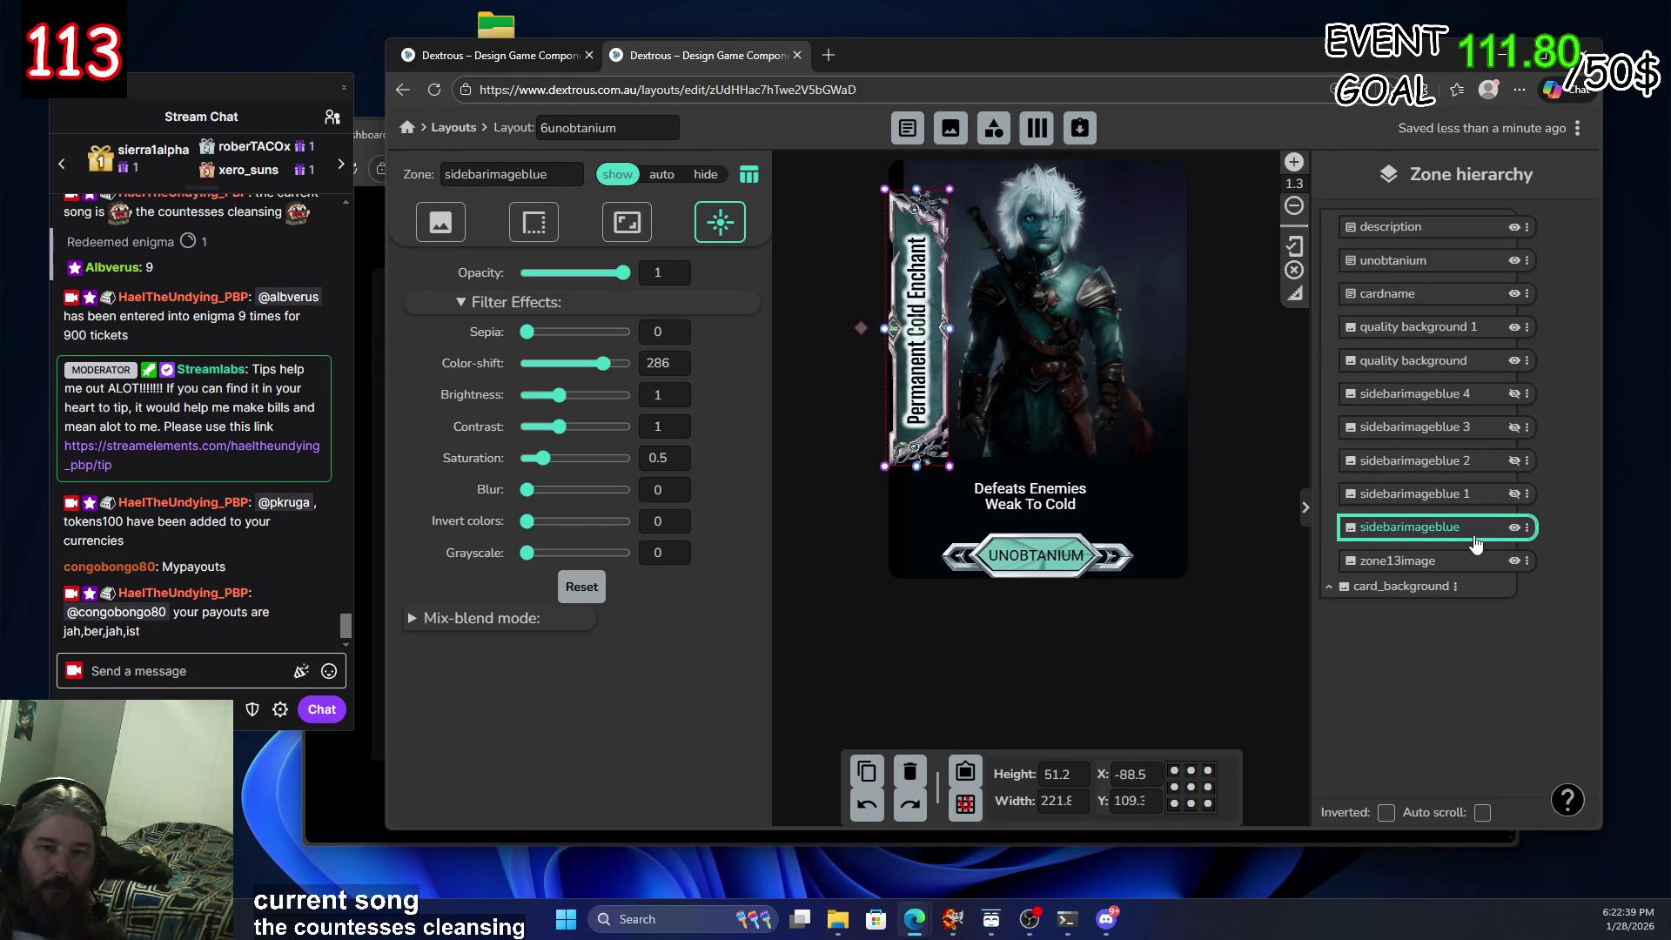
{"action": "left_click", "coordinate": [1479, 505]}
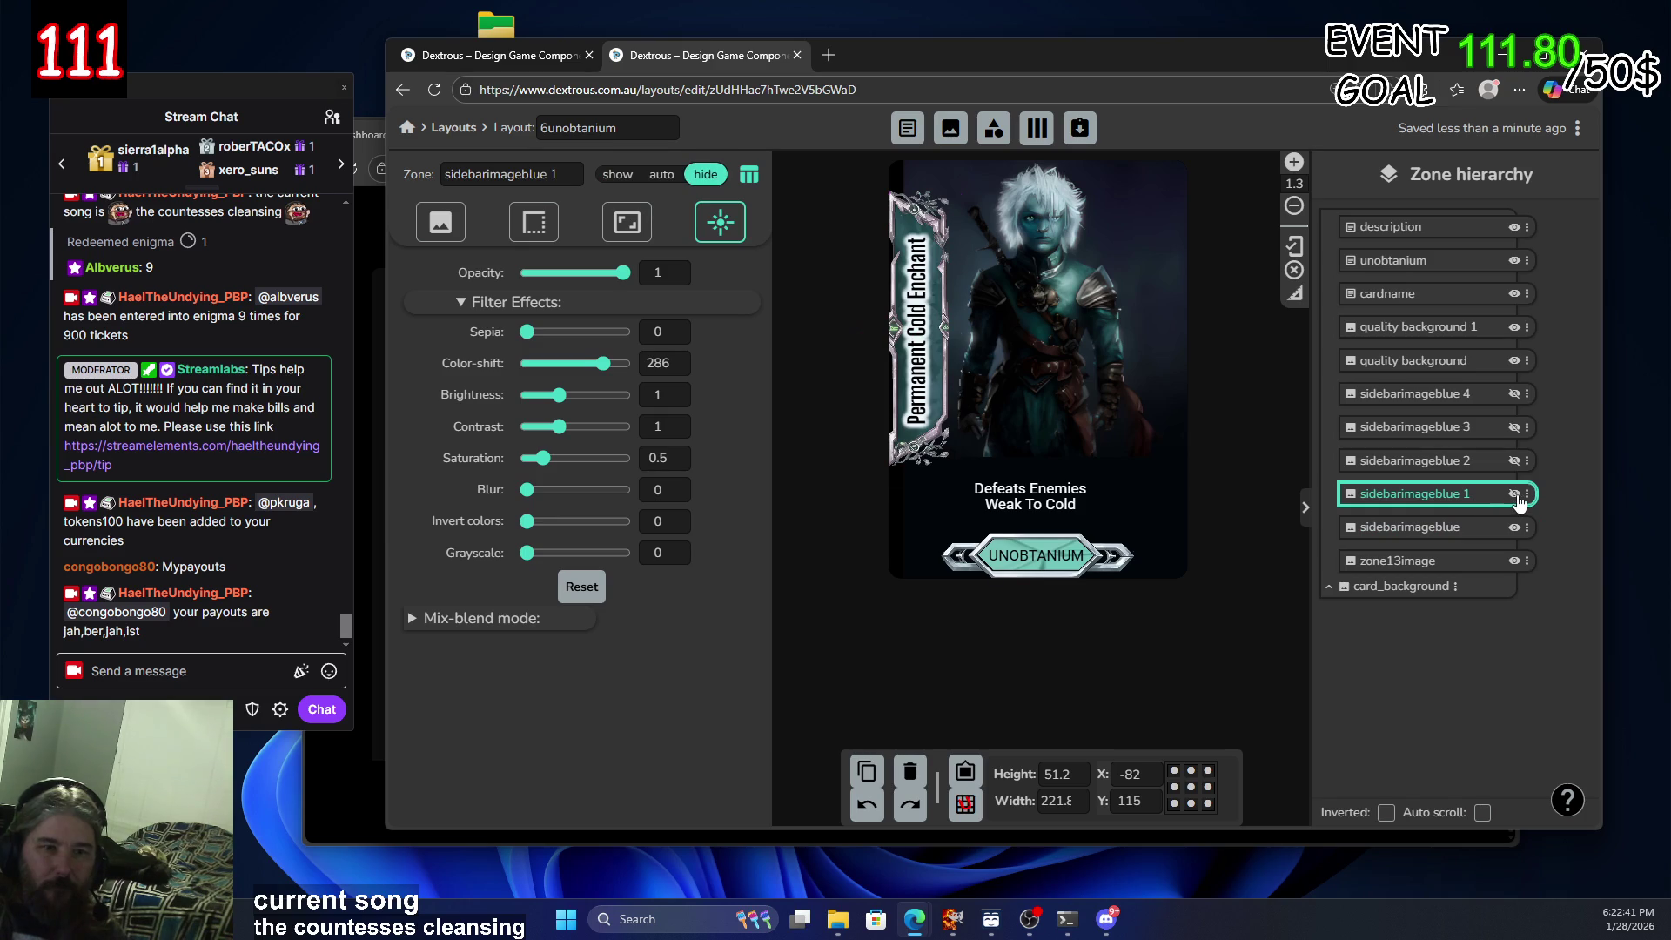
{"action": "left_click", "coordinate": [1515, 496]}
{"action": "left_click", "coordinate": [1516, 528]}
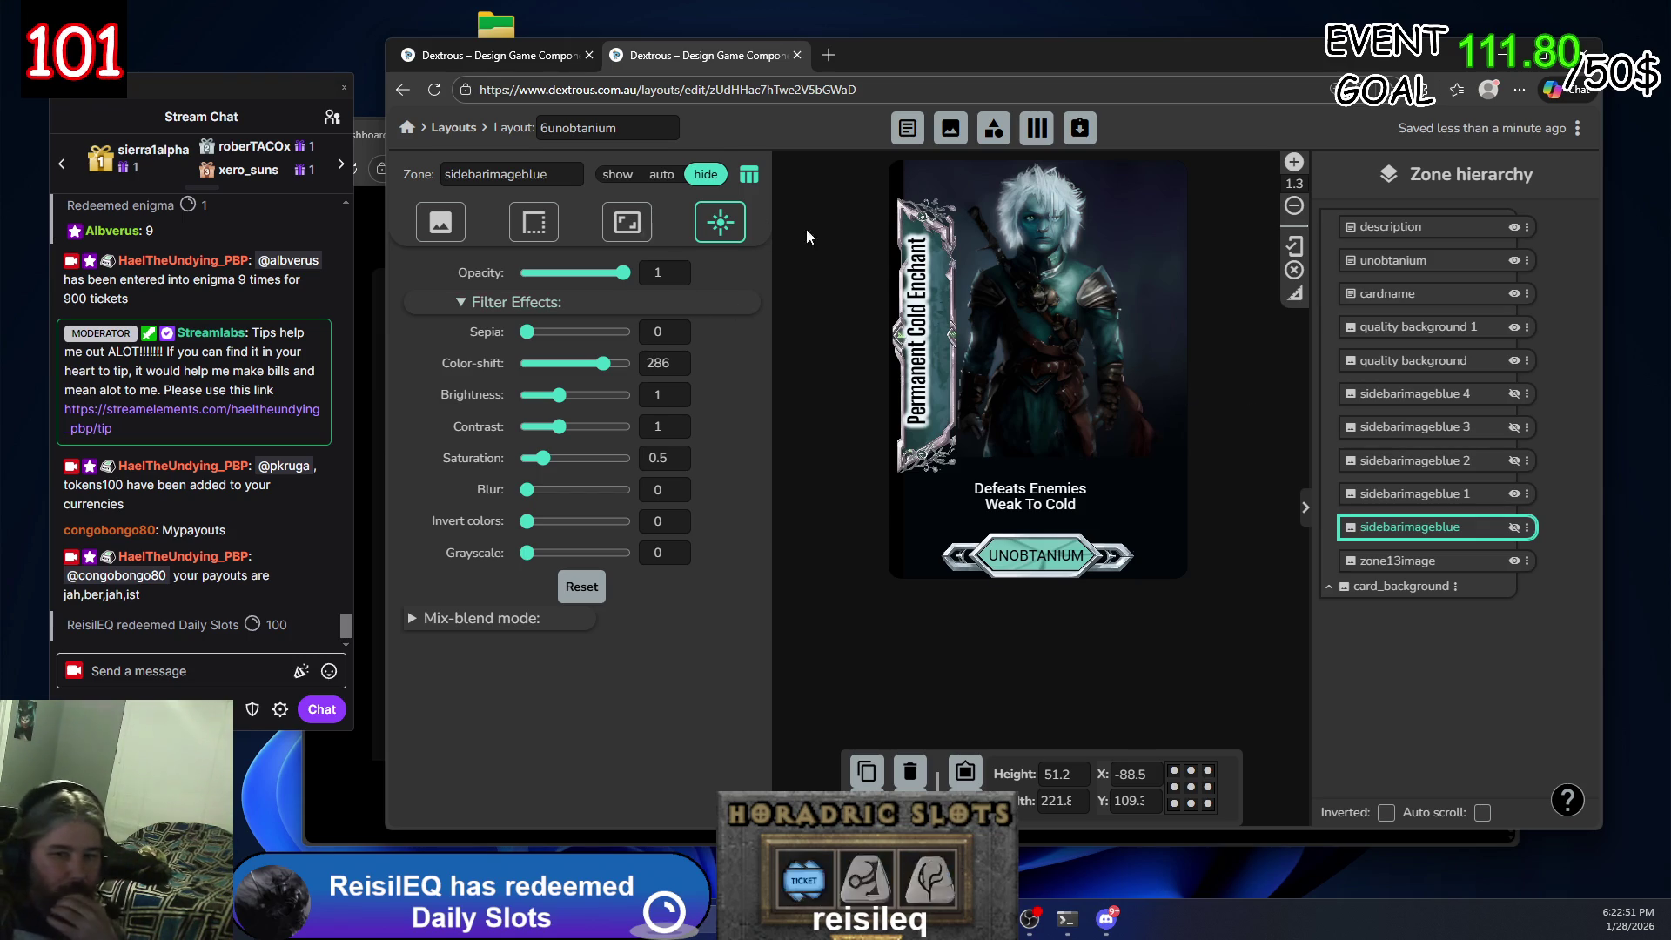
Lower sidebarimageblue 1's Color-shift to 89.
{"action": "left_click", "coordinate": [1515, 528]}
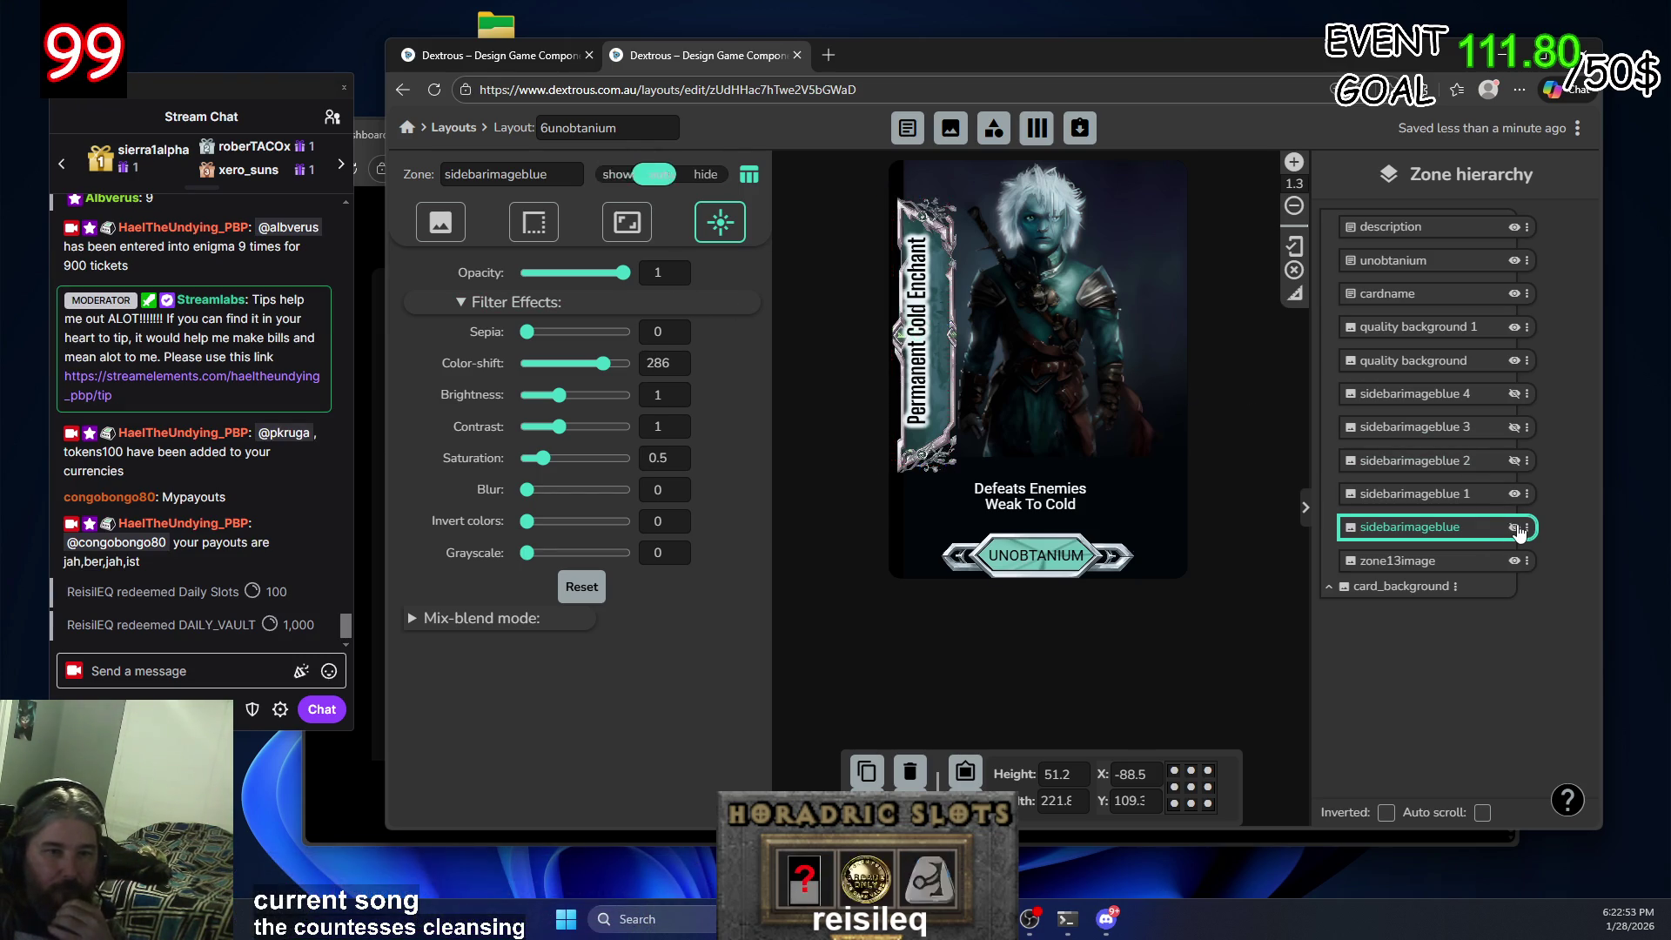
{"action": "left_click", "coordinate": [1480, 495]}
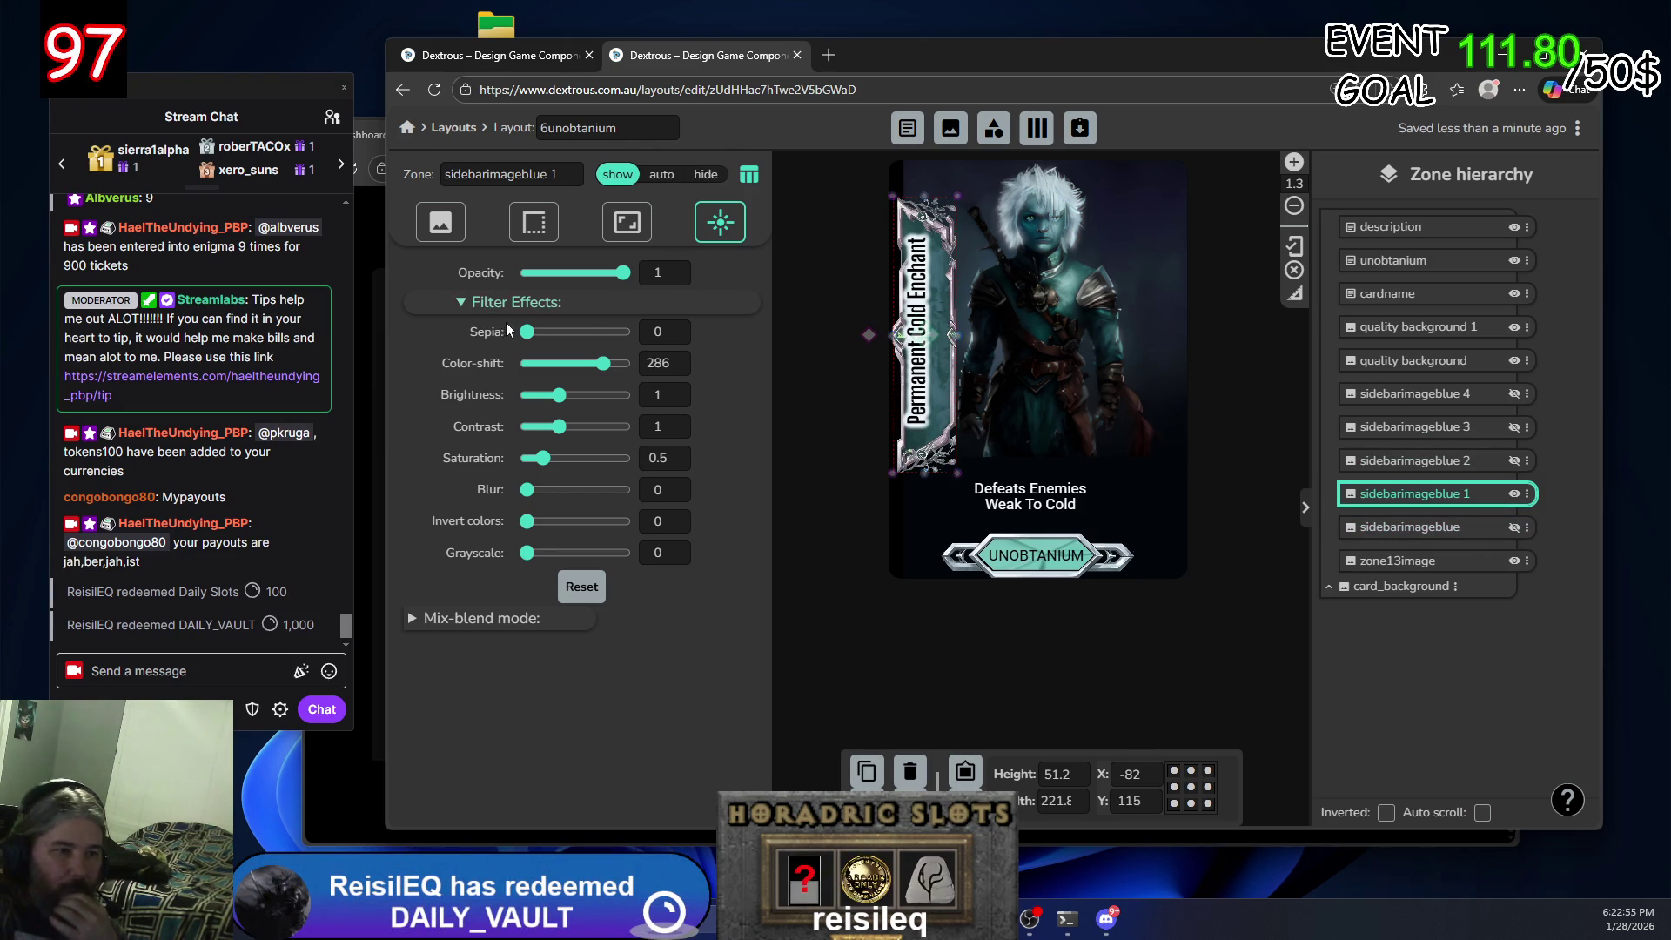
{"action": "left_click_drag", "start_coordinate": [603, 365], "coordinate": [554, 378]}
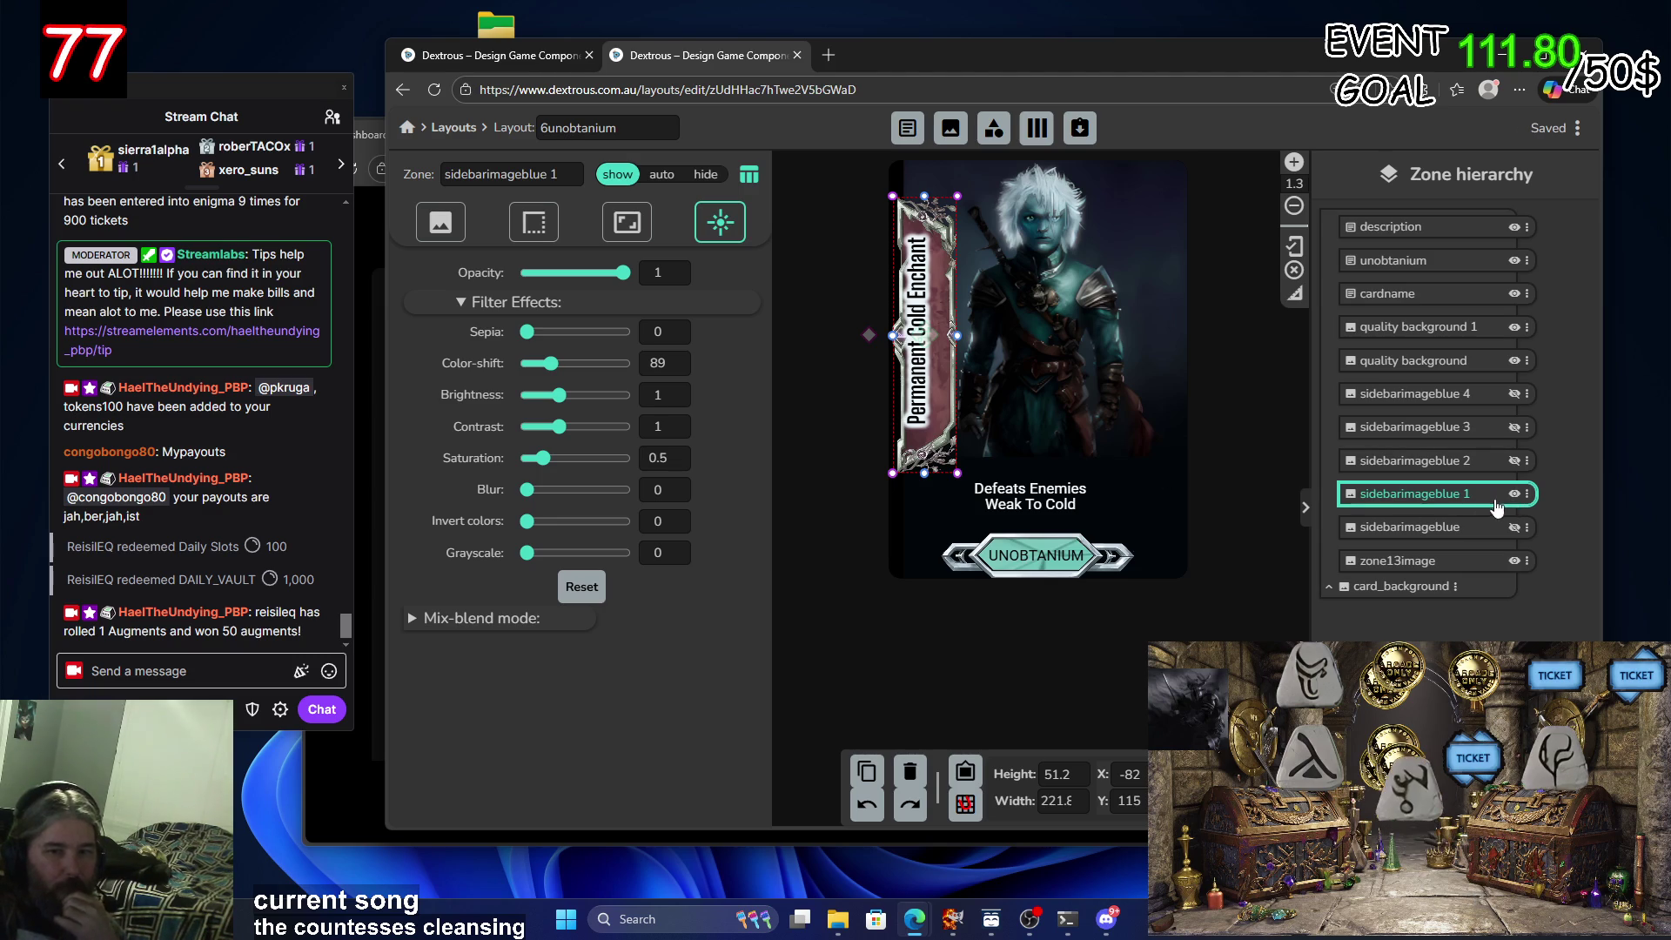
{"action": "left_click", "coordinate": [1461, 540]}
{"action": "left_click", "coordinate": [1452, 503]}
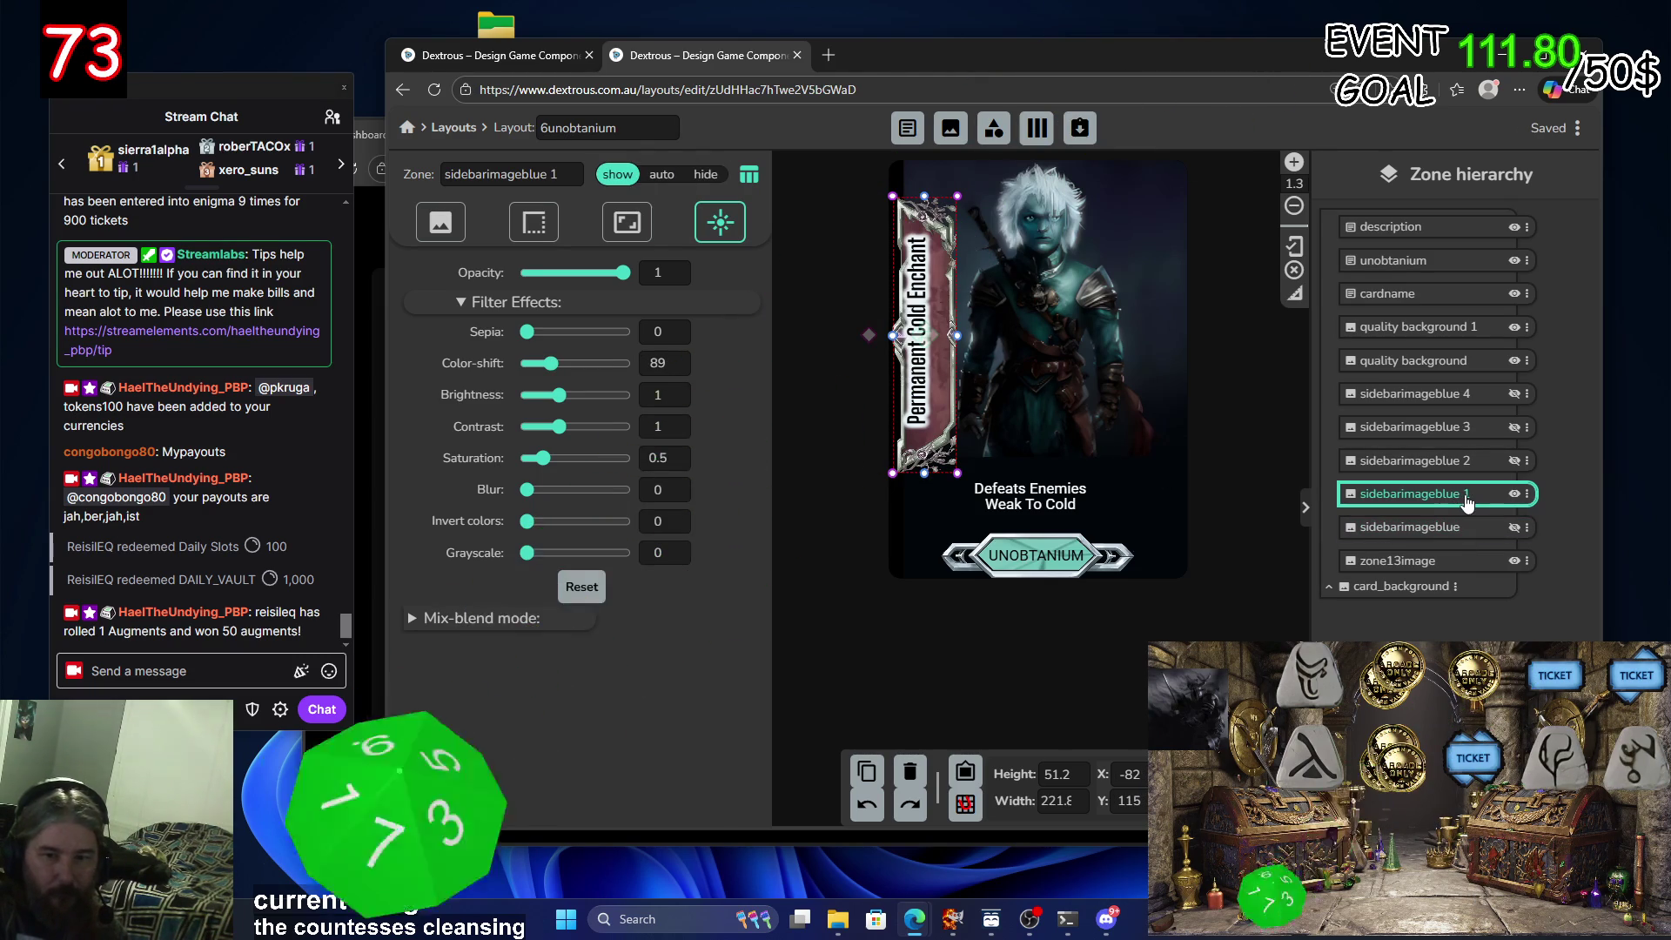
Rename the copy to sidebarimagered, hide it, and show sidebarimageblue 2.
{"action": "double_click", "coordinate": [1440, 497]}
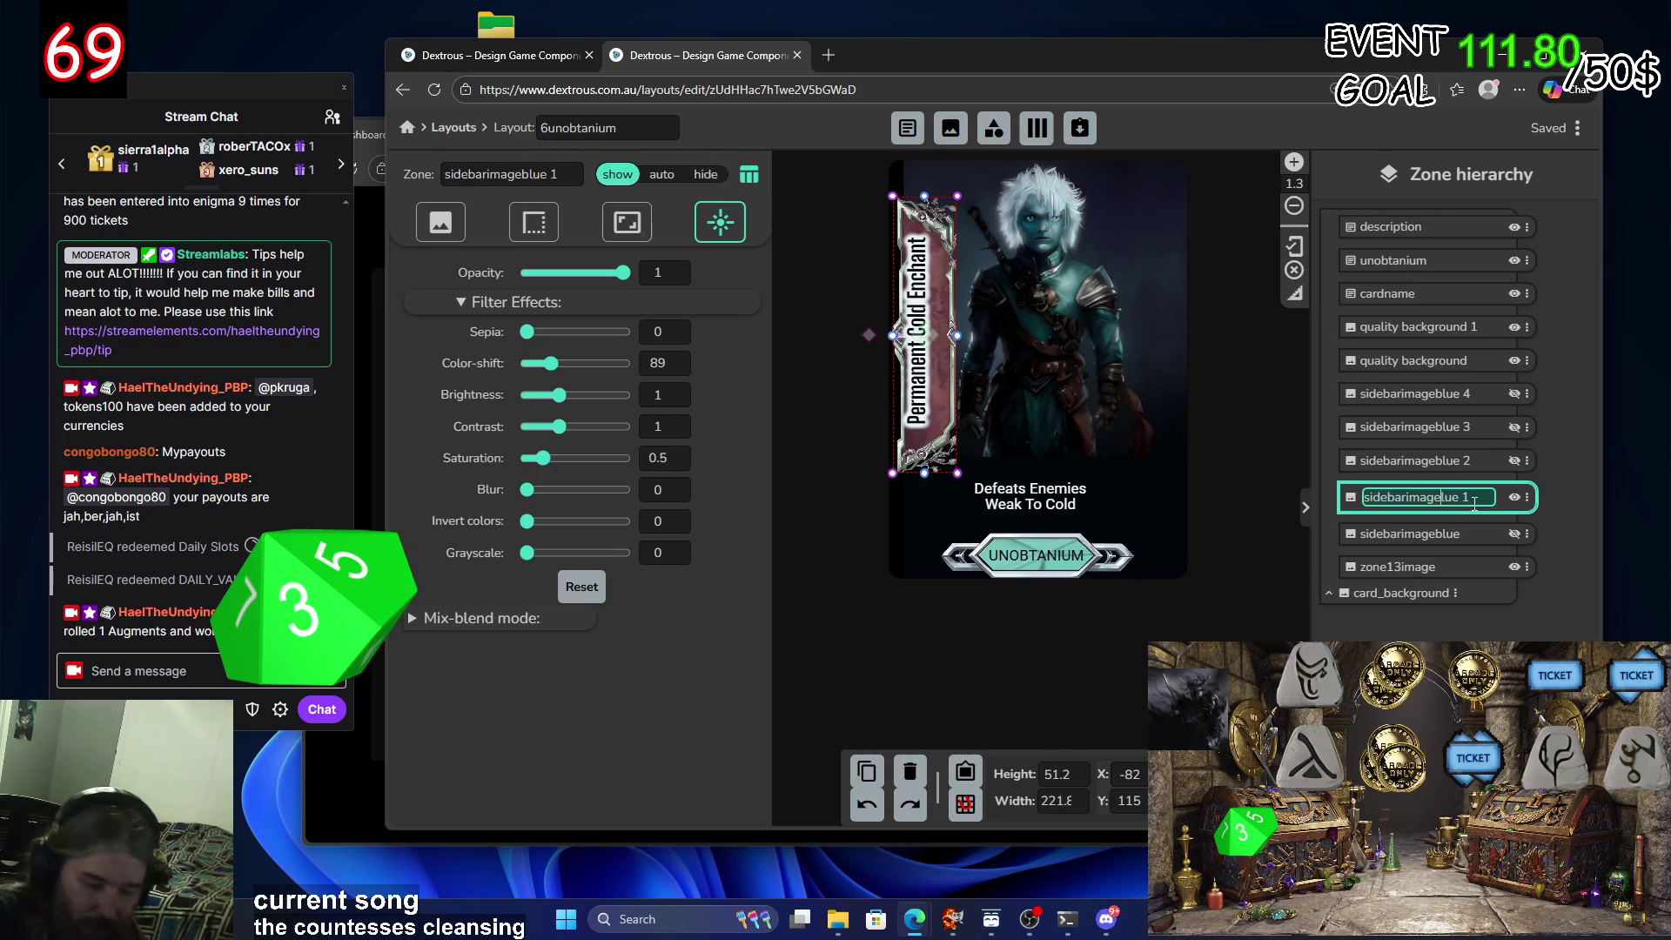
{"action": "type", "text": "red"}
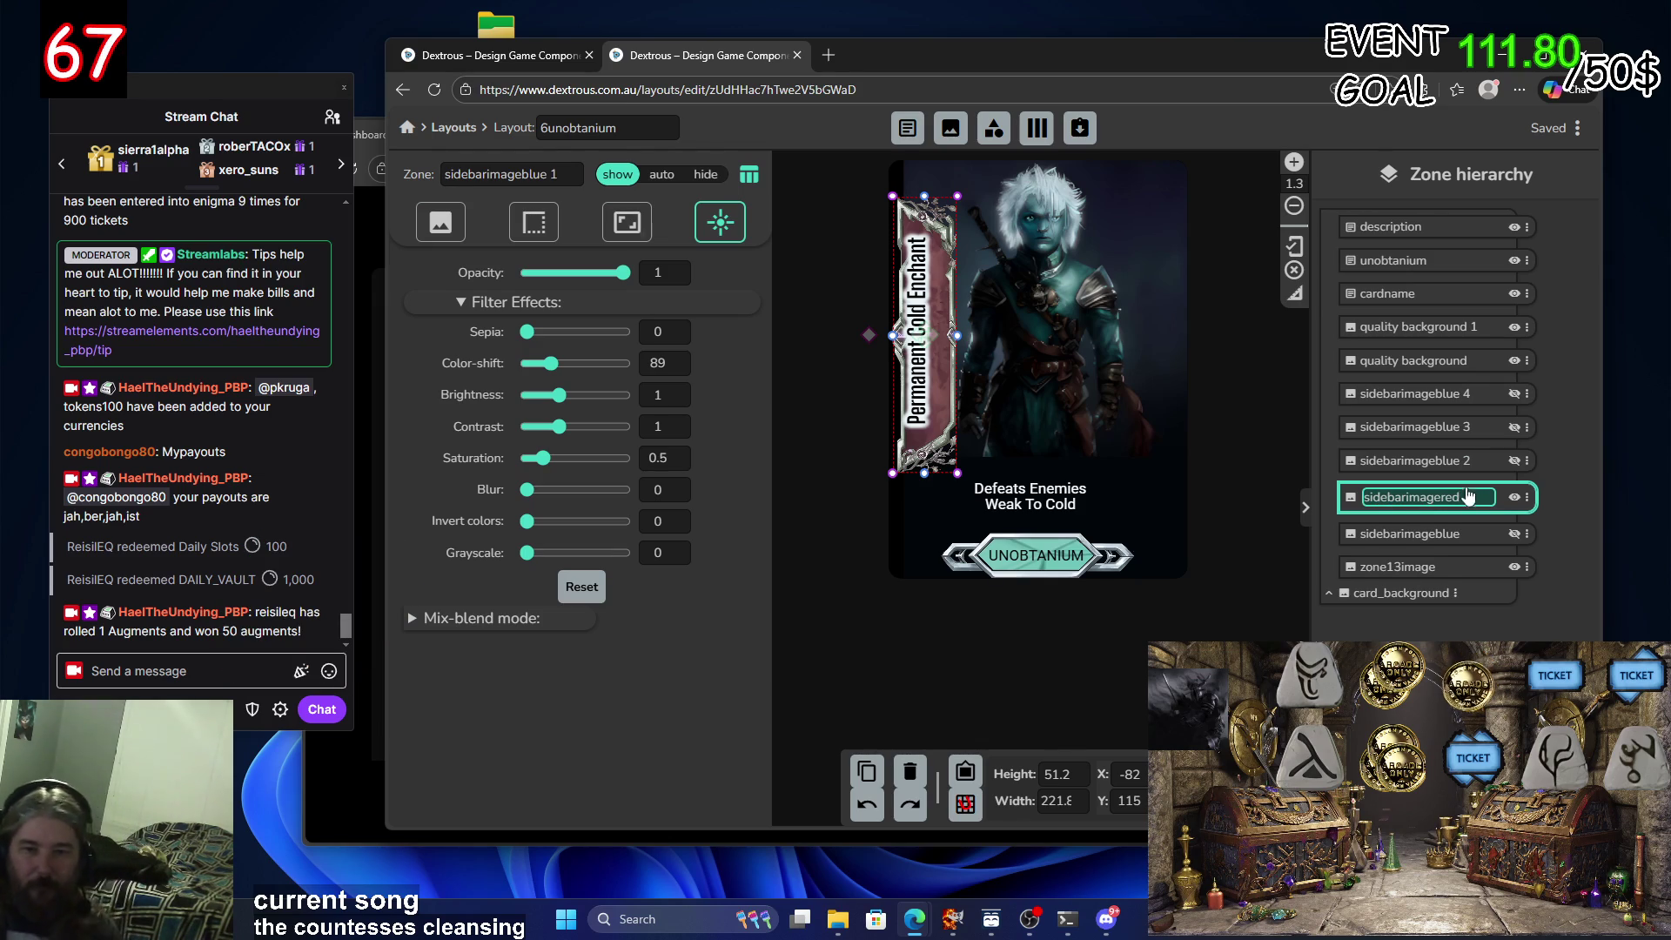
{"action": "left_click", "coordinate": [1462, 466]}
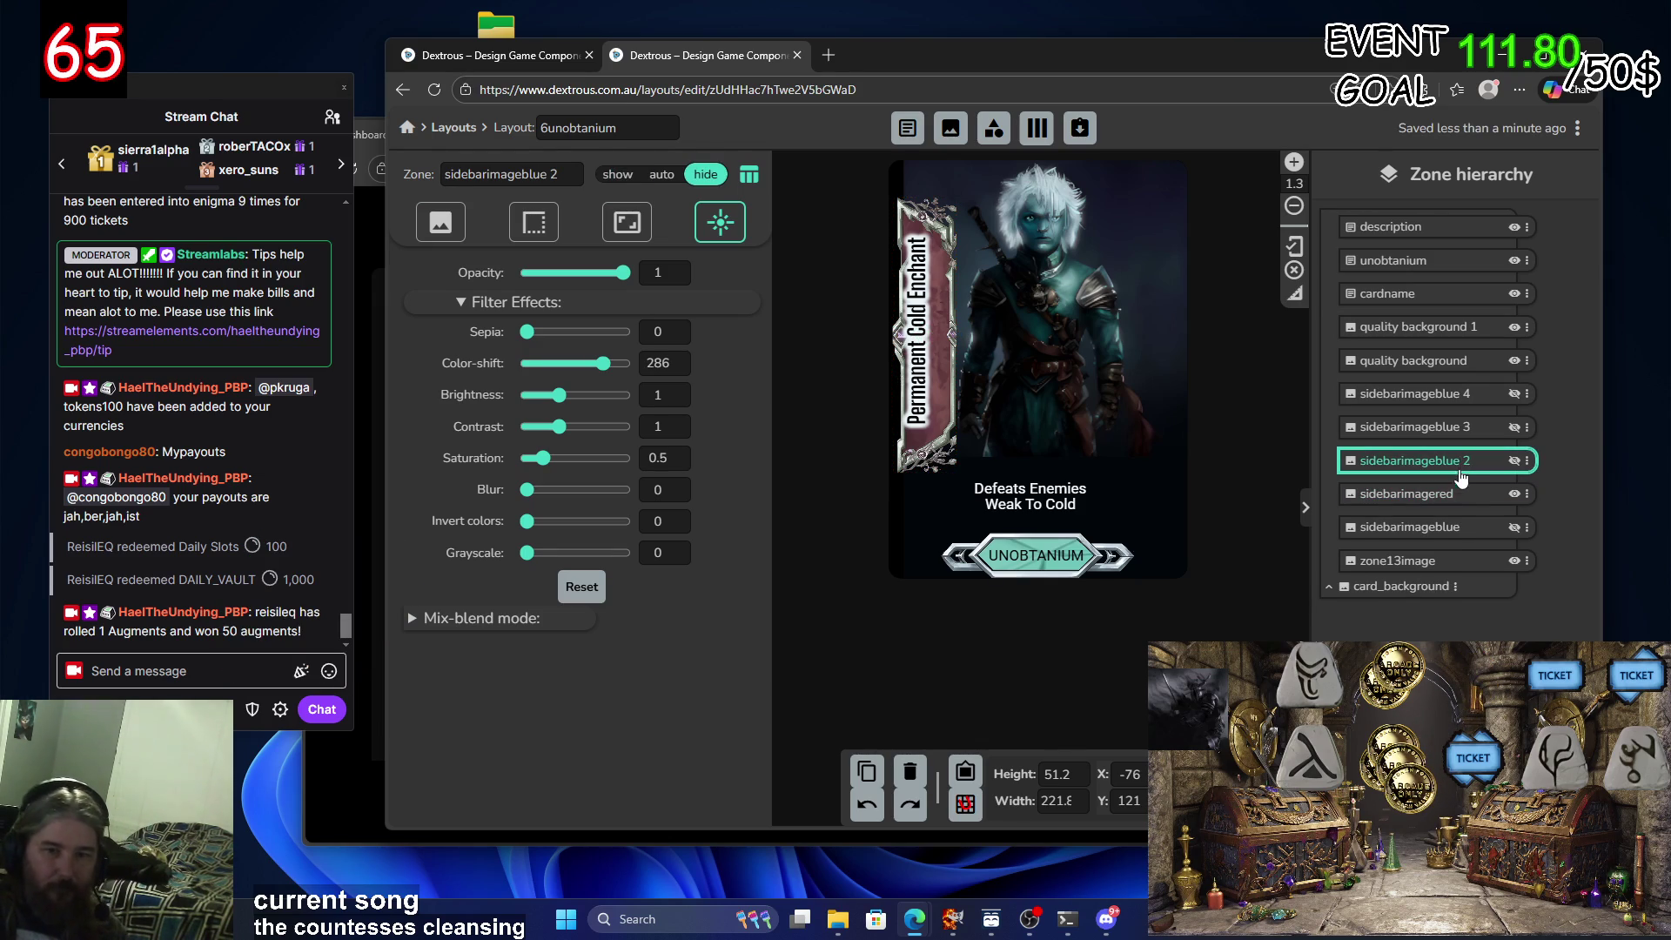
{"action": "left_click", "coordinate": [1507, 495]}
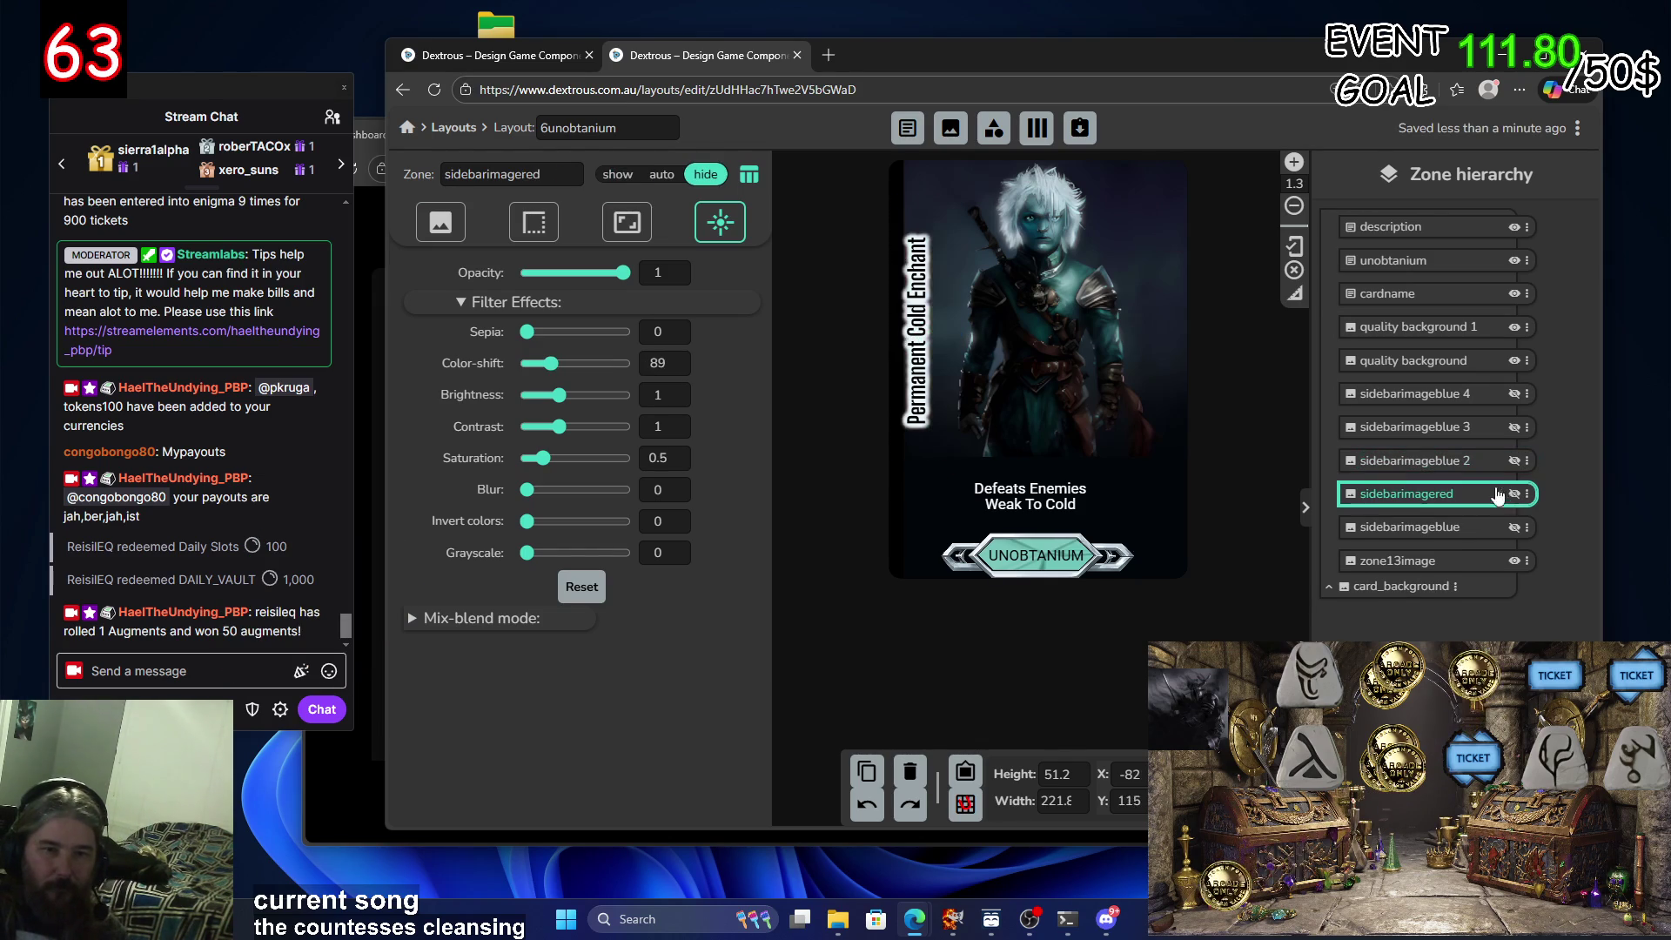
{"action": "left_click", "coordinate": [1514, 461]}
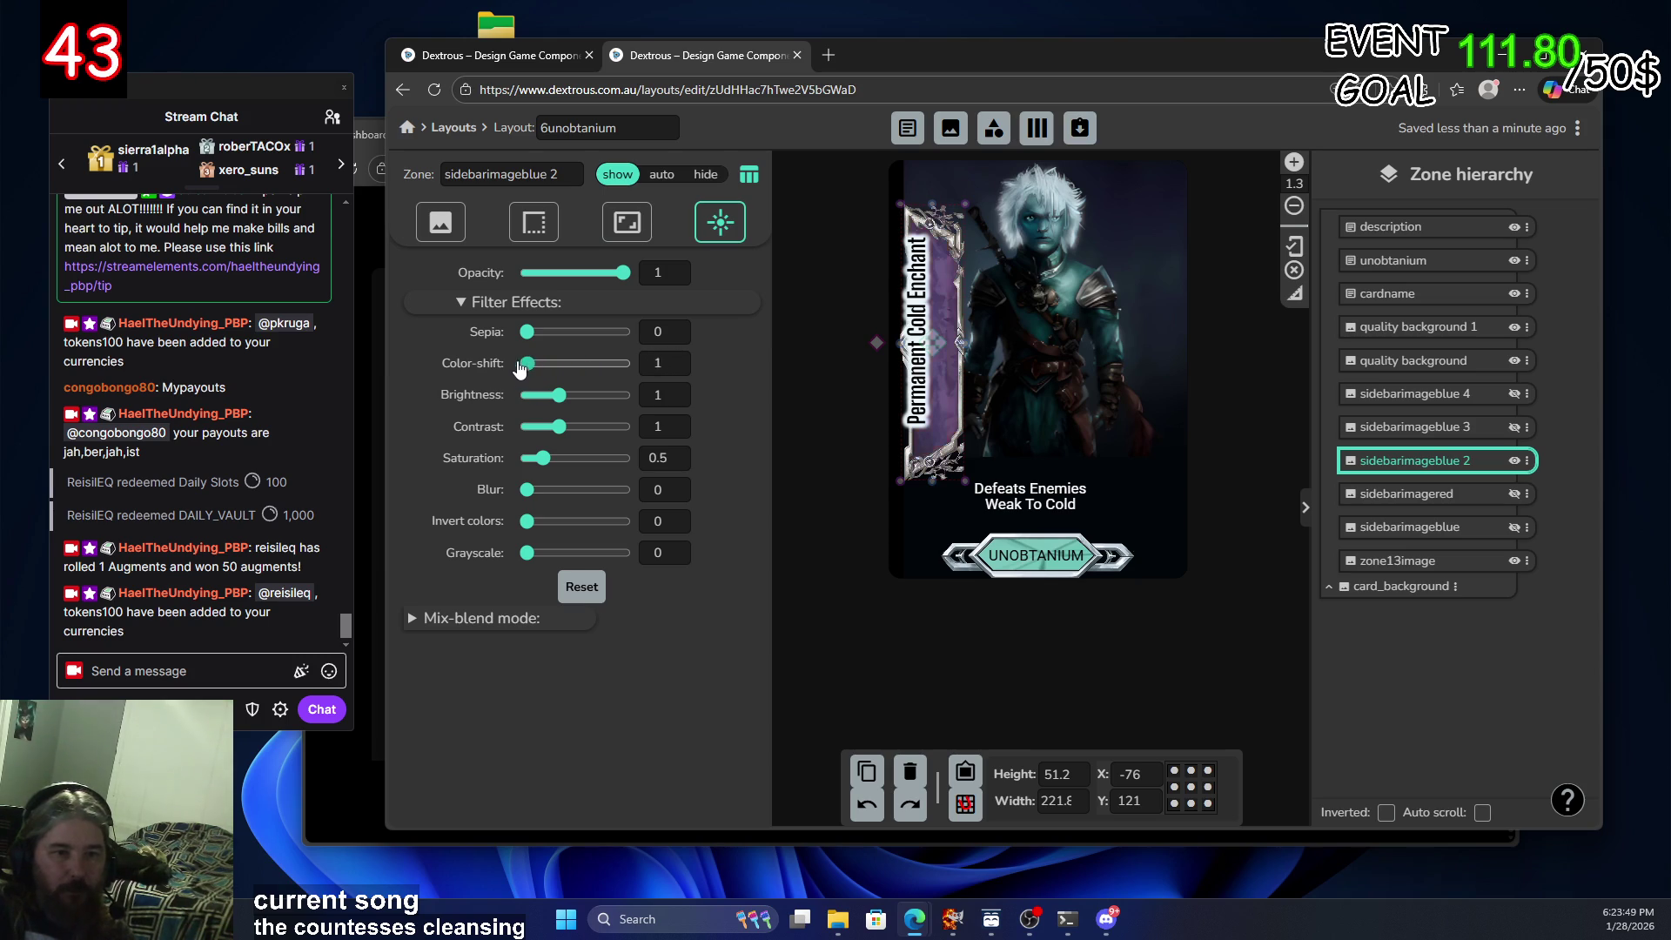
Tune sidebarimageblue 2's filters to Color-shift 165, Saturation 1.5, Brightness 1.
{"action": "left_click_drag", "start_coordinate": [581, 373], "coordinate": [576, 374]}
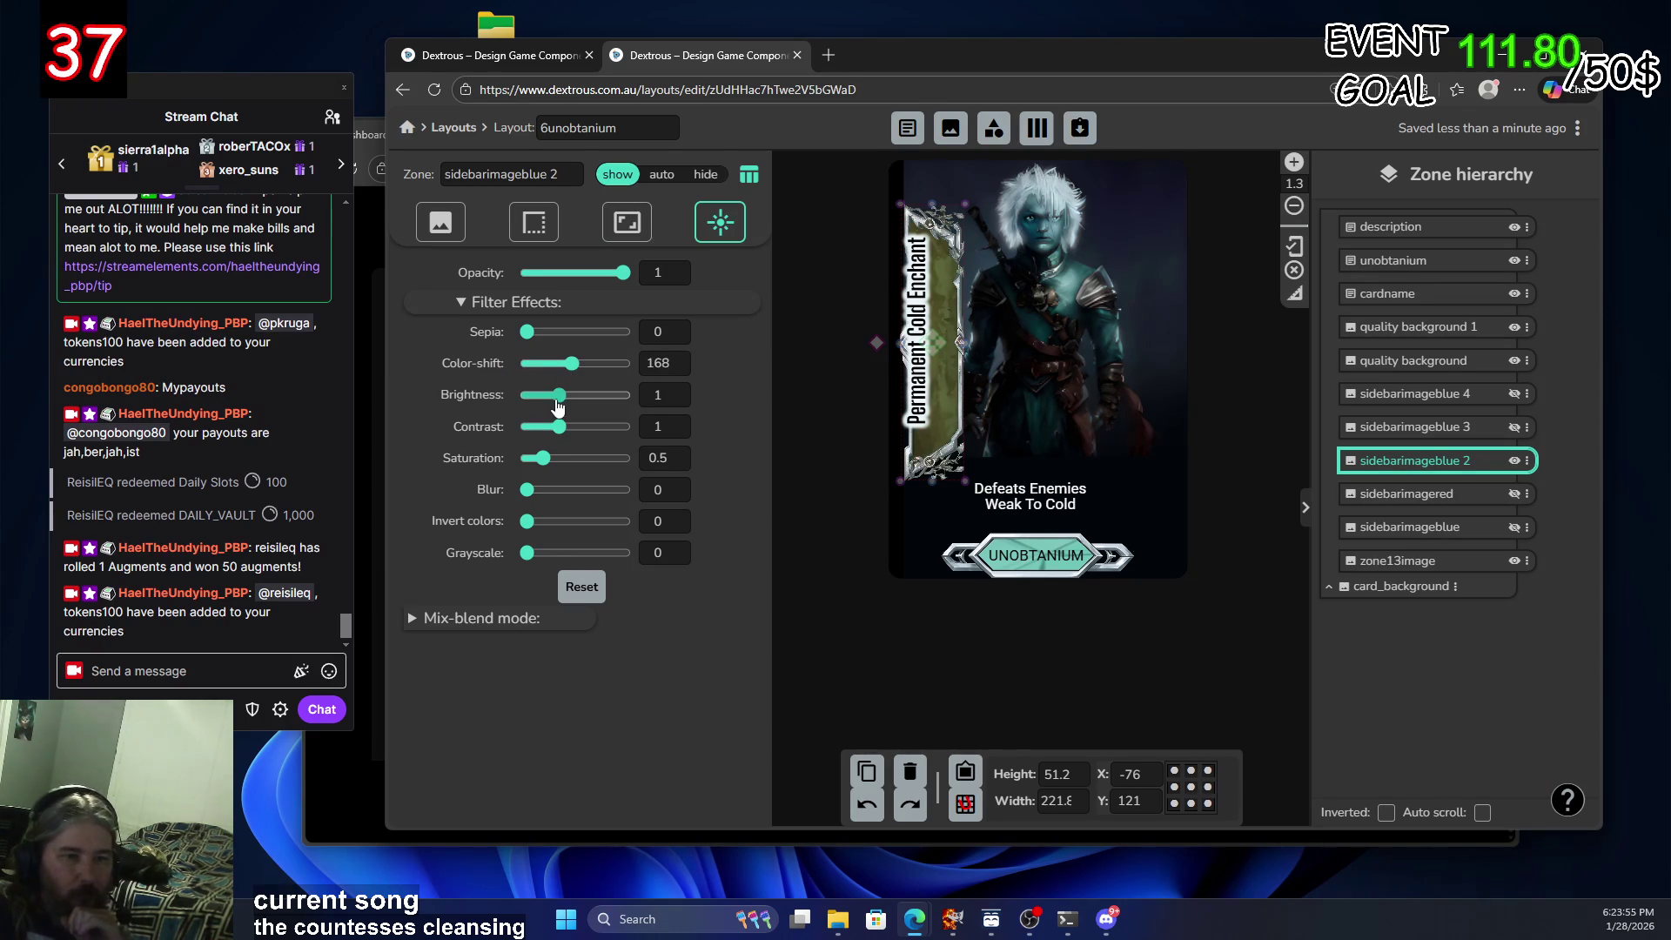
{"action": "left_click_drag", "start_coordinate": [561, 407], "coordinate": [566, 404]}
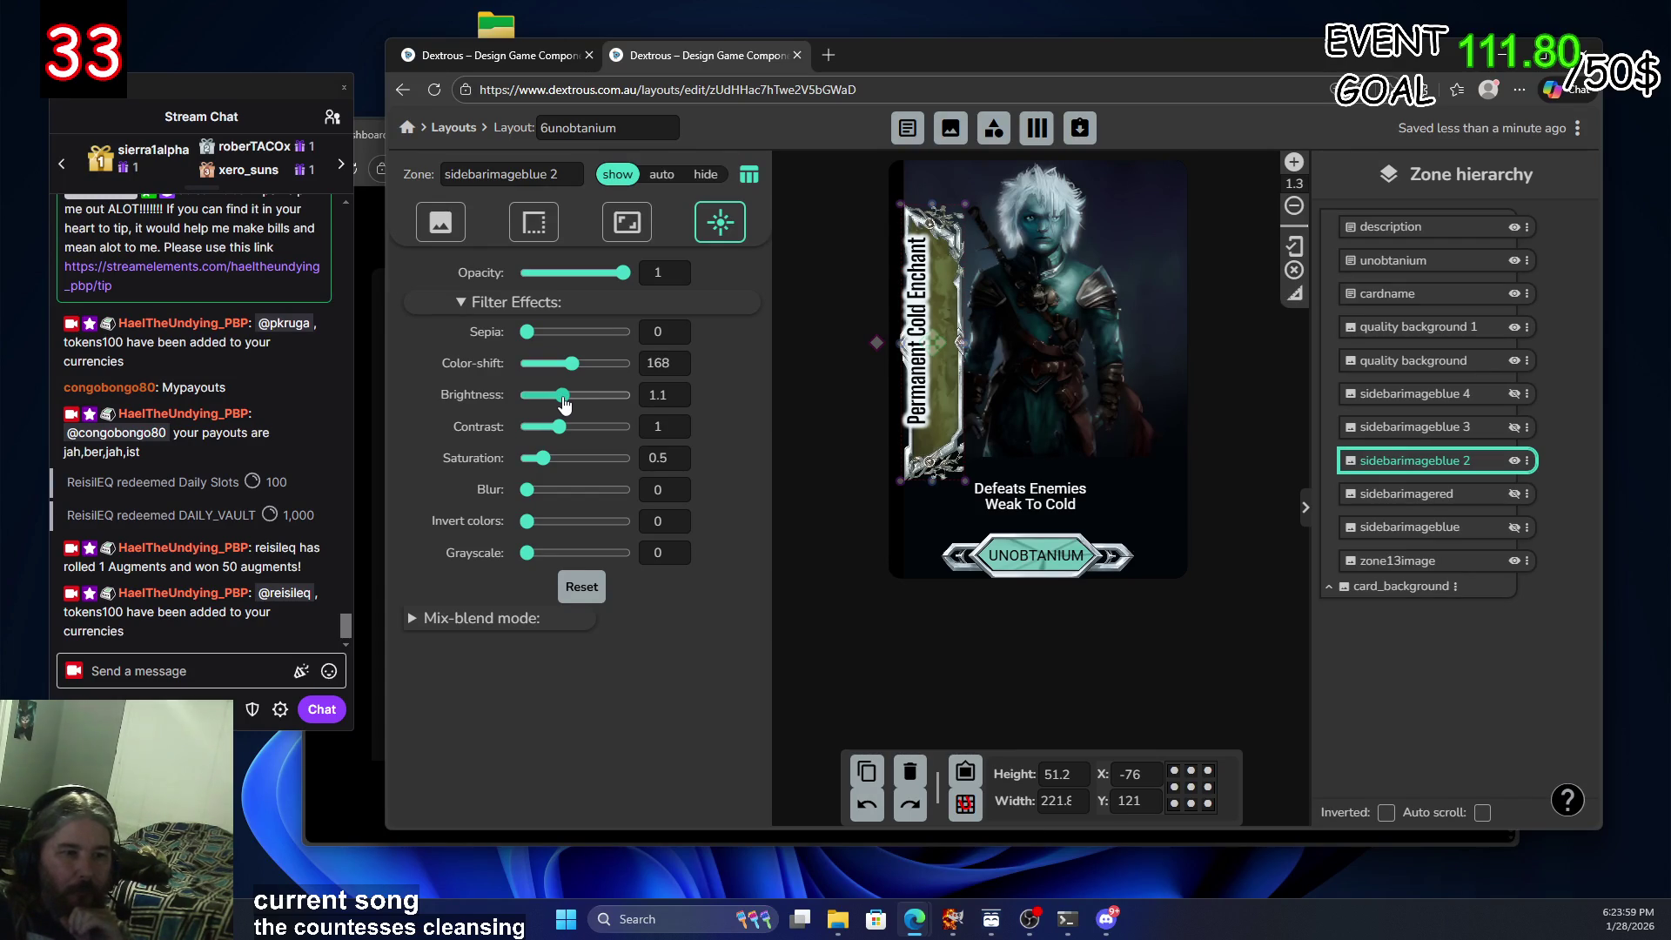
{"action": "left_click_drag", "start_coordinate": [564, 405], "coordinate": [559, 405]}
{"action": "left_click", "coordinate": [554, 463]}
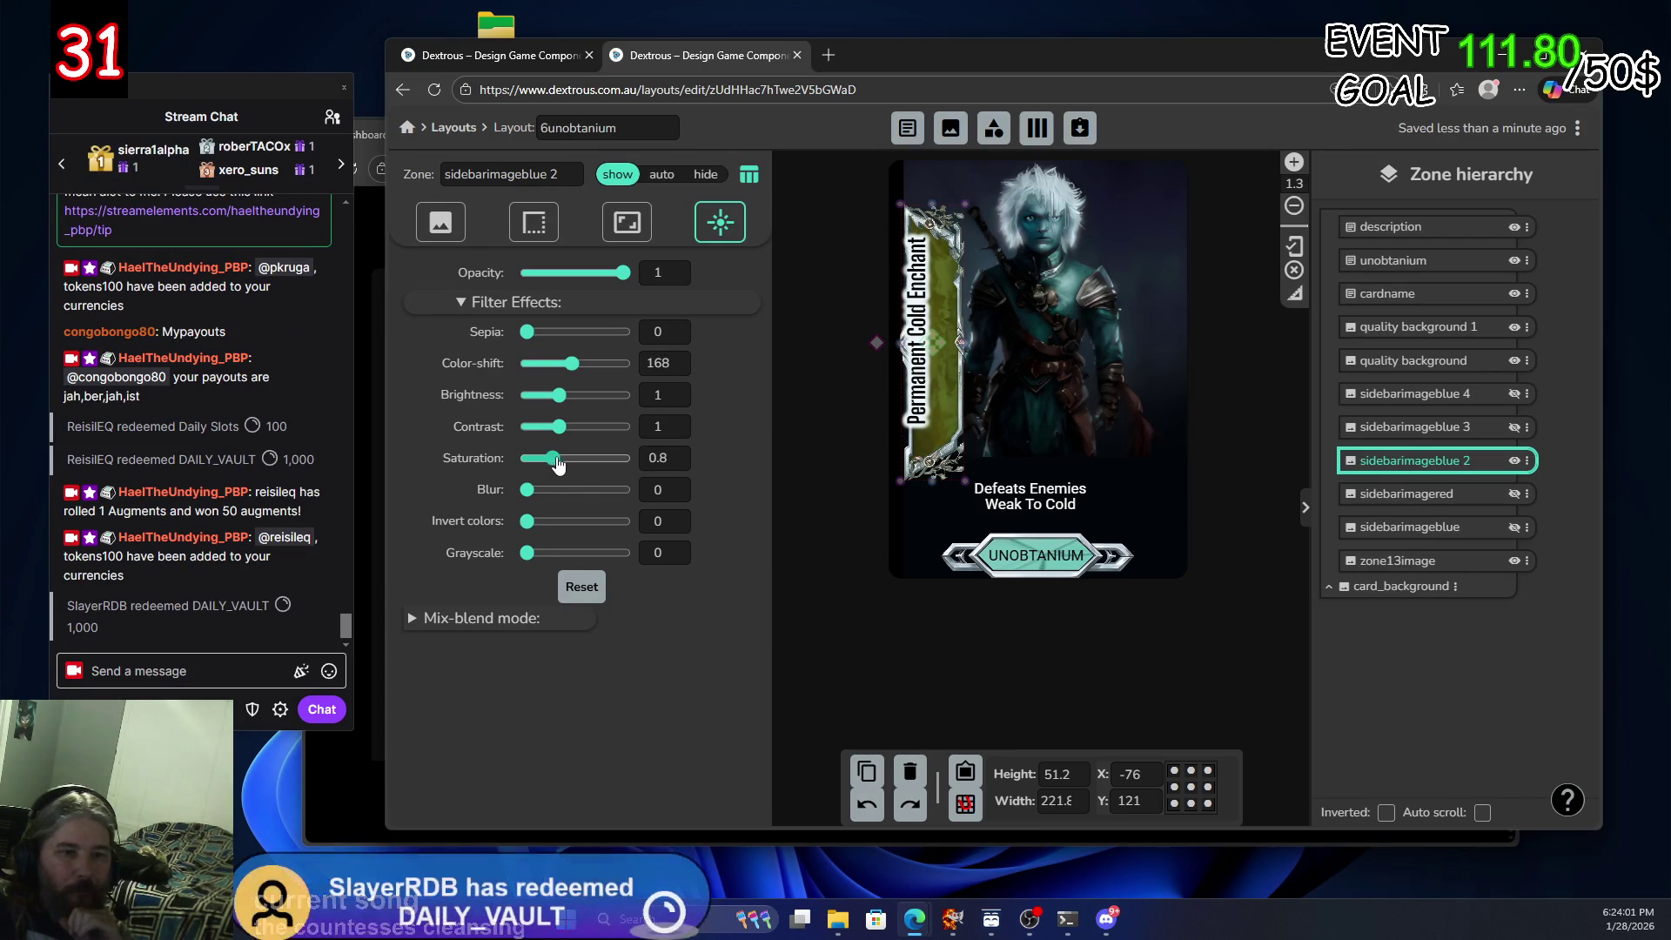
{"action": "left_click_drag", "start_coordinate": [554, 464], "coordinate": [559, 464]}
{"action": "left_click_drag", "start_coordinate": [571, 366], "coordinate": [570, 376]}
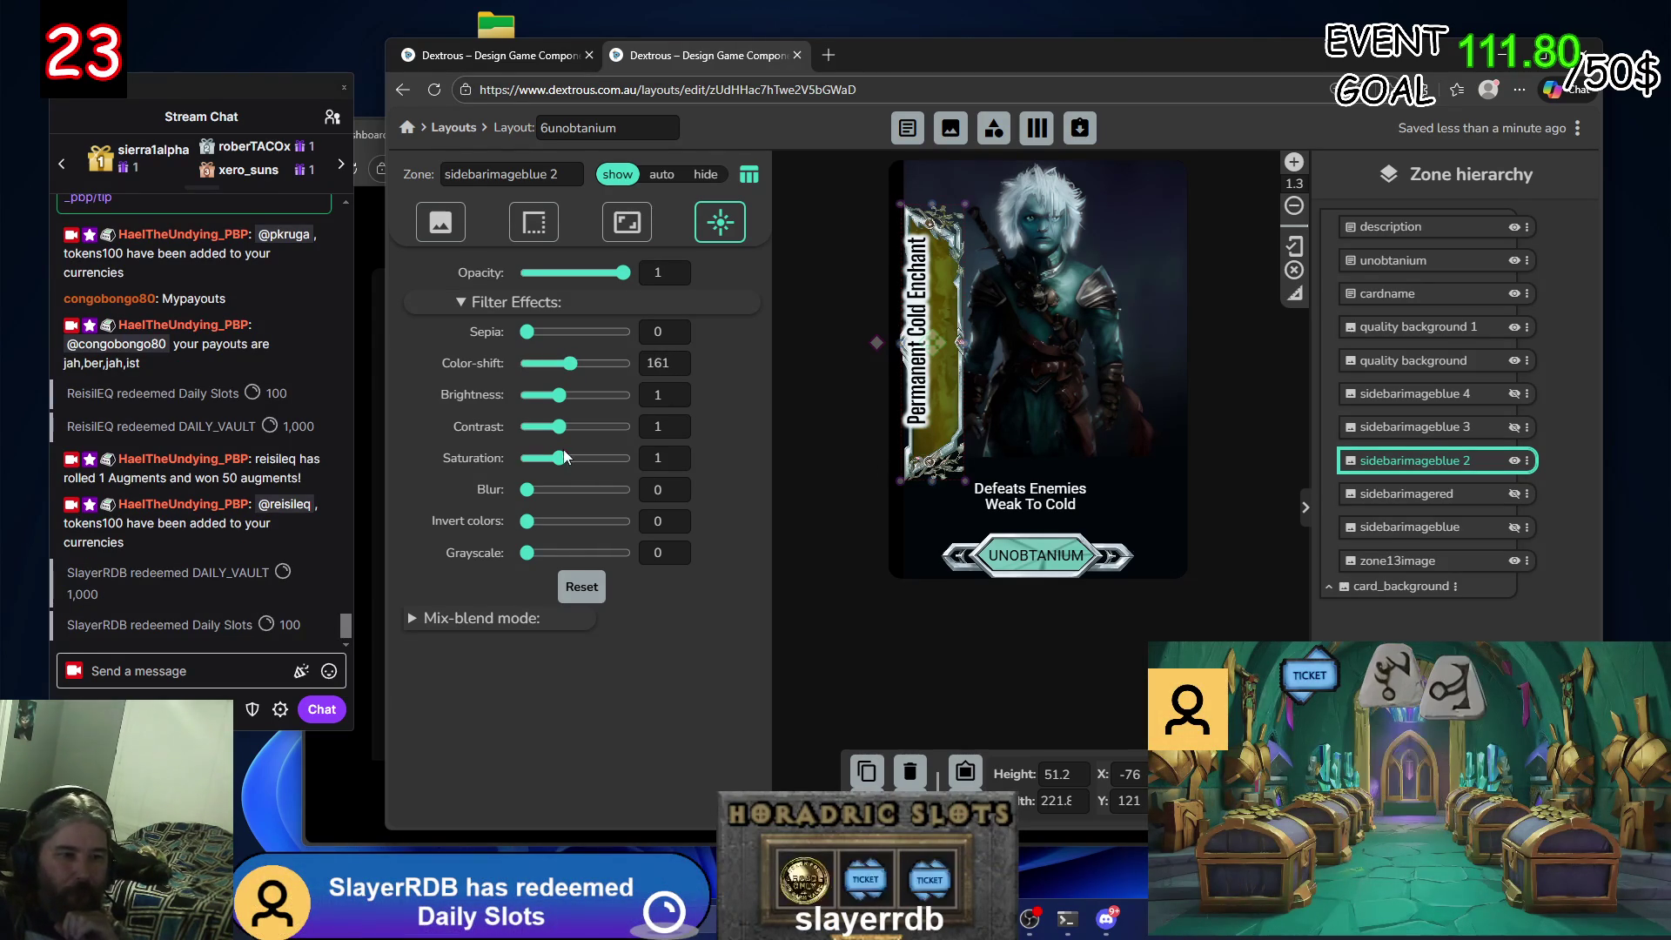
{"action": "left_click_drag", "start_coordinate": [559, 458], "coordinate": [636, 470]}
{"action": "left_click_drag", "start_coordinate": [570, 364], "coordinate": [574, 369]}
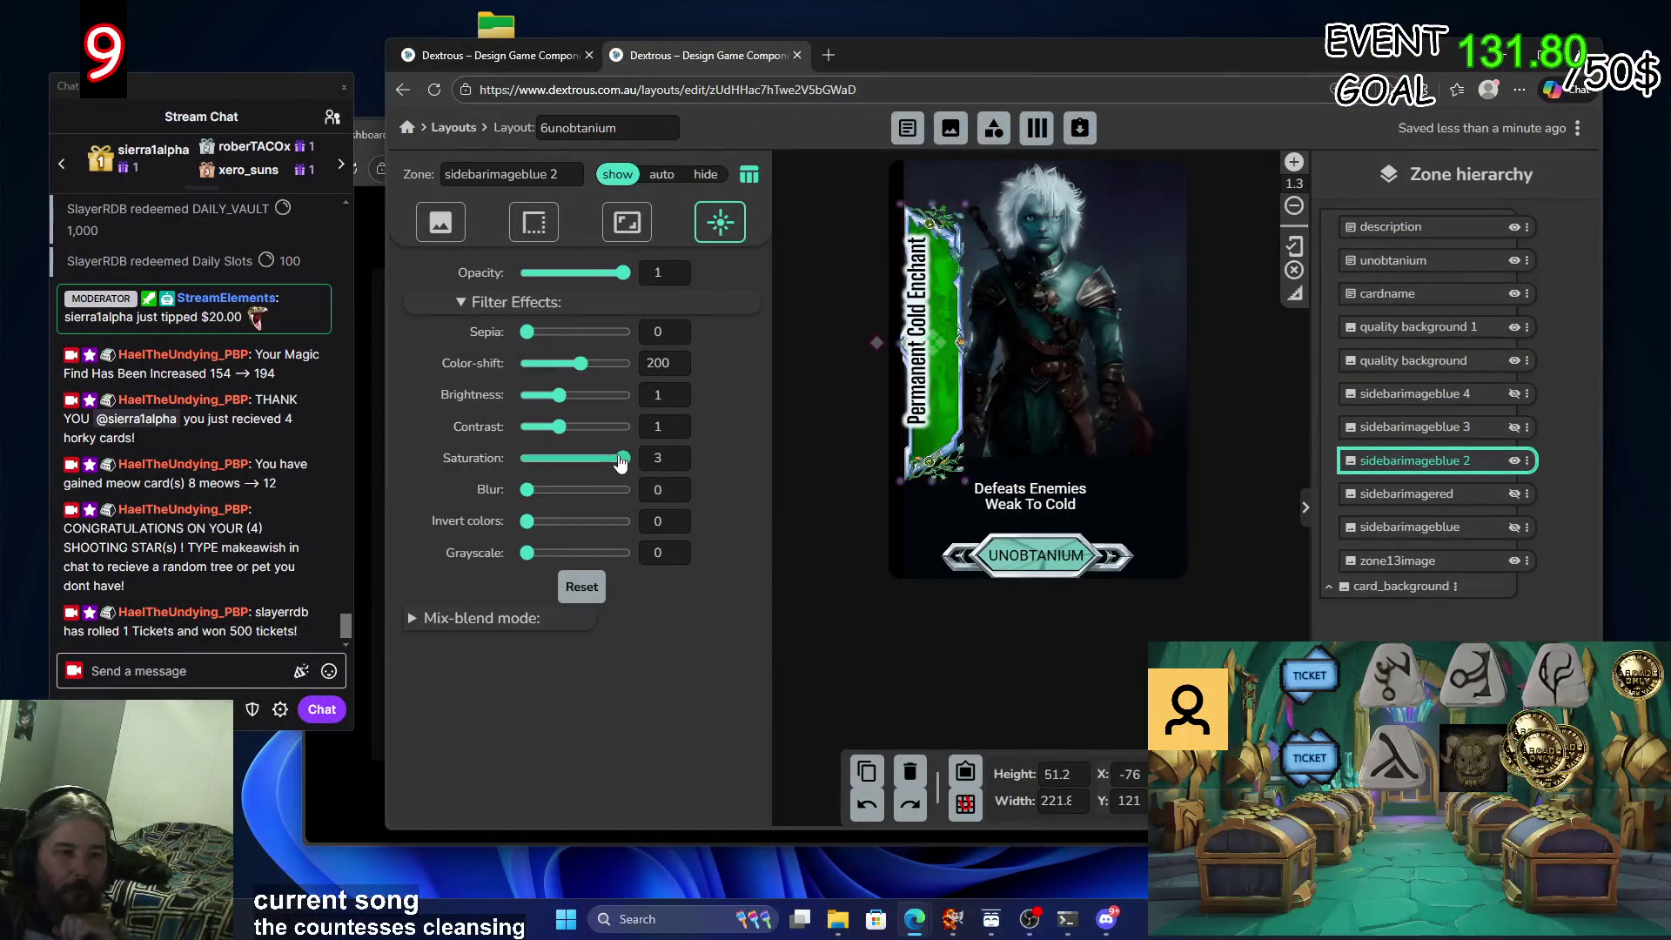
{"action": "left_click_drag", "start_coordinate": [623, 458], "coordinate": [581, 466]}
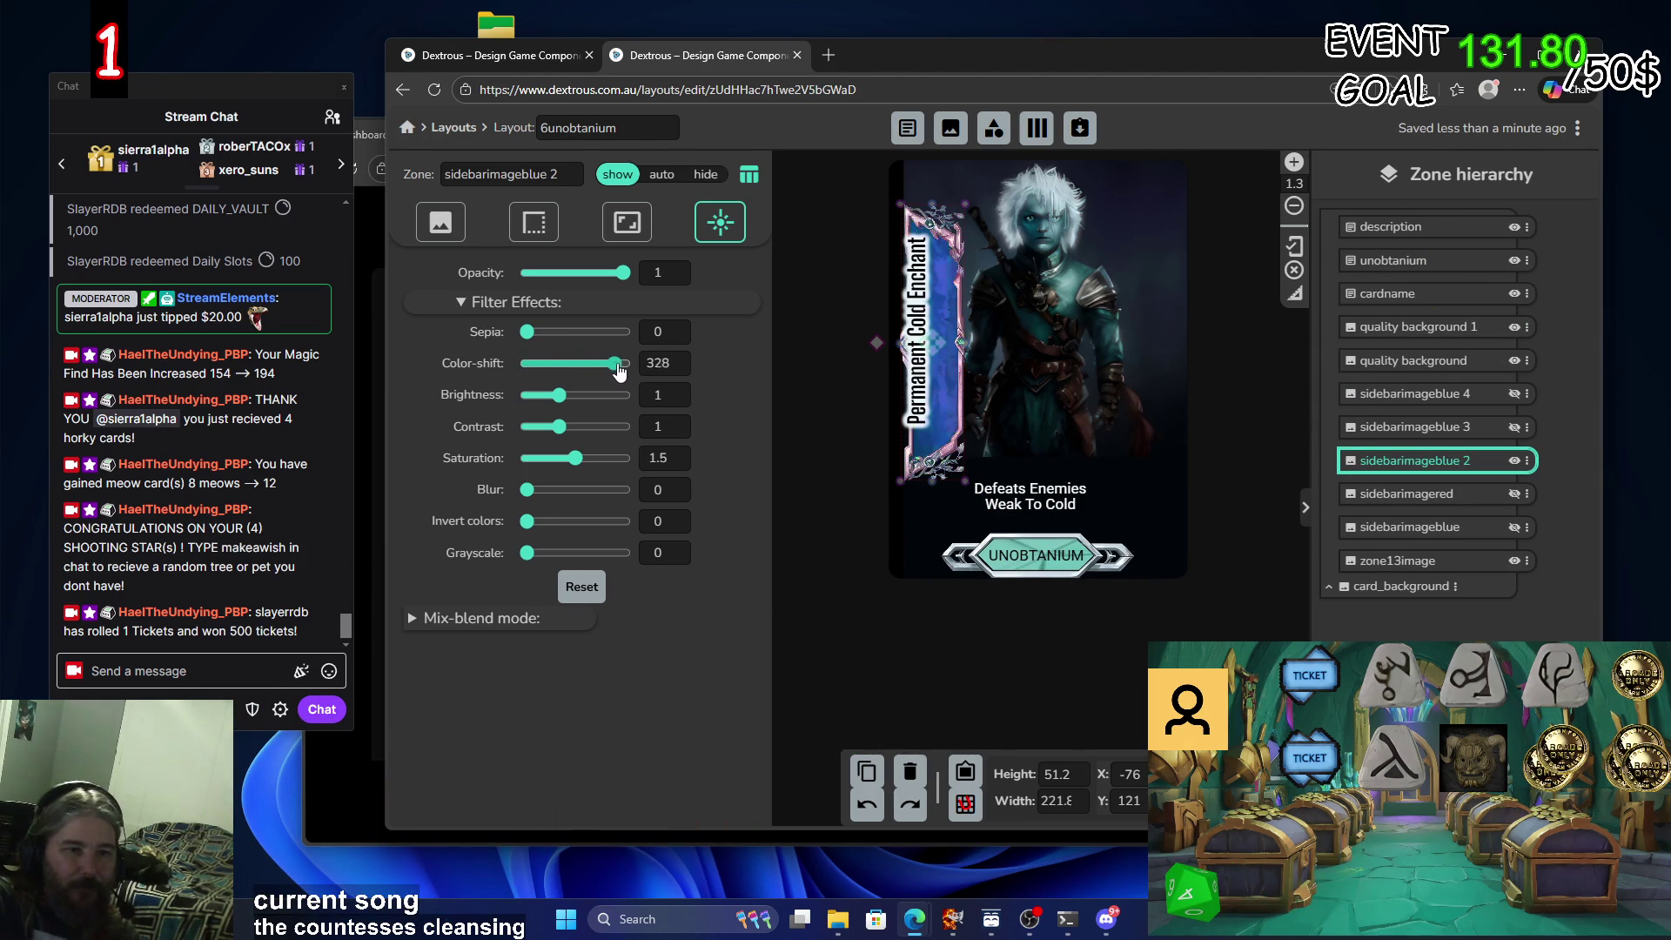
{"action": "left_click_drag", "start_coordinate": [565, 380], "coordinate": [573, 376]}
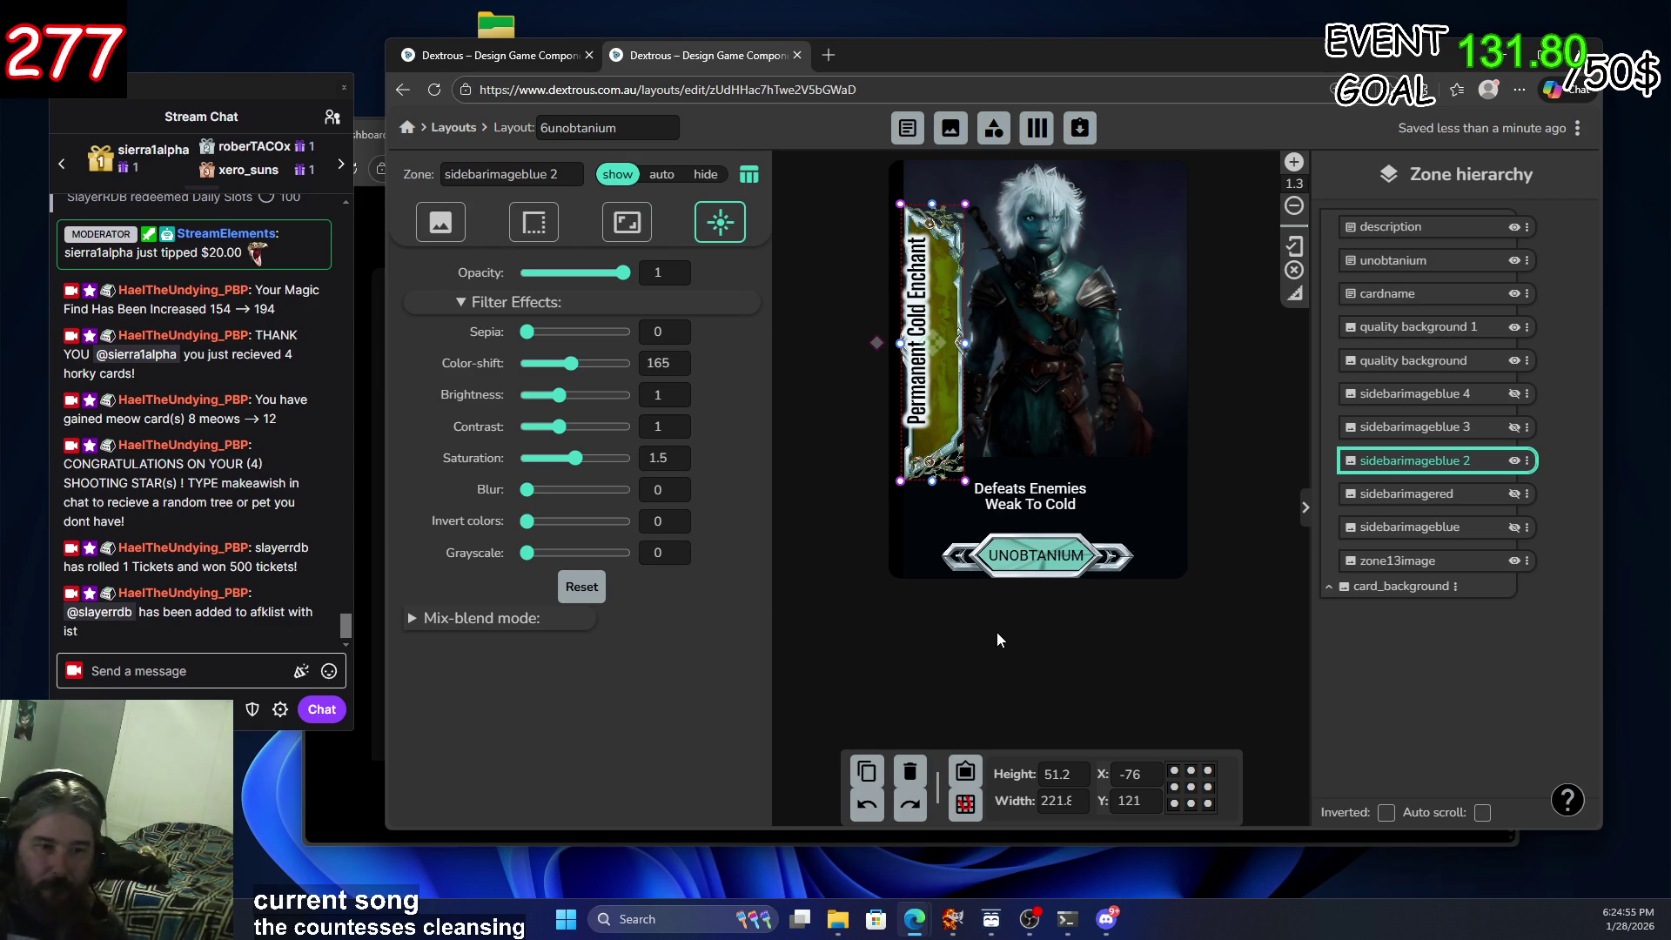
Rename sidebarimageblue 2 to sidebarimageyellow, hide it, and select sidebarimageblue 3.
{"action": "double_click", "coordinate": [1456, 467]}
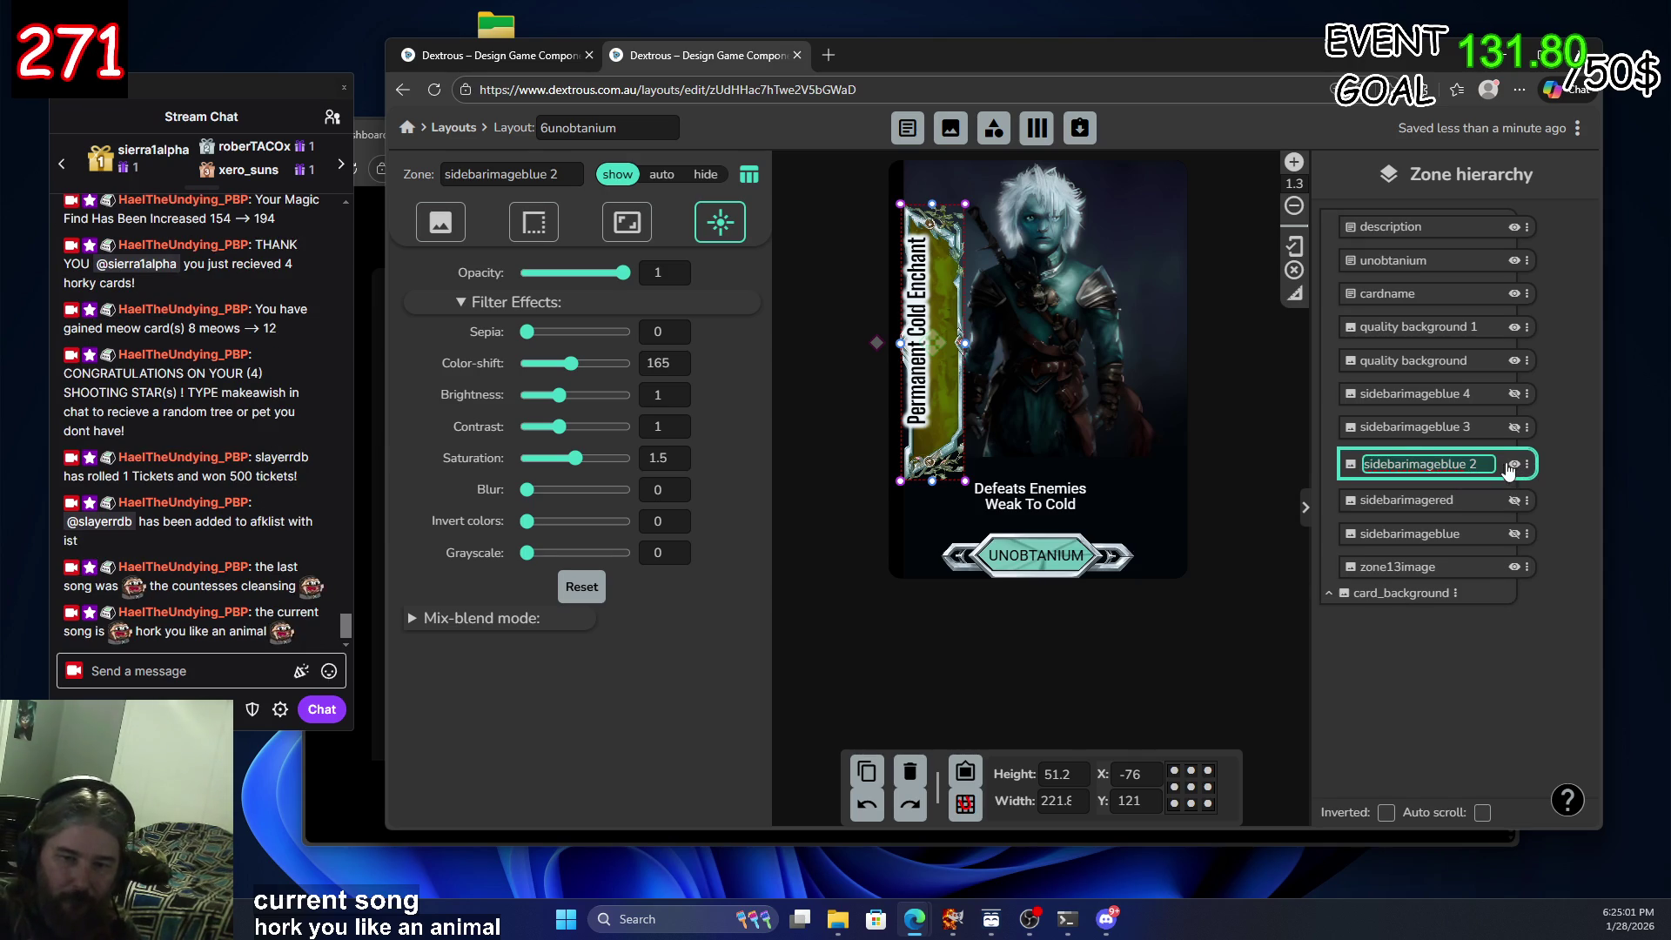
{"action": "key", "text": "BackSpace"}
{"action": "key", "text": "BackSpace"}
{"action": "type", "text": "yellow"}
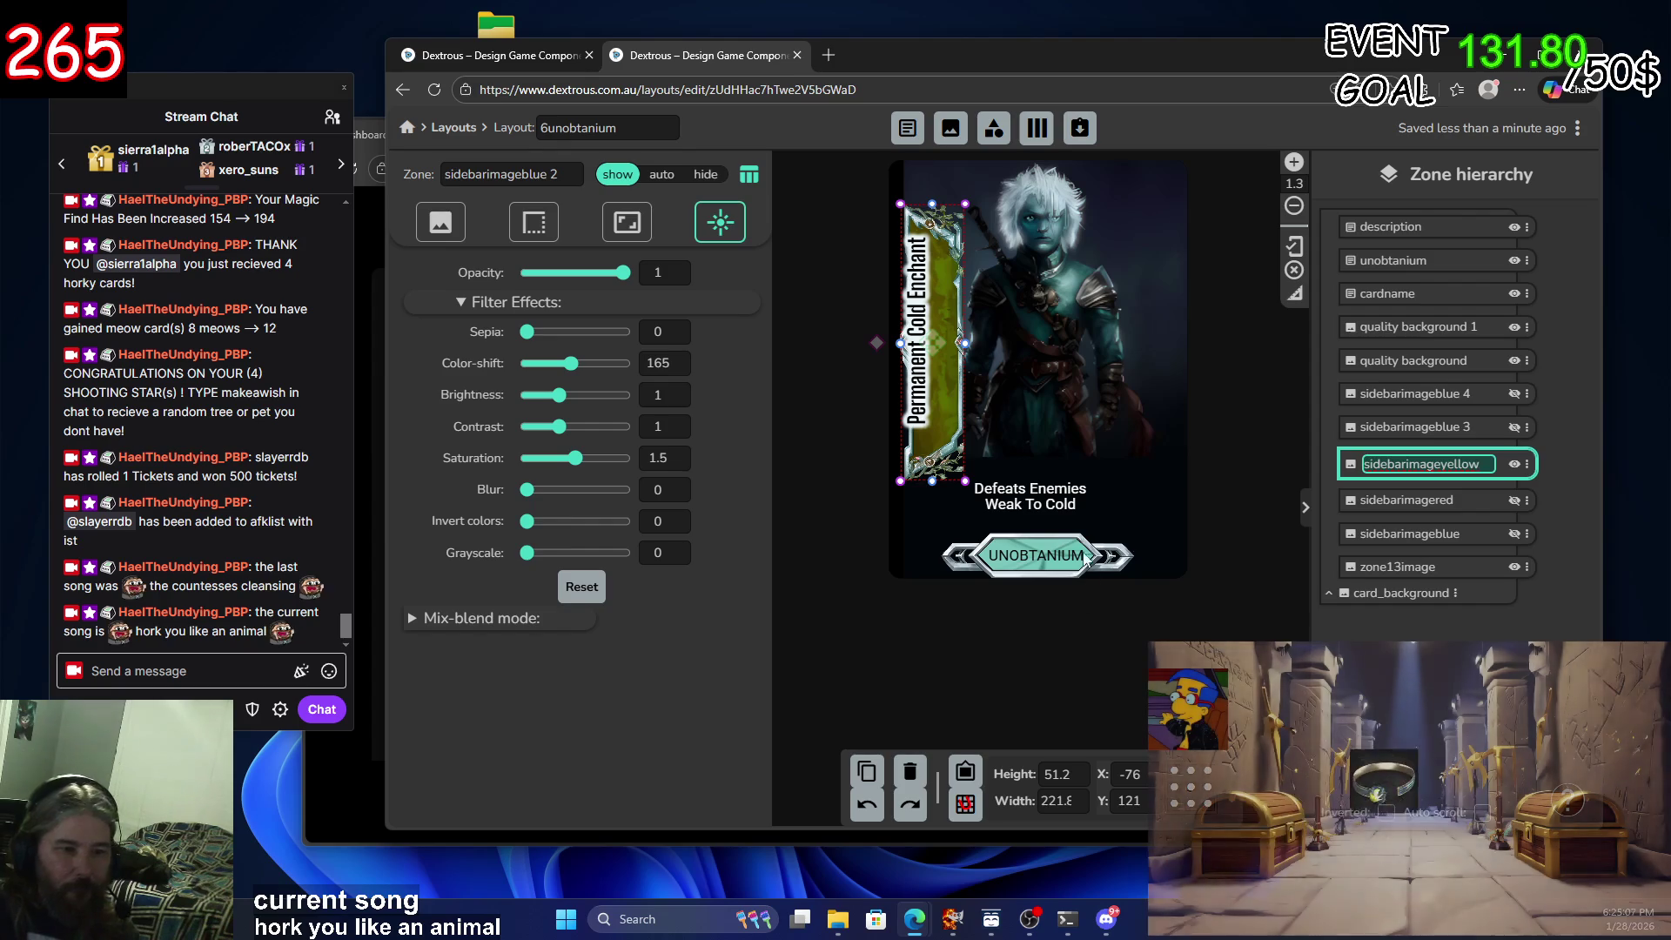
{"action": "key", "text": "Return"}
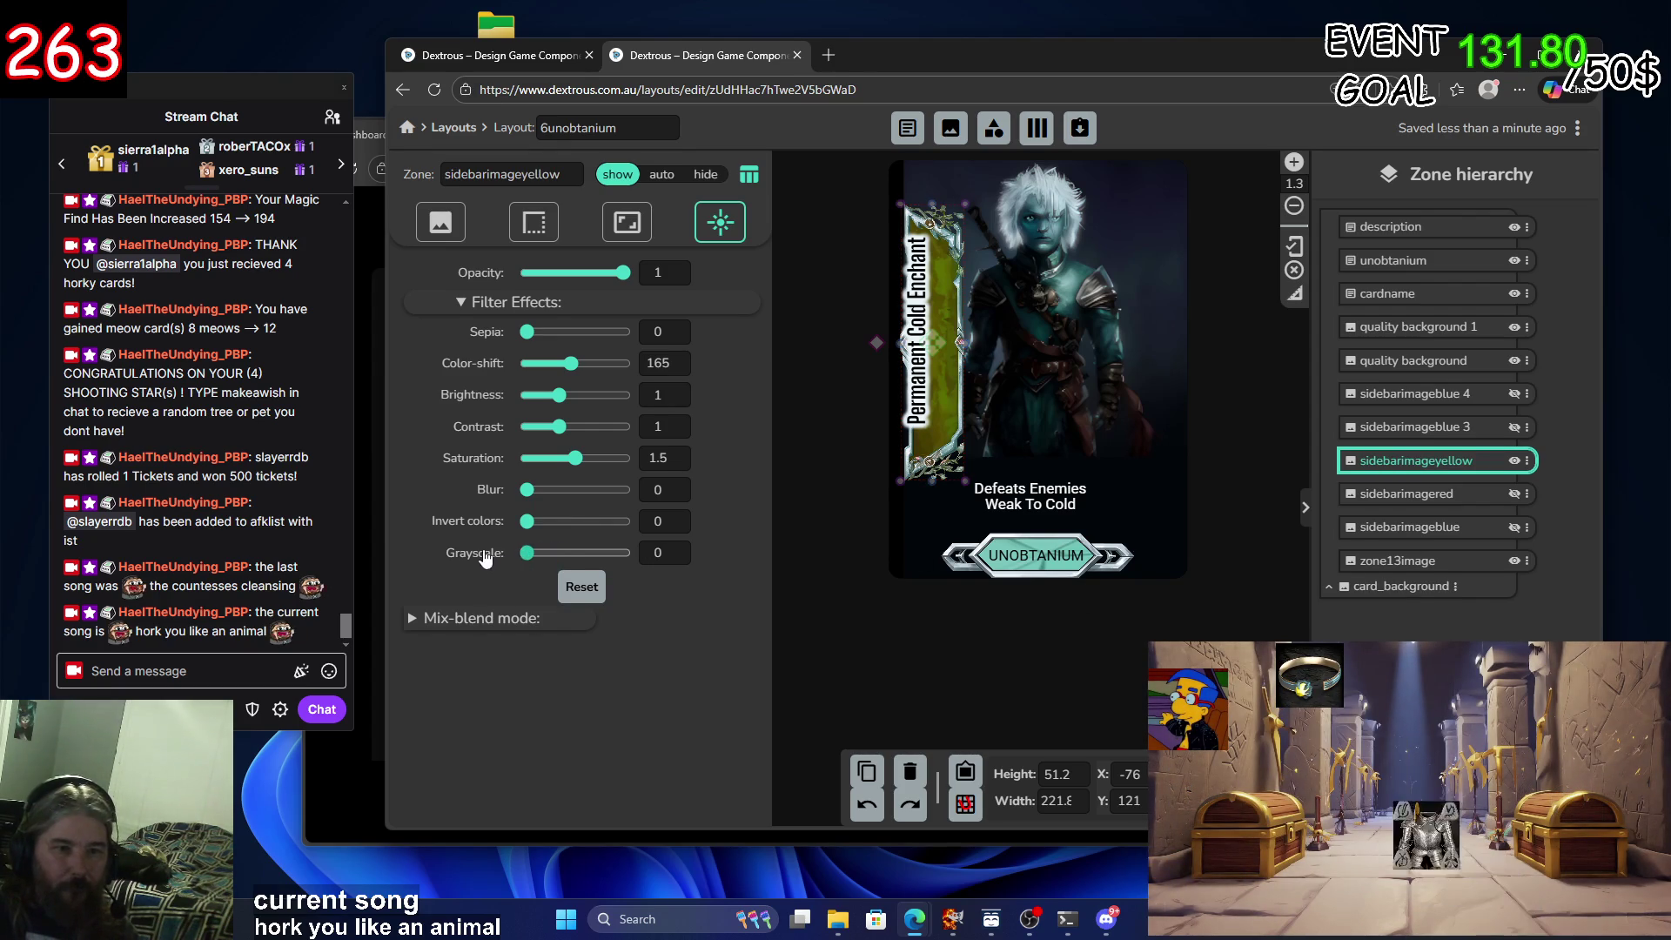
{"action": "left_click", "coordinate": [527, 522]}
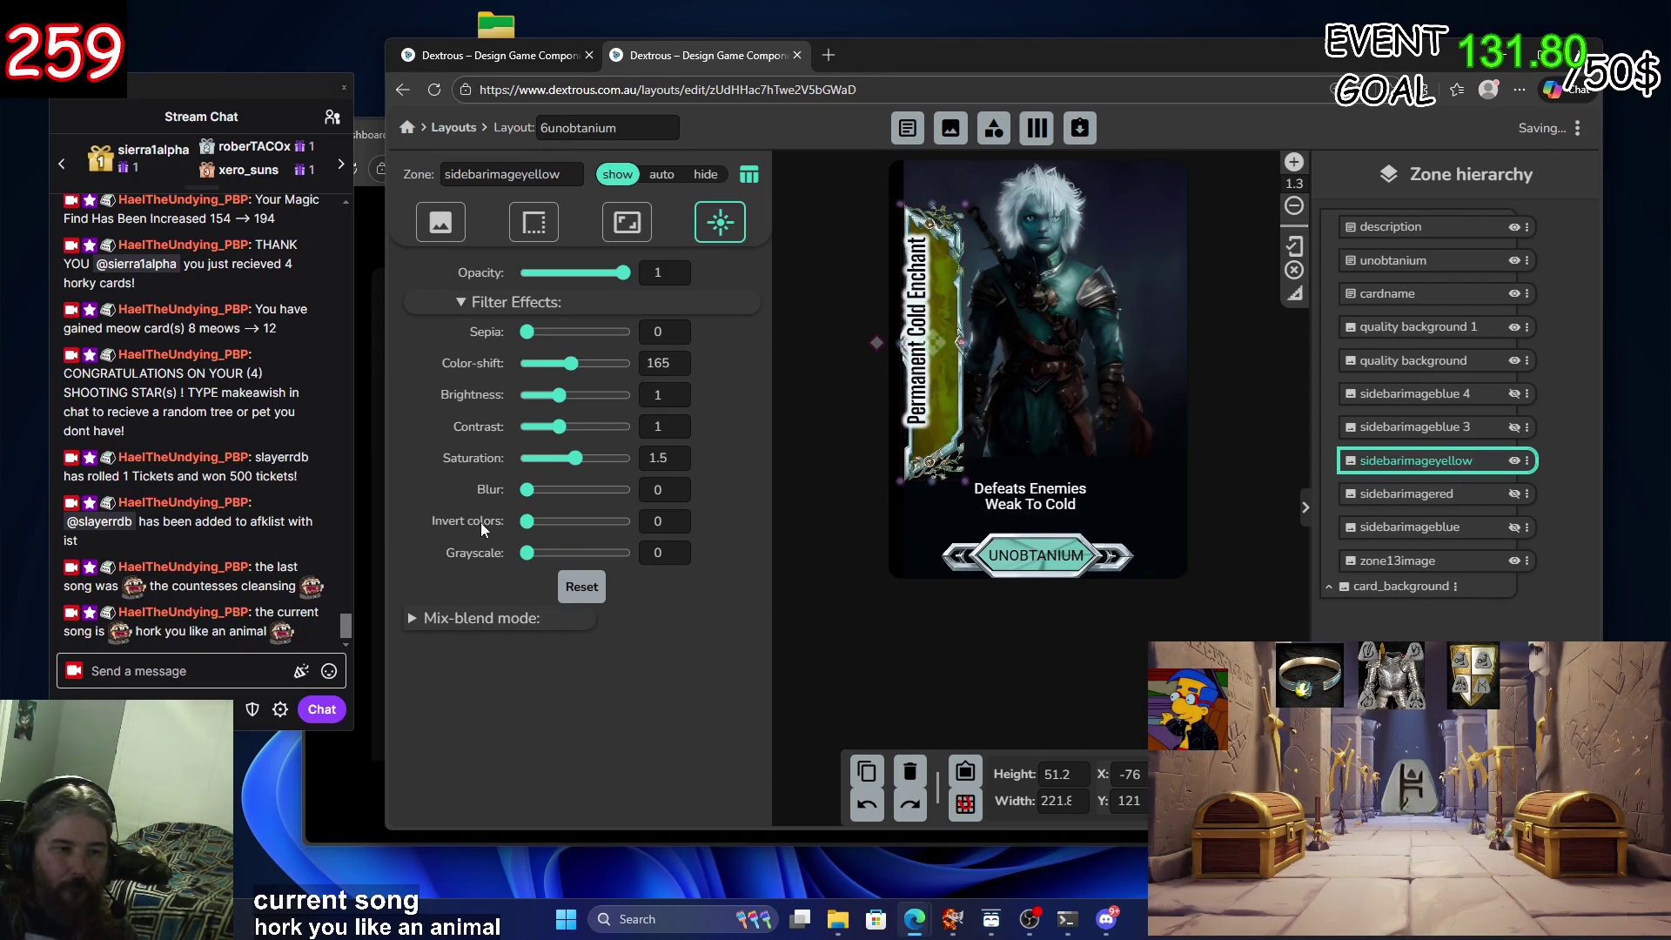
{"action": "left_click", "coordinate": [1515, 461]}
{"action": "left_click", "coordinate": [1480, 428]}
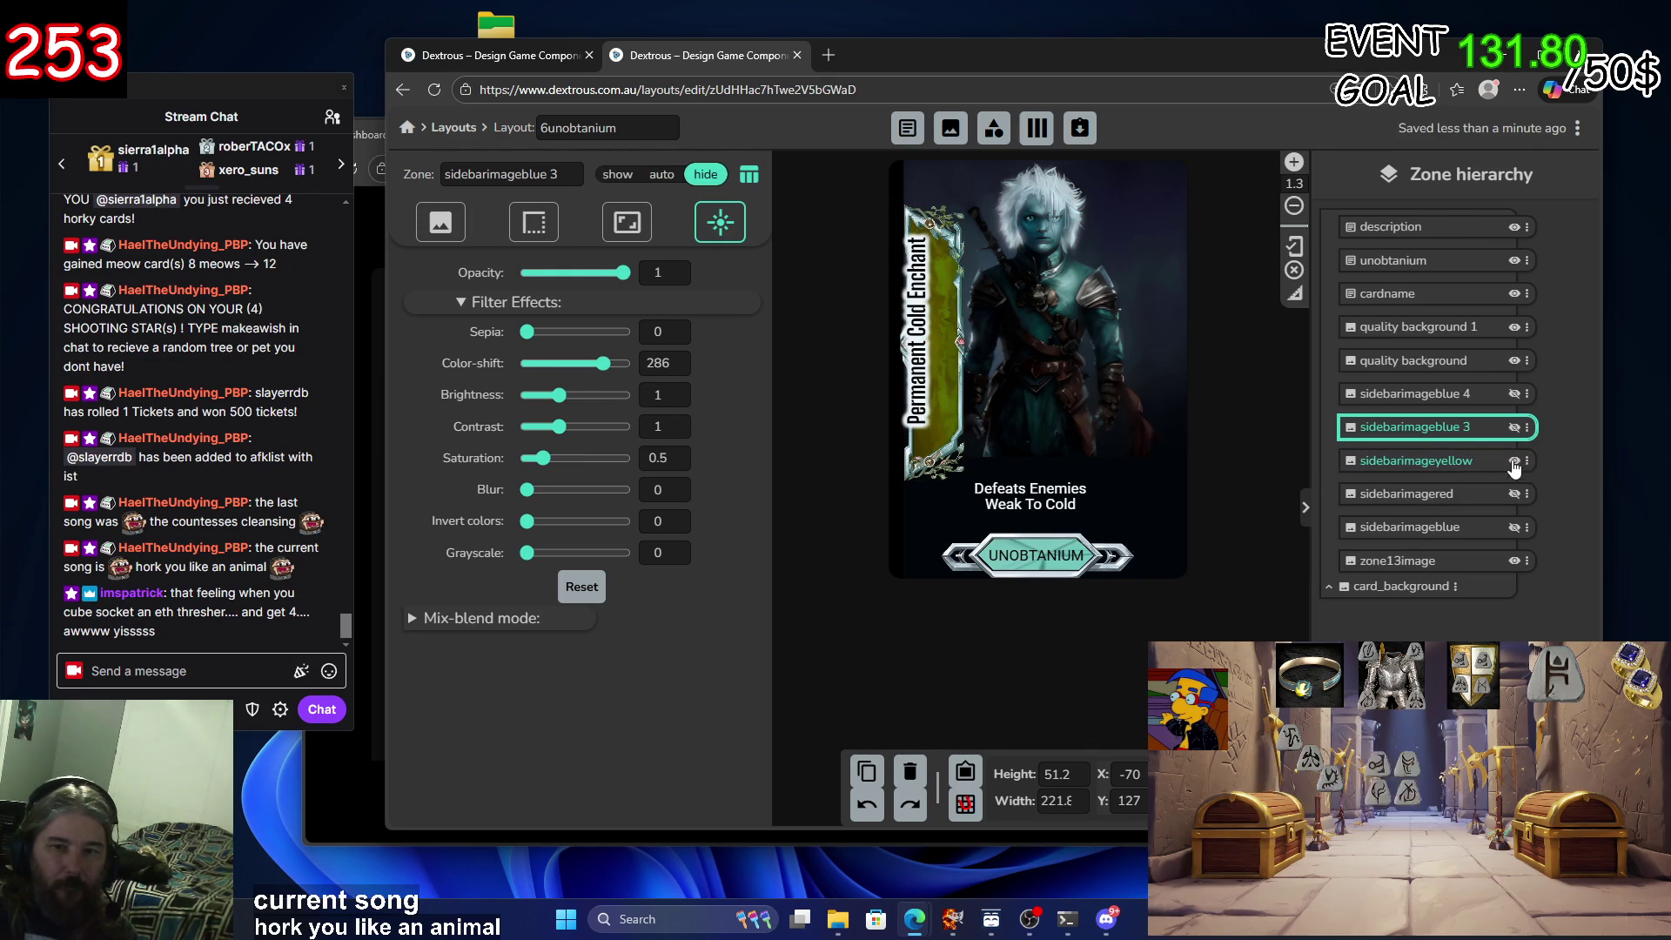
Show sidebarimageblue 3, tint it green at colour-shift 197, rename it sidebarimagegreen, then hide it.
{"action": "left_click", "coordinate": [1514, 428]}
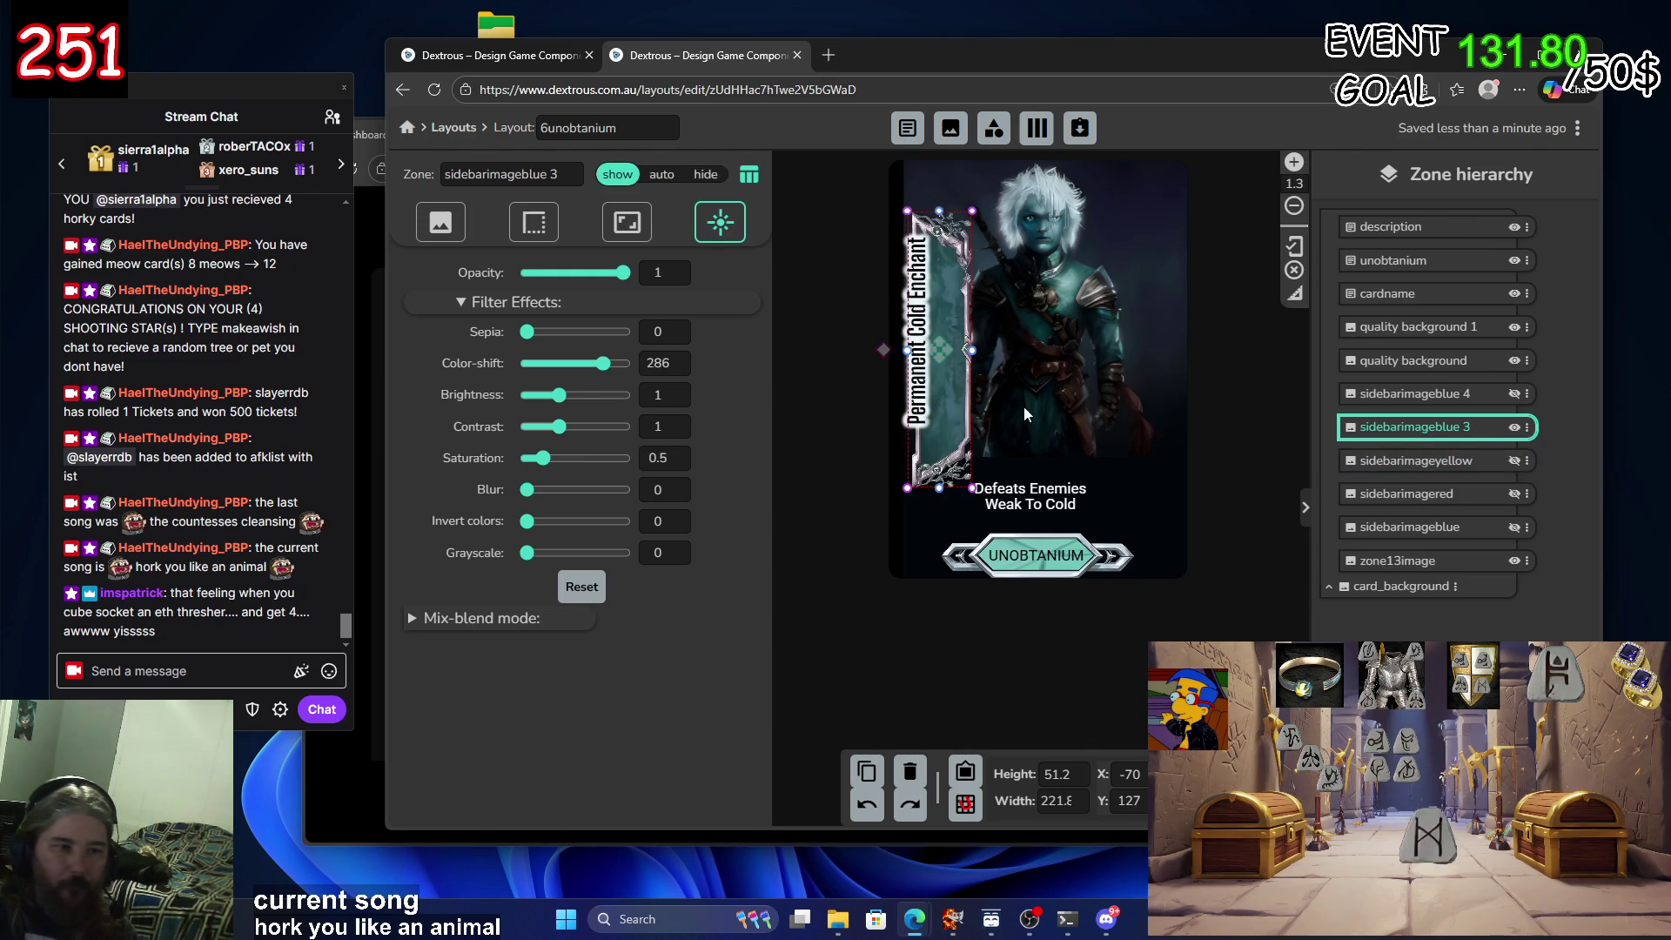
{"action": "mouse_move", "coordinate": [603, 372]}
{"action": "left_mouse_down"}
{"action": "mouse_move", "coordinate": [505, 371]}
{"action": "mouse_move", "coordinate": [582, 381]}
{"action": "left_mouse_up"}
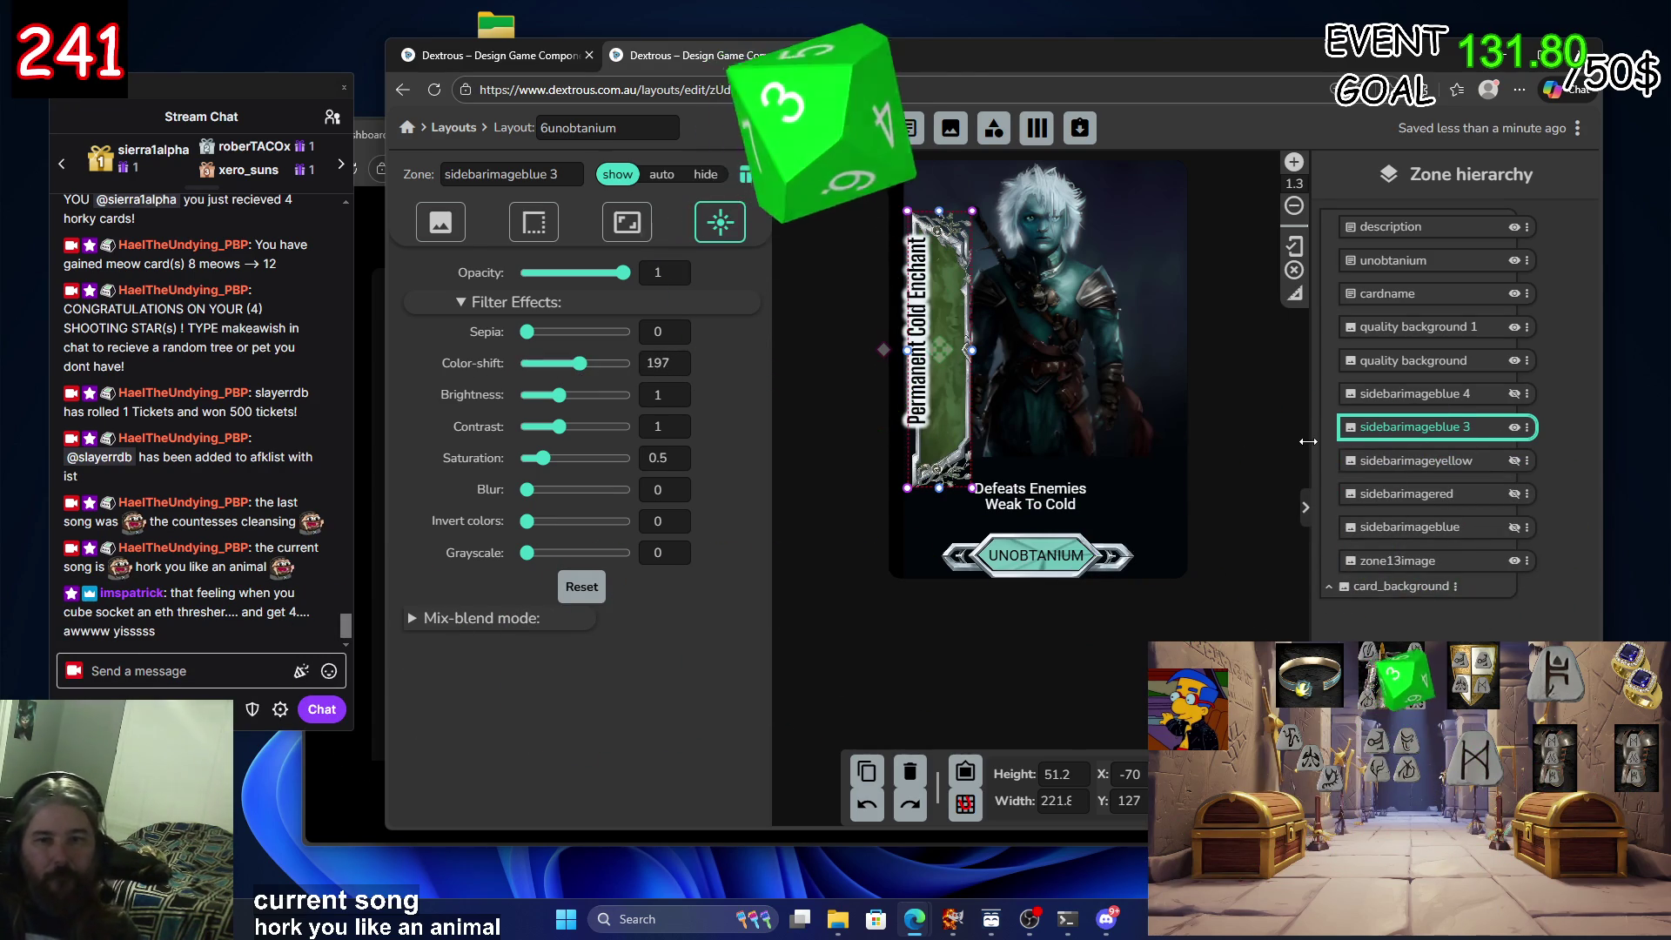
{"action": "double_click", "coordinate": [1443, 427]}
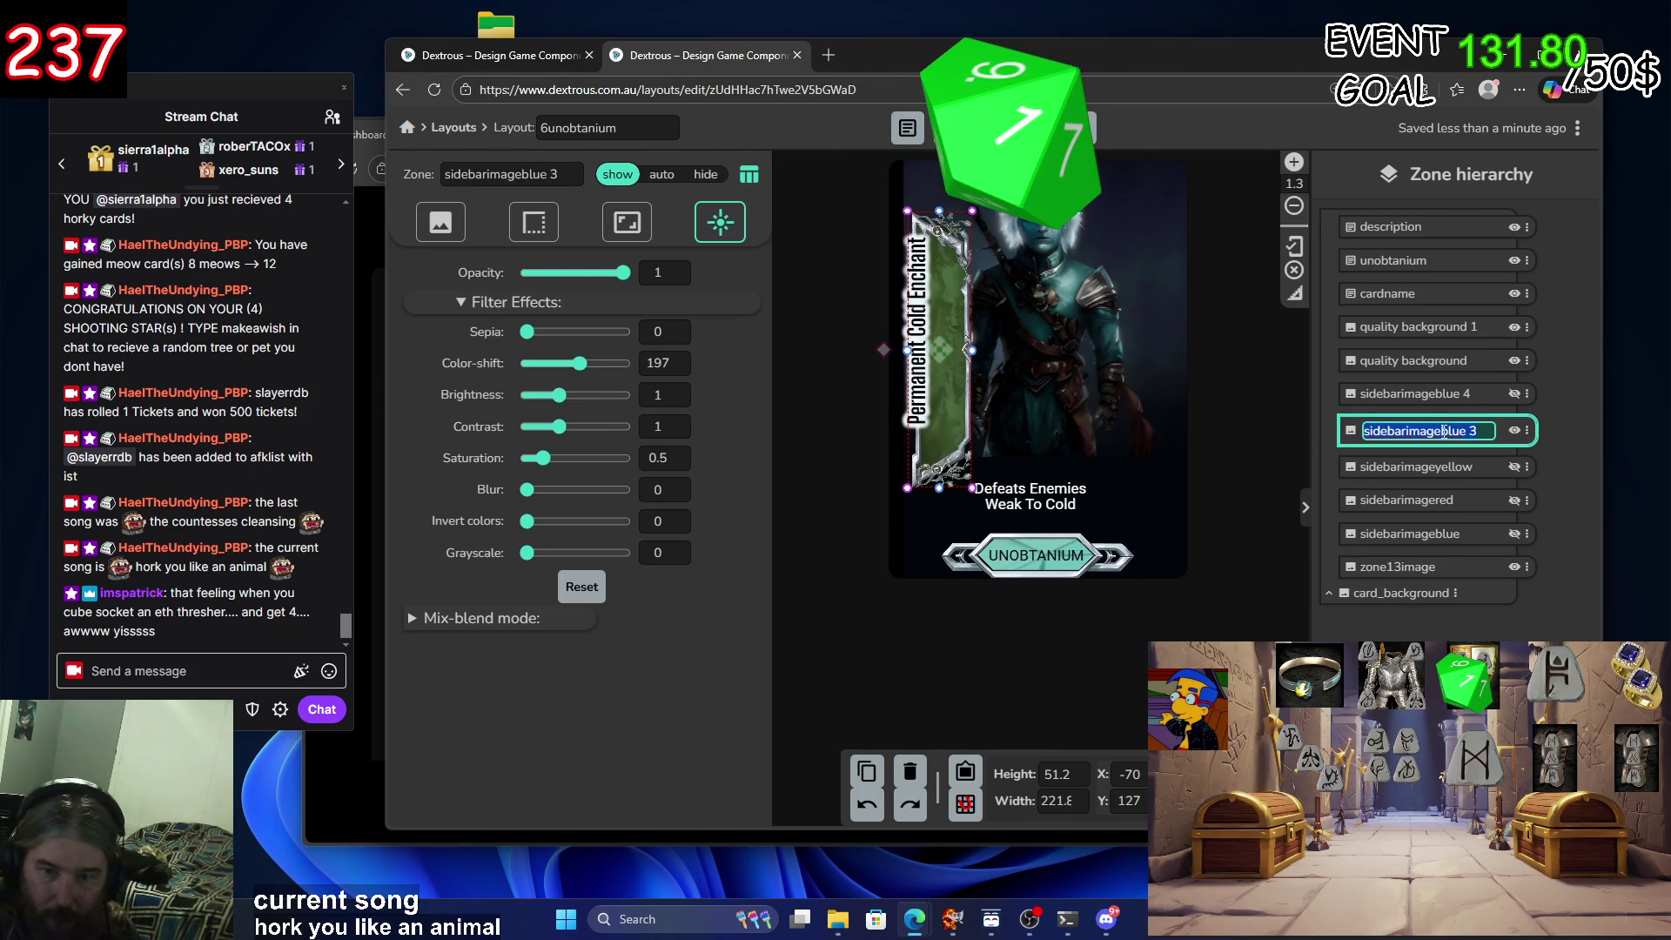
{"action": "key", "text": "BackSpace"}
{"action": "key", "text": "BackSpace"}
{"action": "key", "text": "BackSpace"}
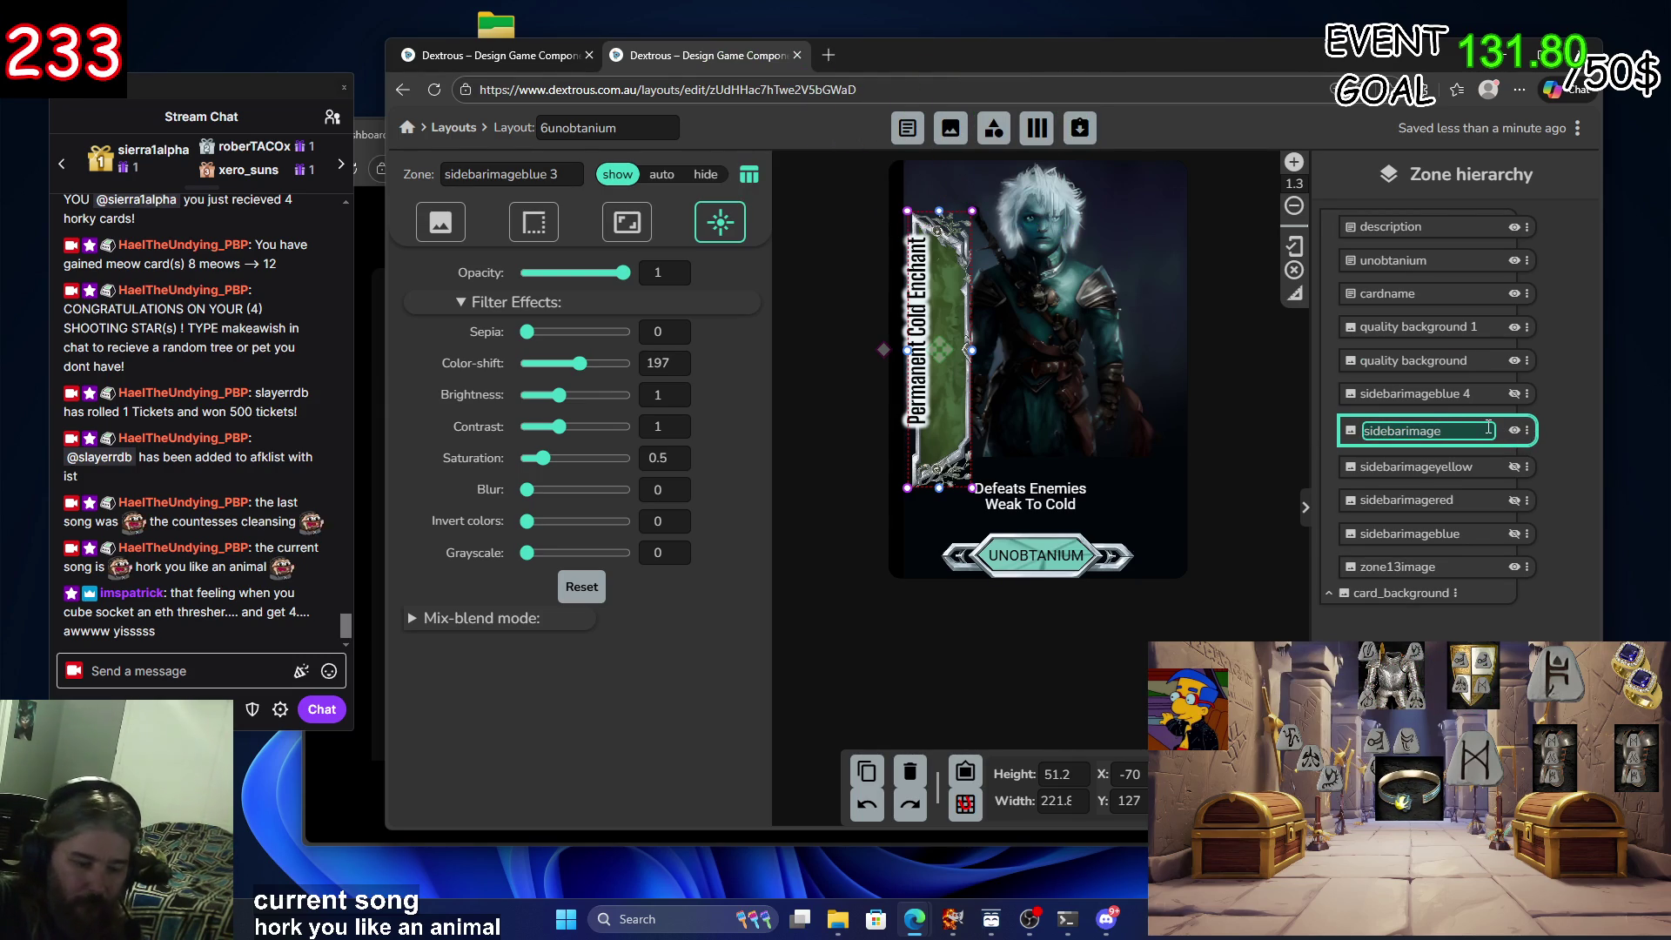
{"action": "type", "text": "een"}
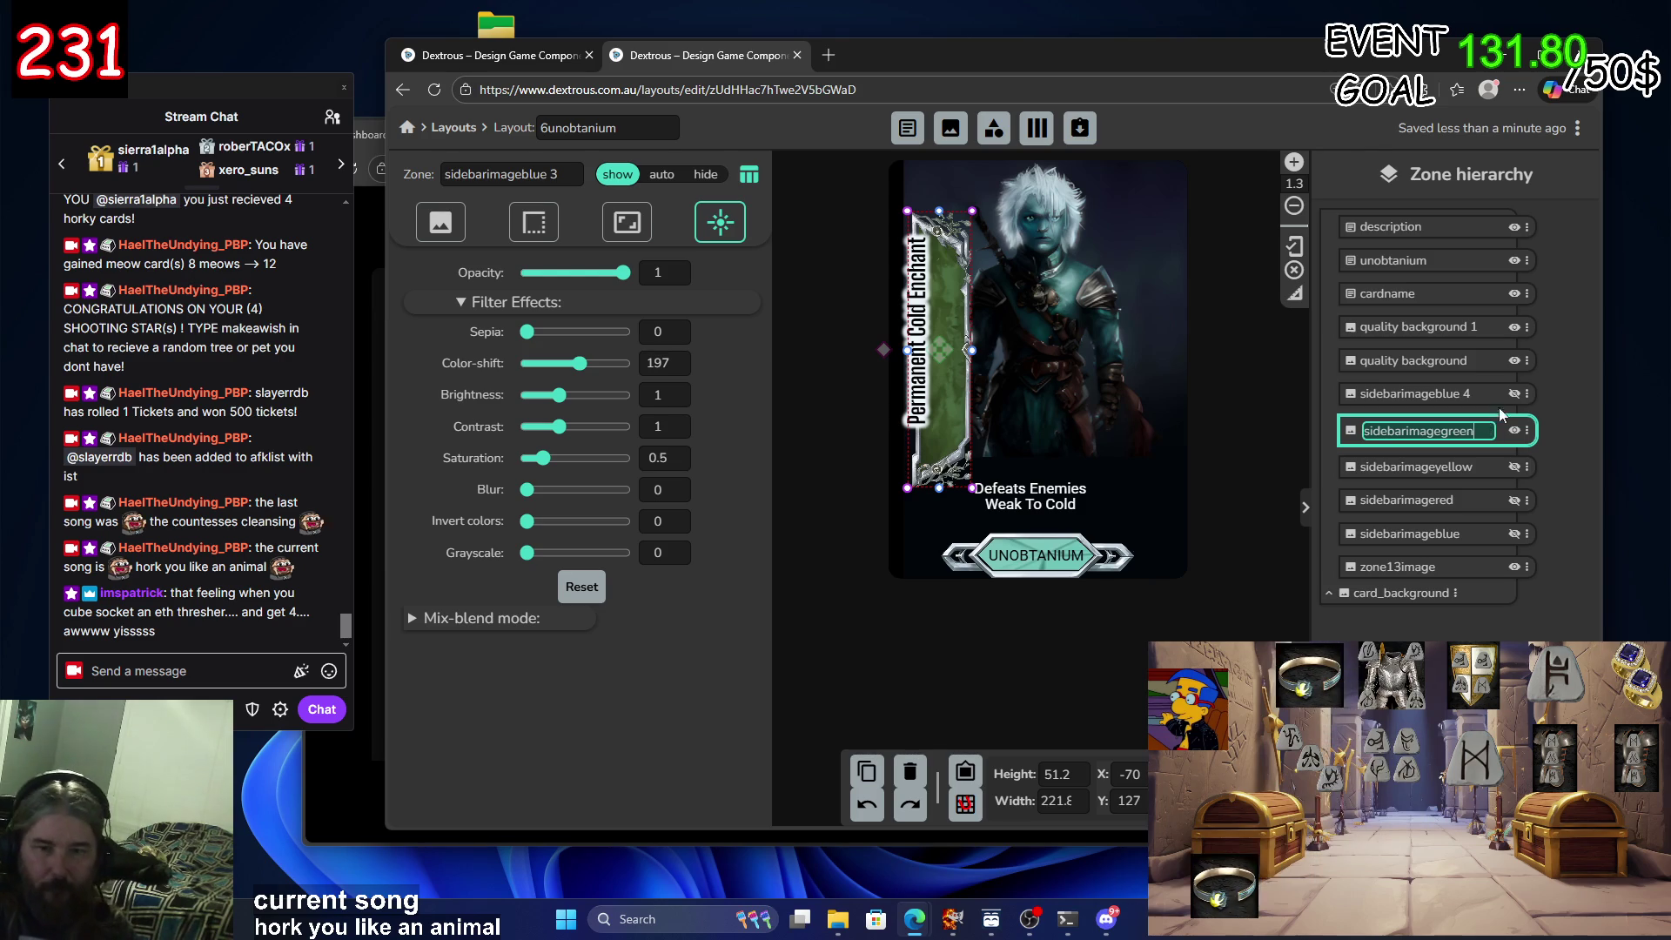
{"action": "key", "text": "Return"}
{"action": "left_click", "coordinate": [1514, 428]}
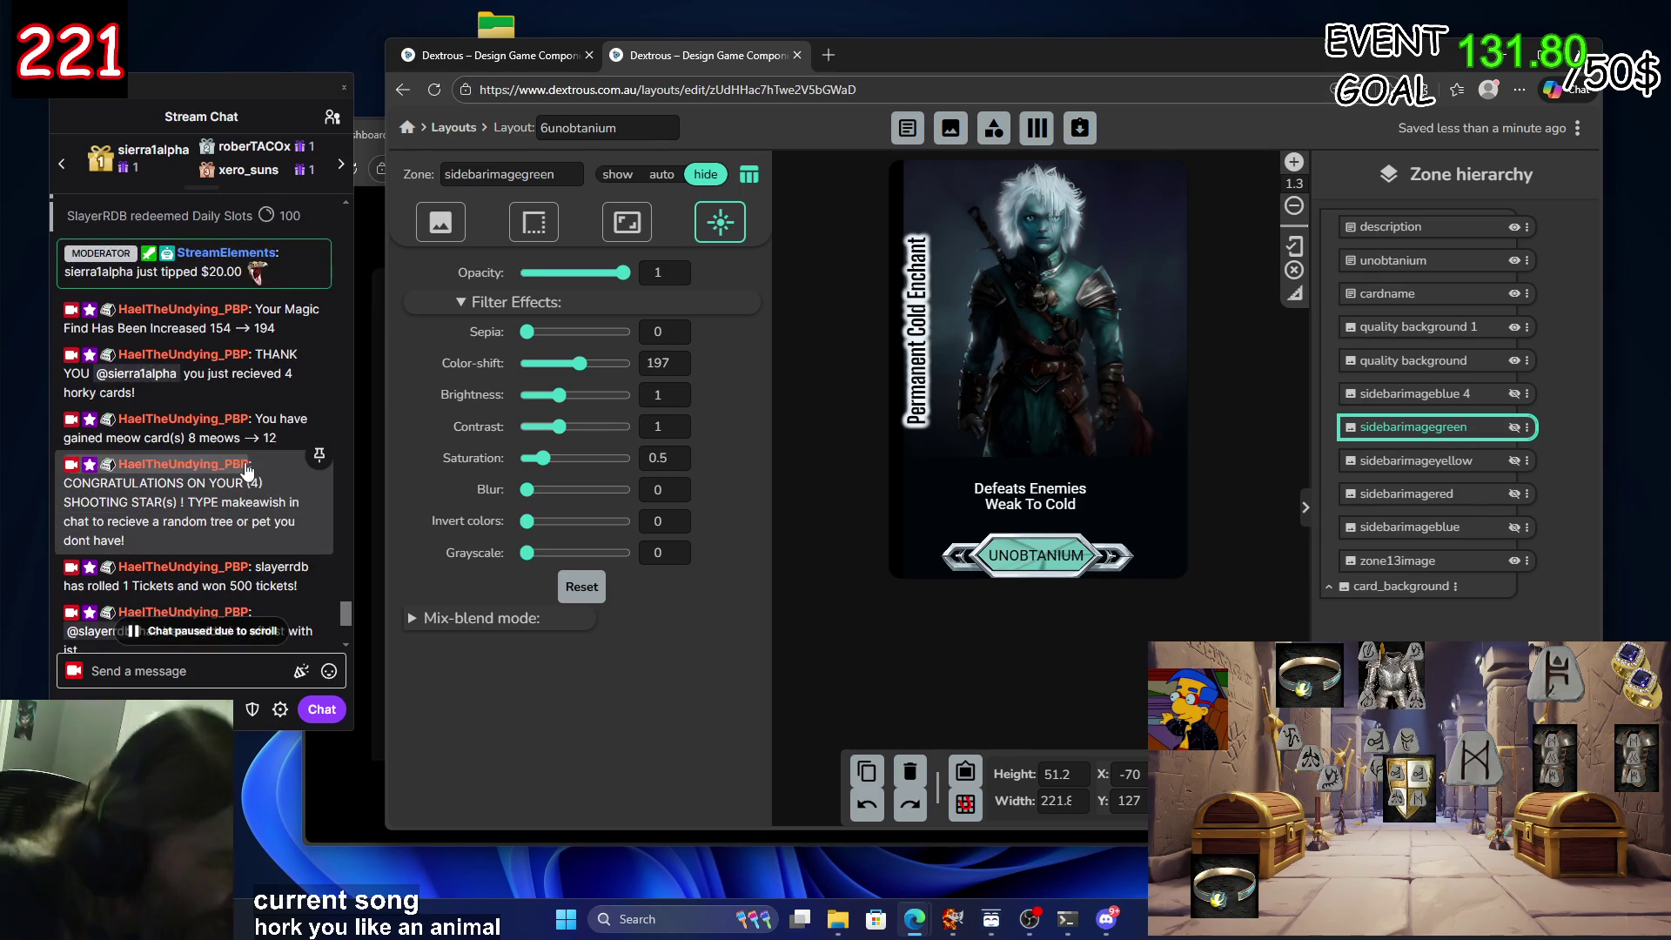
Deselect the edited zone by clicking empty canvas, leaving the card with no sidebar frame.
{"action": "scroll", "coordinate": [252, 474], "scroll_direction": "up", "scroll_amount": 3}
{"action": "scroll", "coordinate": [243, 532], "scroll_direction": "down", "scroll_amount": 2}
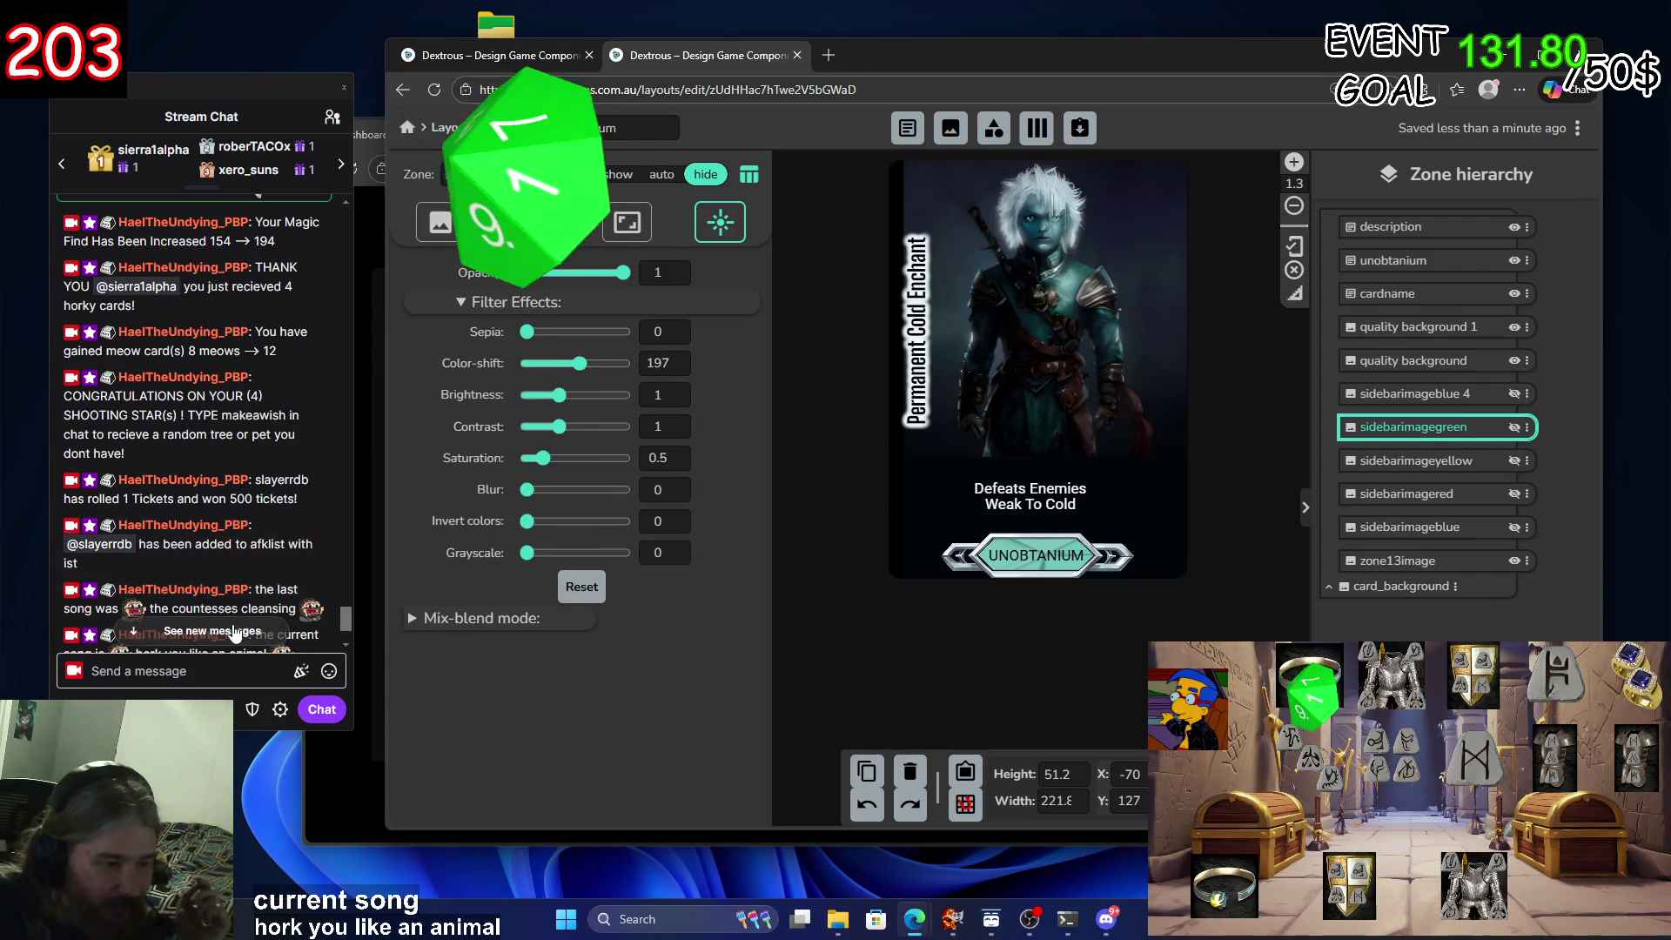
{"action": "scroll", "coordinate": [261, 535], "scroll_direction": "down", "scroll_amount": 2}
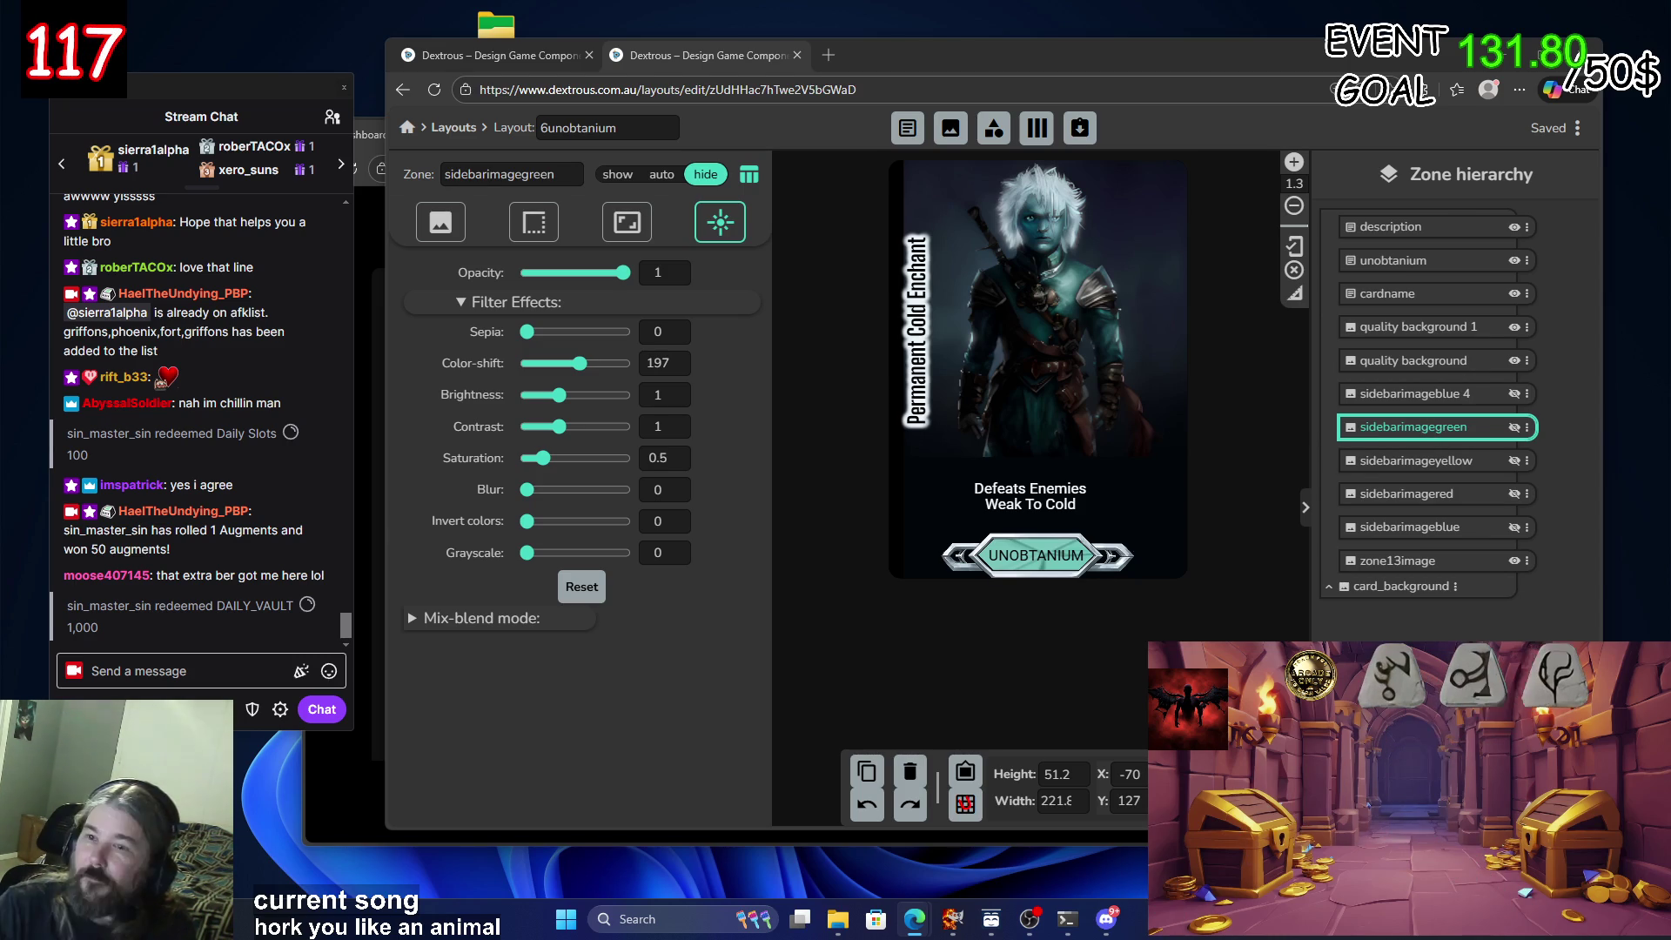
{"action": "left_click", "coordinate": [1067, 663]}
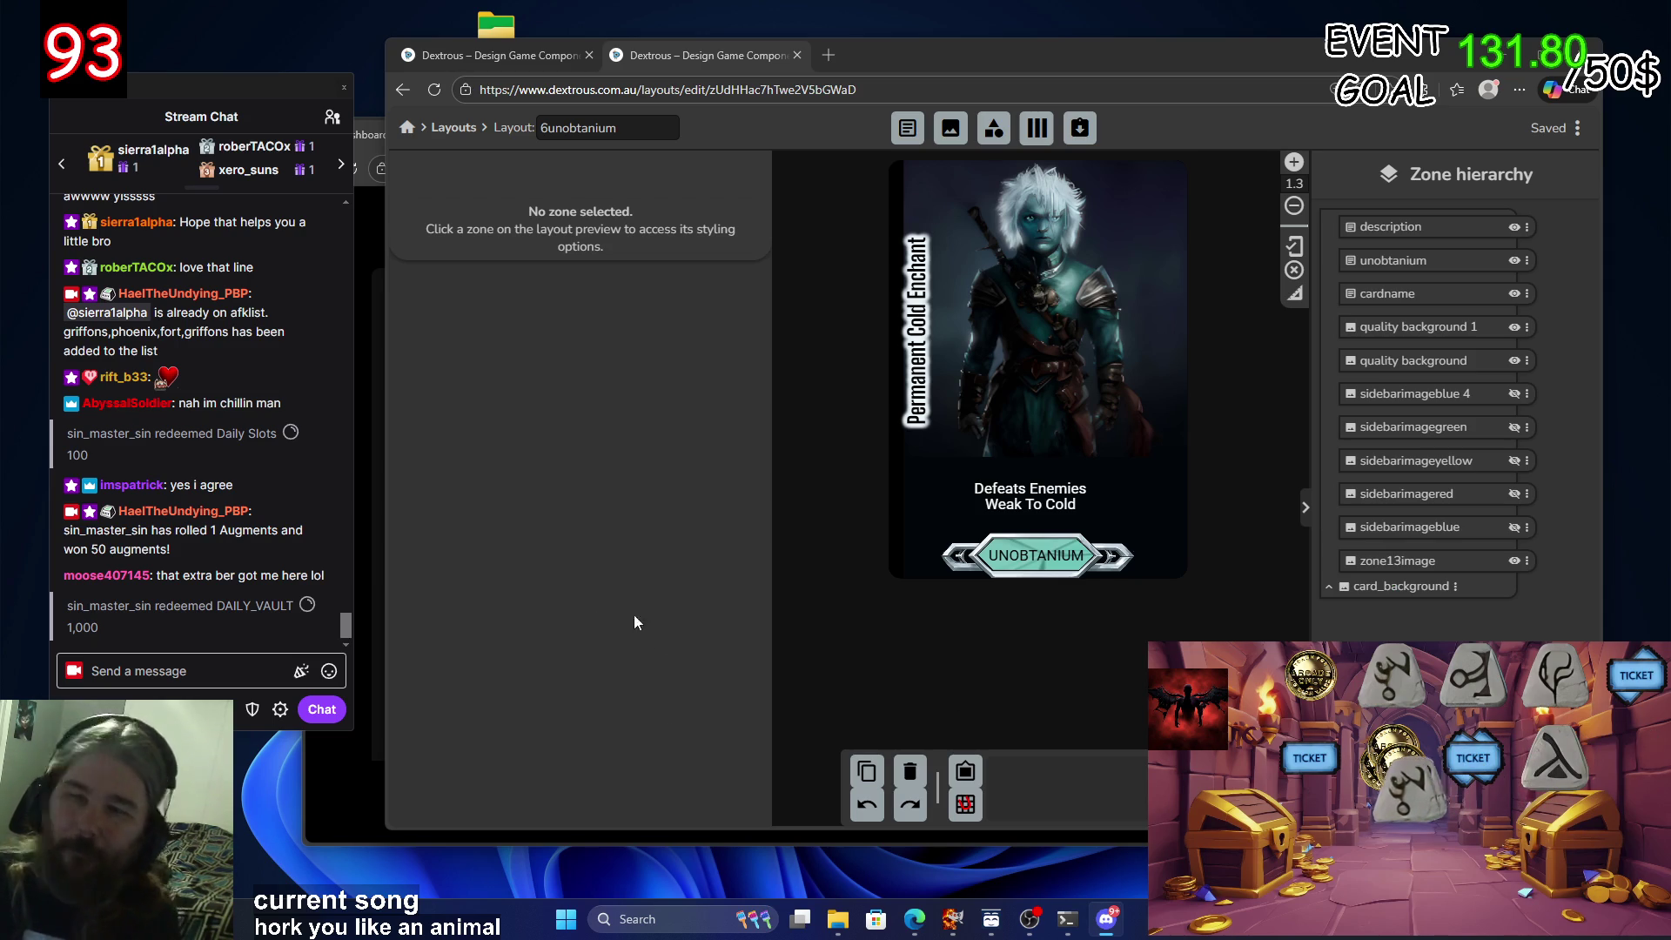
Send a Twitch chat message @-mentioning two viewers, then select the sidebarimageblue zone.
{"action": "left_click", "coordinate": [232, 680]}
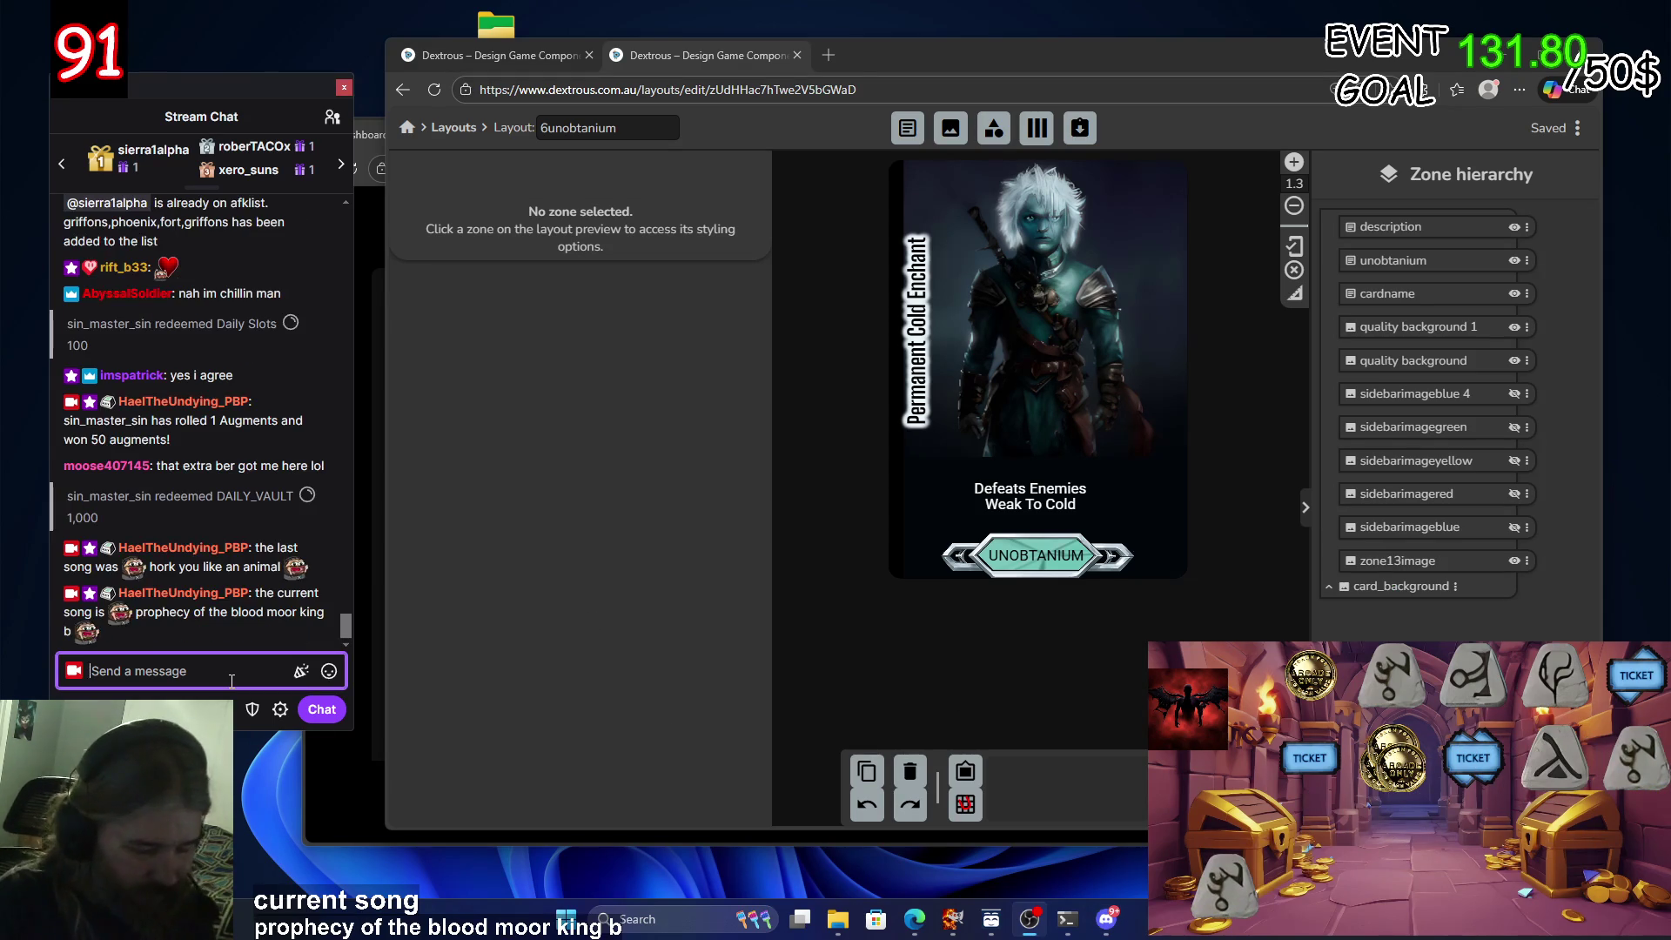
{"action": "type", "text": "v"}
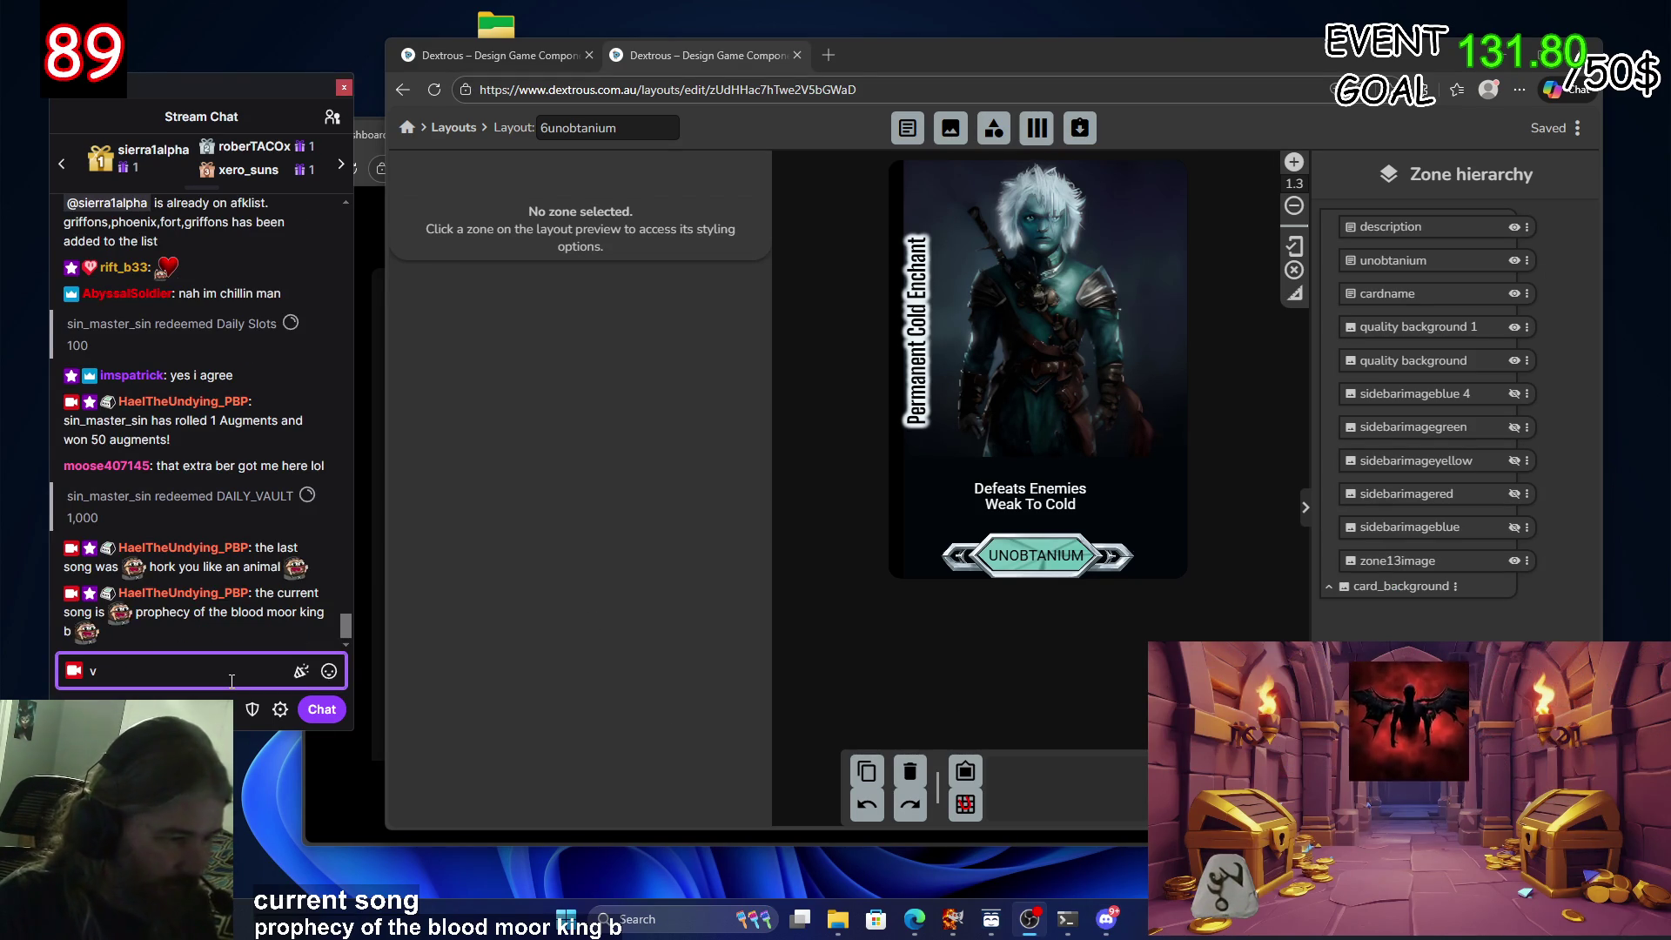
{"action": "type", "text": " @mo"}
{"action": "key", "text": "Tab"}
{"action": "type", "text": "@pu"}
{"action": "key", "text": "Tab"}
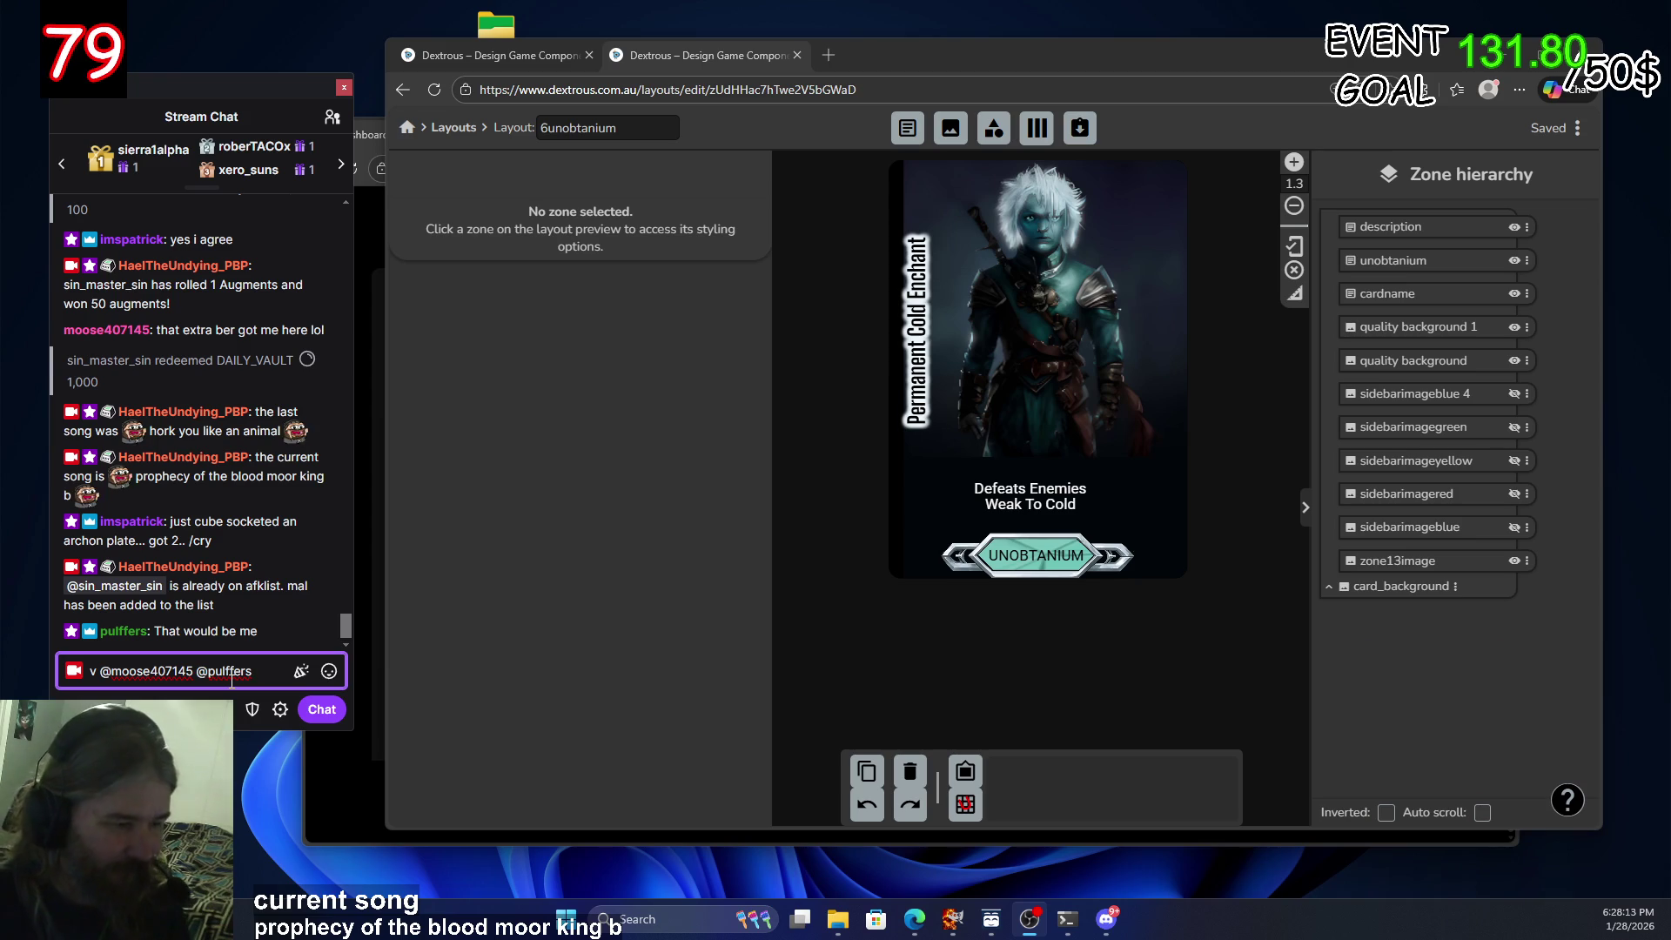
{"action": "key", "text": "Return"}
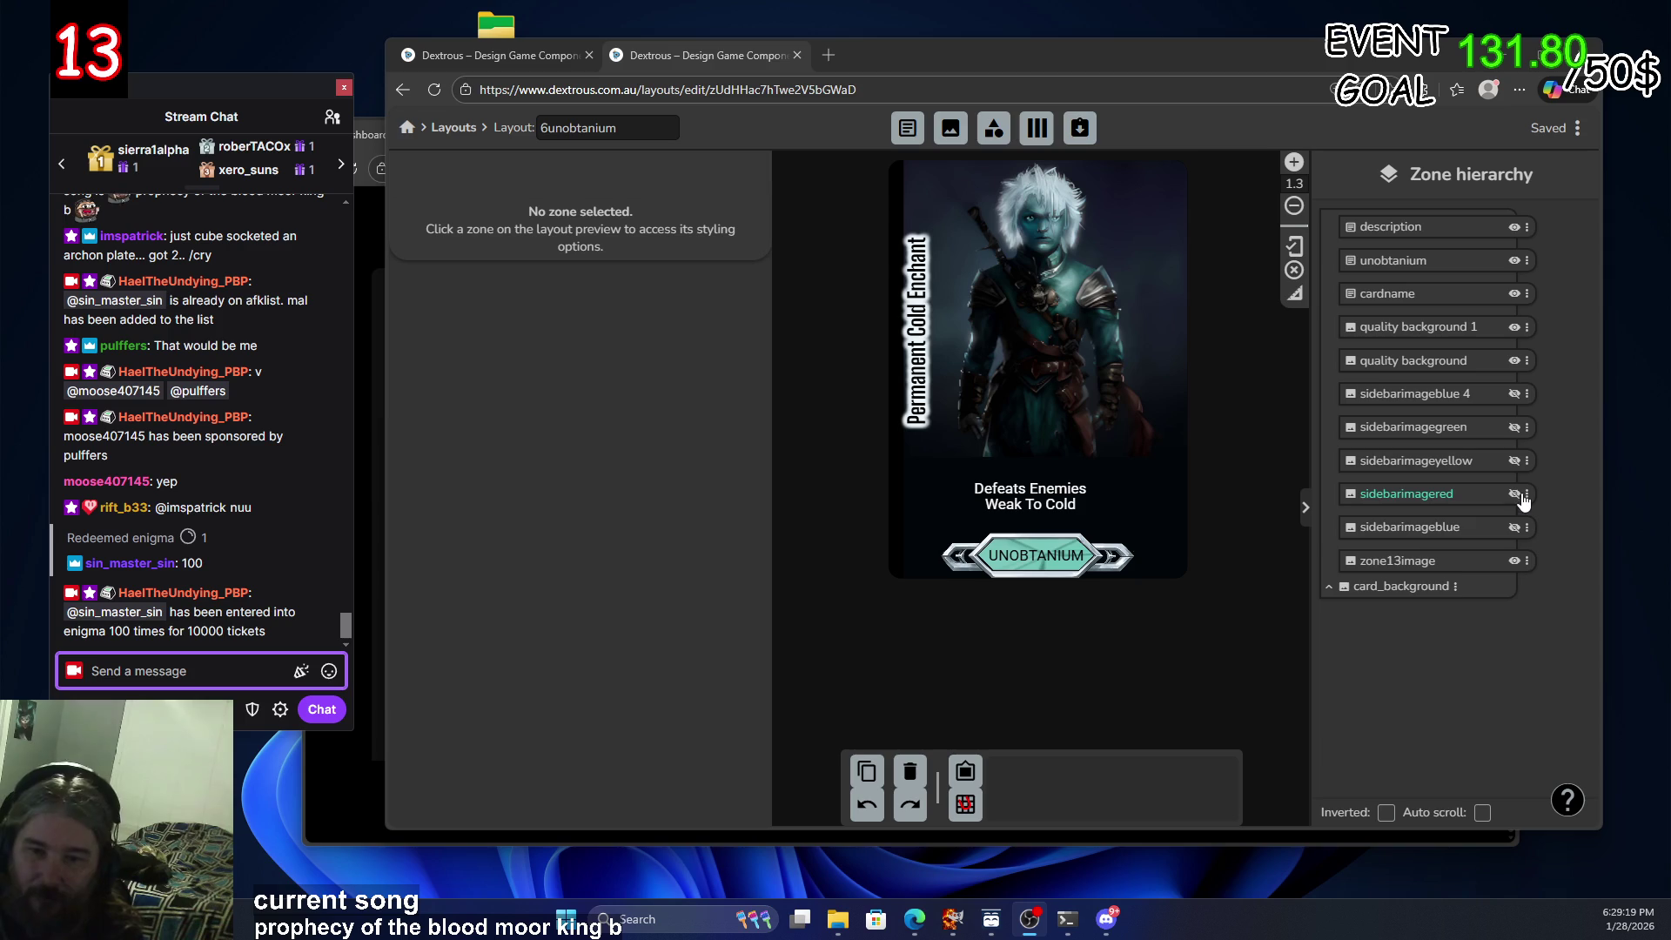
{"action": "left_click", "coordinate": [1526, 527]}
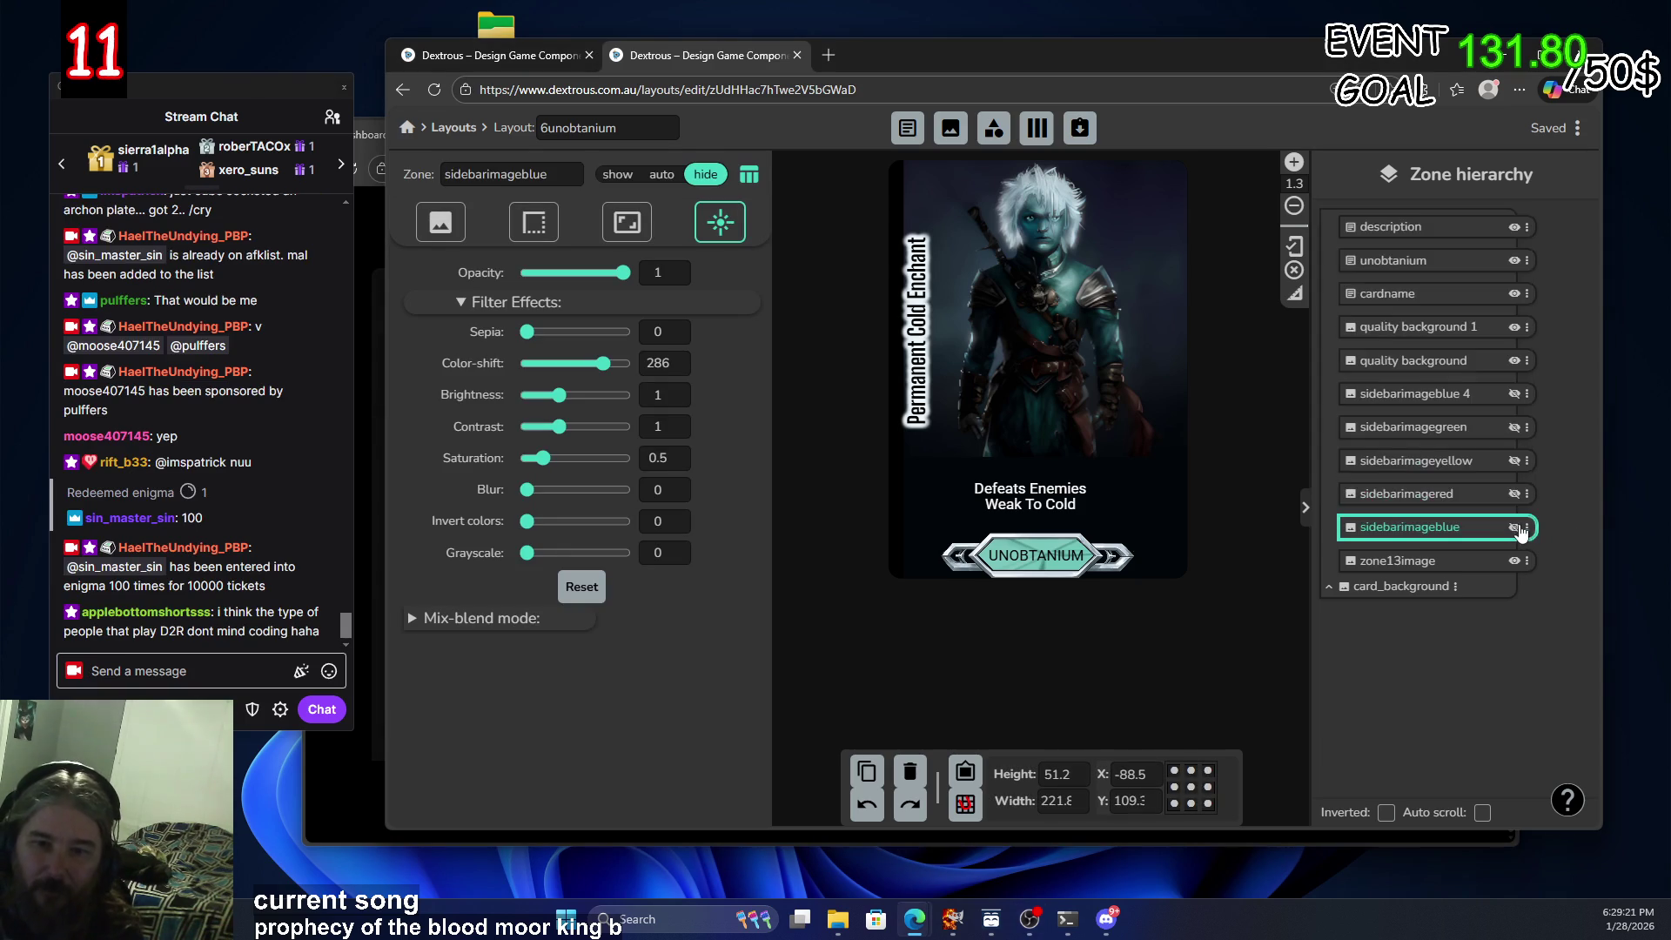
{"action": "left_click", "coordinate": [1515, 528]}
{"action": "left_click", "coordinate": [1513, 527]}
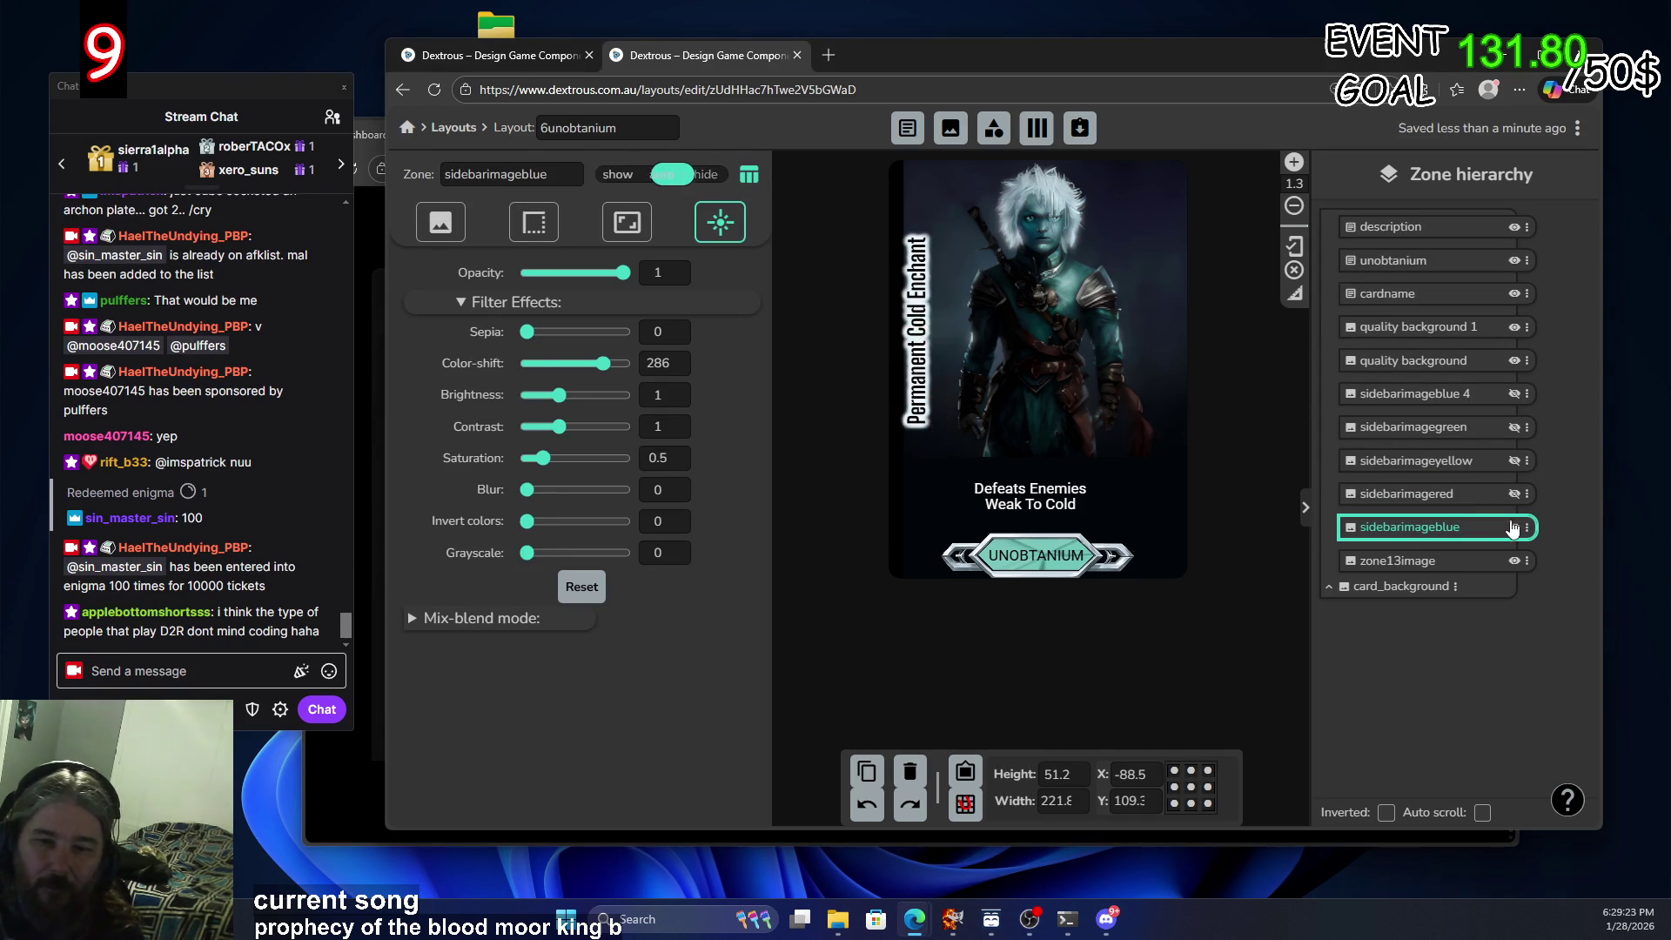
{"action": "left_click", "coordinate": [1514, 495]}
{"action": "left_click", "coordinate": [1515, 494]}
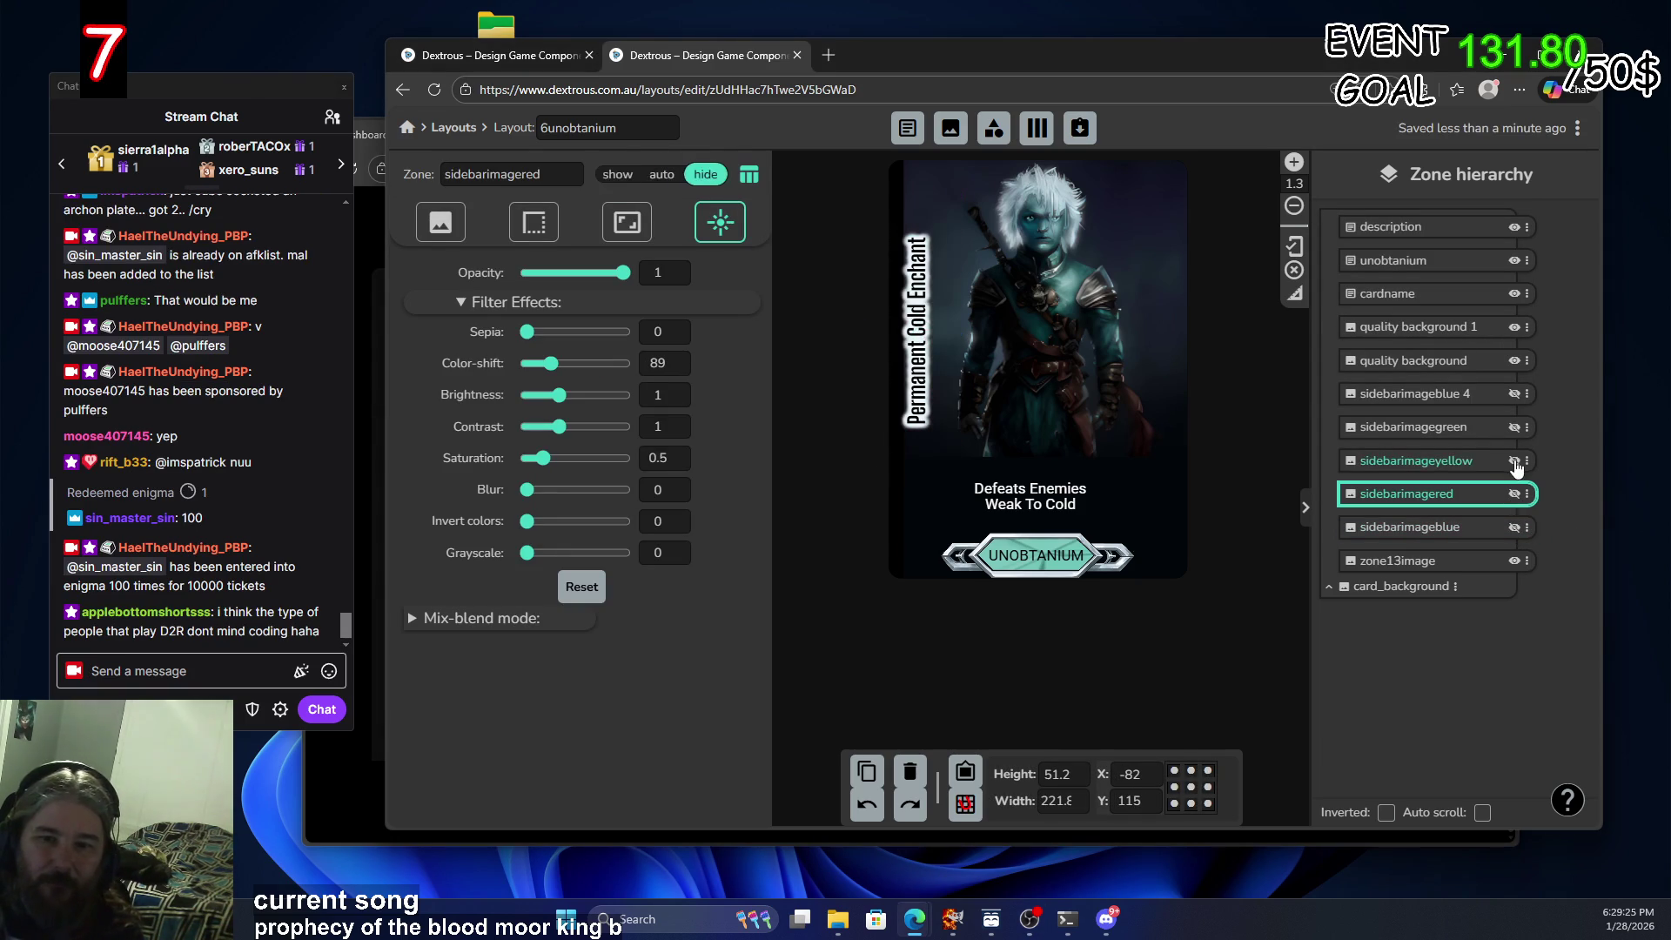
{"action": "left_click", "coordinate": [1514, 460]}
{"action": "left_click", "coordinate": [1514, 460]}
{"action": "left_click", "coordinate": [1514, 427]}
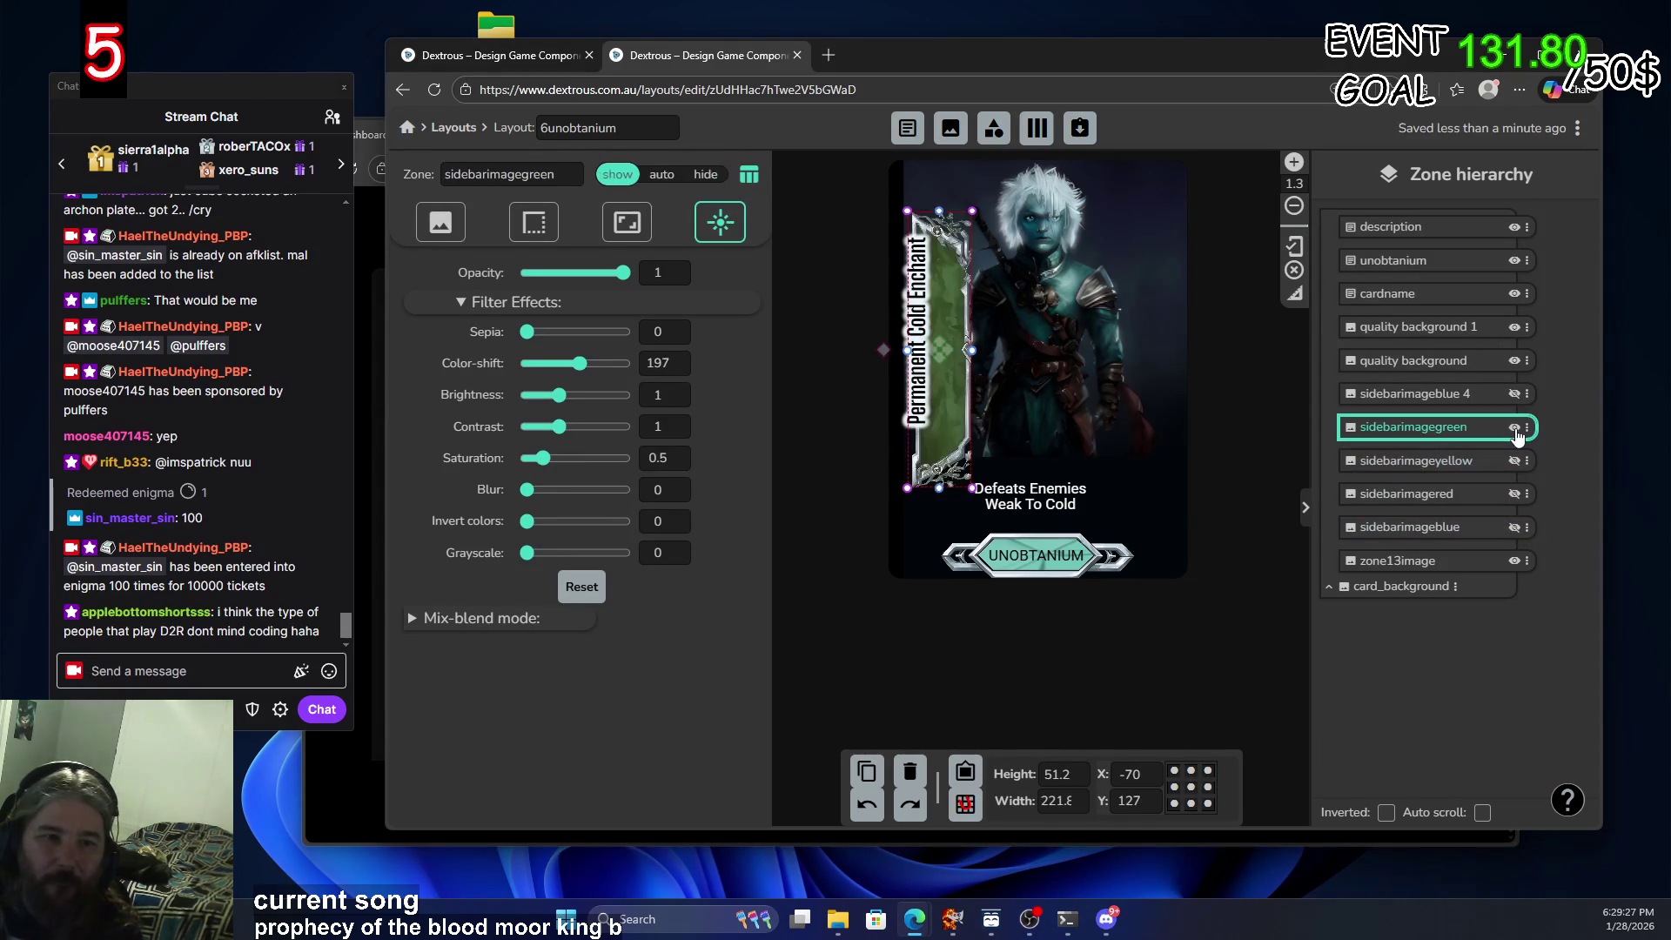
{"action": "left_click", "coordinate": [1514, 427]}
{"action": "left_click", "coordinate": [1515, 428]}
{"action": "left_click", "coordinate": [1514, 393]}
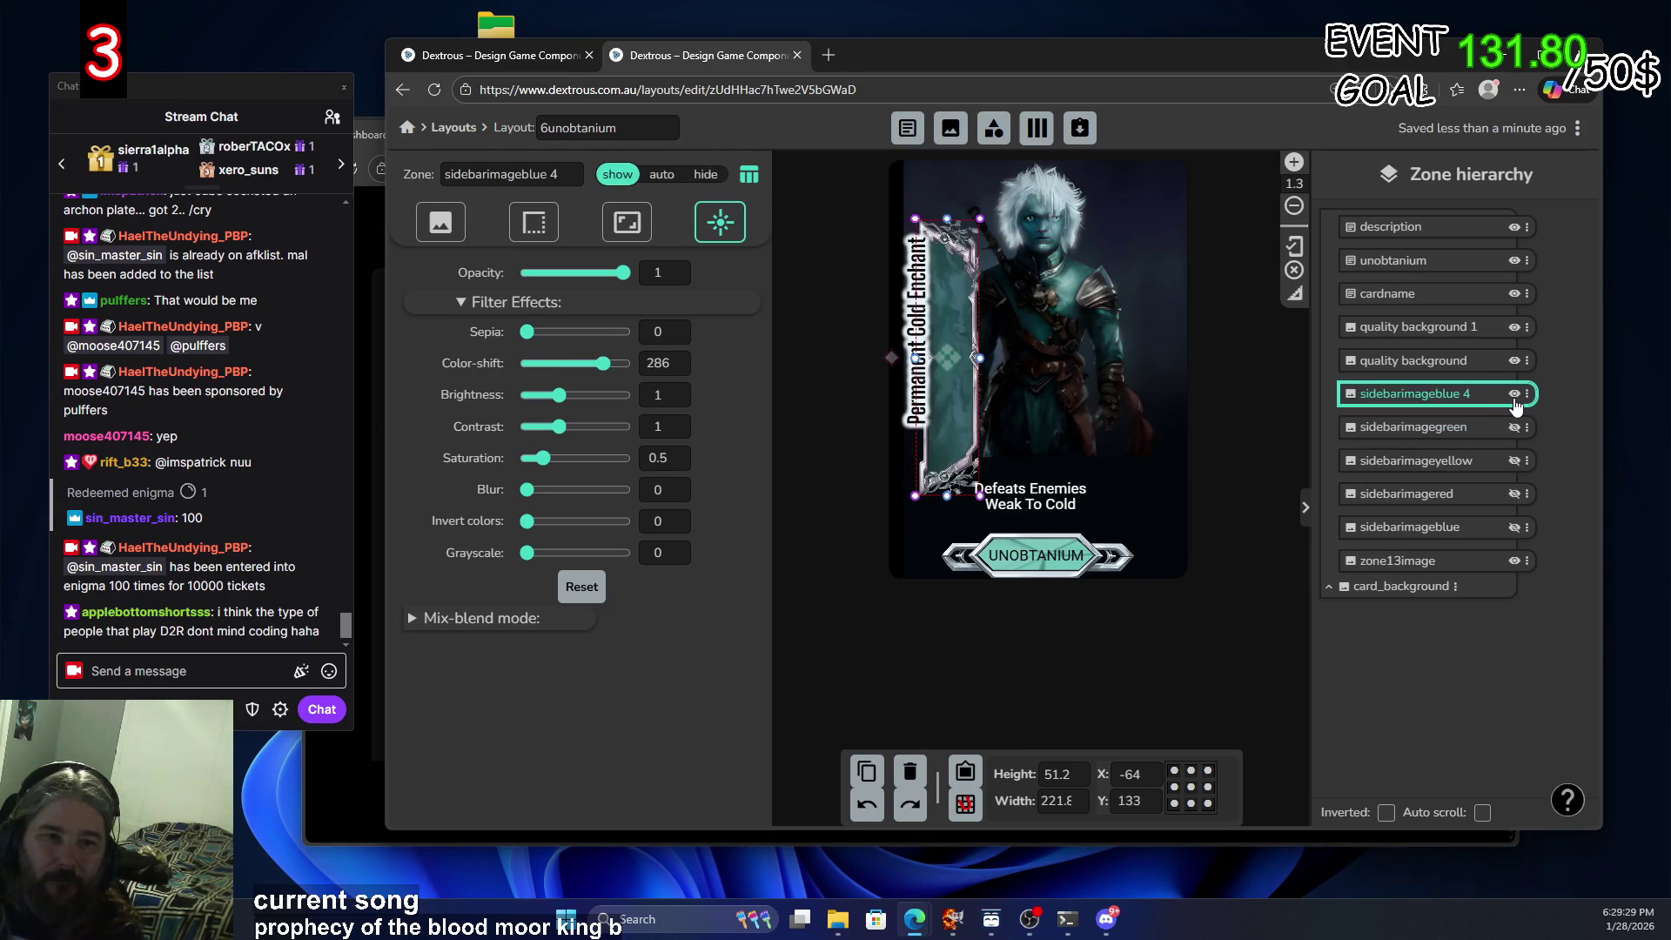
{"action": "left_click", "coordinate": [1514, 396]}
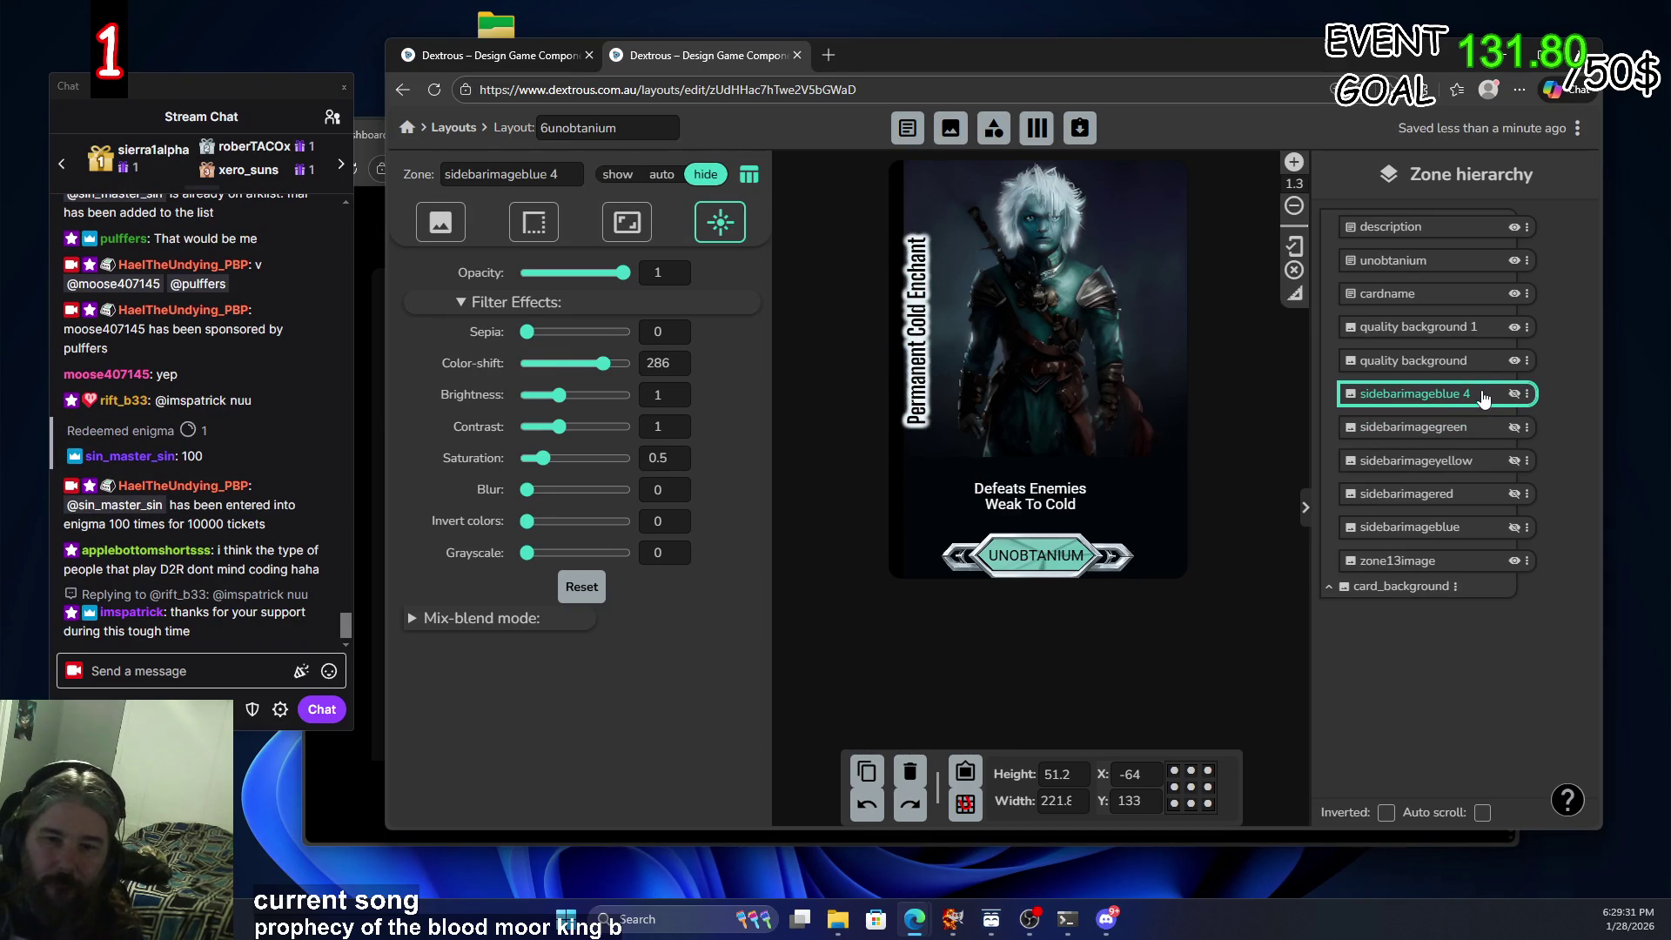
{"action": "left_click", "coordinate": [1514, 528]}
{"action": "left_click", "coordinate": [1515, 530]}
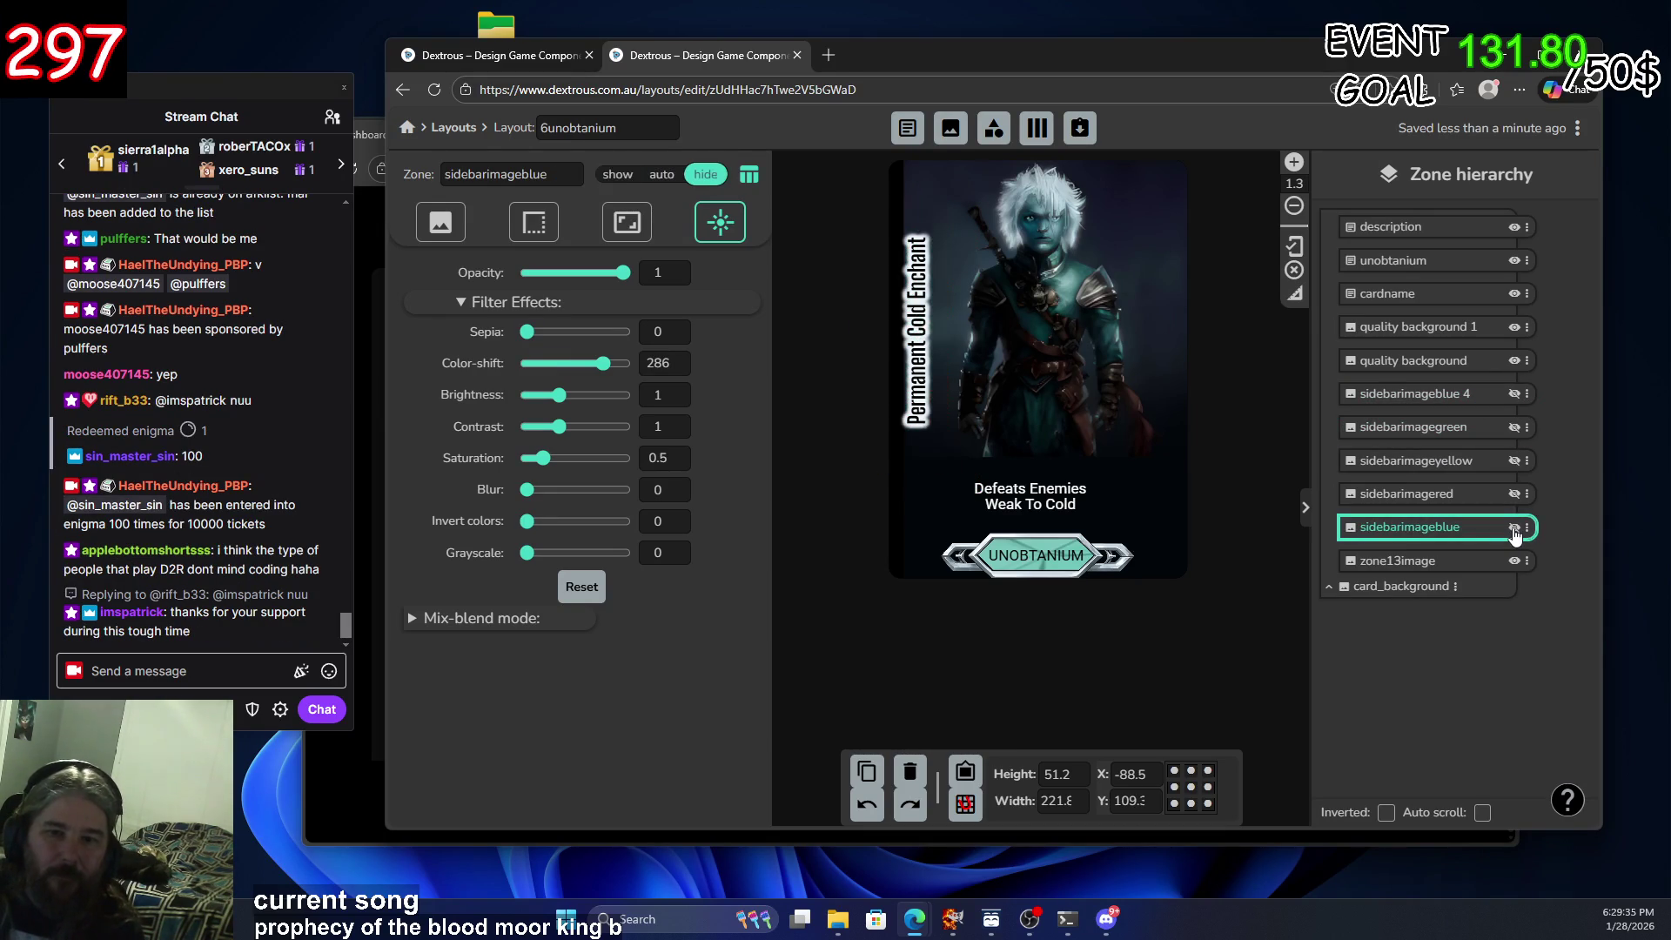
{"action": "left_click", "coordinate": [1477, 431]}
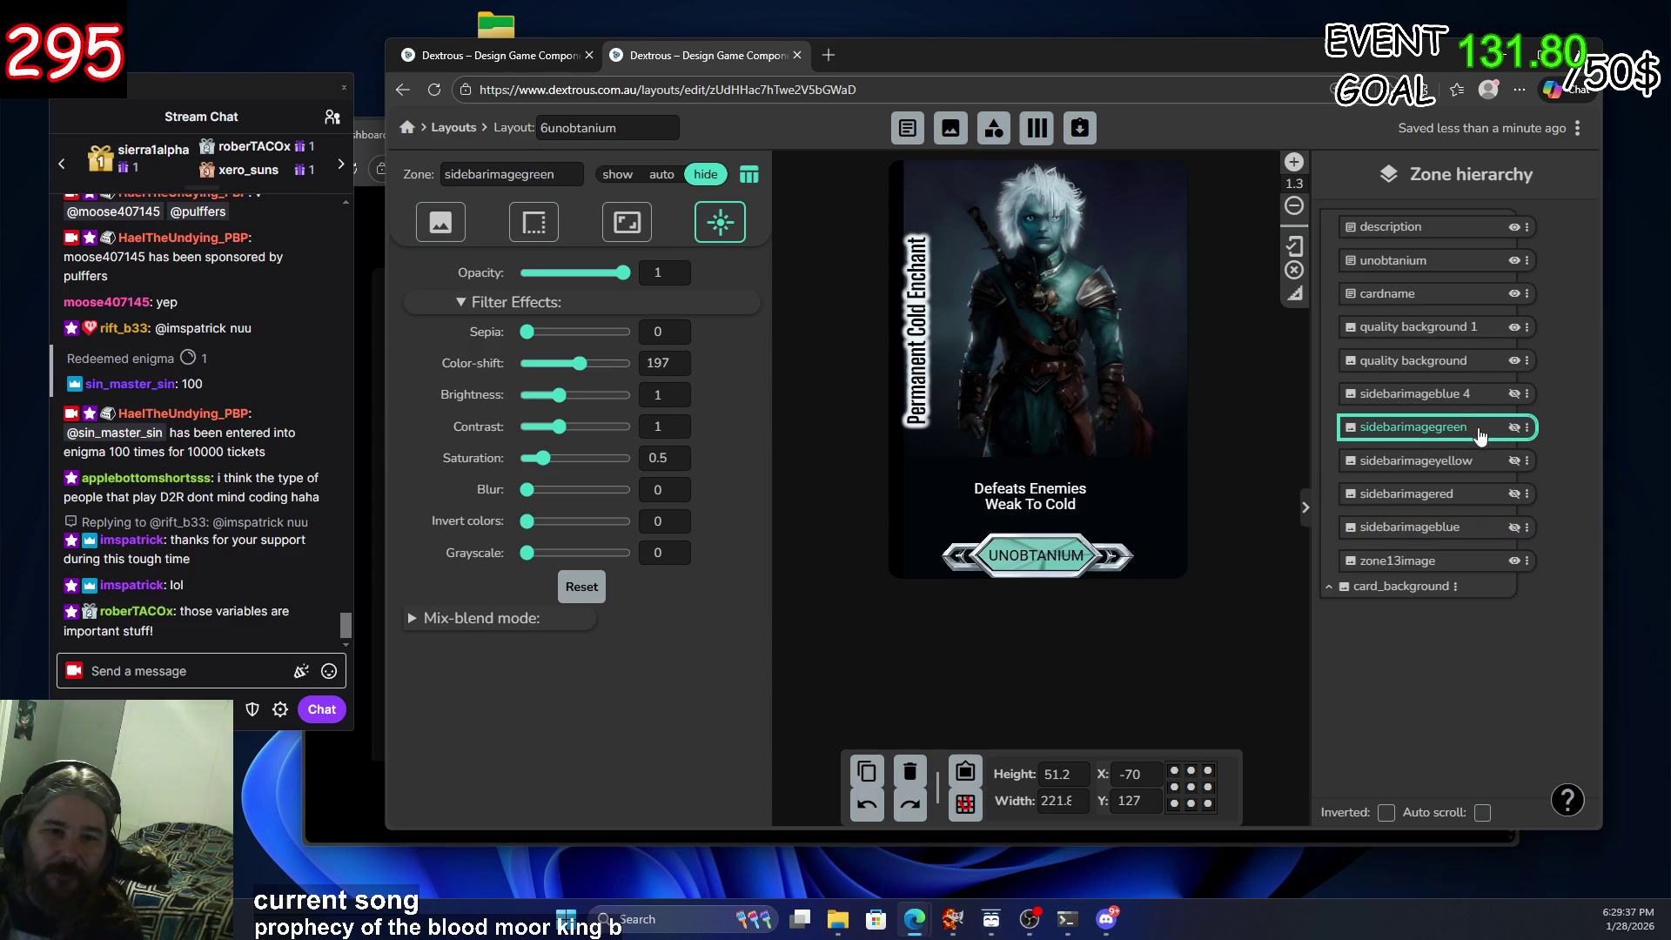
{"action": "left_click", "coordinate": [1516, 430]}
{"action": "left_click", "coordinate": [1516, 430]}
{"action": "left_click", "coordinate": [1515, 396]}
{"action": "left_click", "coordinate": [1515, 397]}
{"action": "left_click", "coordinate": [1514, 396]}
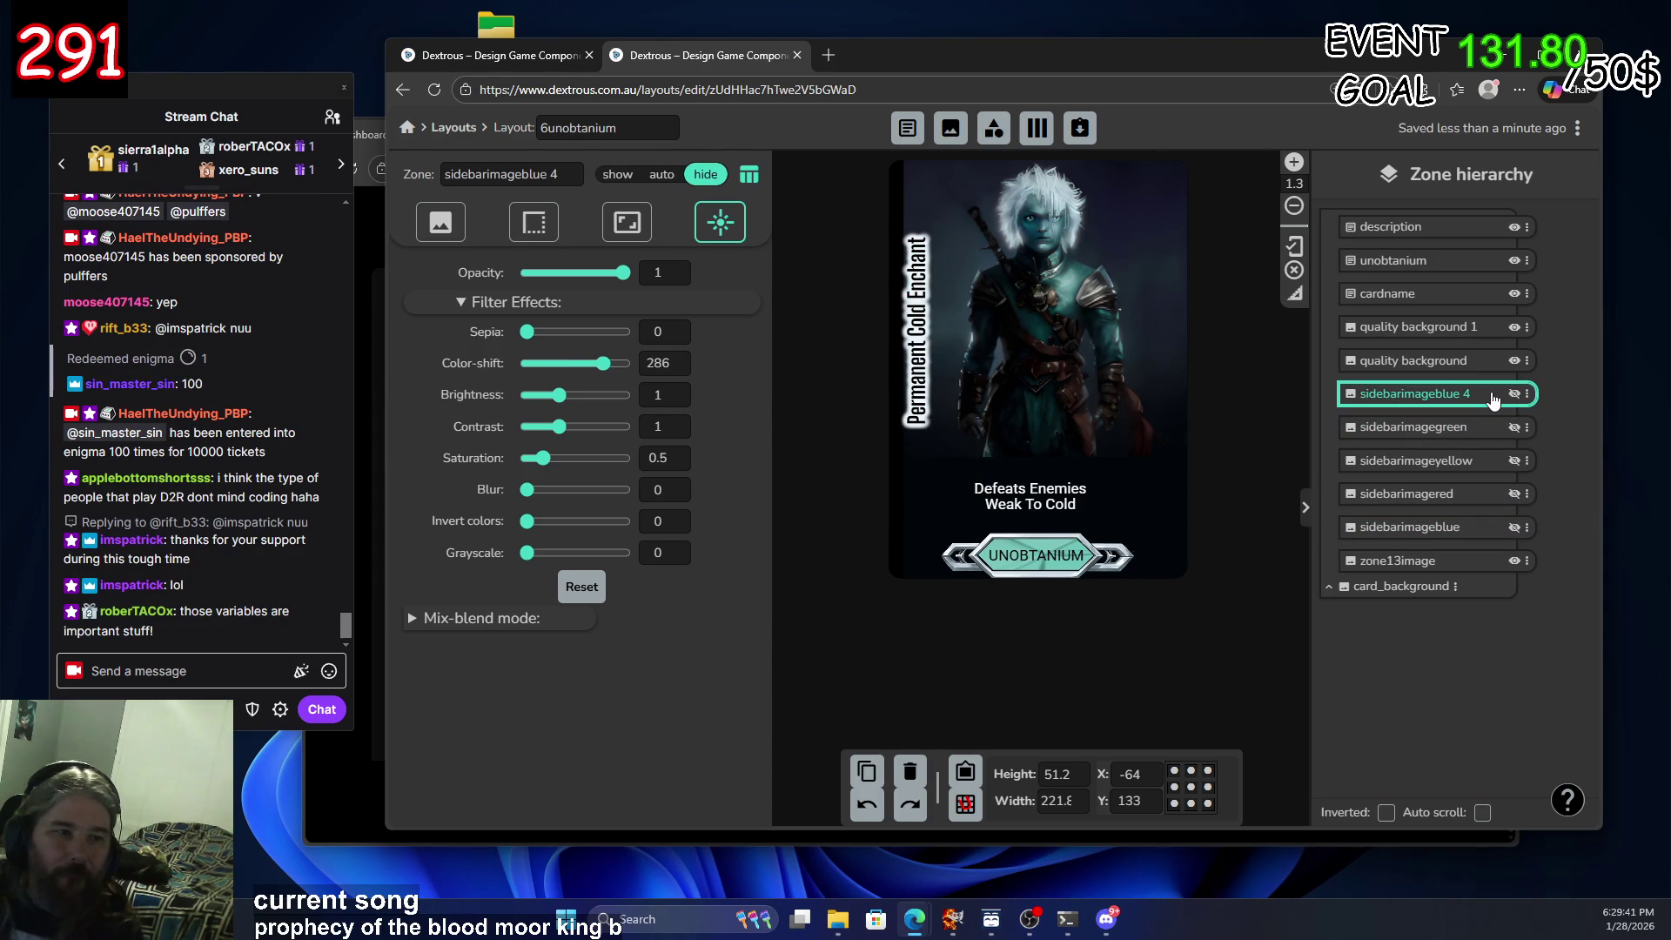
{"action": "left_click", "coordinate": [1514, 396]}
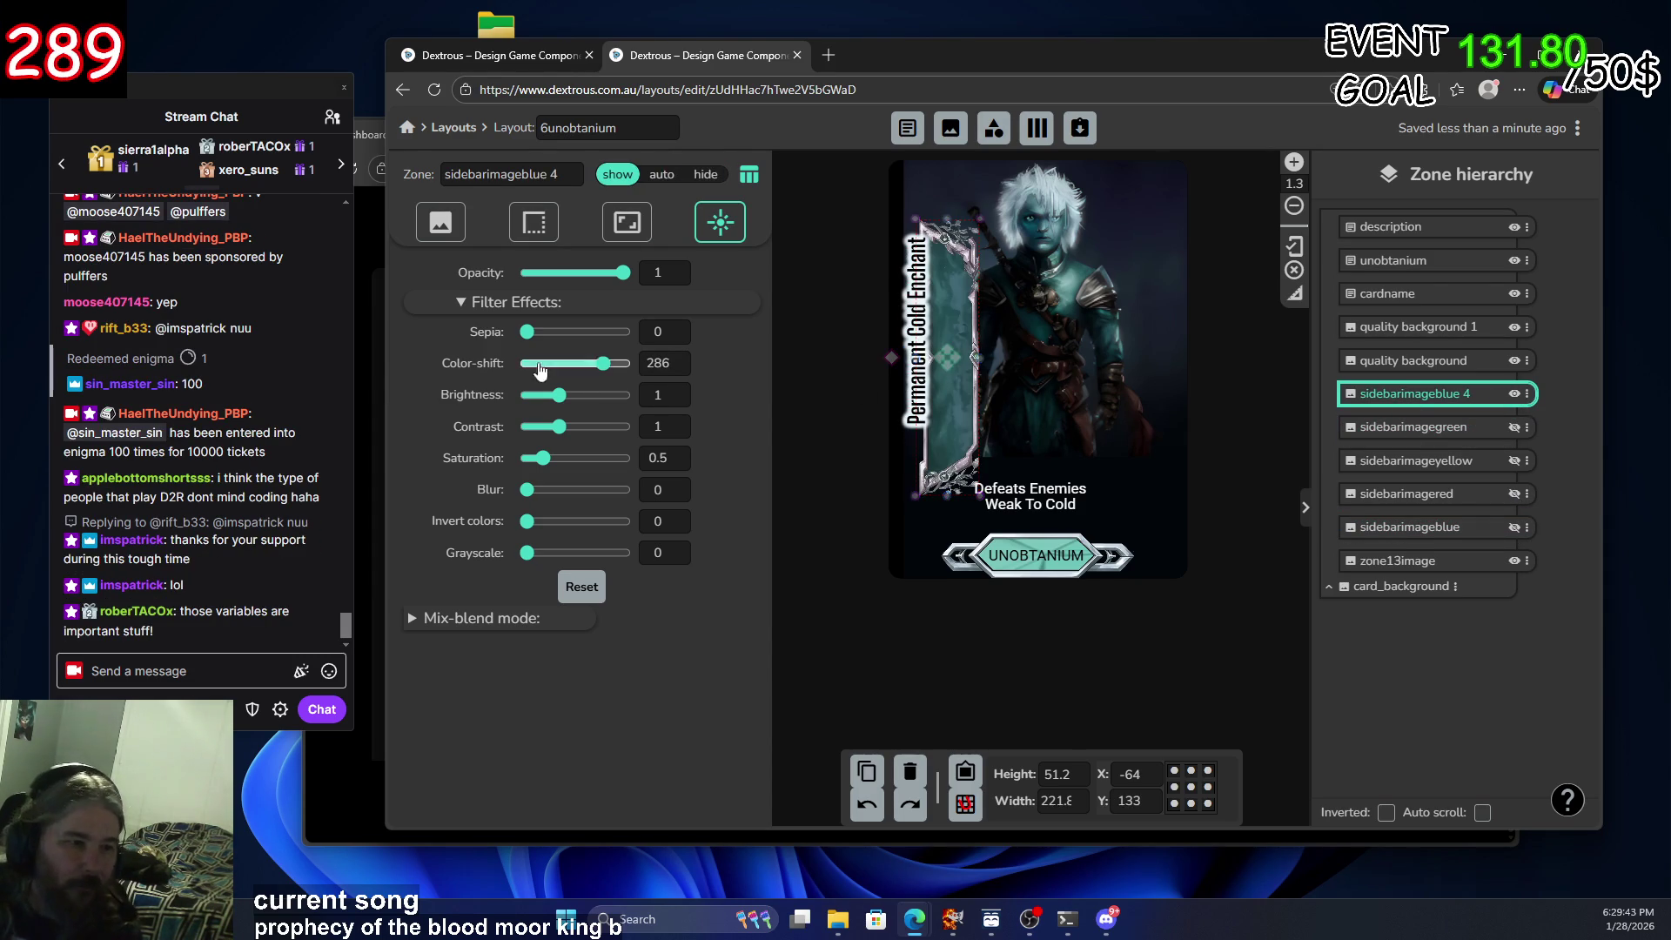
Set the copied frame's colour shift to 360 and rename sidebarimageblue 4 to sidebarimagepurple.
{"action": "left_click_drag", "start_coordinate": [603, 364], "coordinate": [625, 374]}
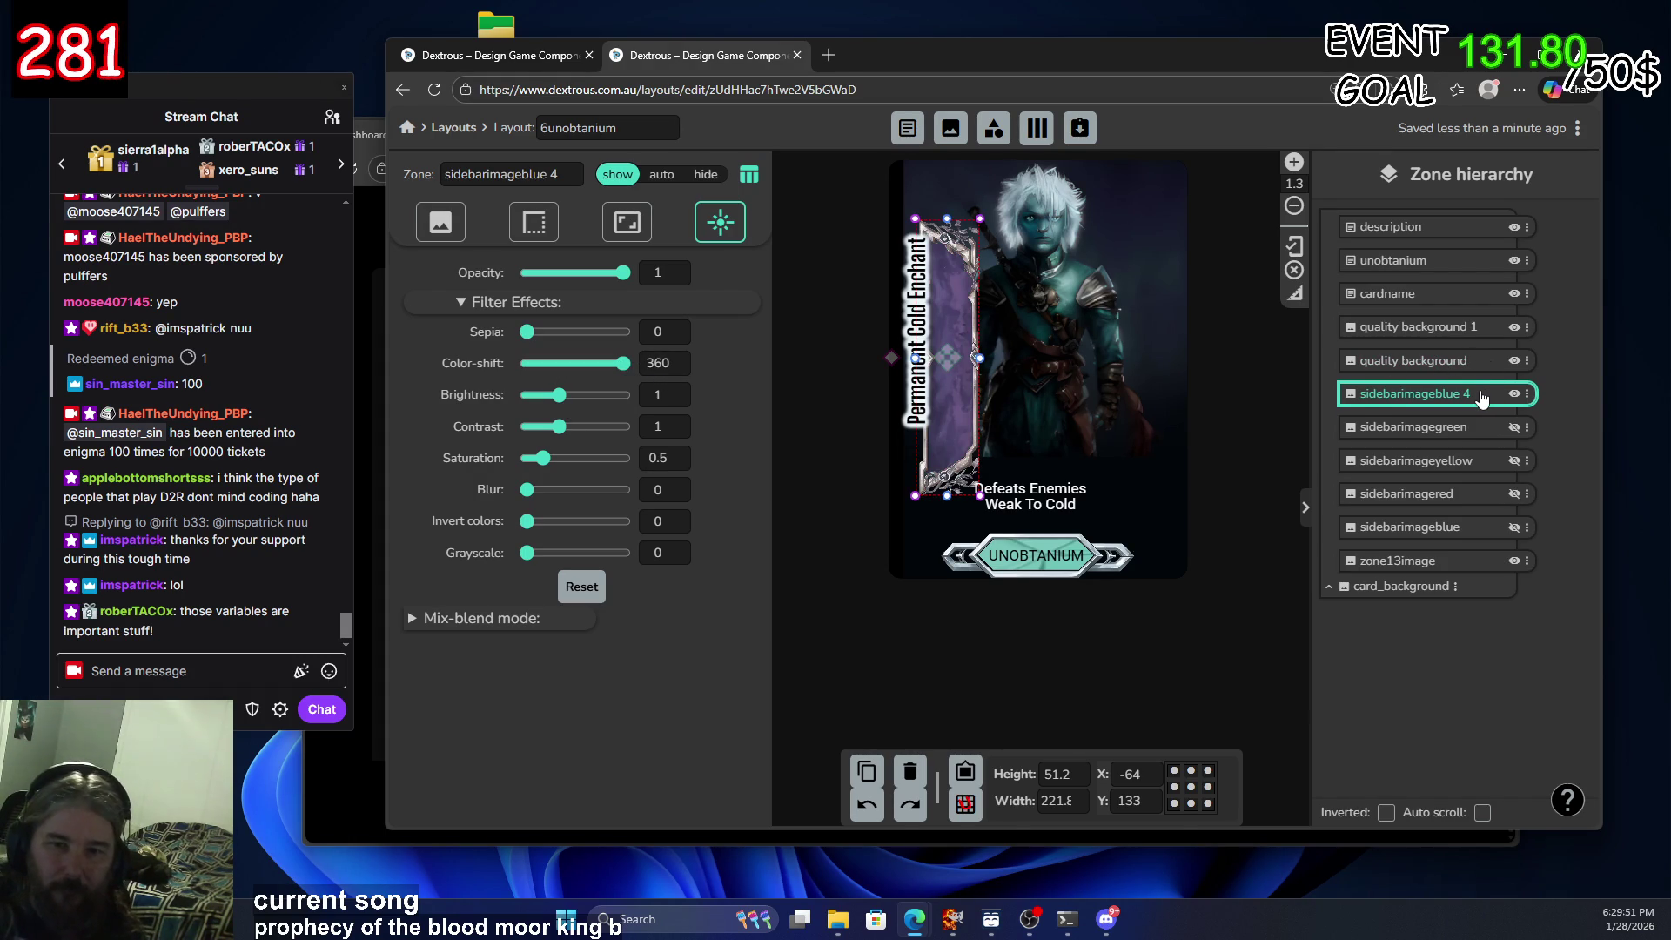
{"action": "double_click", "coordinate": [1481, 396]}
{"action": "left_click", "coordinate": [1445, 397]}
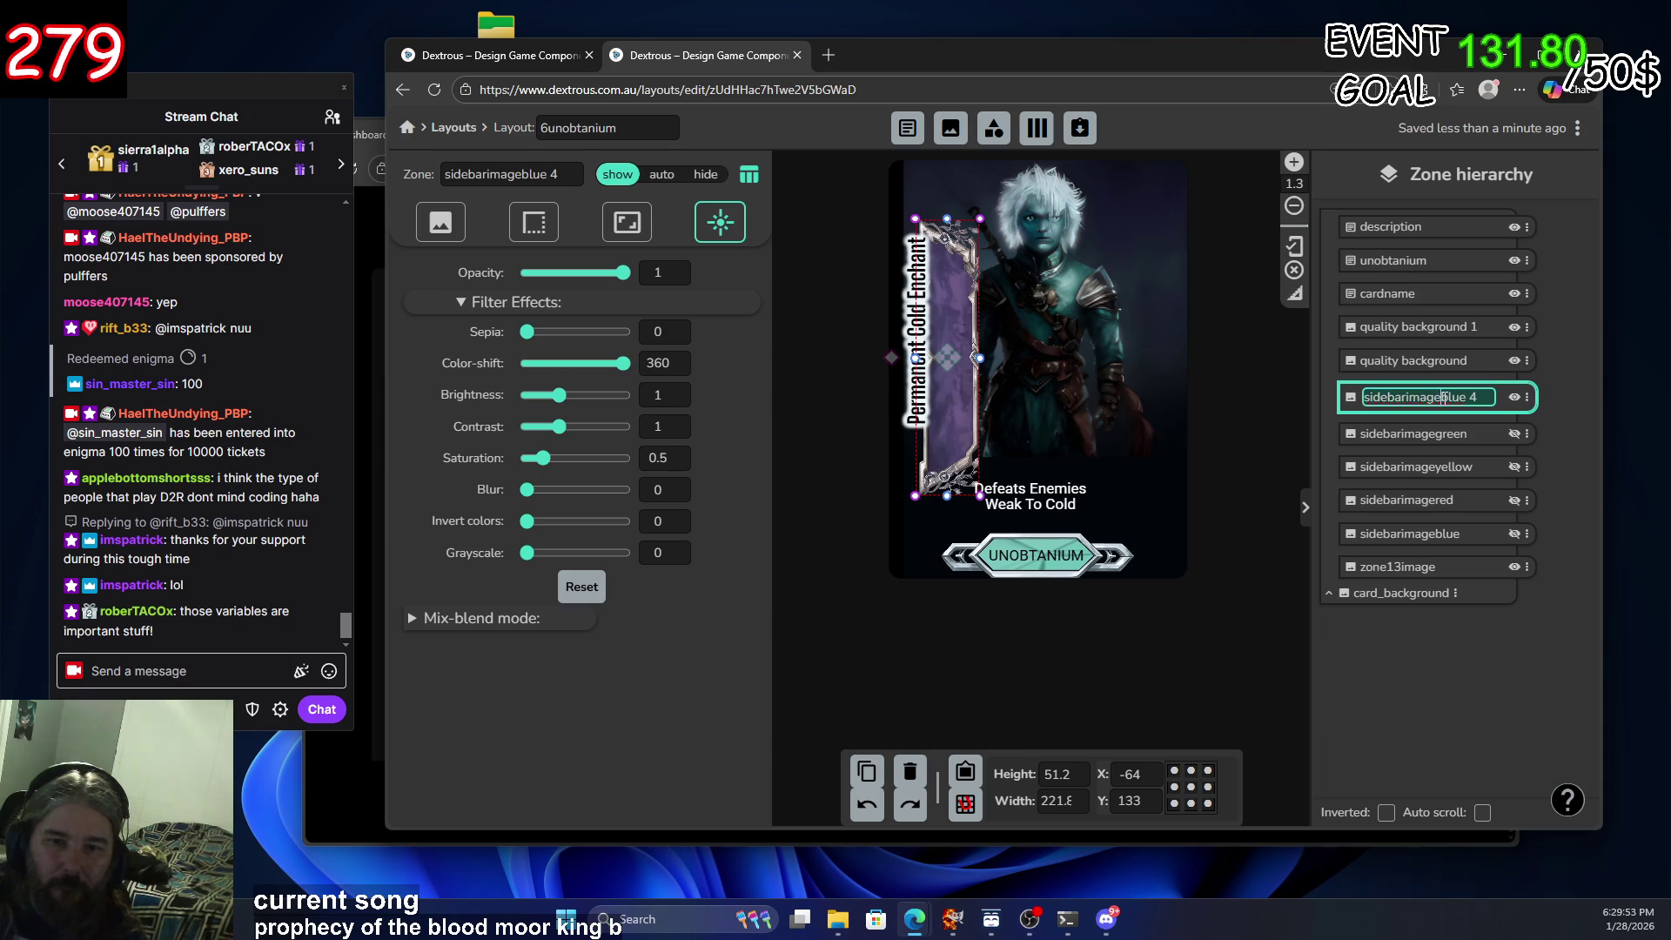
{"action": "type", "text": "purp"}
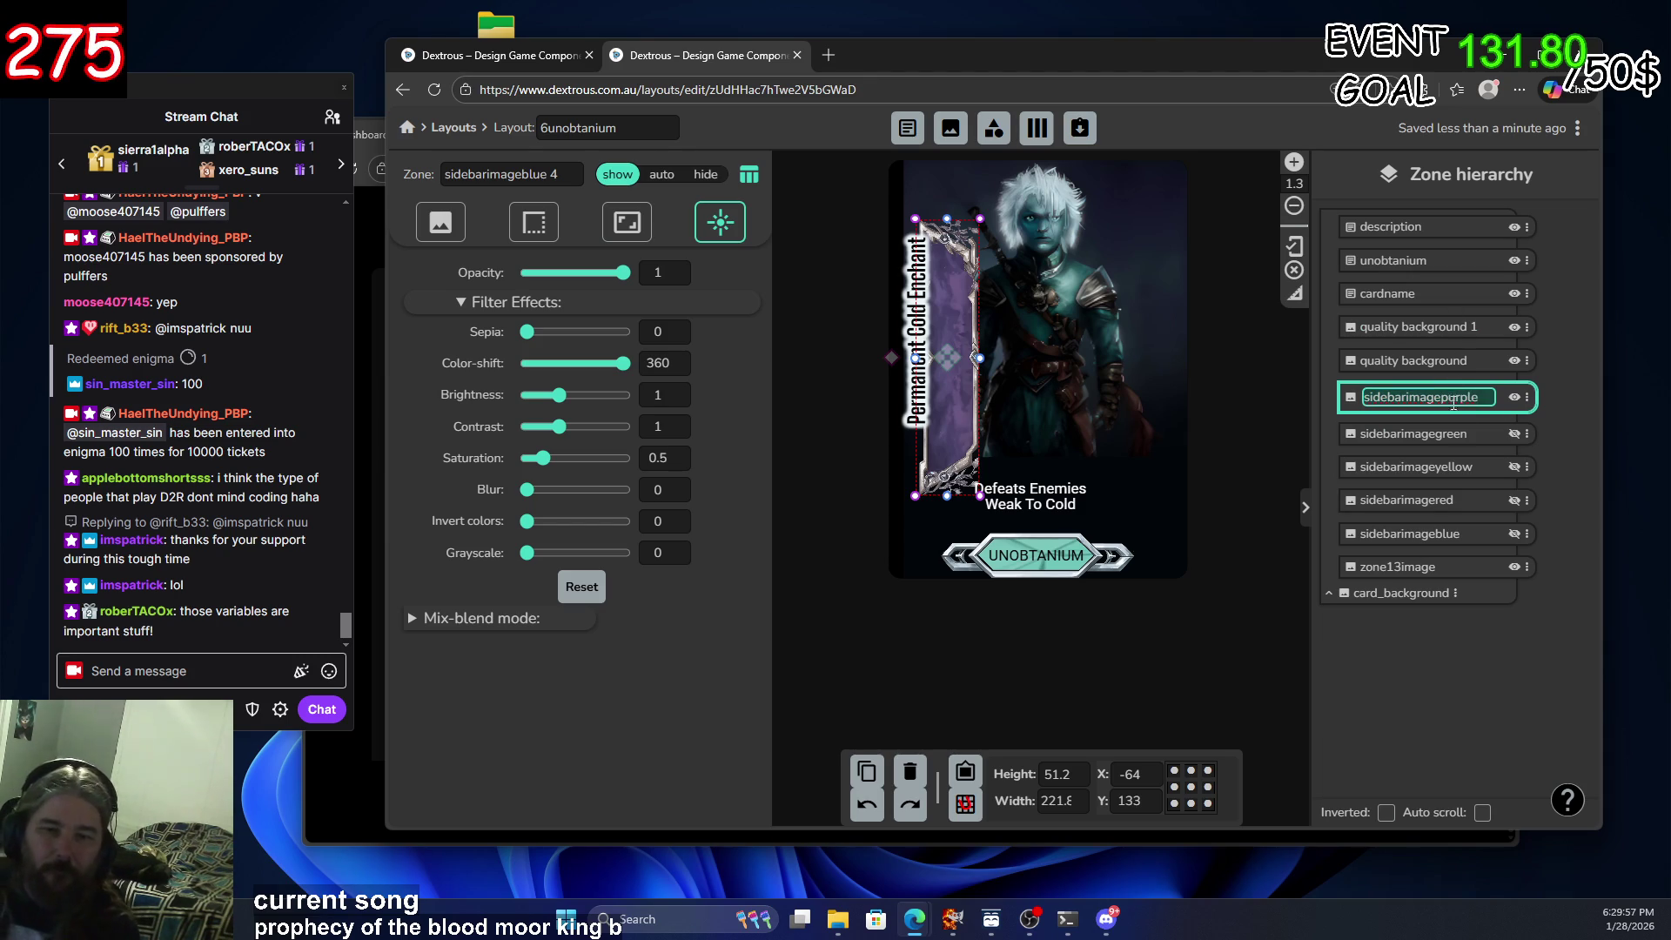
{"action": "key", "text": "Return"}
{"action": "left_click", "coordinate": [1480, 361]}
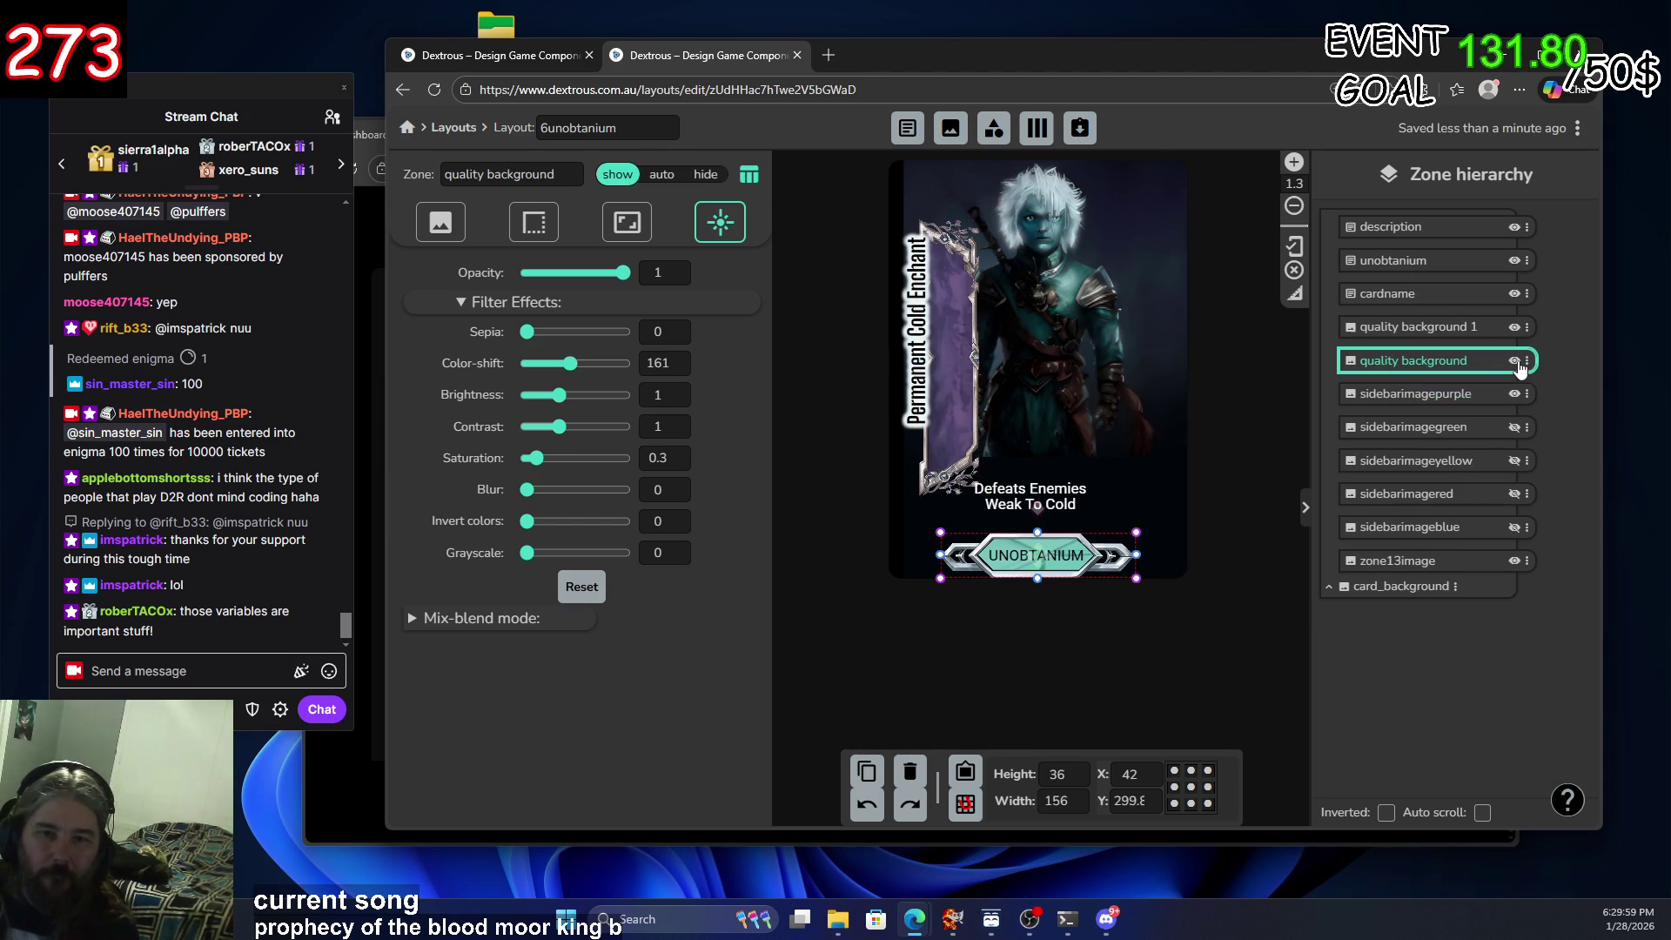
{"action": "left_click", "coordinate": [1515, 361]}
{"action": "left_click", "coordinate": [1515, 362]}
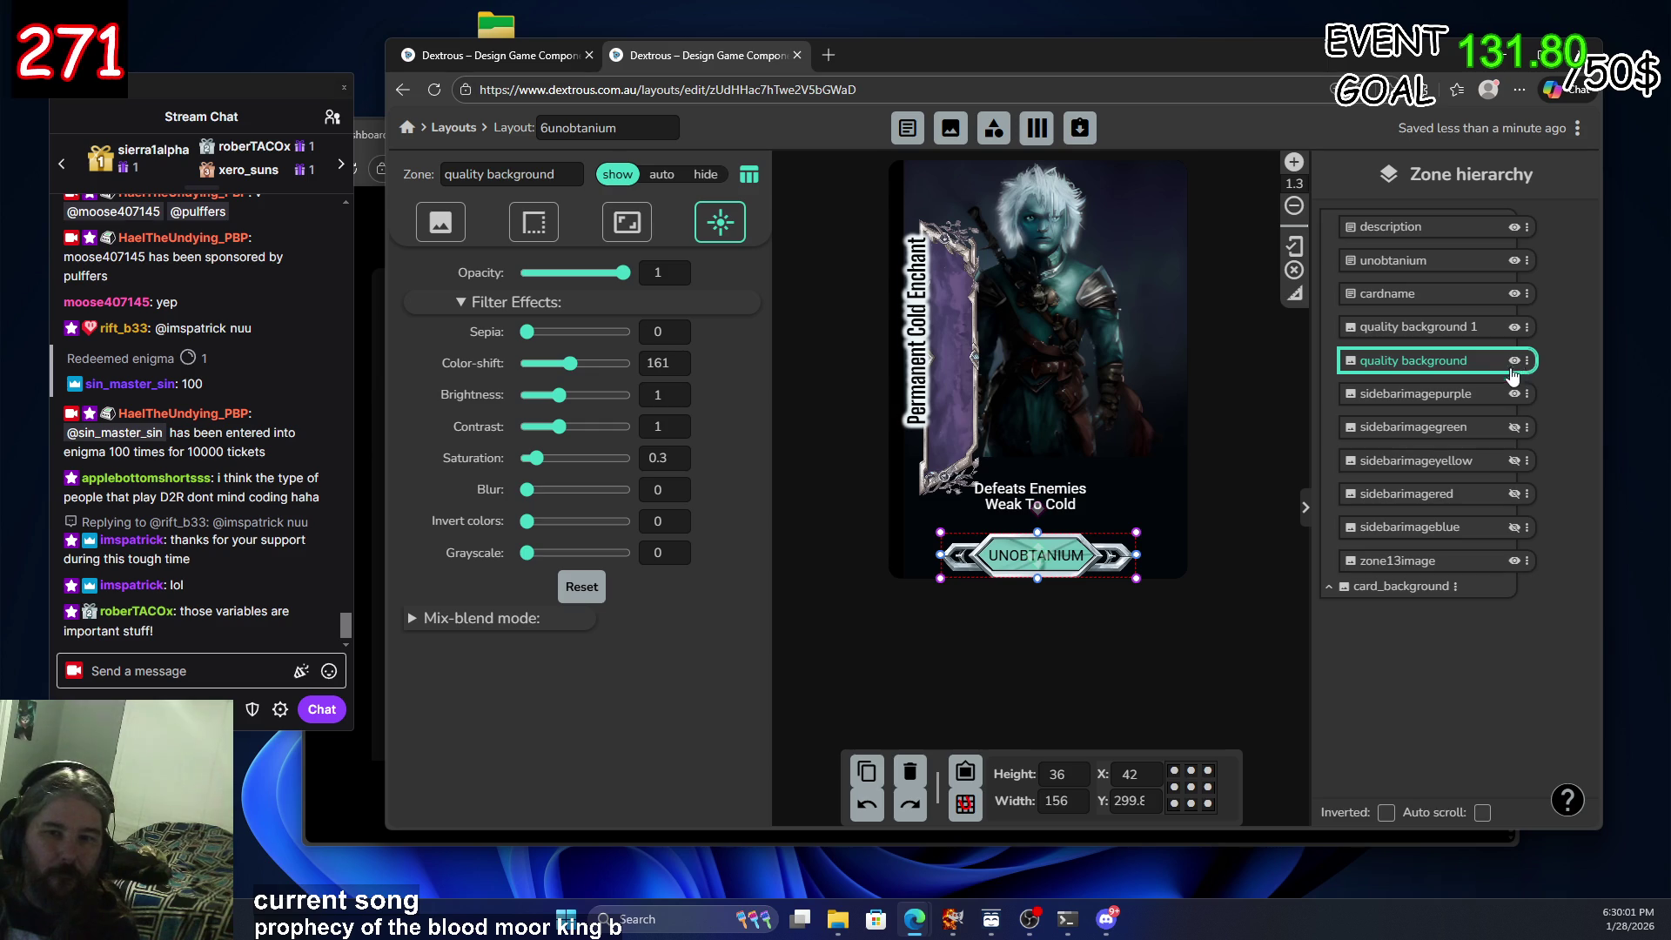
{"action": "left_click", "coordinate": [1515, 395]}
{"action": "left_click", "coordinate": [1515, 395]}
{"action": "left_click", "coordinate": [1515, 395]}
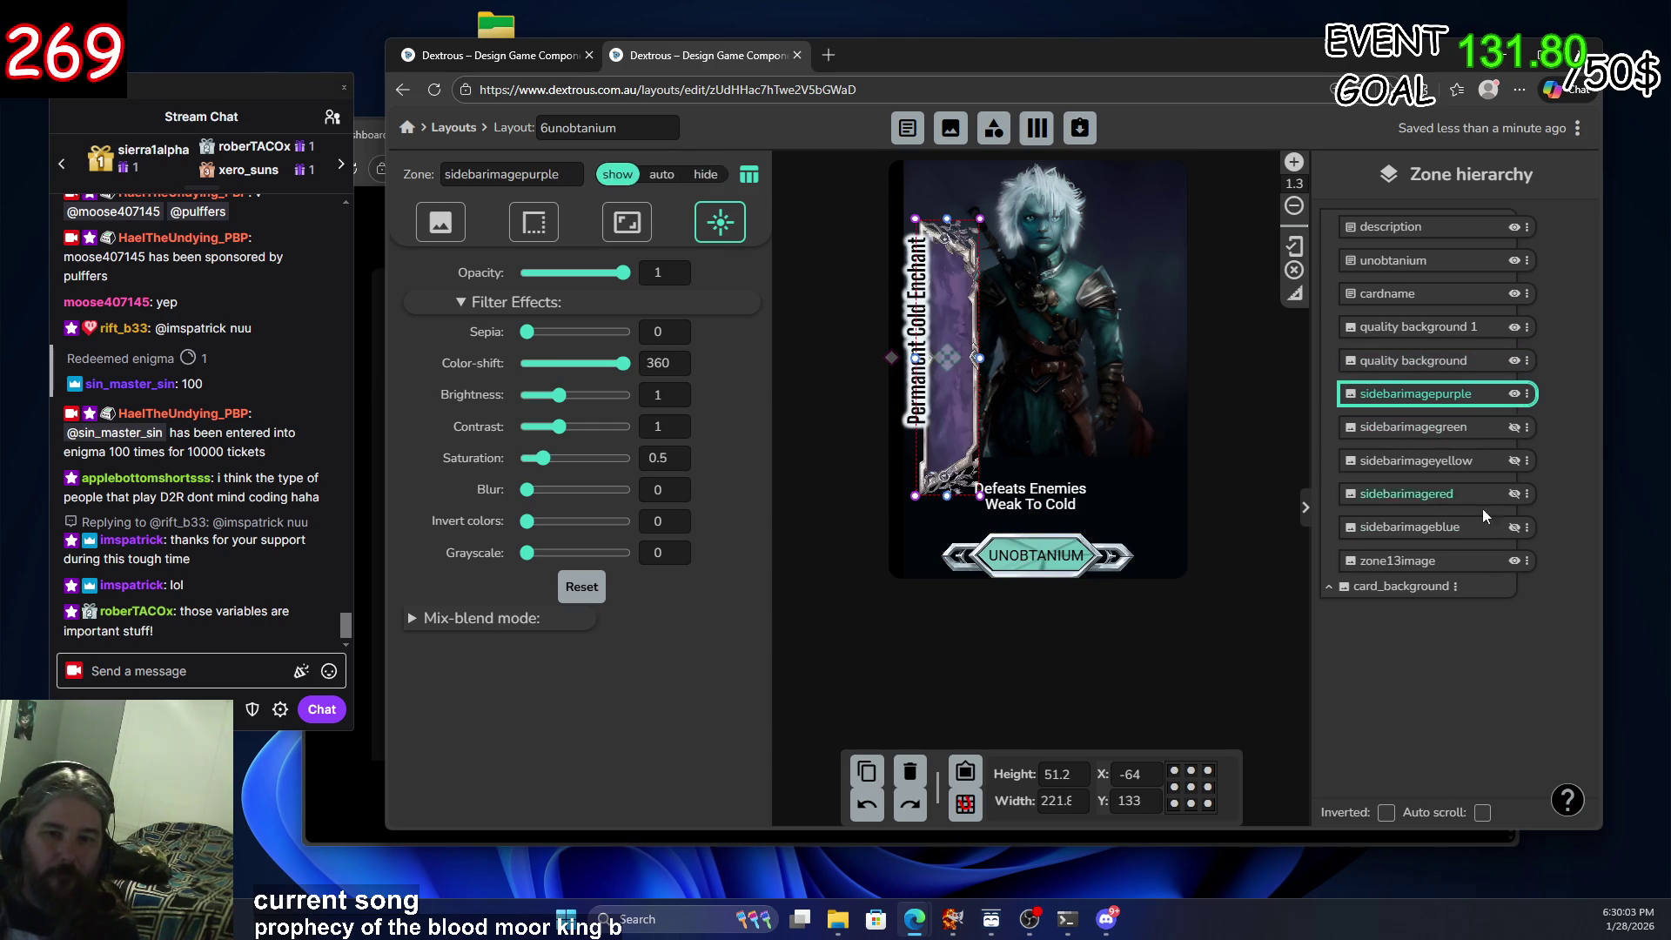
{"action": "left_click", "coordinate": [1471, 407]}
{"action": "left_click", "coordinate": [1462, 373]}
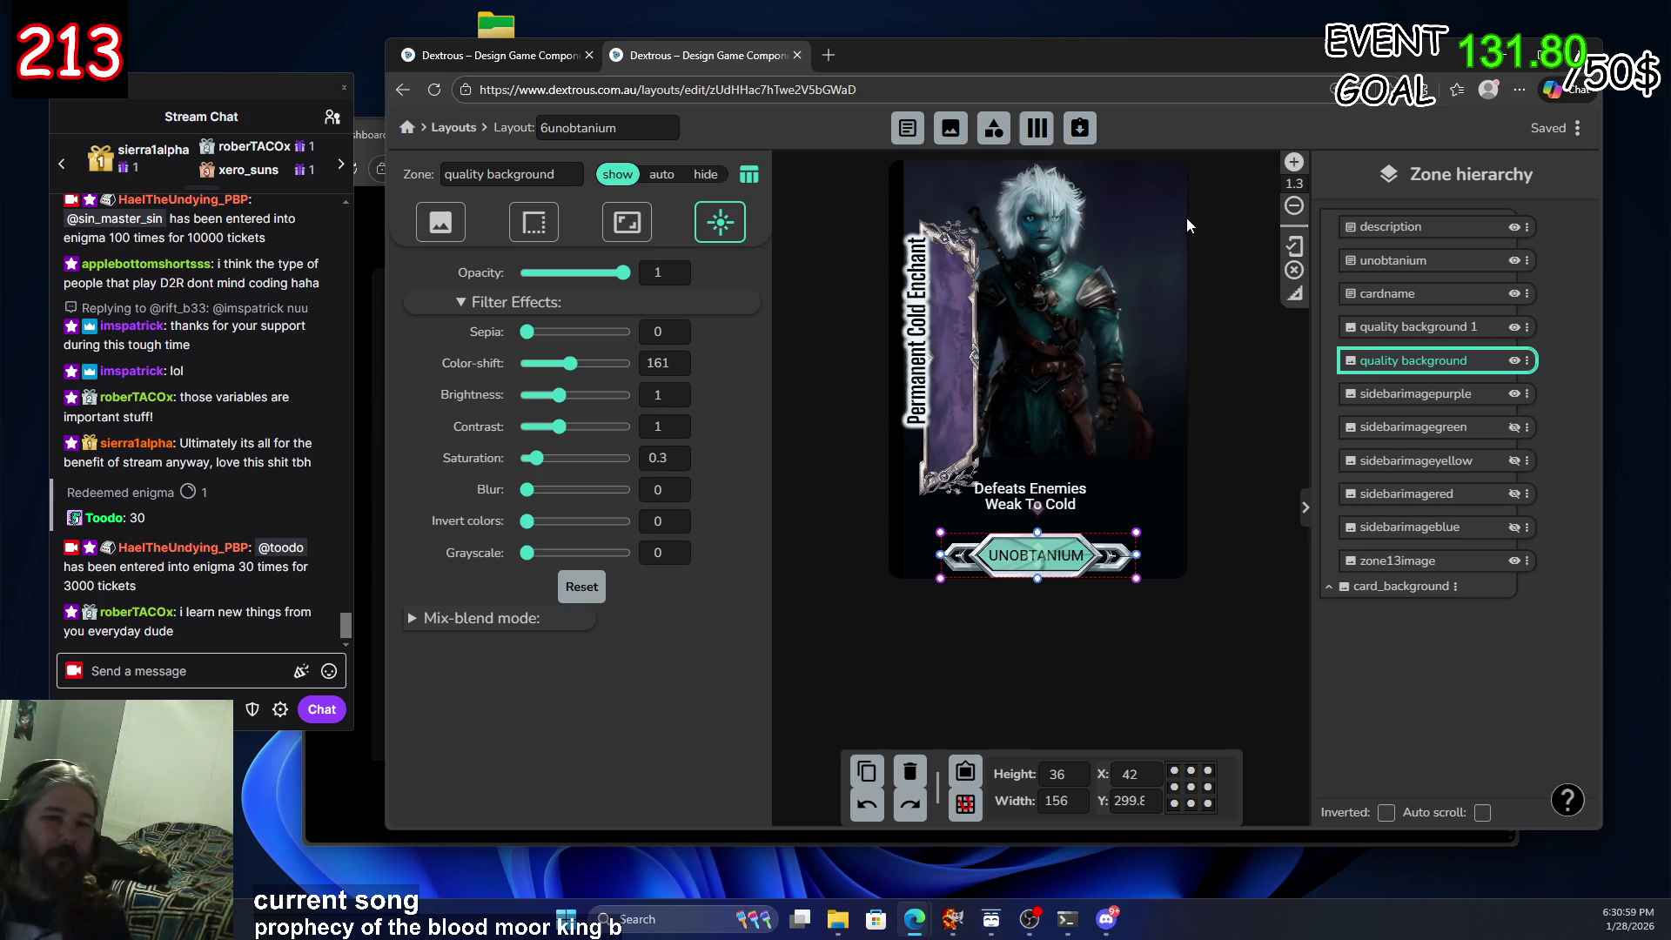
{"action": "left_click", "coordinate": [1527, 360]}
{"action": "left_click", "coordinate": [1408, 614]}
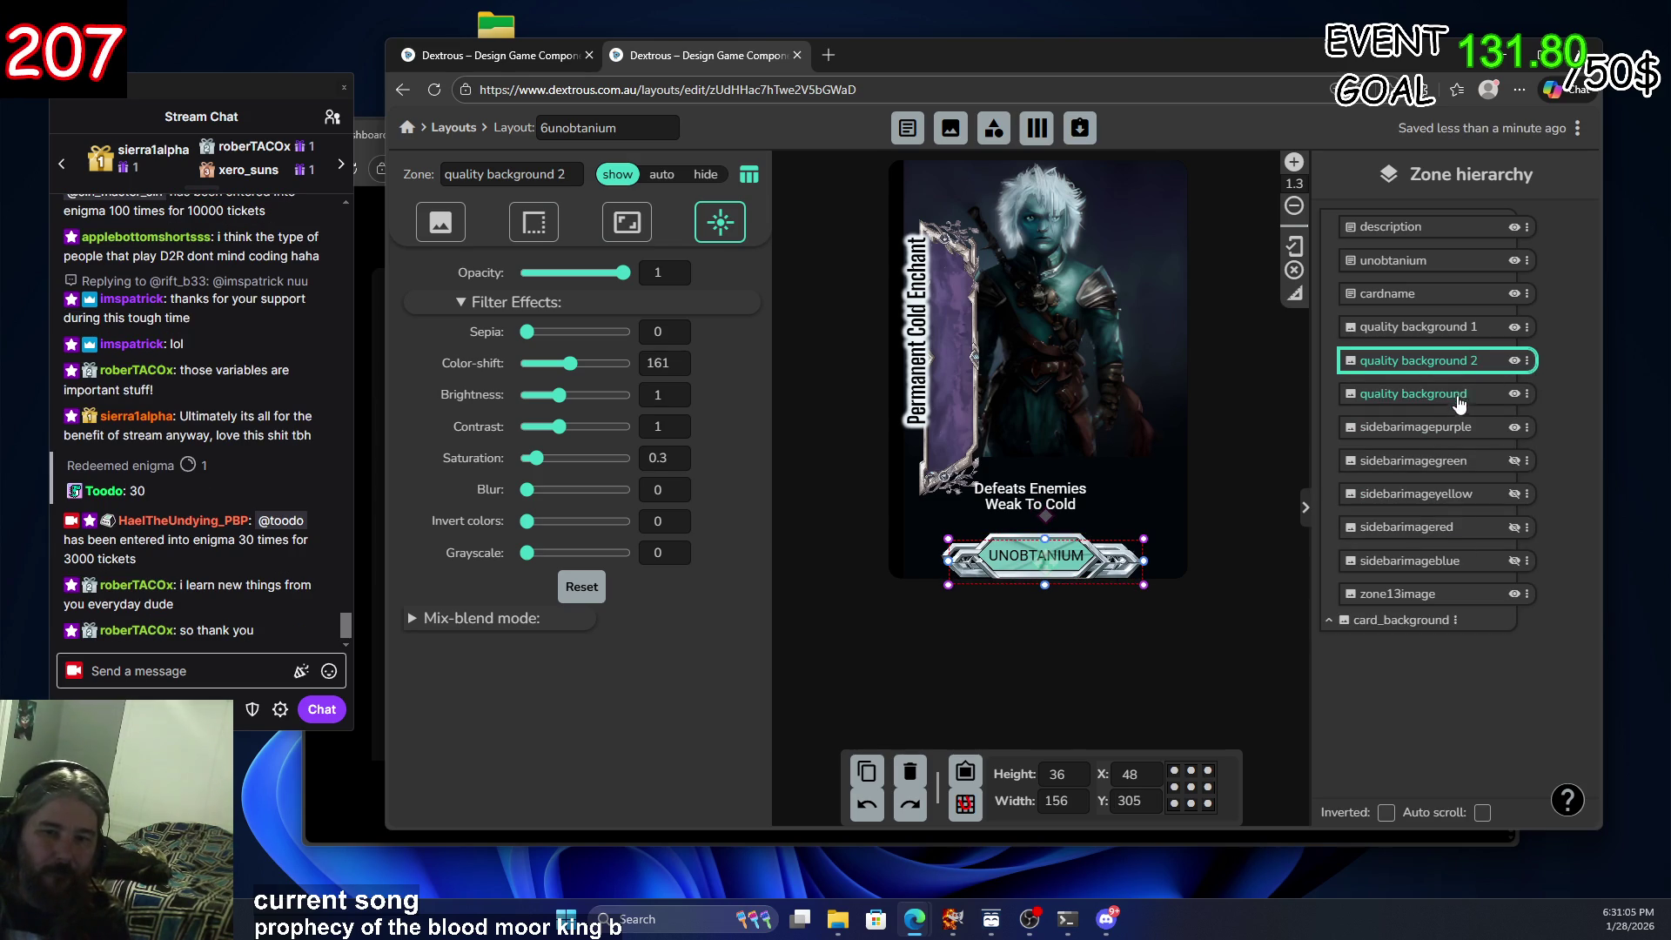
{"action": "left_click", "coordinate": [1464, 400]}
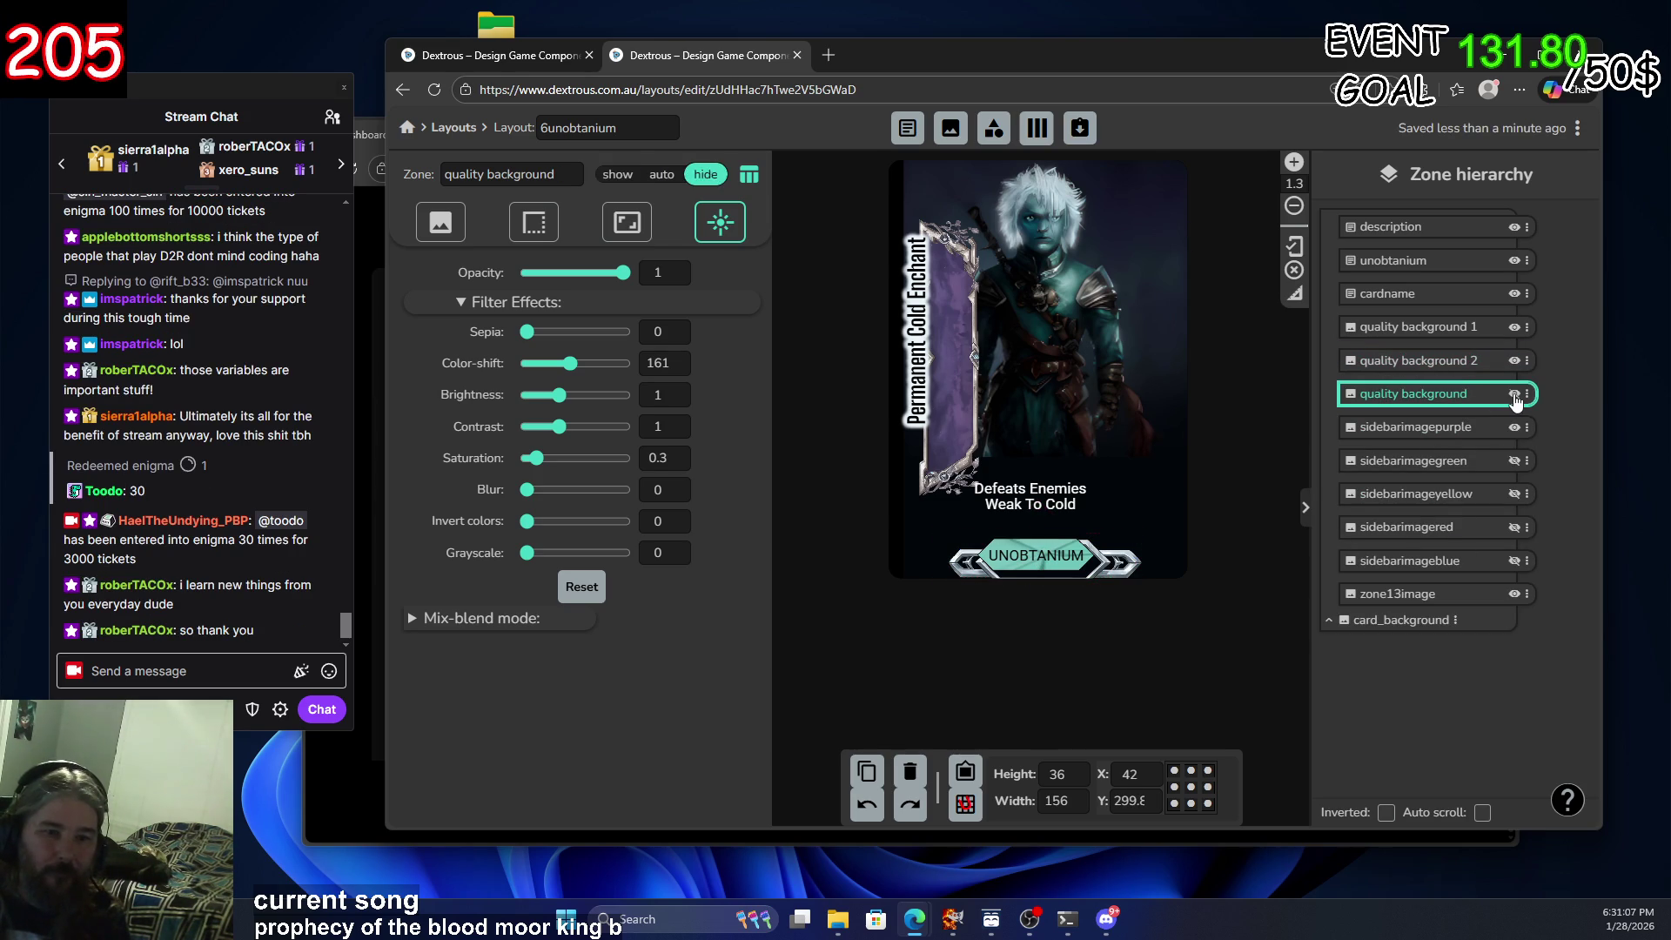
{"action": "left_click", "coordinate": [1477, 369]}
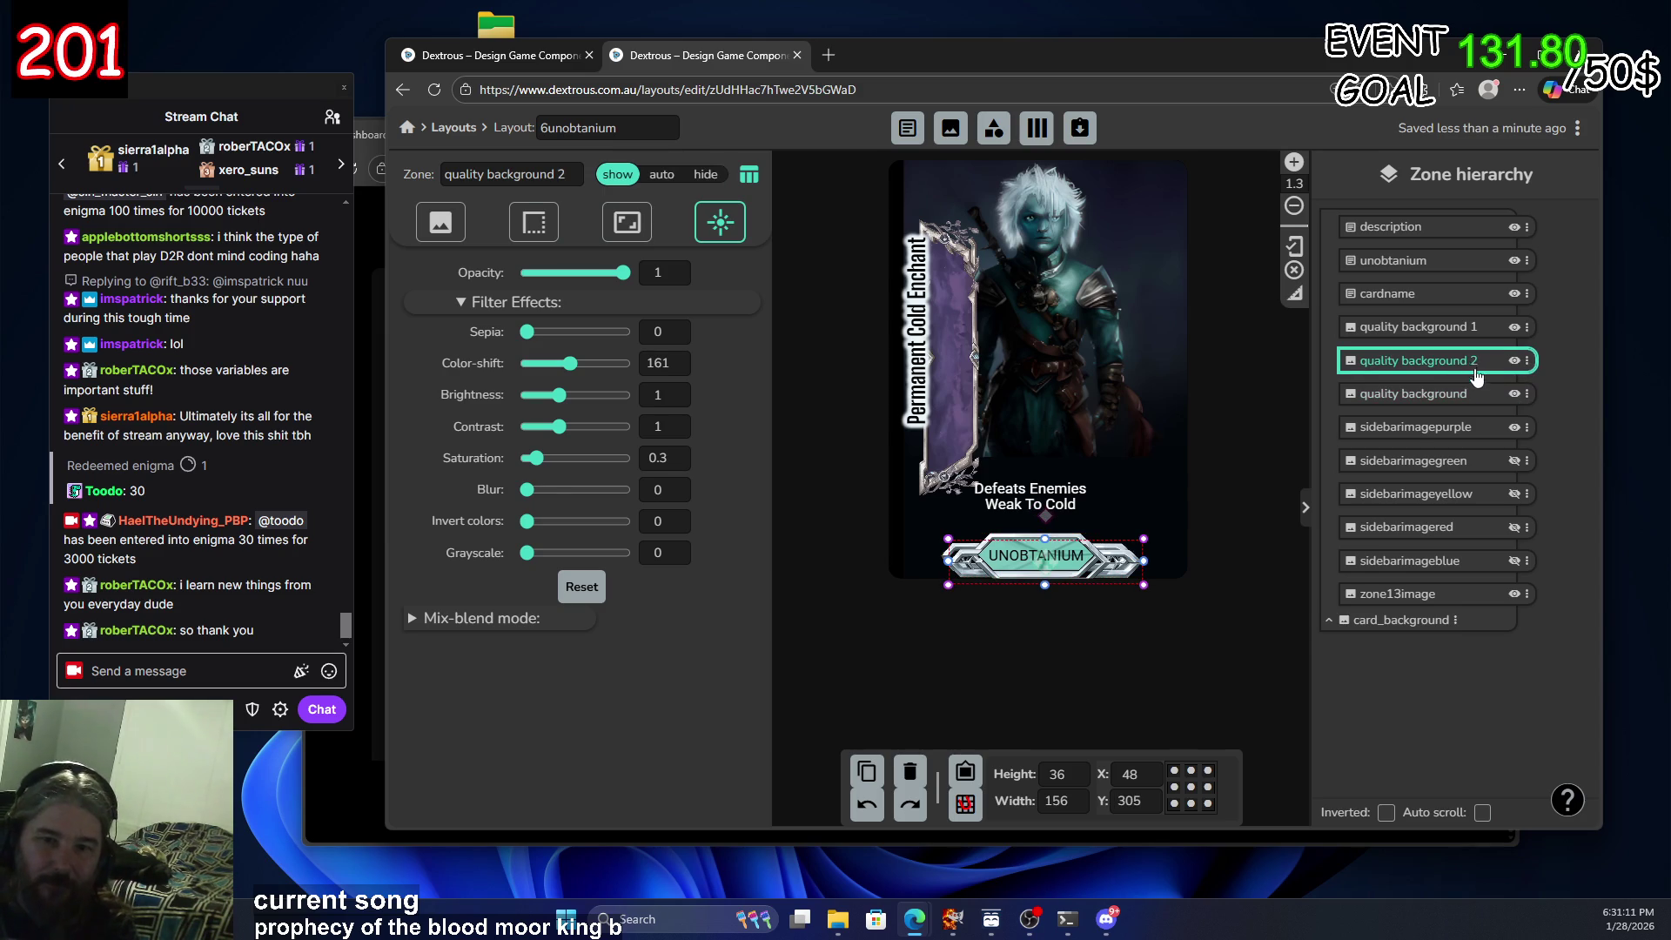
{"action": "key", "text": "Delete"}
{"action": "left_click", "coordinate": [1515, 363]}
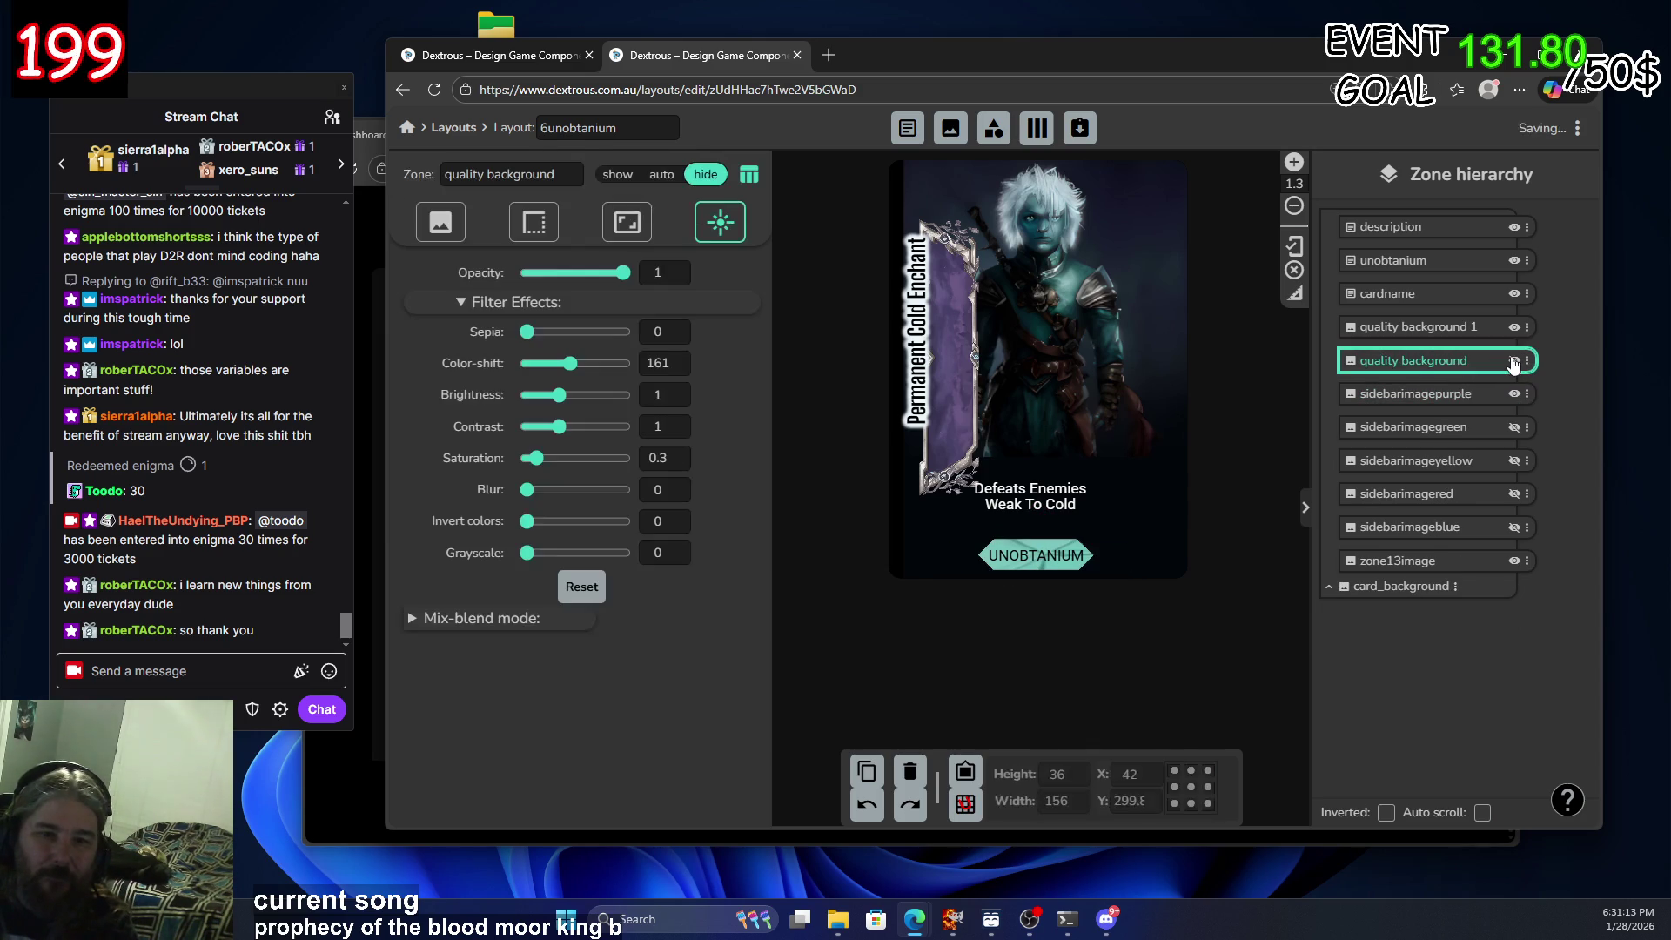
{"action": "left_click", "coordinate": [1514, 333]}
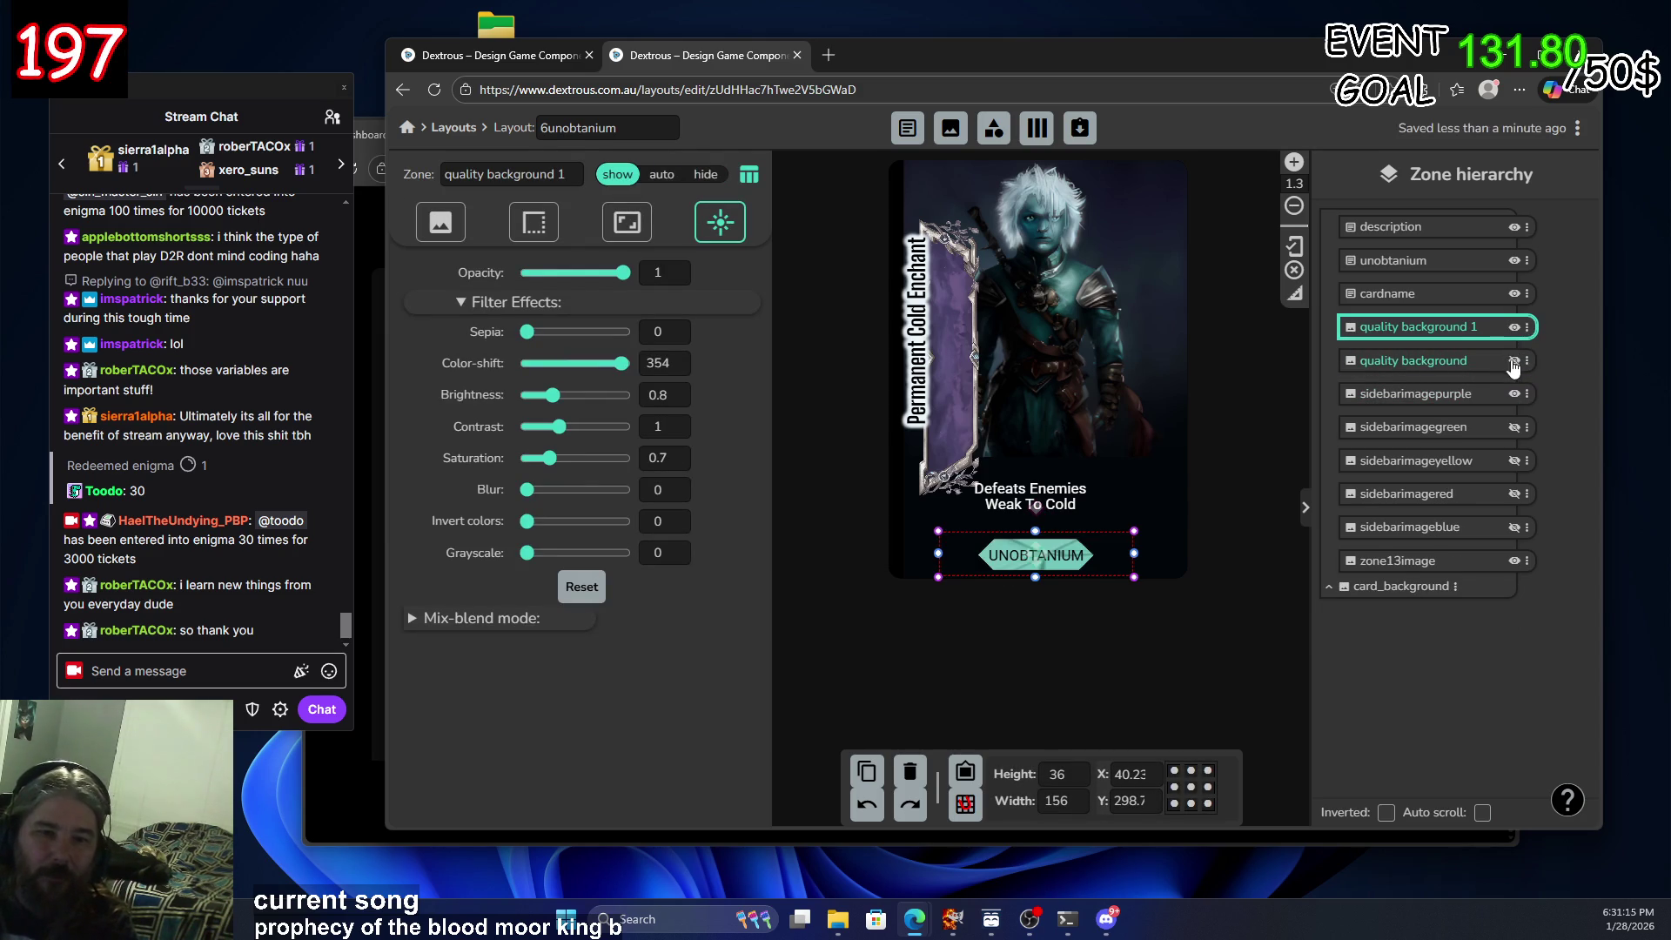
{"action": "left_click", "coordinate": [1514, 362]}
{"action": "left_click", "coordinate": [1485, 396]}
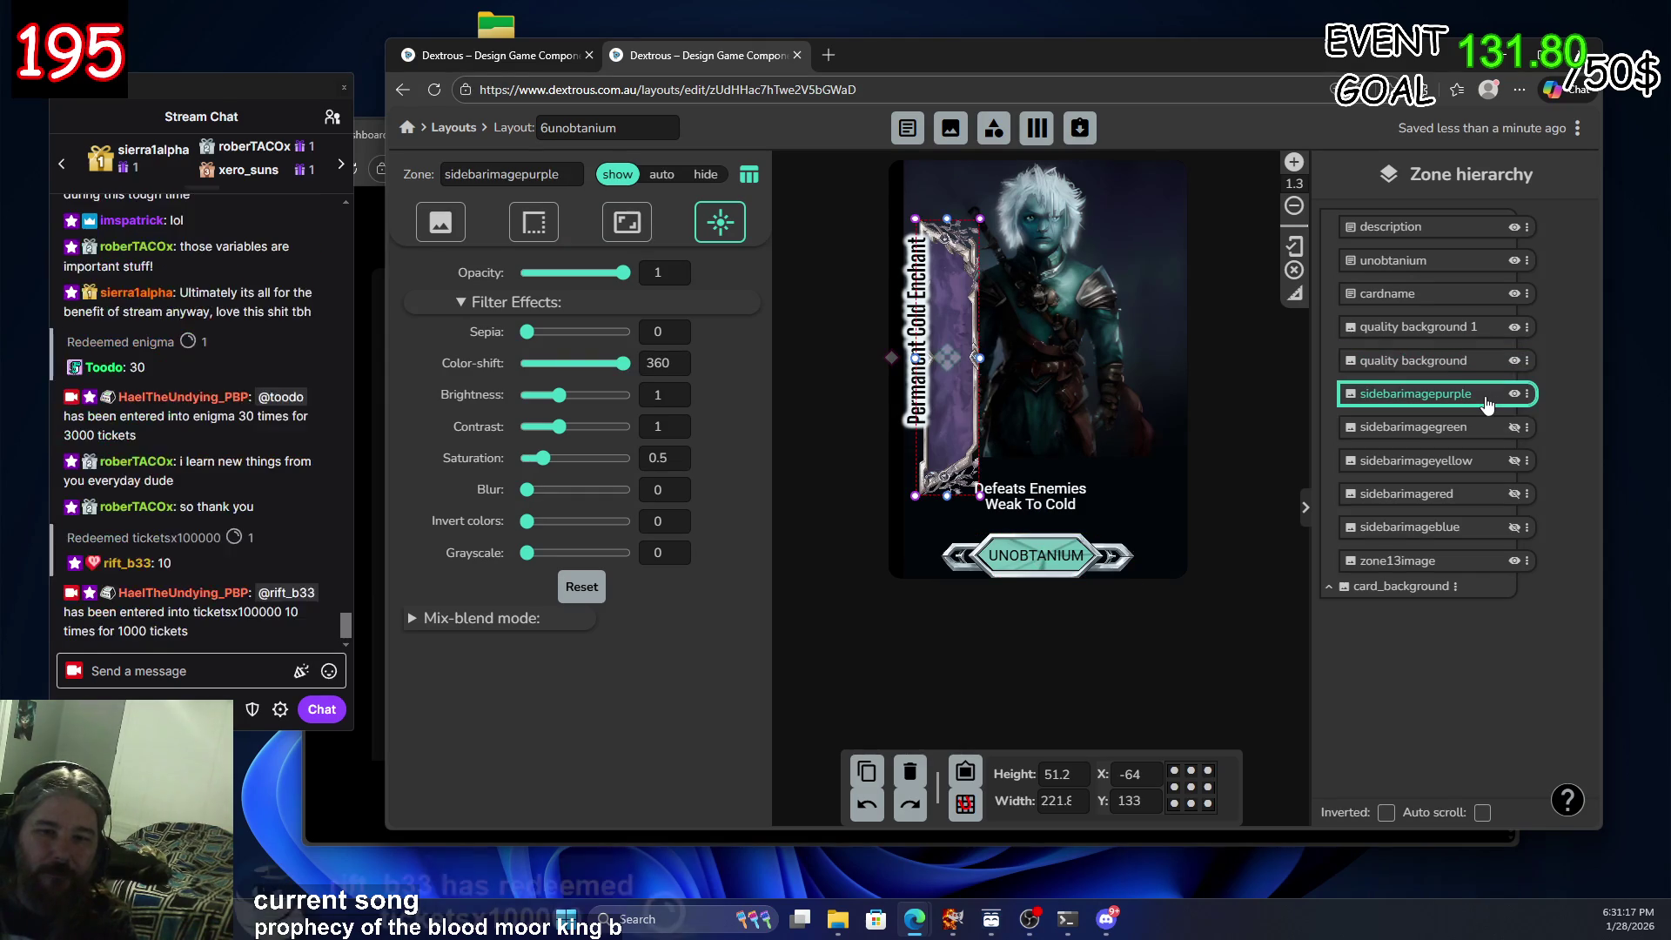
Duplicate the sidebarimagepurple zone twice.
{"action": "left_click", "coordinate": [1527, 394]}
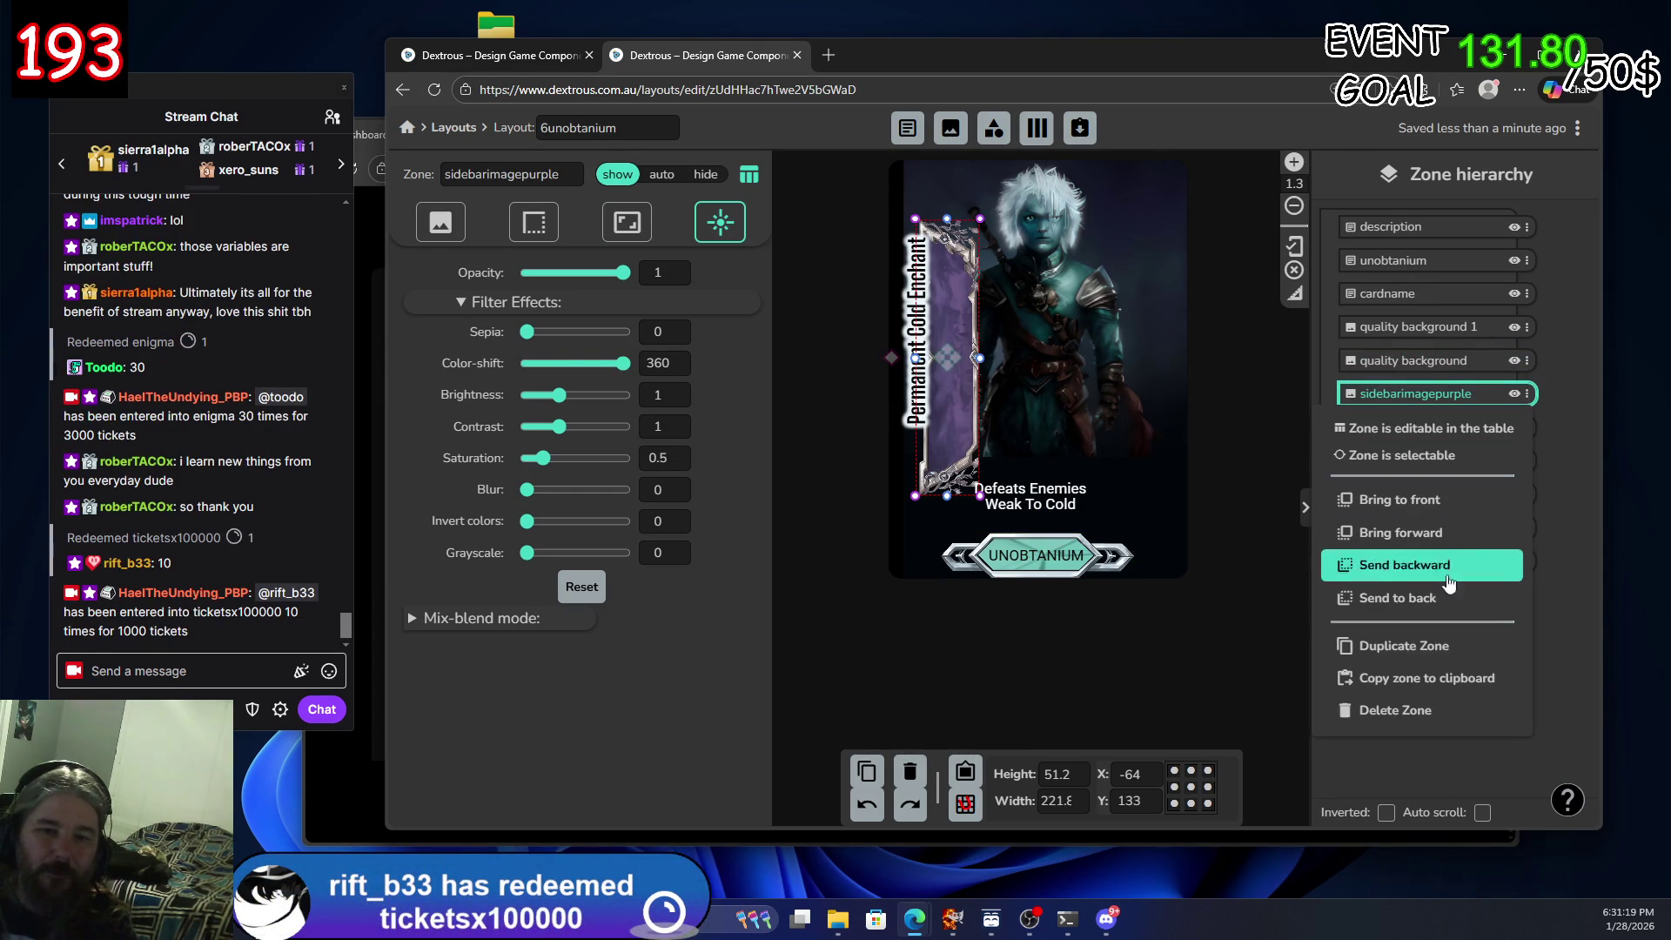
{"action": "left_click", "coordinate": [1384, 646]}
{"action": "left_click", "coordinate": [1527, 393]}
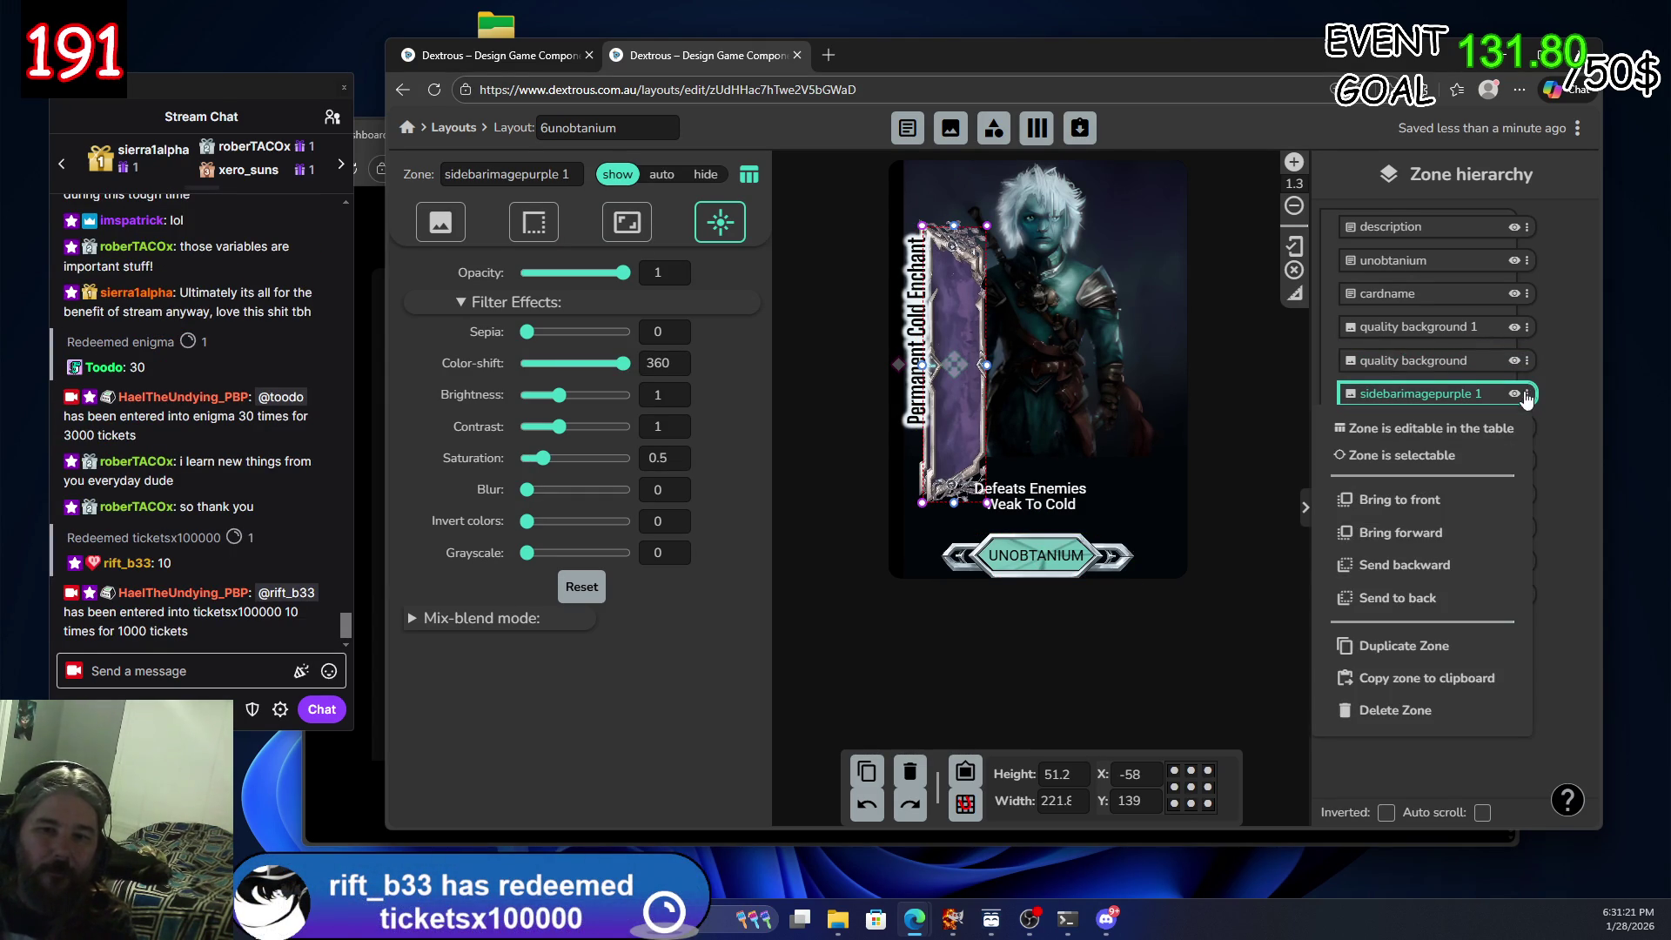
{"action": "left_click", "coordinate": [1456, 653]}
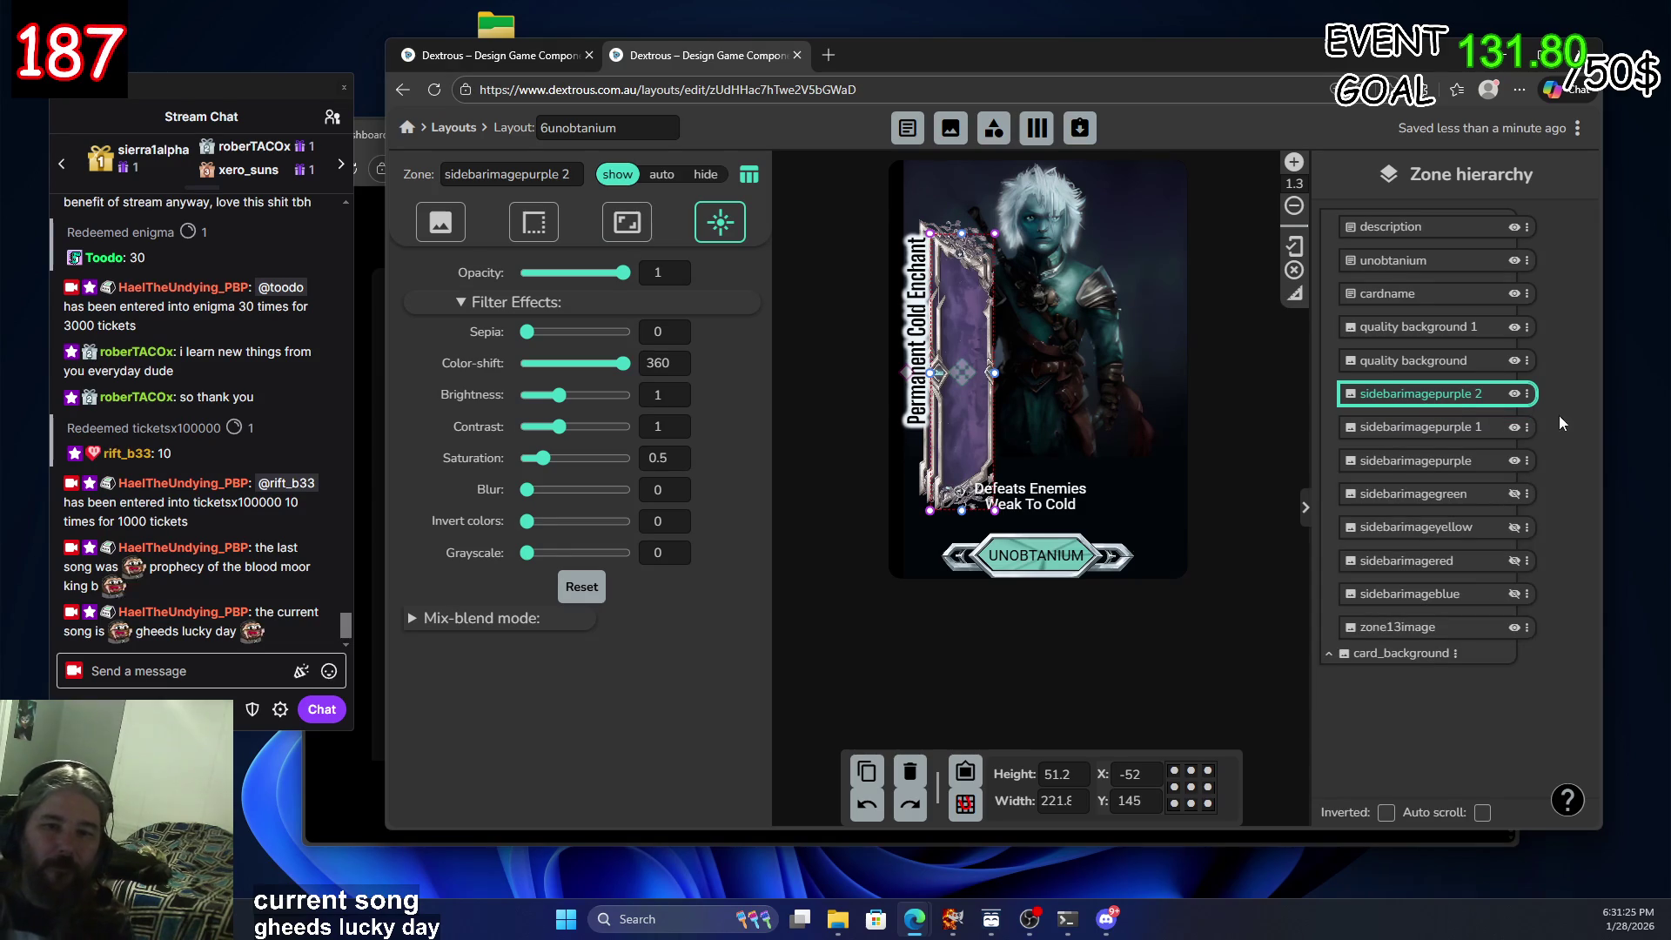
{"action": "left_click", "coordinate": [1440, 429]}
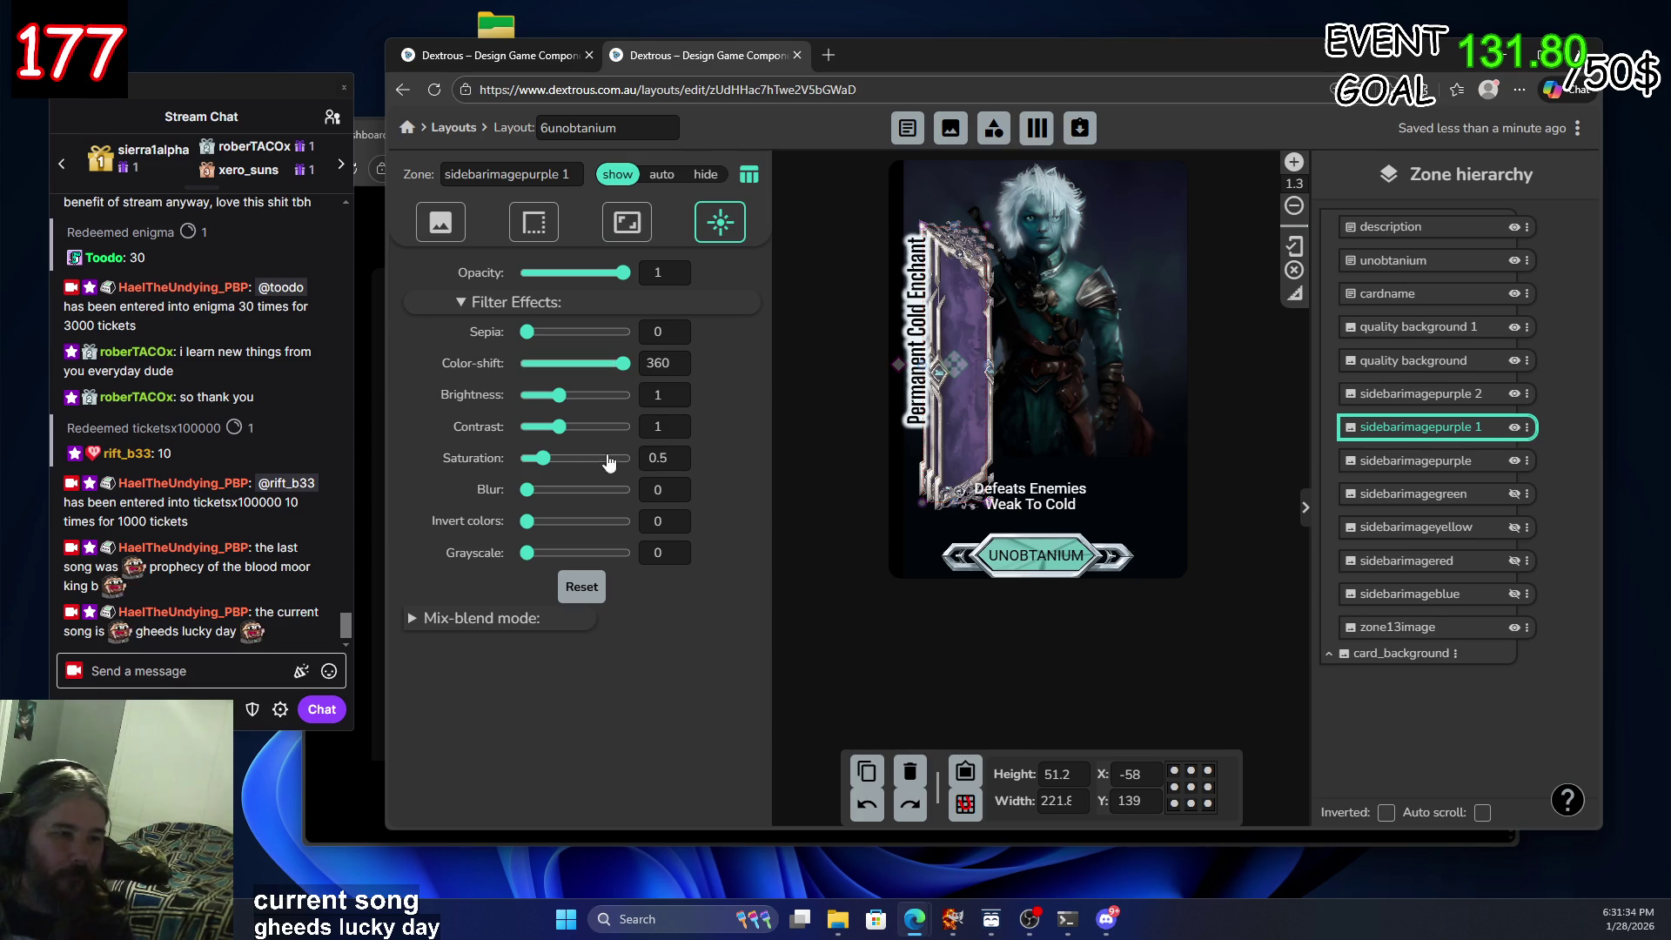
Rename the first copy sidebarimagedark, adjust its colour shift, and hide sidebarimagepurple 2.
{"action": "double_click", "coordinate": [1488, 434]}
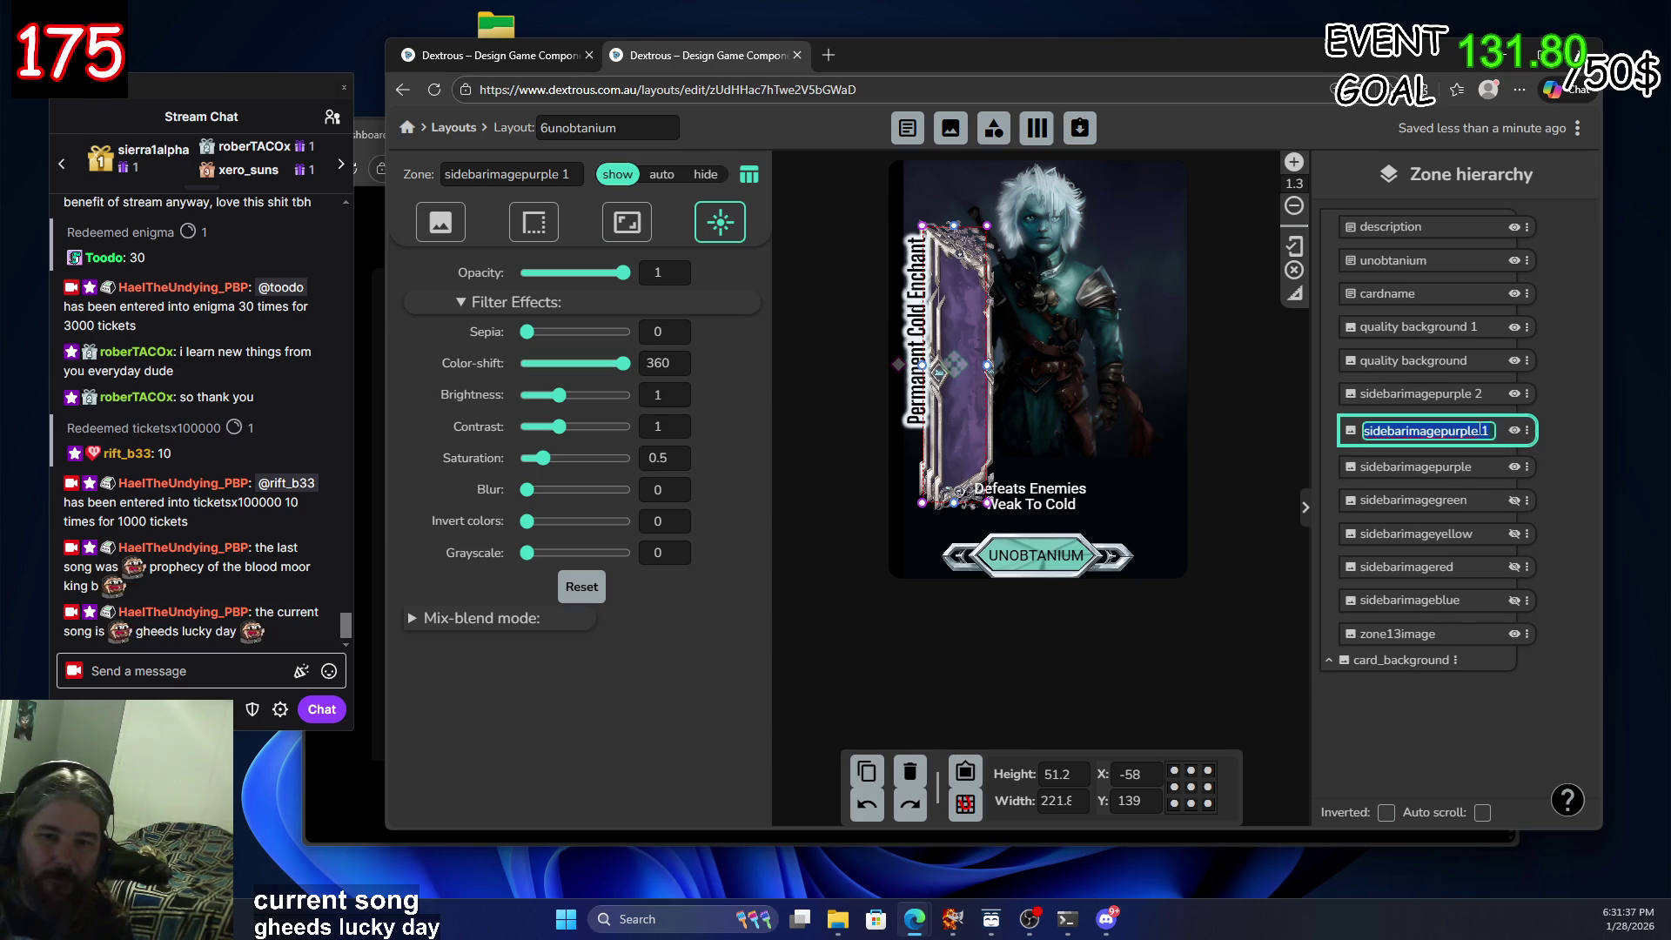
{"action": "left_click_drag", "start_coordinate": [1437, 432], "coordinate": [1510, 439]}
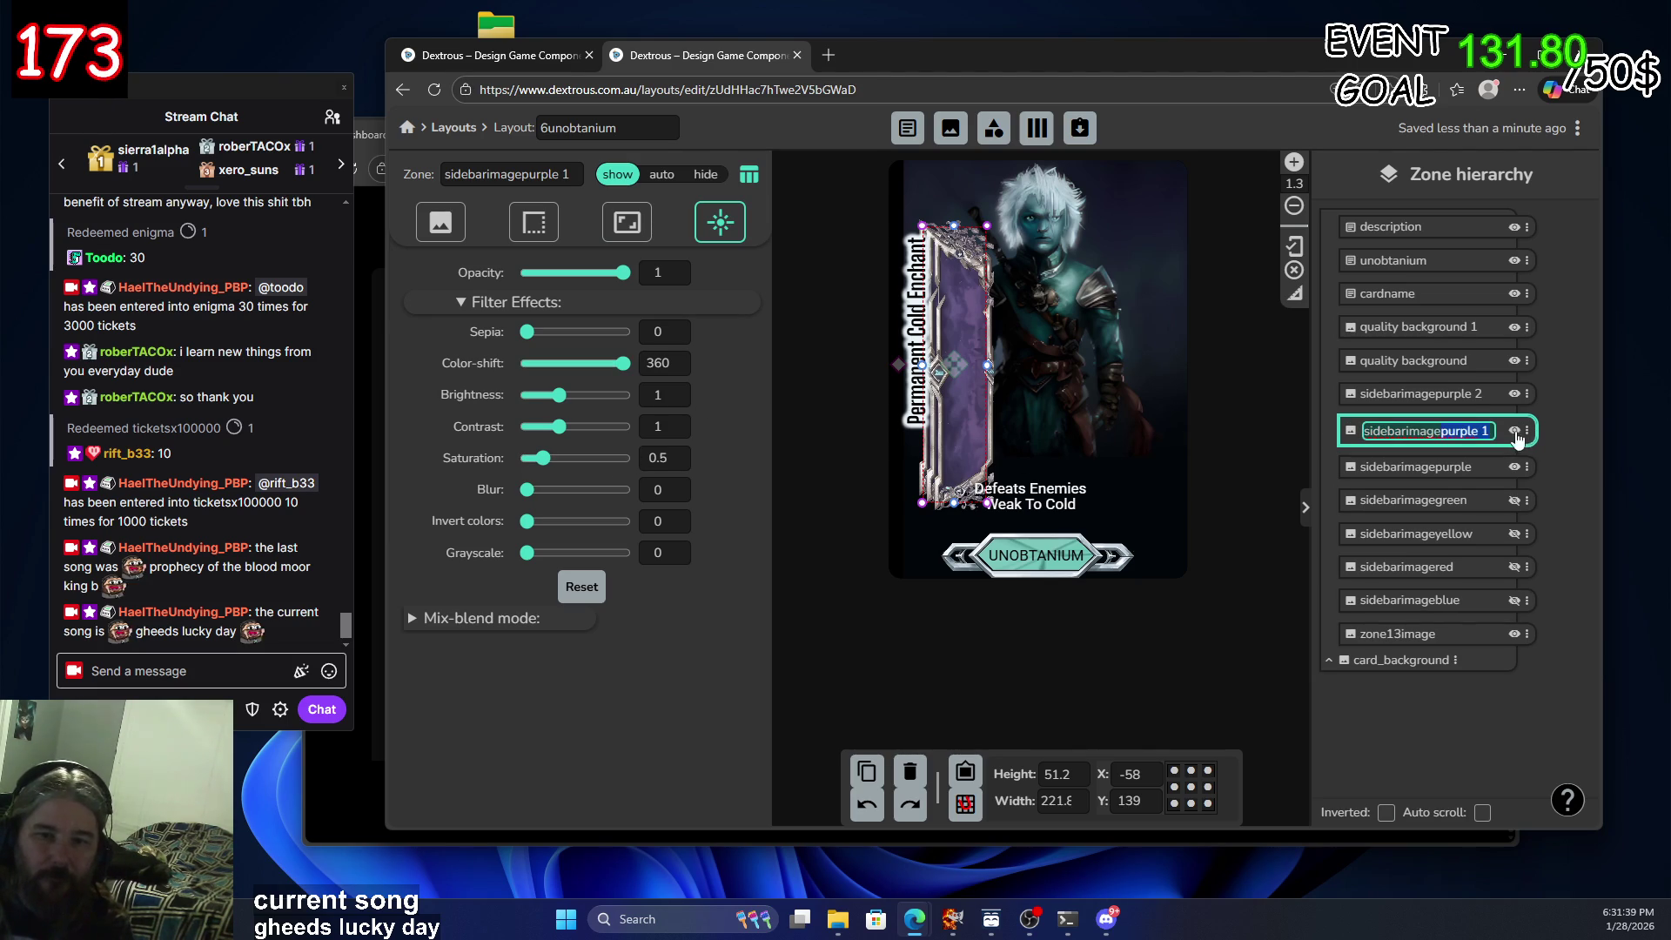
{"action": "type", "text": "dark"}
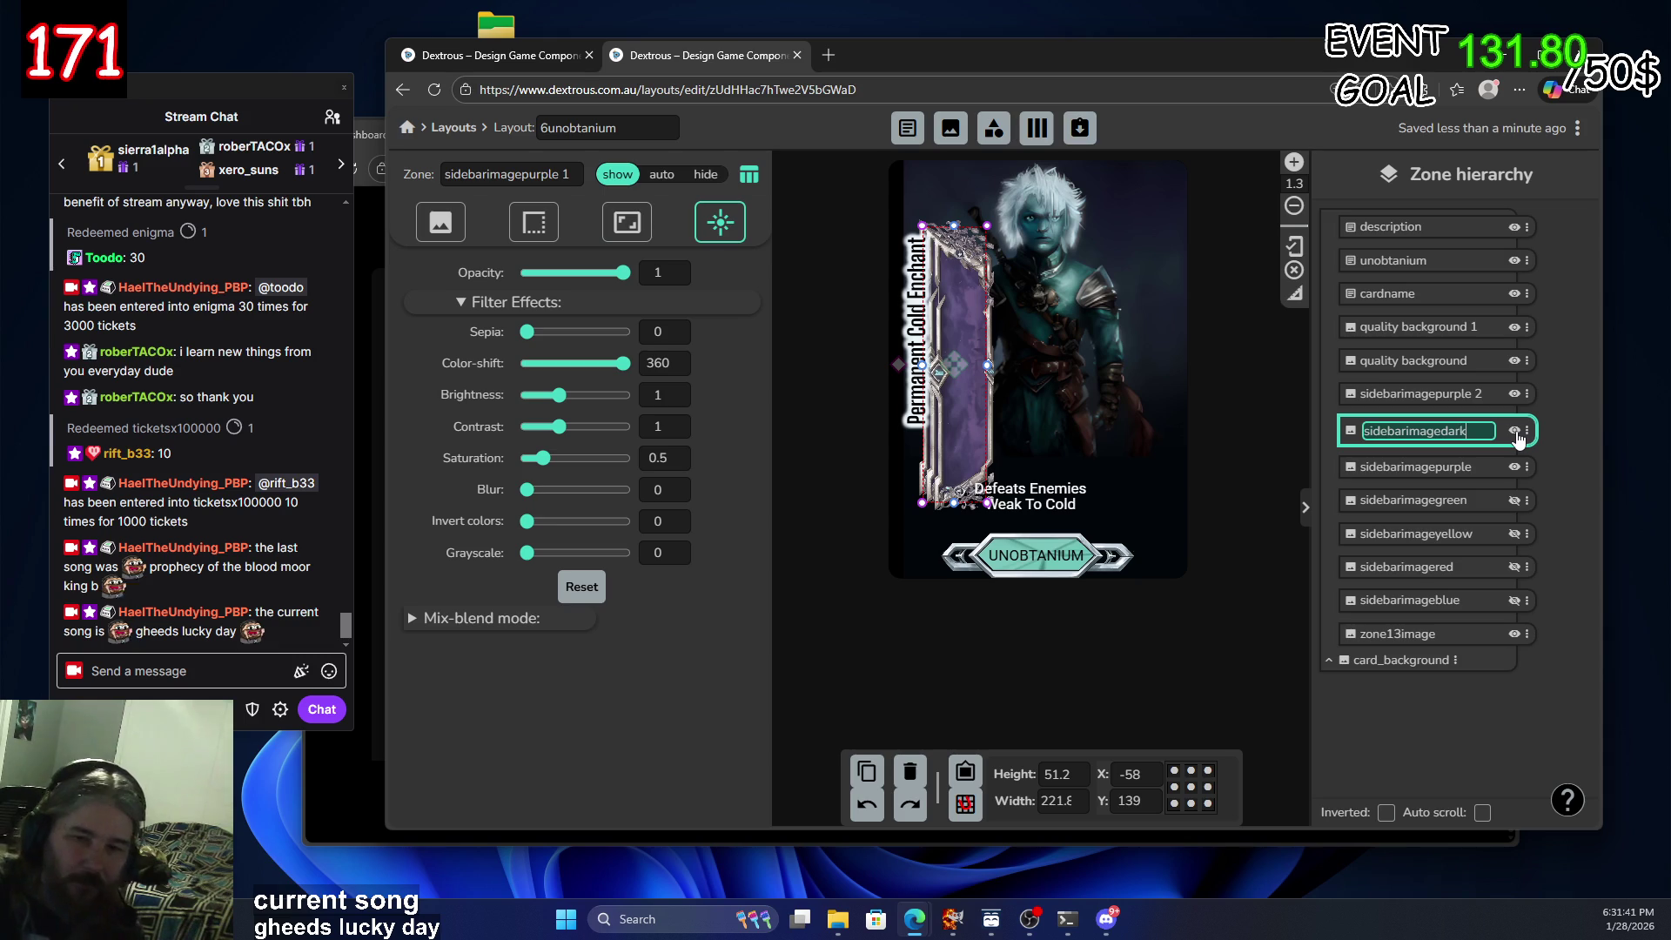
{"action": "key", "text": "Return"}
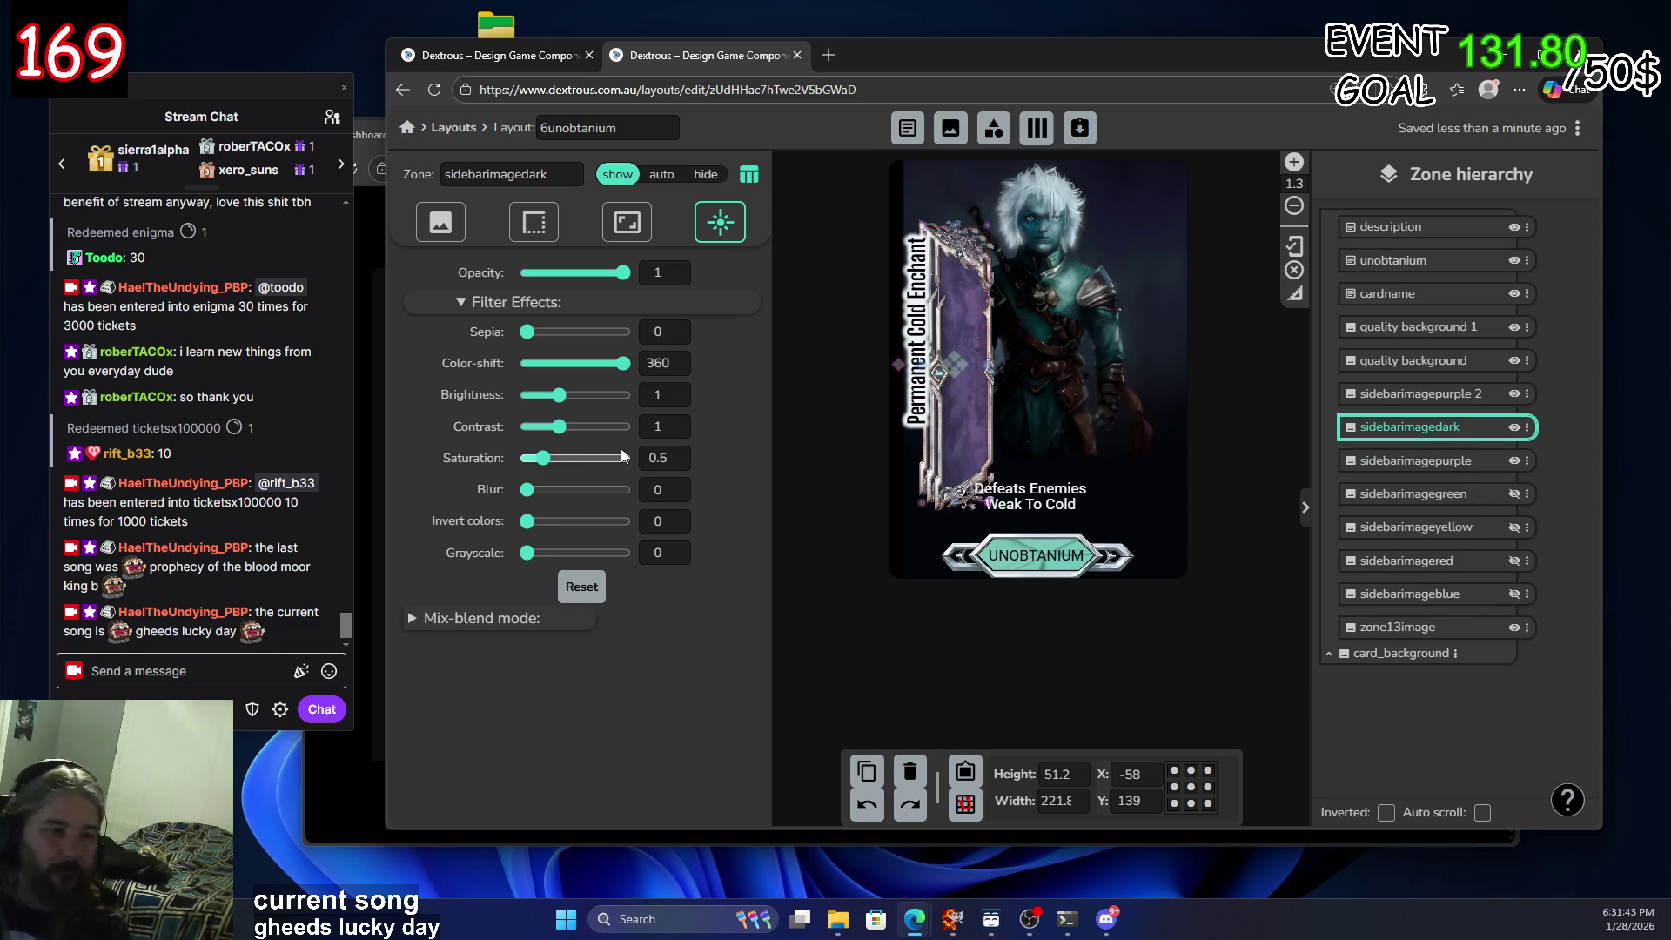
{"action": "mouse_move", "coordinate": [622, 364]}
{"action": "left_mouse_down"}
{"action": "mouse_move", "coordinate": [595, 375]}
{"action": "mouse_move", "coordinate": [662, 379]}
{"action": "left_mouse_up"}
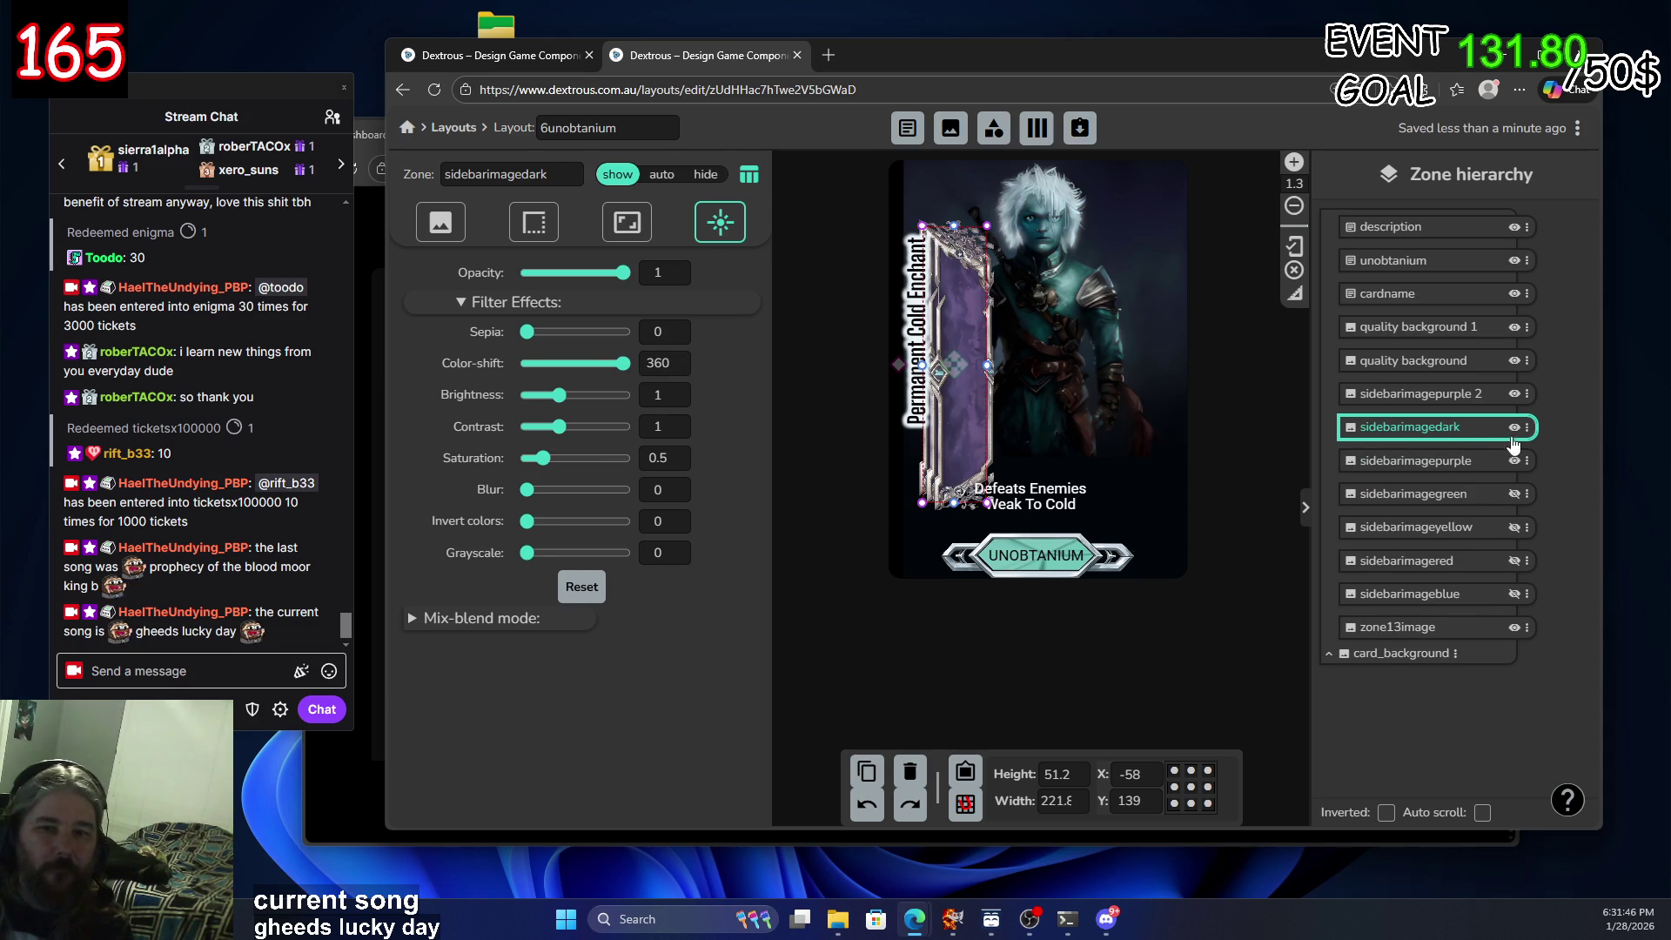
{"action": "left_click", "coordinate": [1514, 394]}
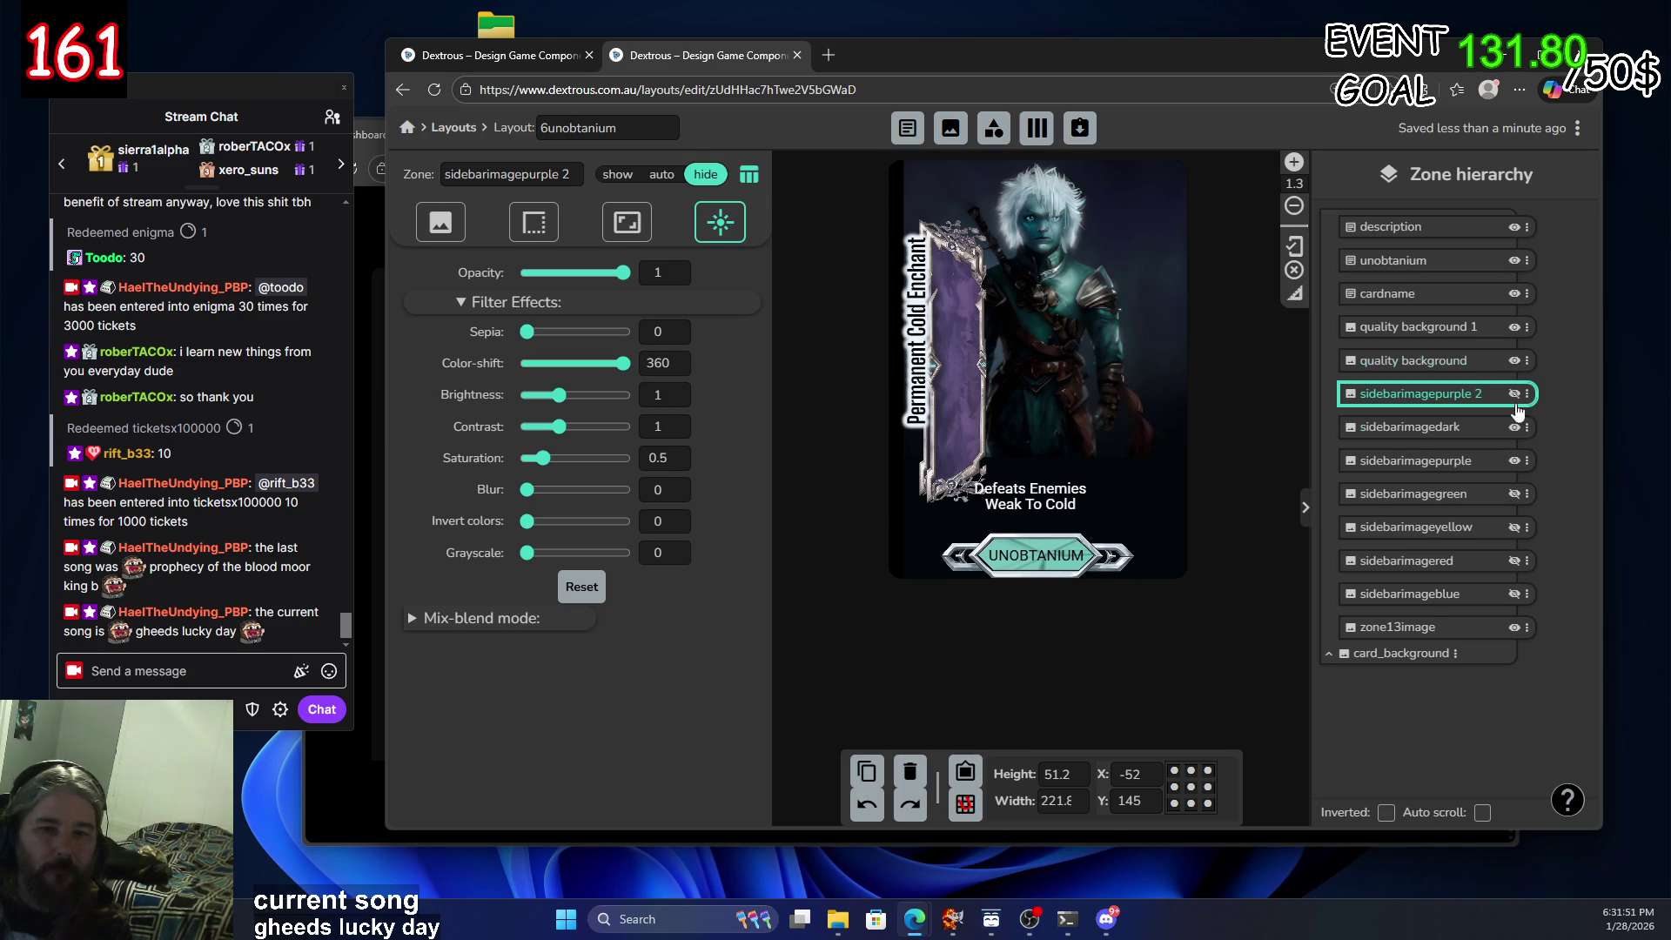
Hide the original sidebarimagepurple and try Grayscale and Contrast on sidebarimagedark.
{"action": "left_click", "coordinate": [1515, 461]}
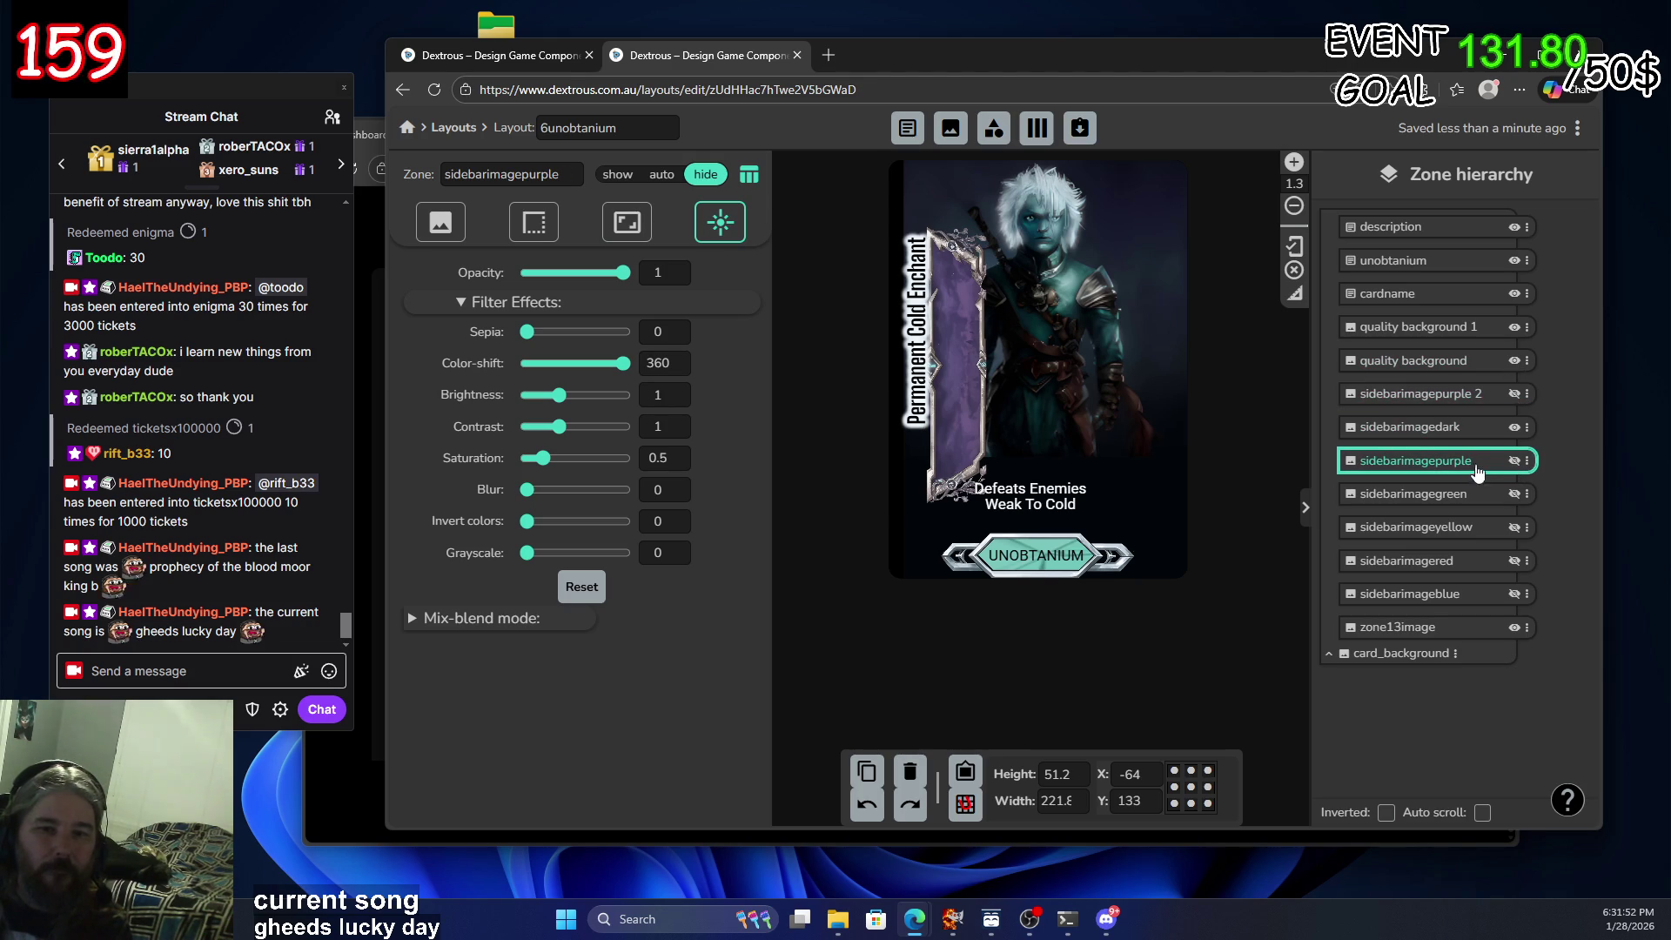
{"action": "left_click", "coordinate": [1415, 427]}
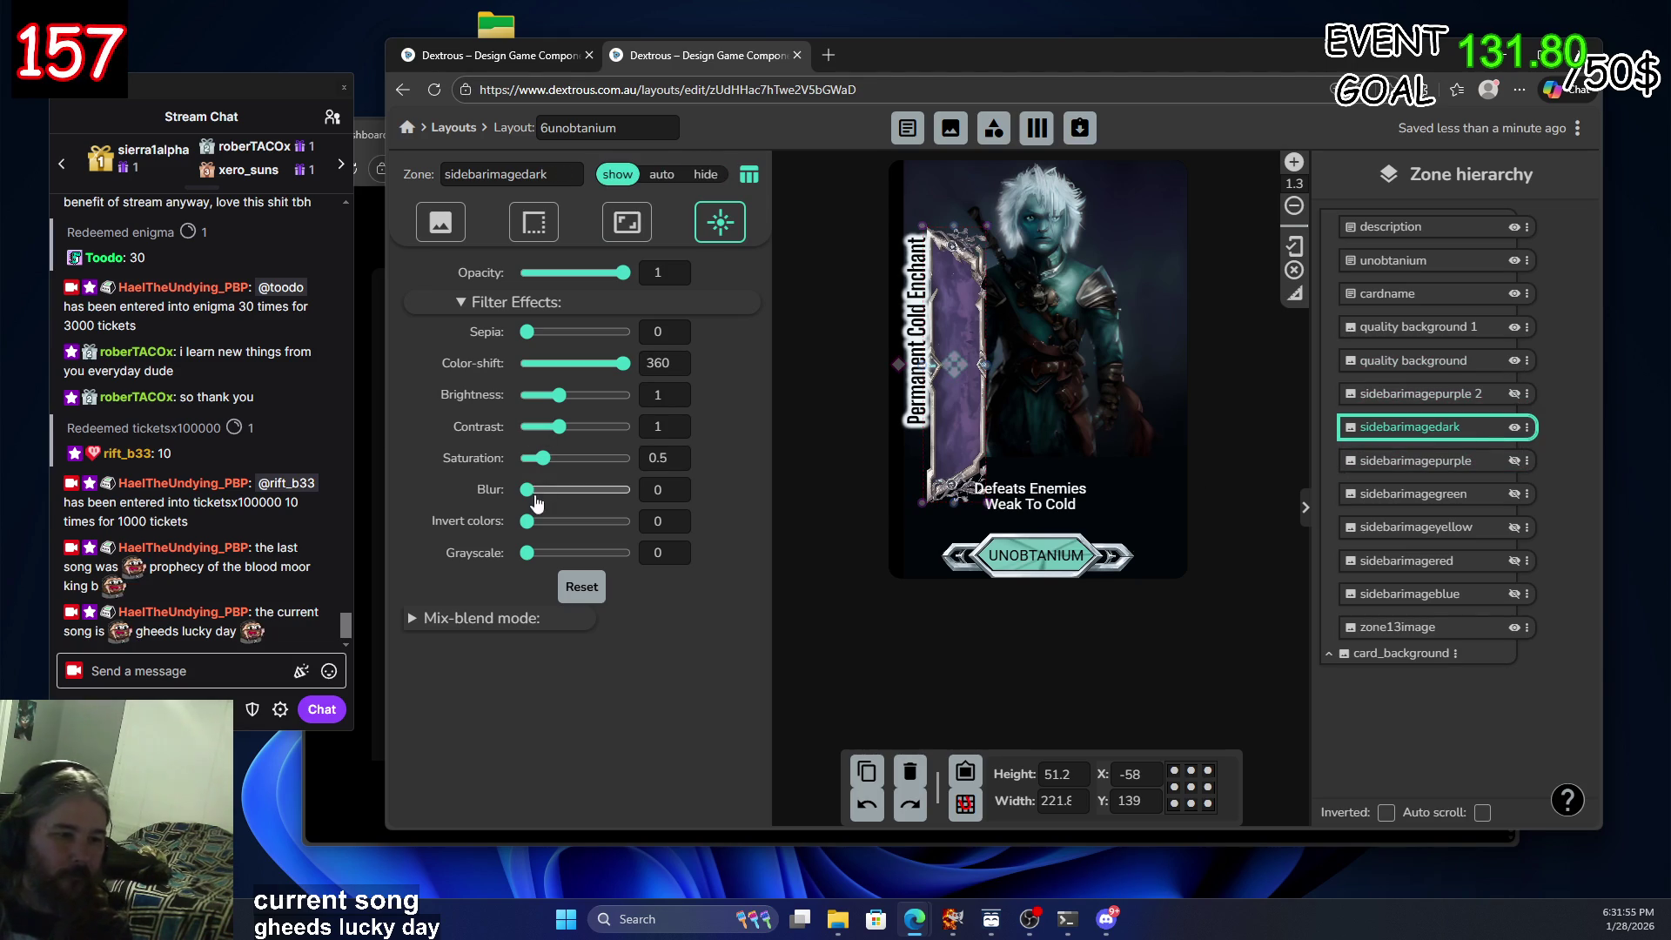
{"action": "left_click_drag", "start_coordinate": [526, 553], "coordinate": [704, 564]}
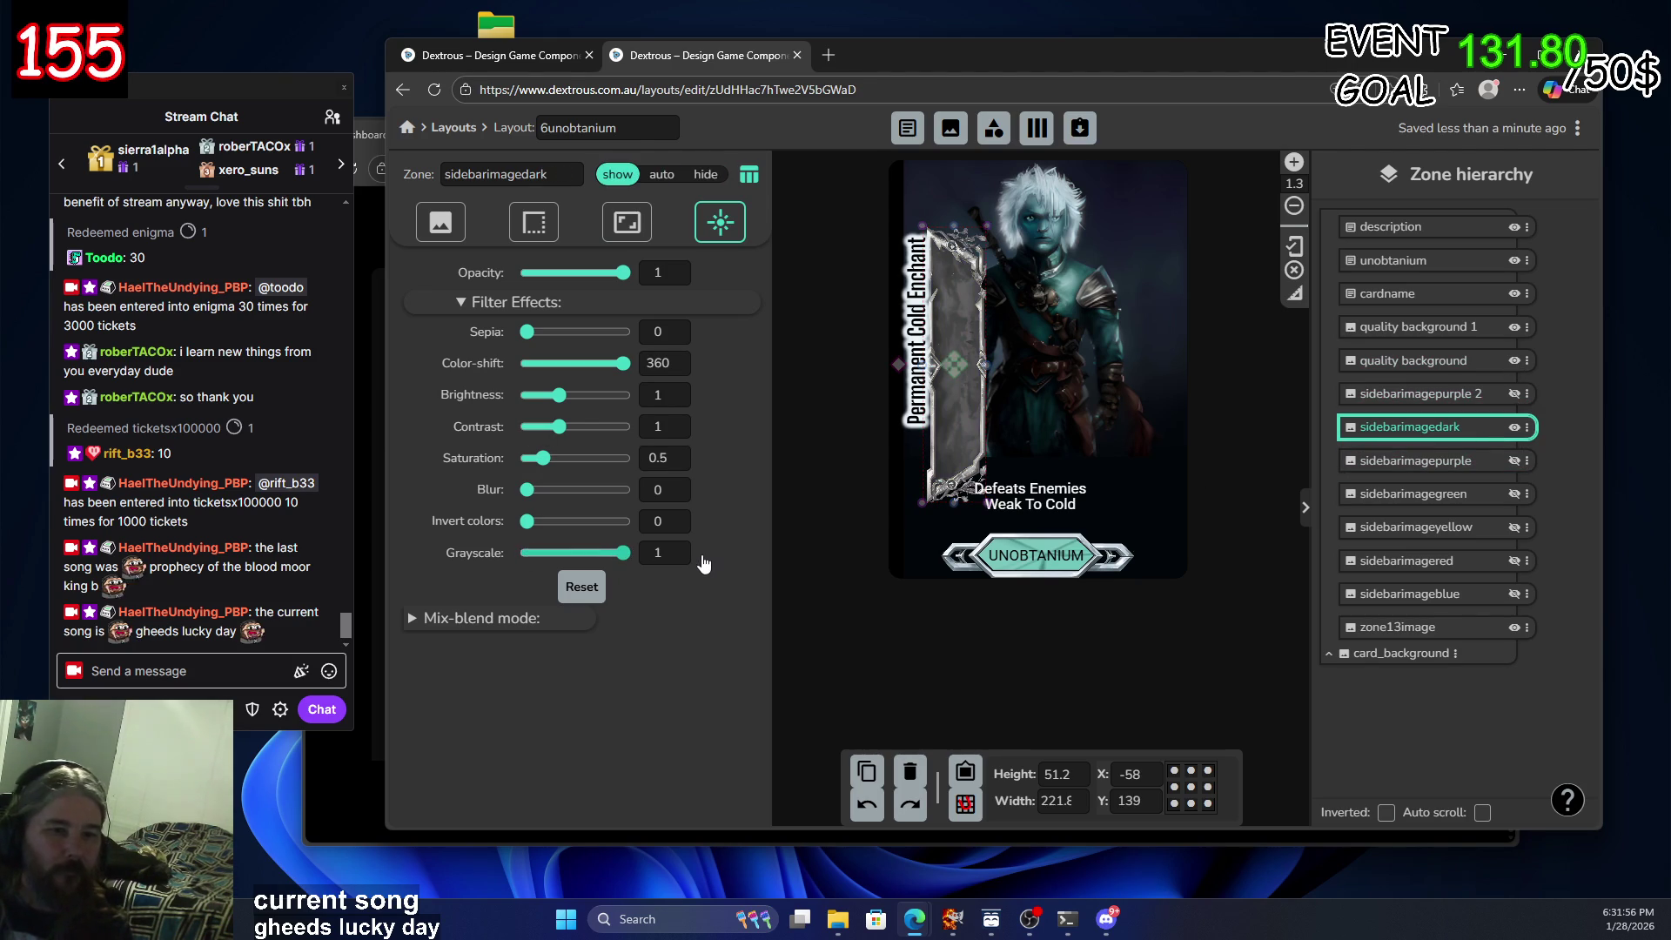
{"action": "left_click_drag", "start_coordinate": [576, 557], "coordinate": [492, 553]}
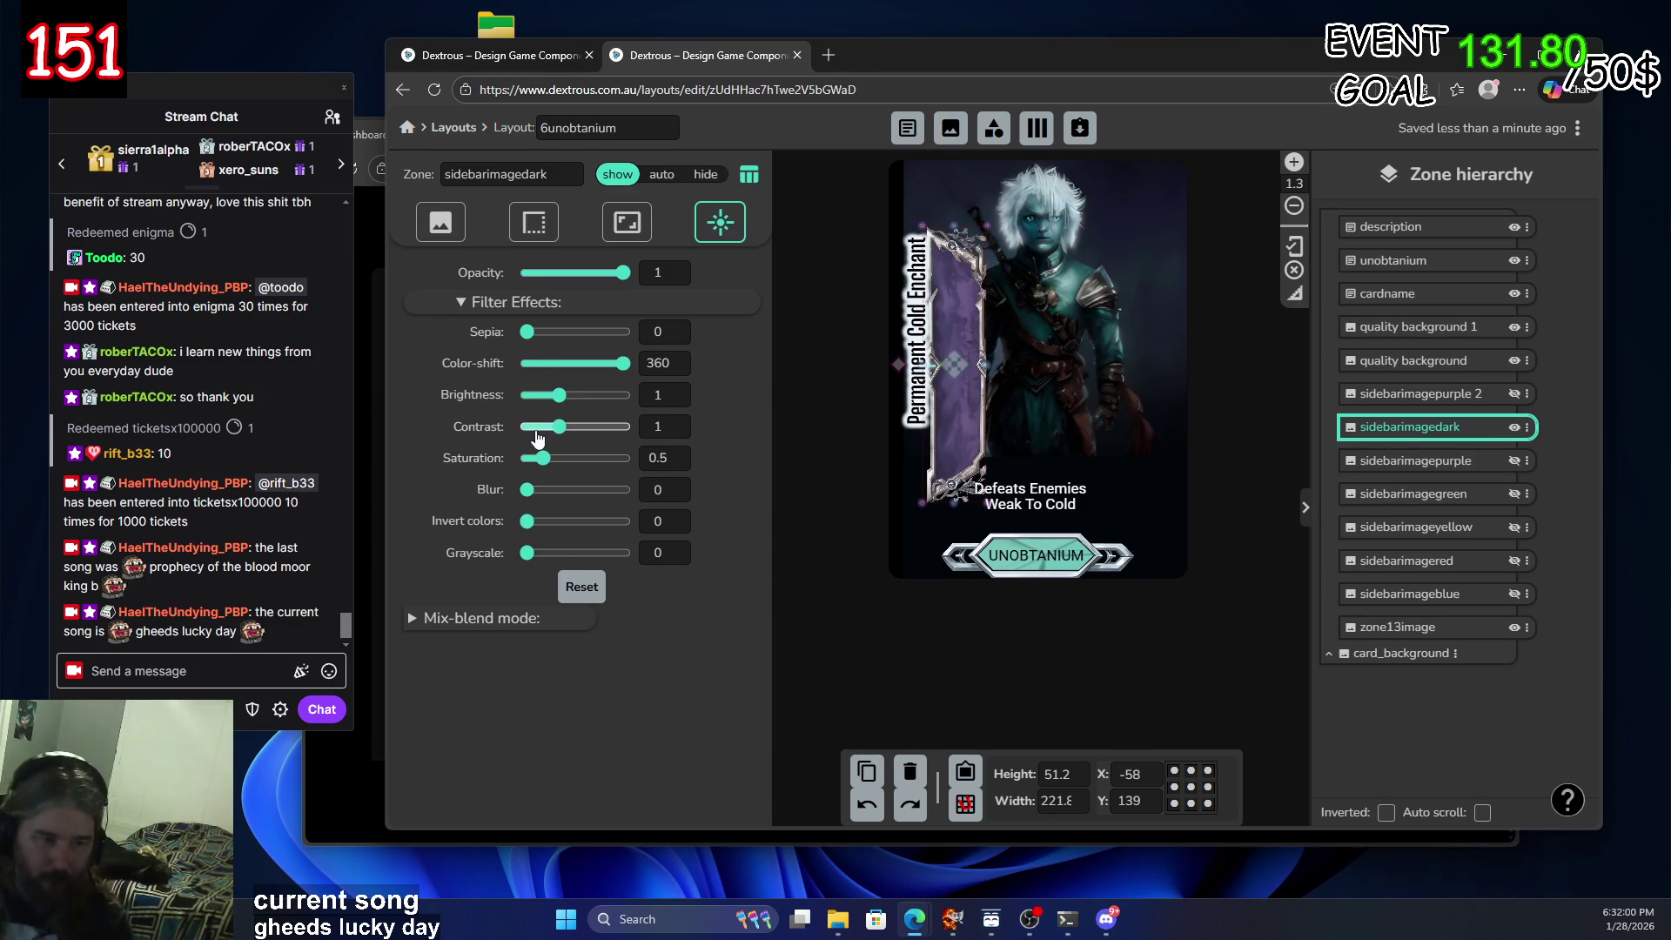
{"action": "mouse_move", "coordinate": [558, 432]}
{"action": "left_mouse_down"}
{"action": "mouse_move", "coordinate": [624, 430]}
{"action": "mouse_move", "coordinate": [542, 399]}
{"action": "mouse_move", "coordinate": [558, 429]}
{"action": "left_mouse_up"}
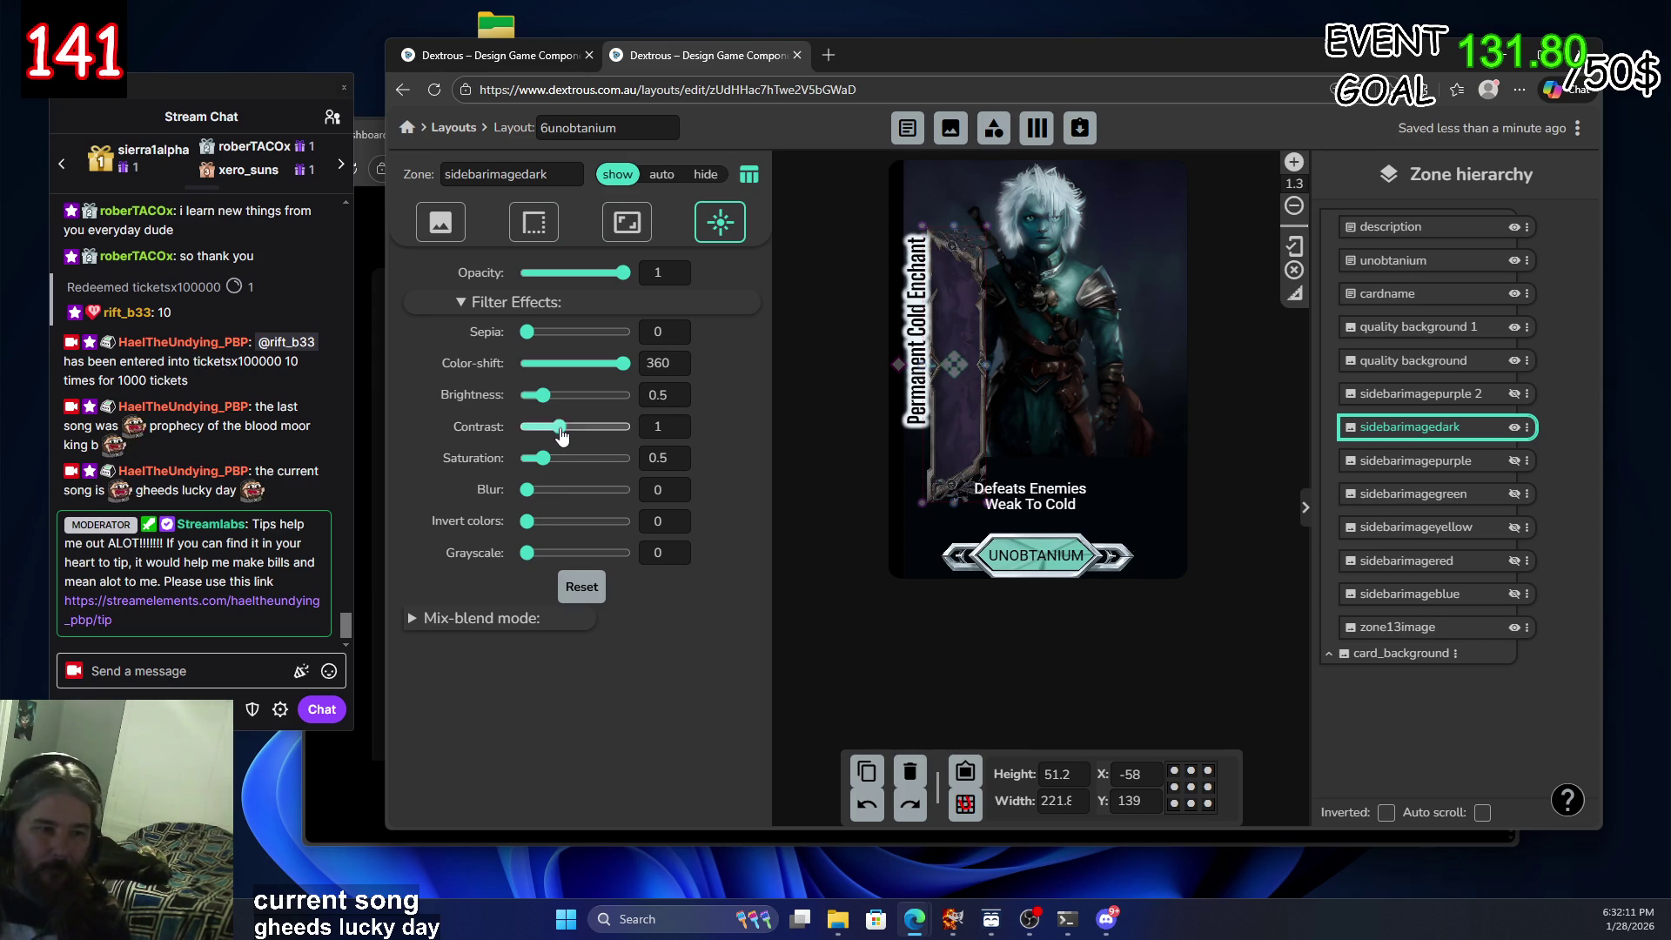
Reset sidebarimagedark's filters, then set colour shift 24 and invert colors to 1.
{"action": "left_click", "coordinate": [581, 587]}
{"action": "mouse_move", "coordinate": [532, 370]}
{"action": "left_mouse_down"}
{"action": "mouse_move", "coordinate": [712, 370]}
{"action": "mouse_move", "coordinate": [452, 380]}
{"action": "mouse_move", "coordinate": [585, 381]}
{"action": "mouse_move", "coordinate": [531, 374]}
{"action": "left_mouse_up"}
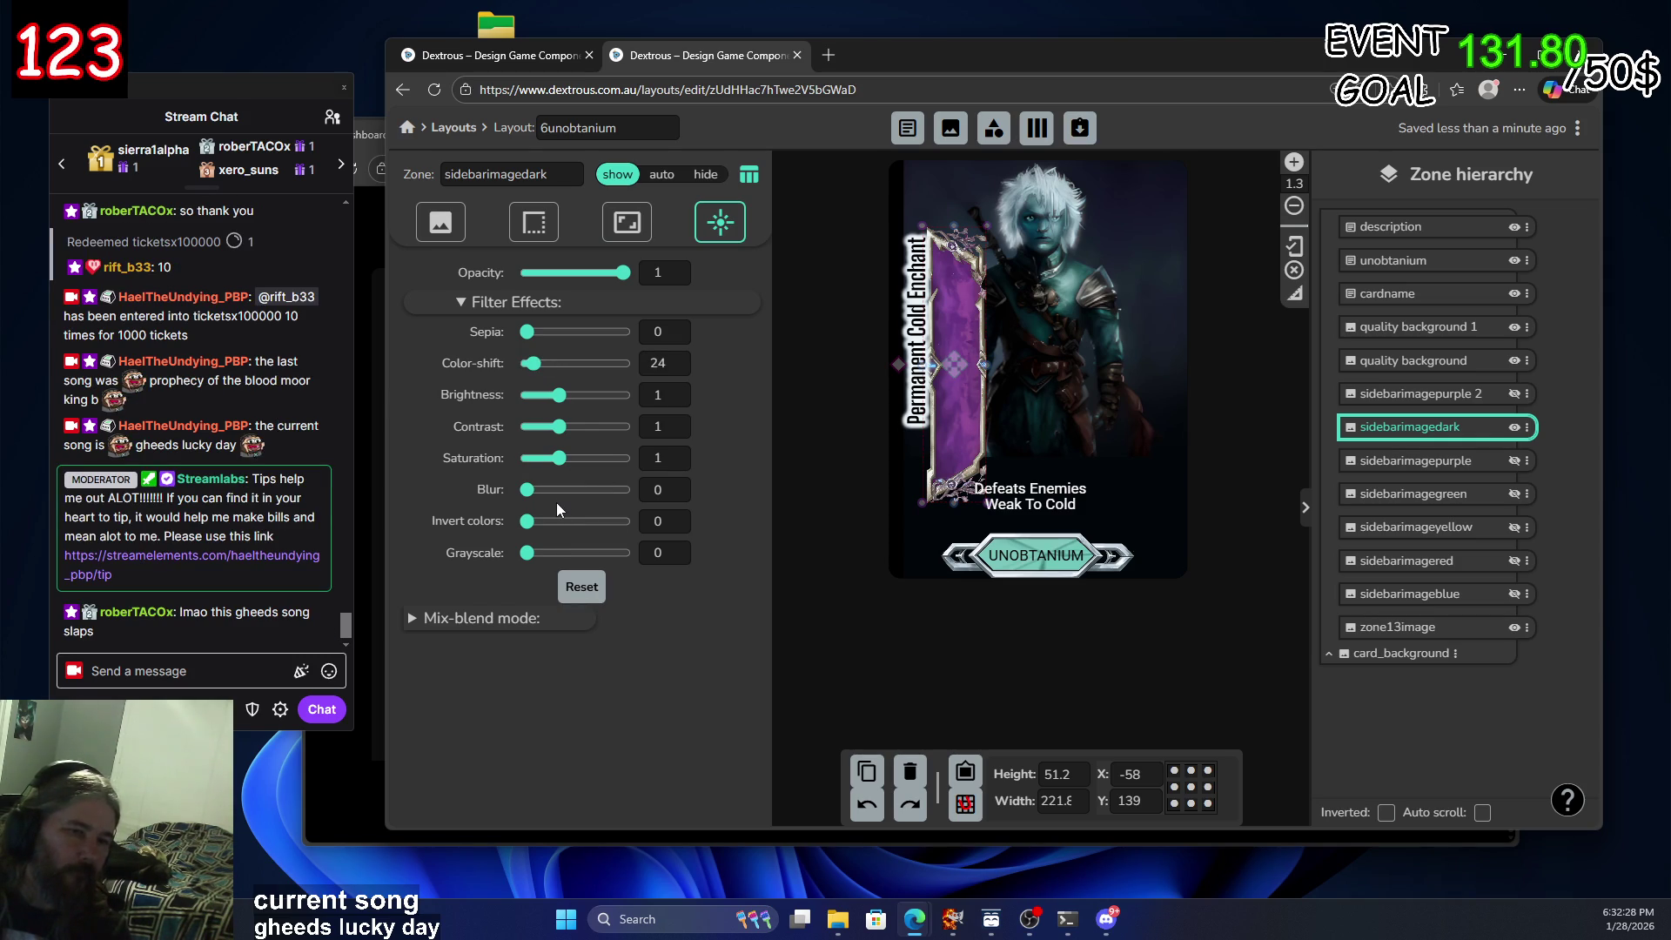
{"action": "left_click", "coordinate": [620, 521]}
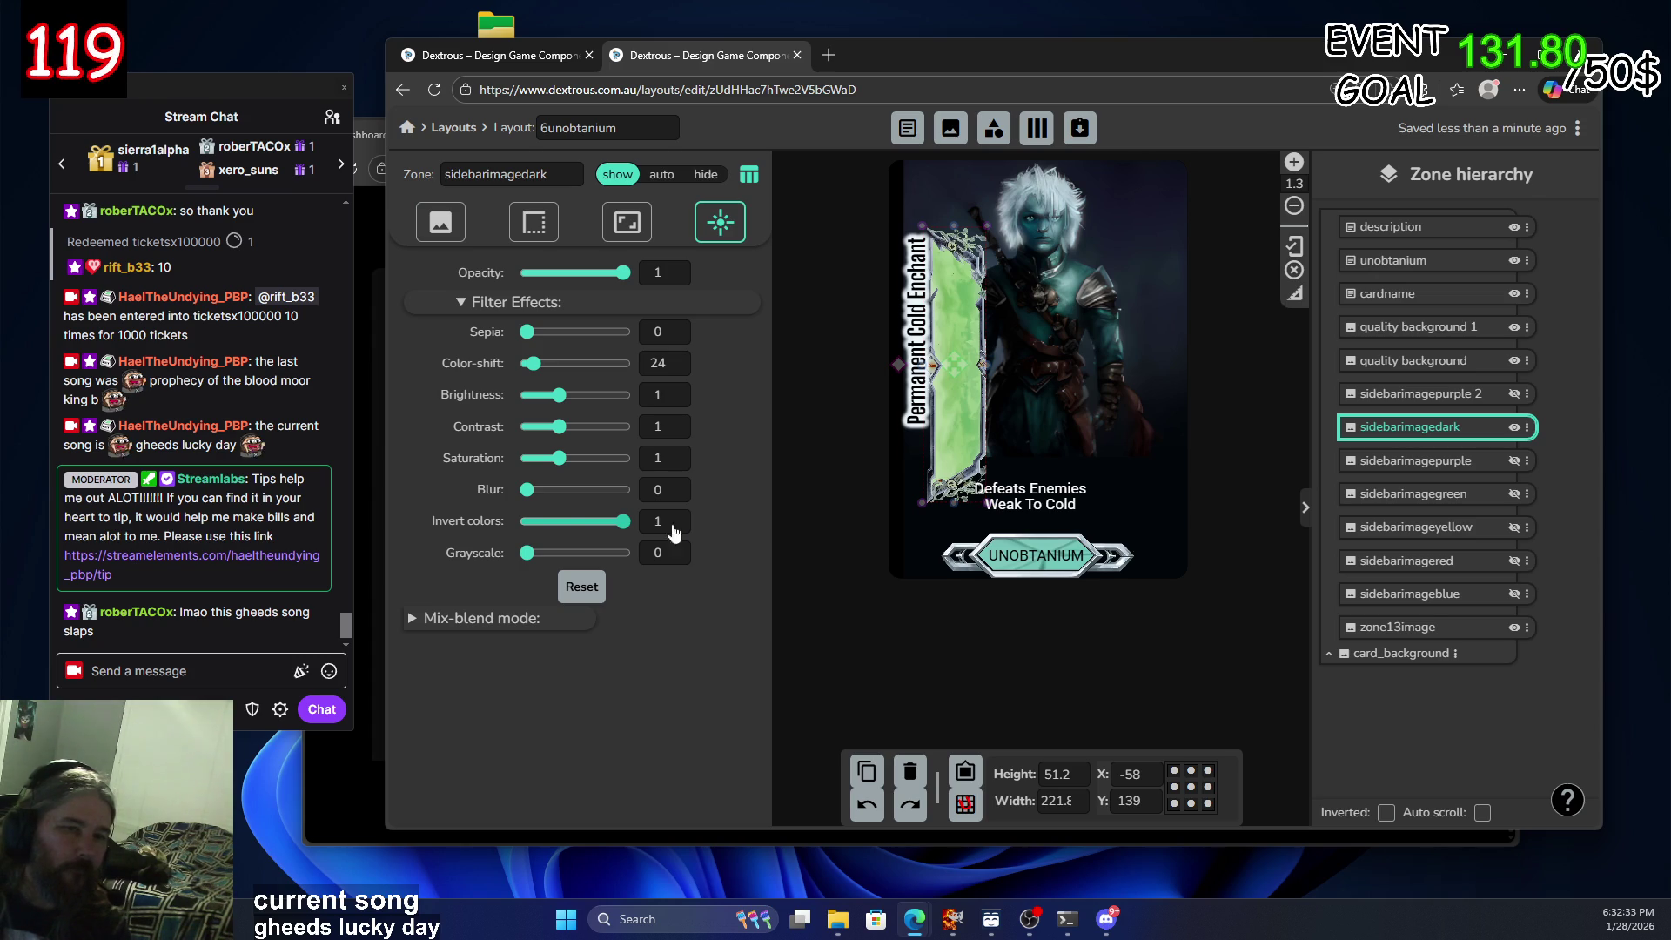
Re-invert sidebarimagedark, shift its hue, raise brightness and set sepia to 1.
{"action": "left_click_drag", "start_coordinate": [622, 521], "coordinate": [517, 521]}
{"action": "left_click_drag", "start_coordinate": [600, 527], "coordinate": [692, 515]}
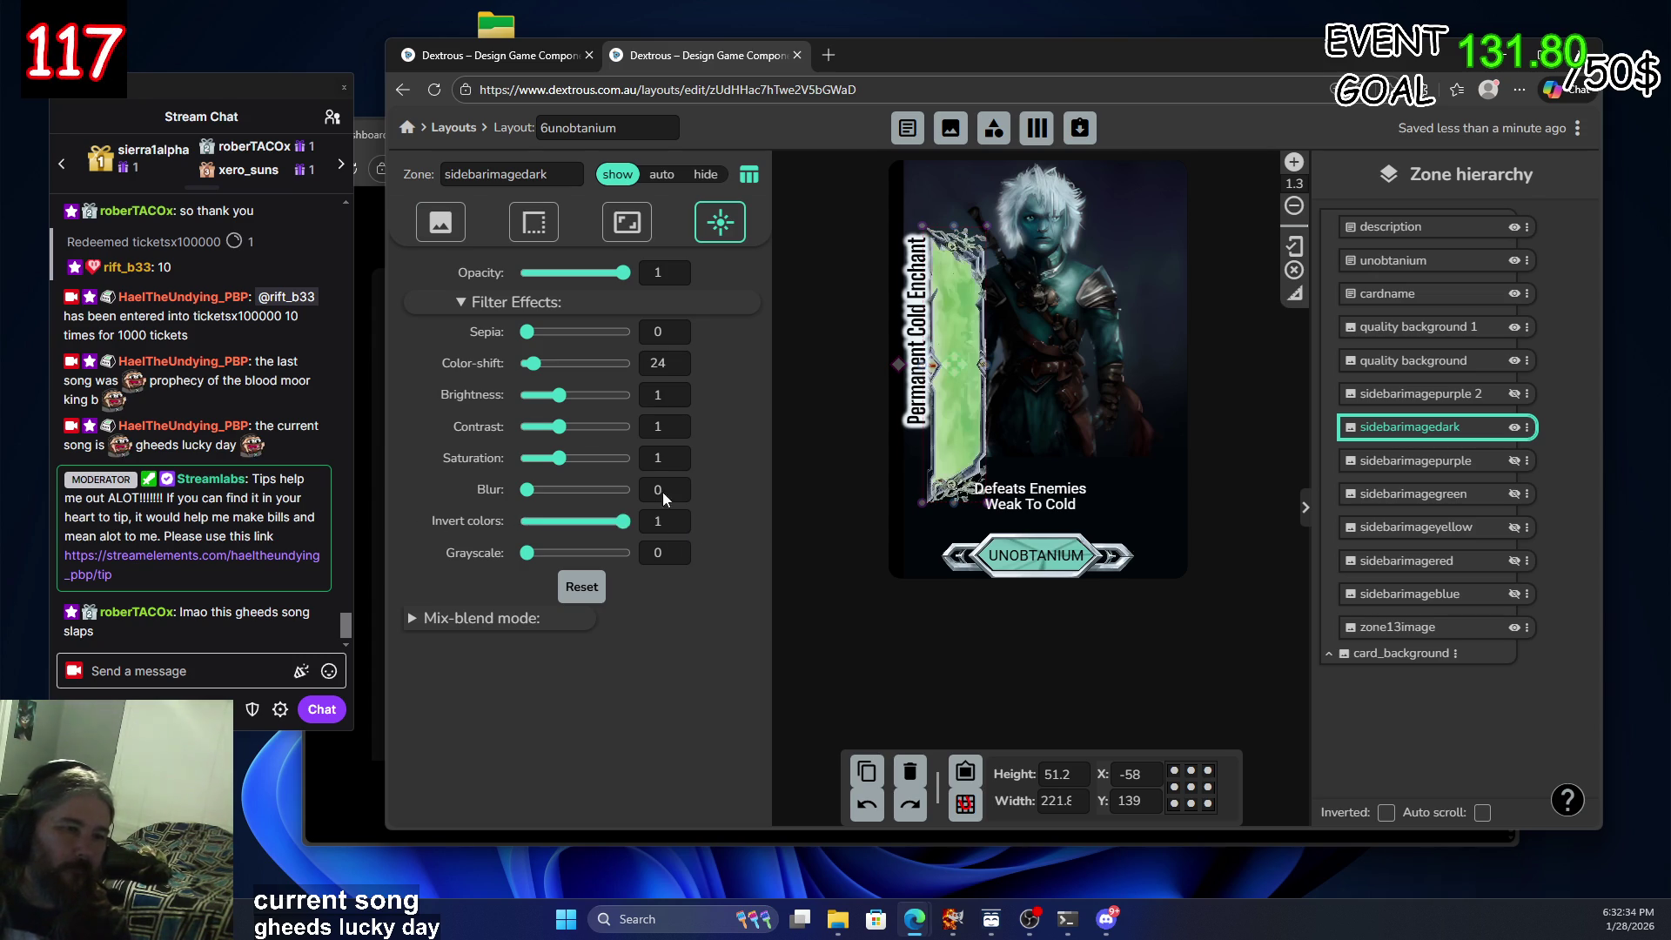
{"action": "mouse_move", "coordinate": [533, 363]}
{"action": "left_mouse_down"}
{"action": "mouse_move", "coordinate": [617, 383]}
{"action": "mouse_move", "coordinate": [477, 390]}
{"action": "mouse_move", "coordinate": [644, 403]}
{"action": "left_mouse_up"}
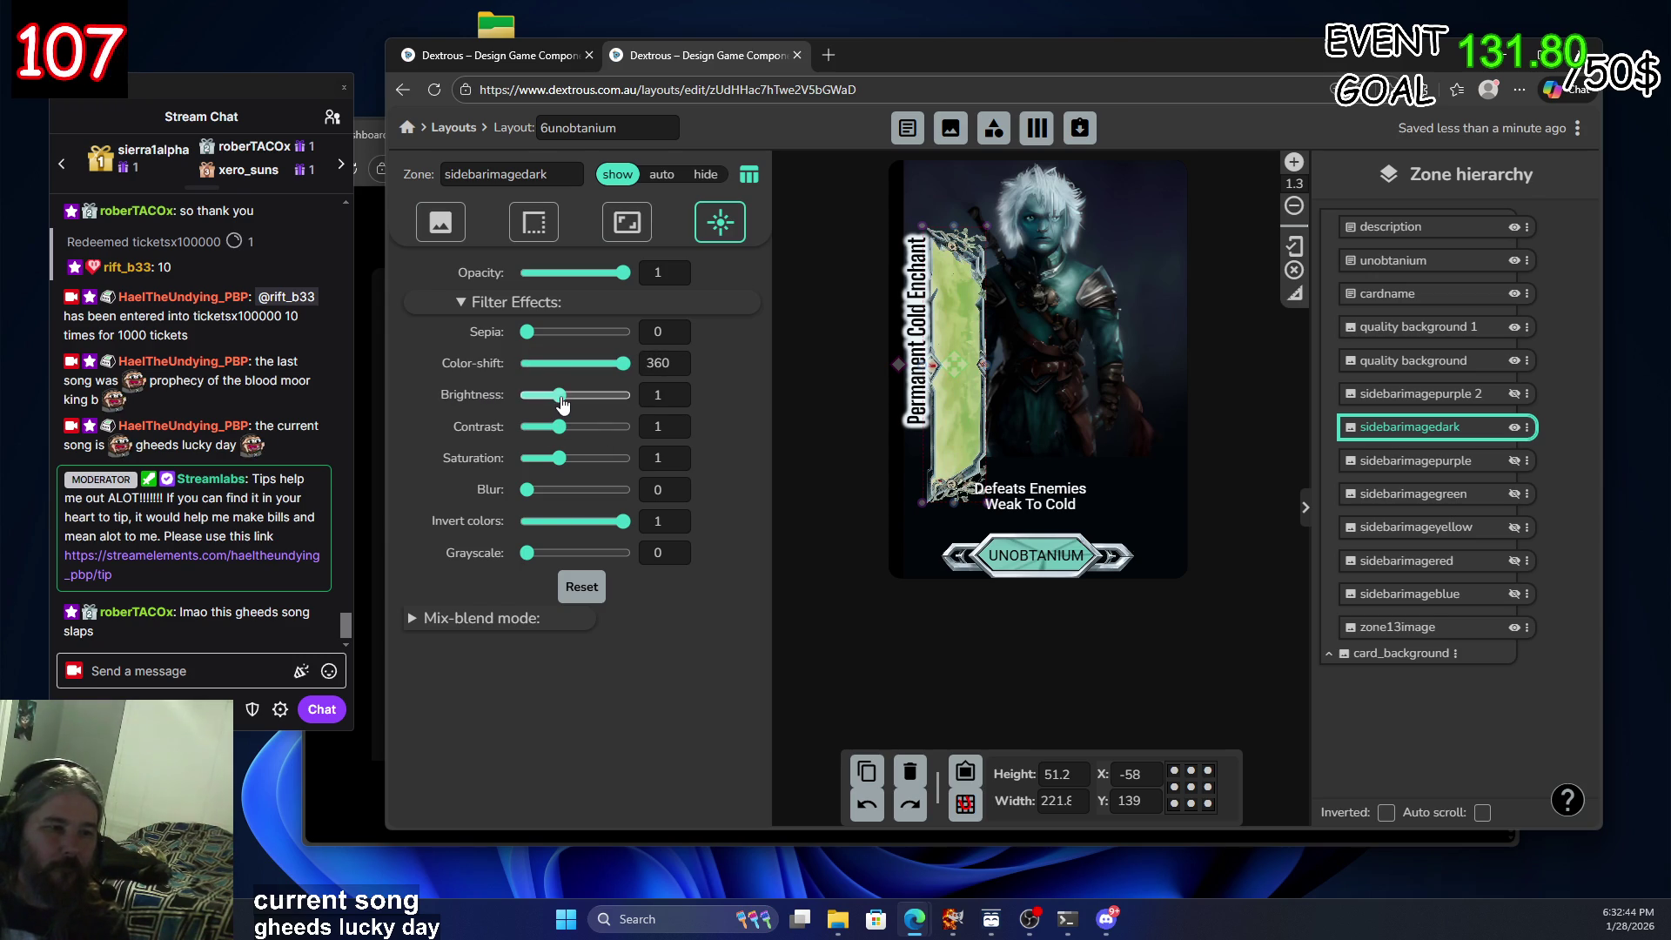
{"action": "mouse_move", "coordinate": [563, 403]}
{"action": "left_mouse_down"}
{"action": "mouse_move", "coordinate": [535, 407]}
{"action": "mouse_move", "coordinate": [573, 409]}
{"action": "mouse_move", "coordinate": [536, 435]}
{"action": "mouse_move", "coordinate": [574, 435]}
{"action": "left_mouse_up"}
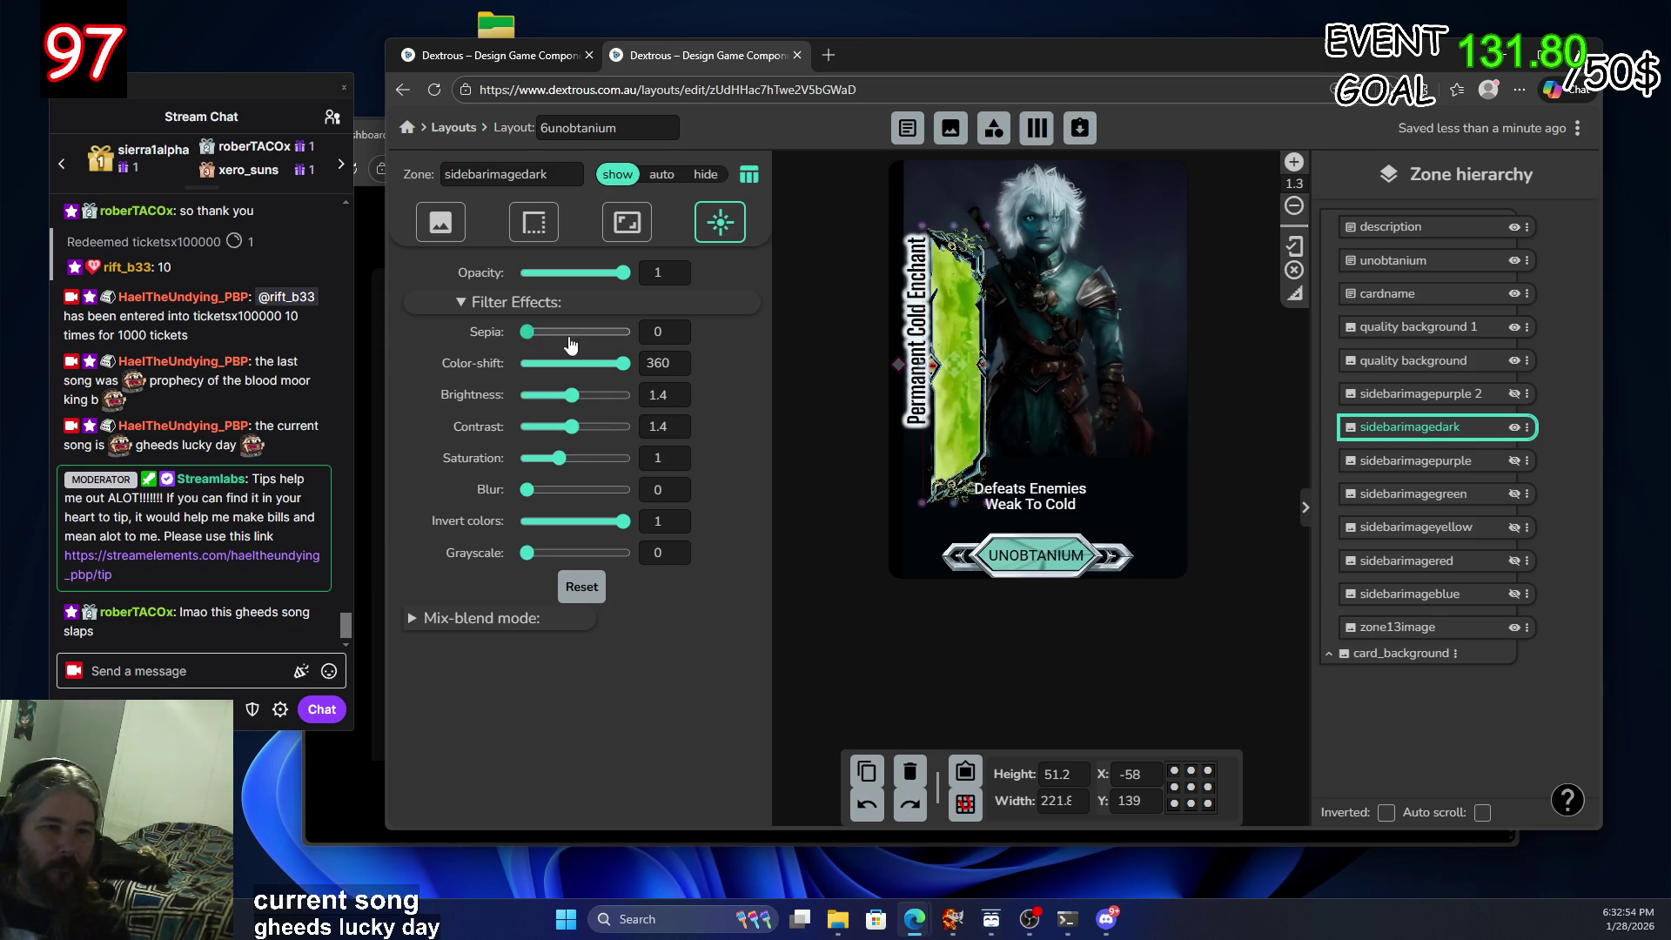
{"action": "left_click_drag", "start_coordinate": [527, 332], "coordinate": [656, 347]}
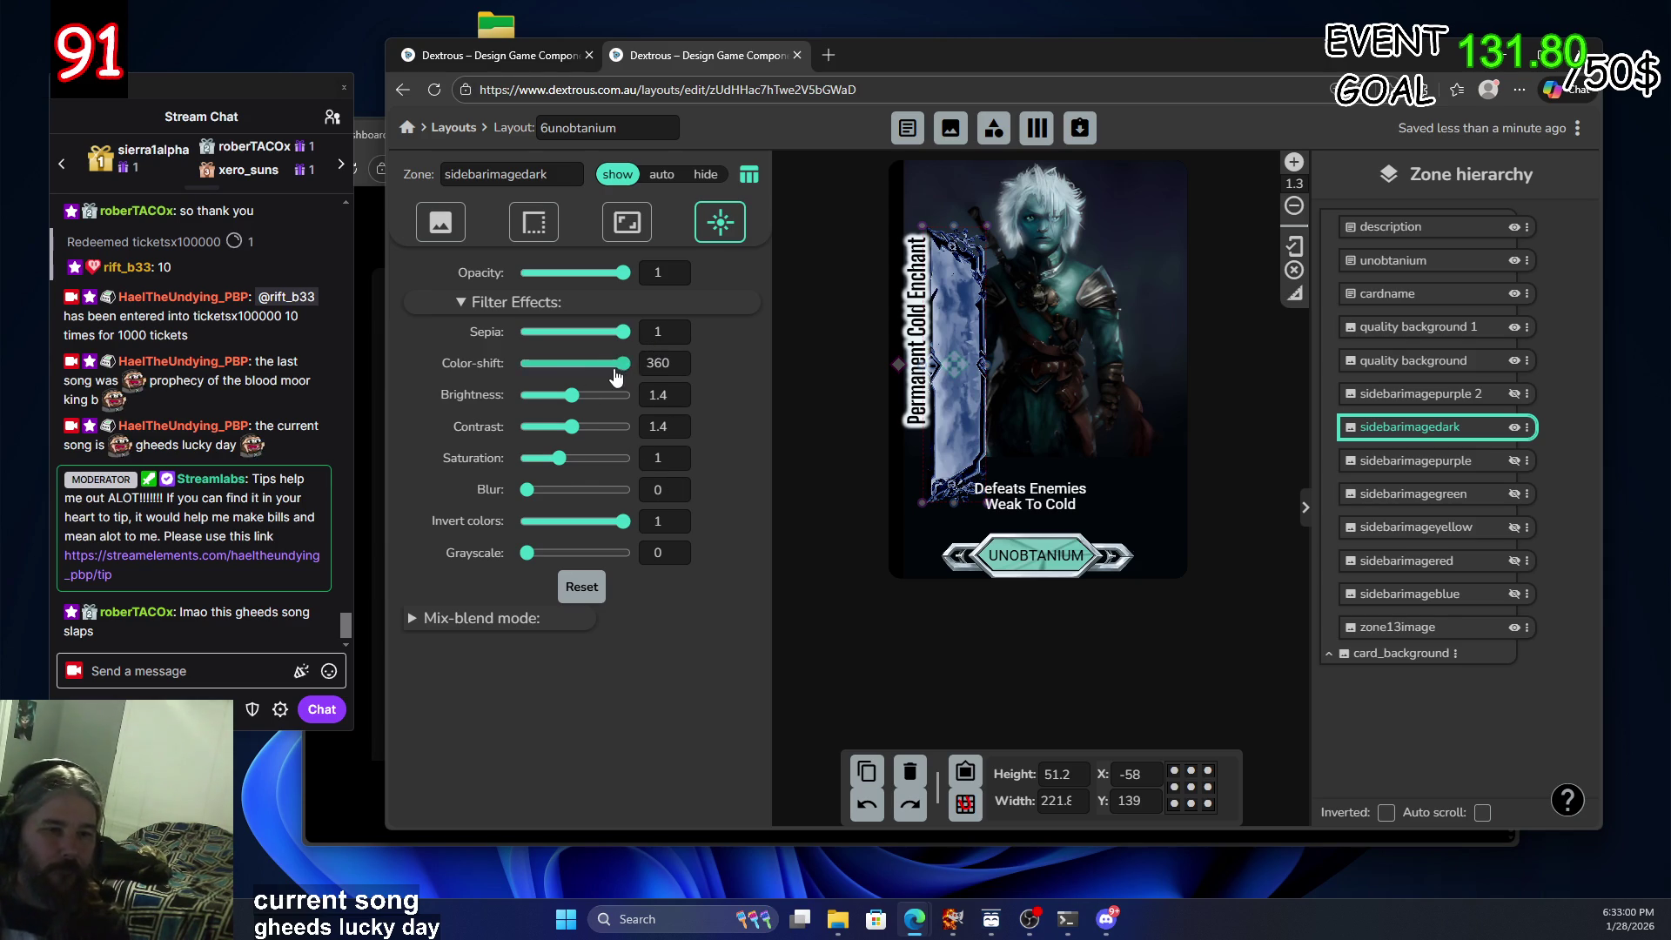
{"action": "mouse_move", "coordinate": [577, 373]}
{"action": "left_mouse_down"}
{"action": "mouse_move", "coordinate": [525, 373]}
{"action": "mouse_move", "coordinate": [697, 374]}
{"action": "left_mouse_up"}
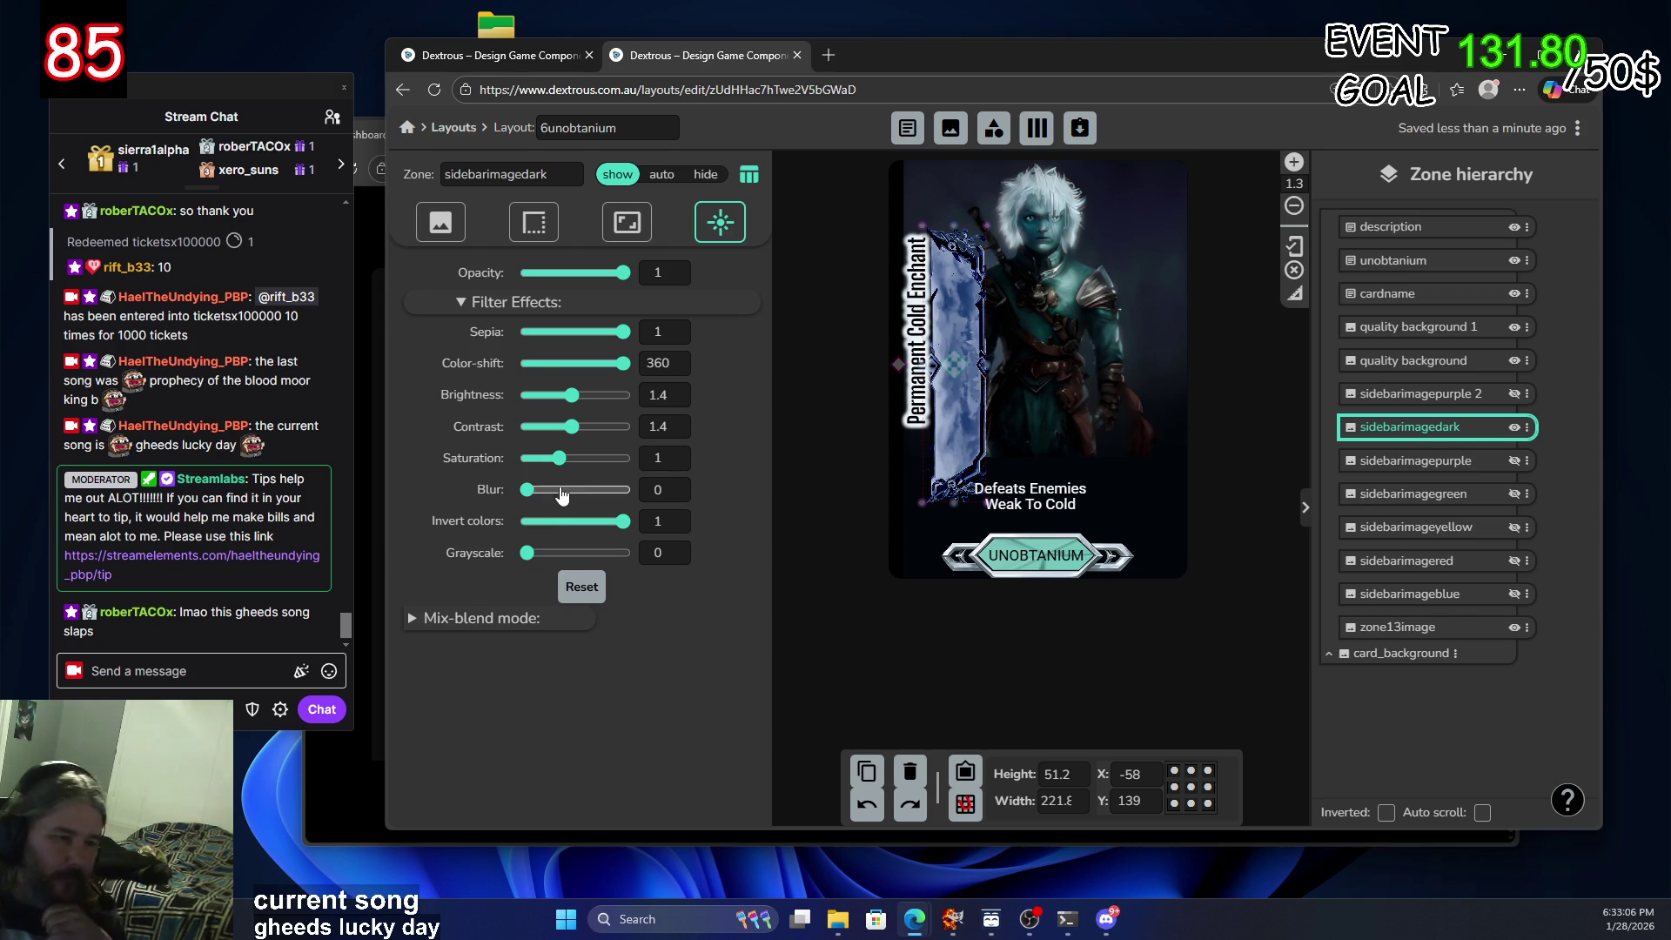
{"action": "left_click_drag", "start_coordinate": [558, 464], "coordinate": [495, 451]}
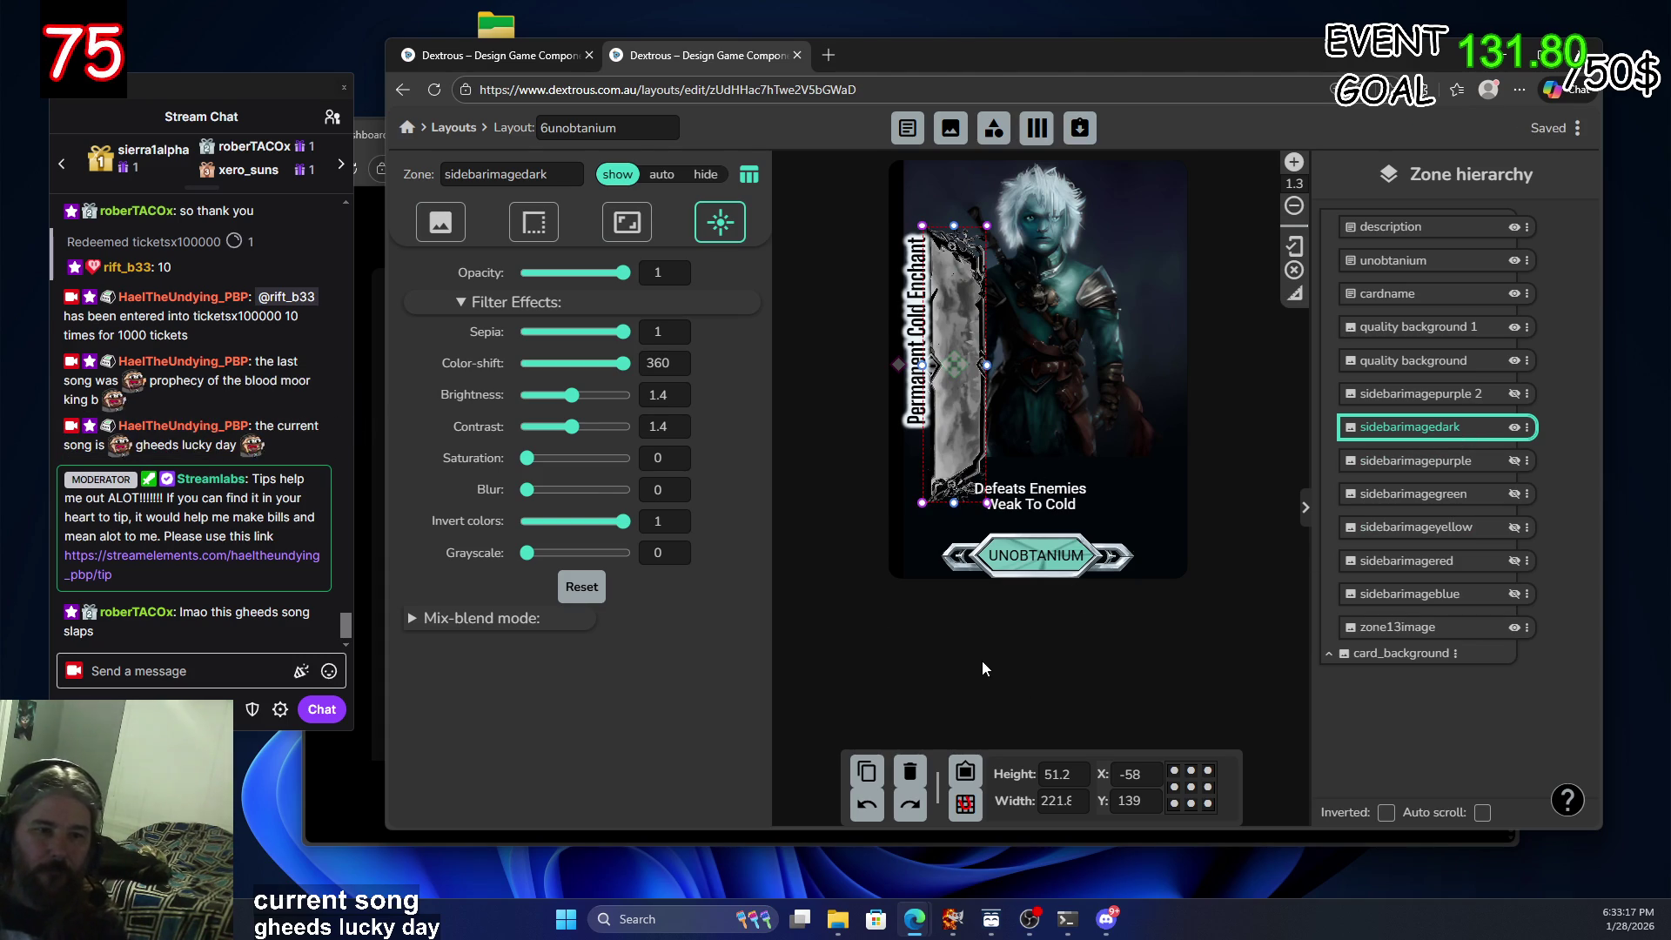
Tune sidebarimagedark to saturation 3 and grayscale 1, then deselect it.
{"action": "mouse_move", "coordinate": [527, 554]}
{"action": "left_mouse_down"}
{"action": "mouse_move", "coordinate": [609, 561]}
{"action": "mouse_move", "coordinate": [457, 553]}
{"action": "left_mouse_up"}
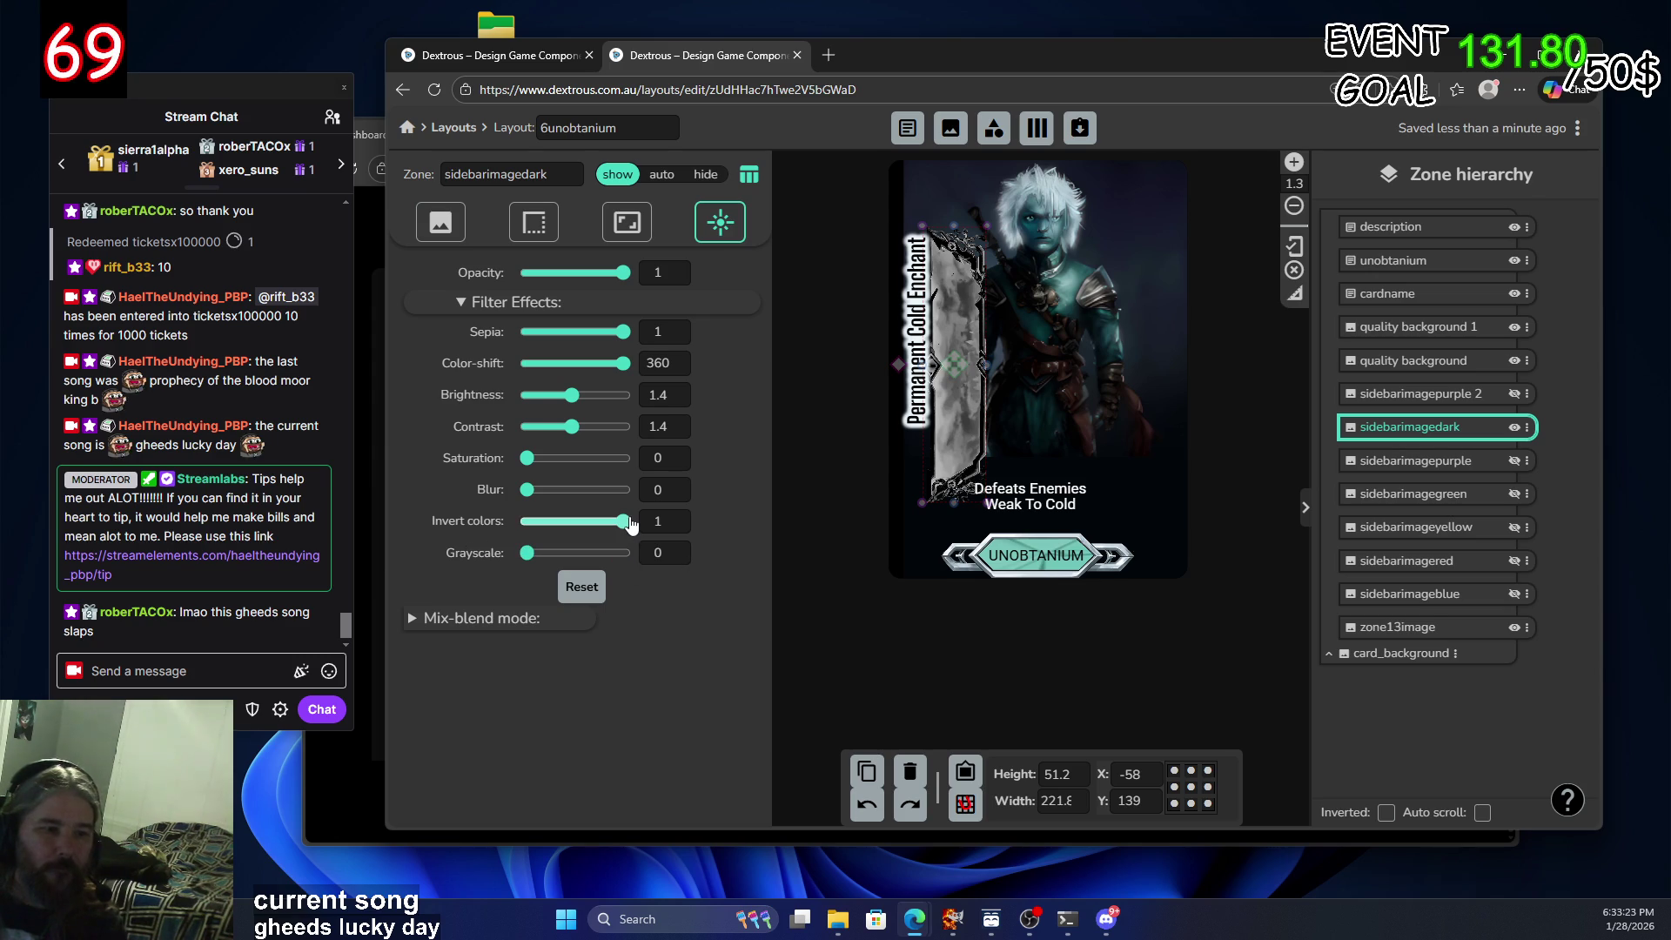
{"action": "left_click_drag", "start_coordinate": [559, 467], "coordinate": [558, 460]}
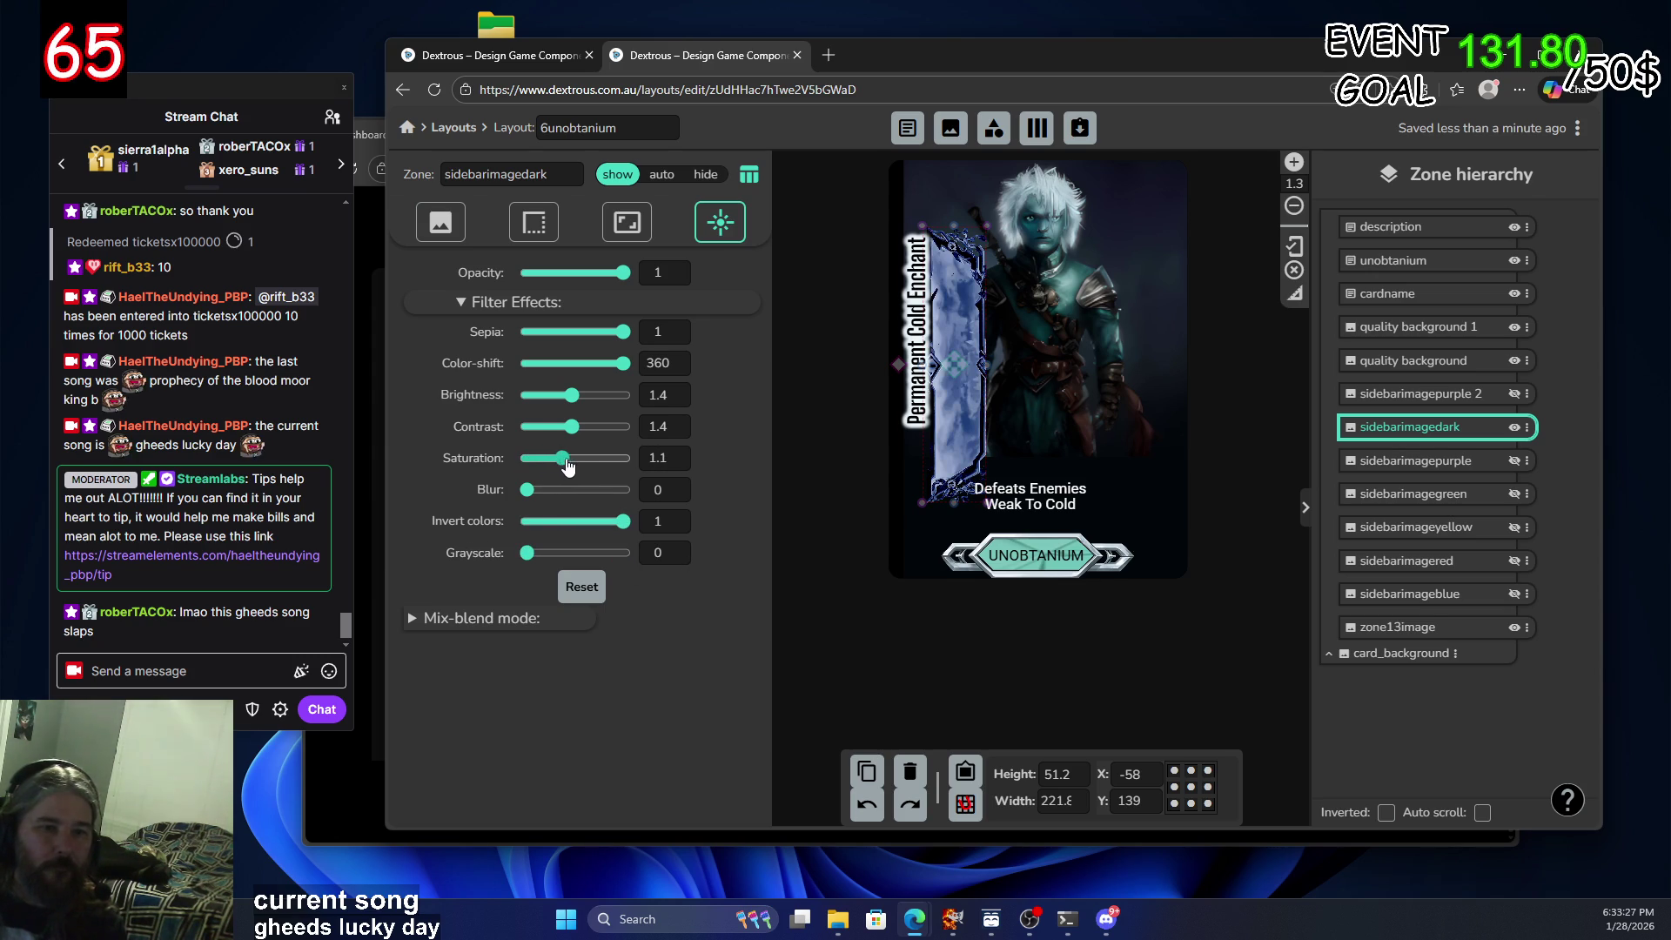
{"action": "left_click_drag", "start_coordinate": [529, 555], "coordinate": [630, 564]}
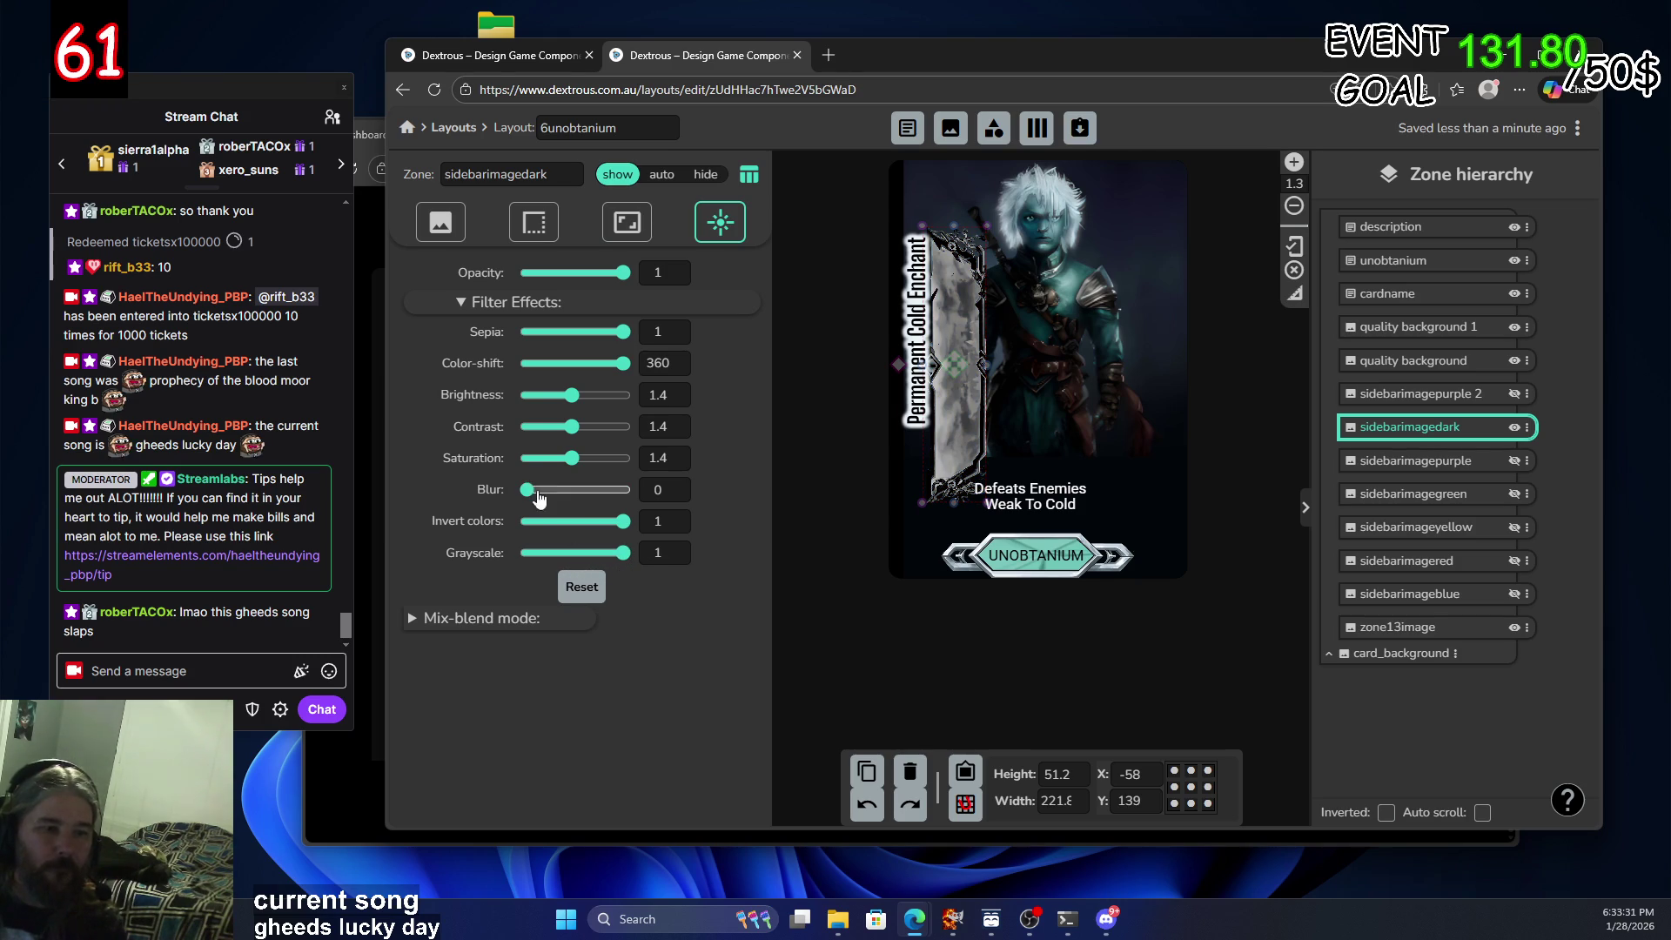
{"action": "left_click_drag", "start_coordinate": [573, 470], "coordinate": [576, 471]}
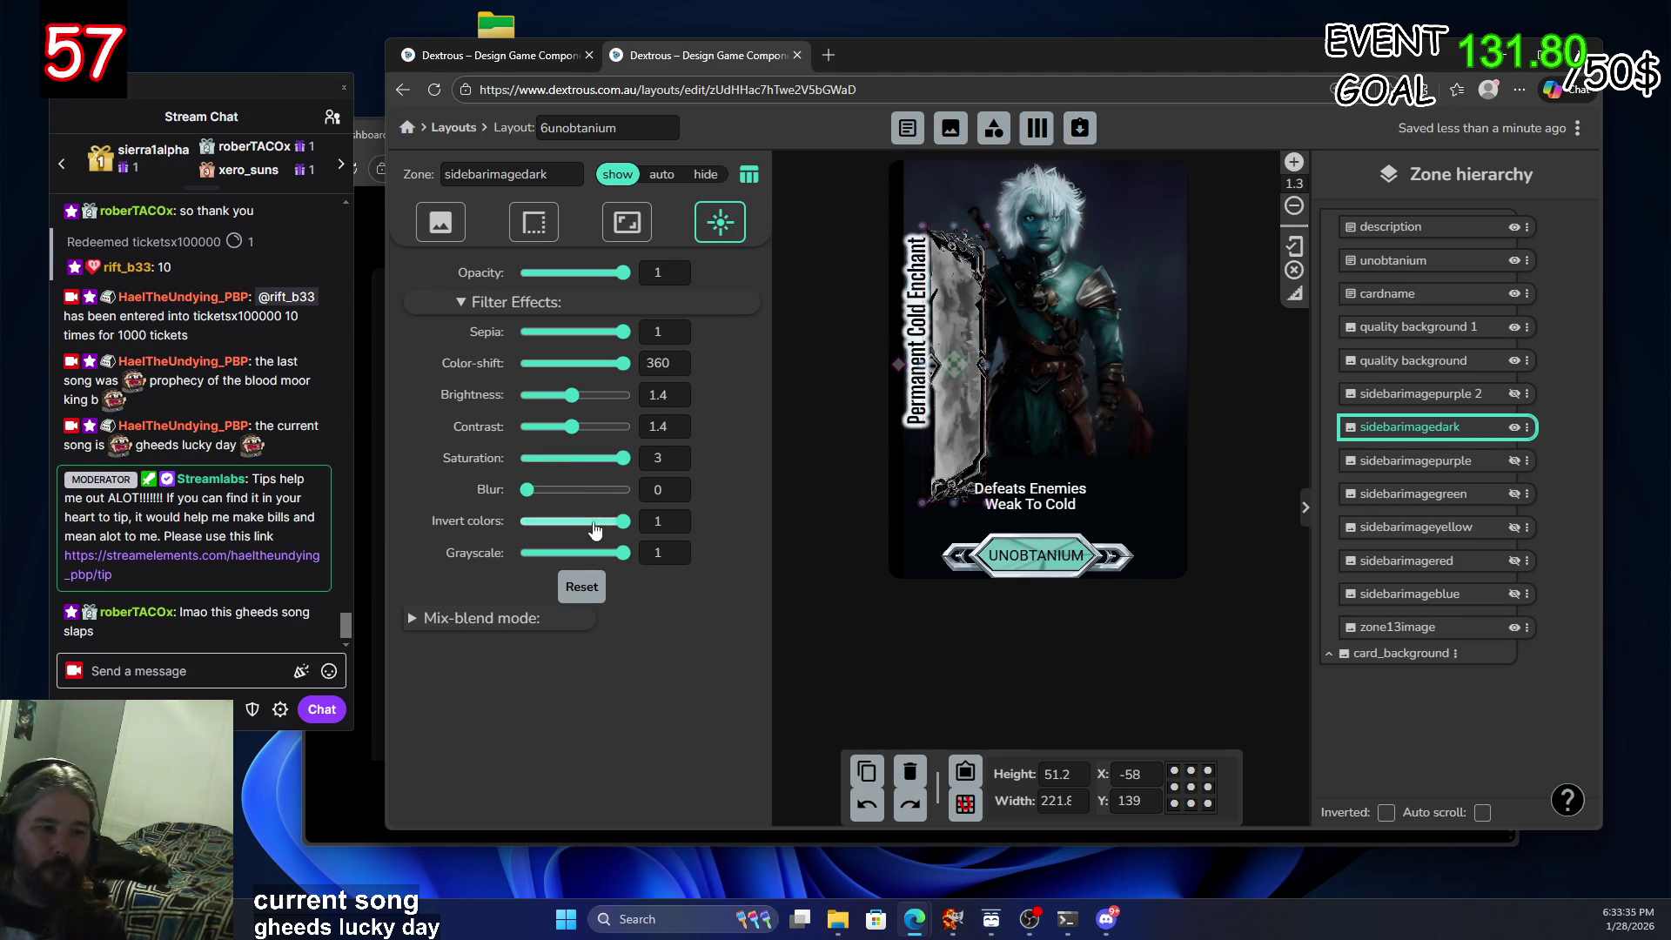
{"action": "mouse_move", "coordinate": [614, 464]}
{"action": "left_mouse_down"}
{"action": "mouse_move", "coordinate": [503, 466]}
{"action": "mouse_move", "coordinate": [699, 478]}
{"action": "mouse_move", "coordinate": [465, 466]}
{"action": "mouse_move", "coordinate": [644, 467]}
{"action": "left_mouse_up"}
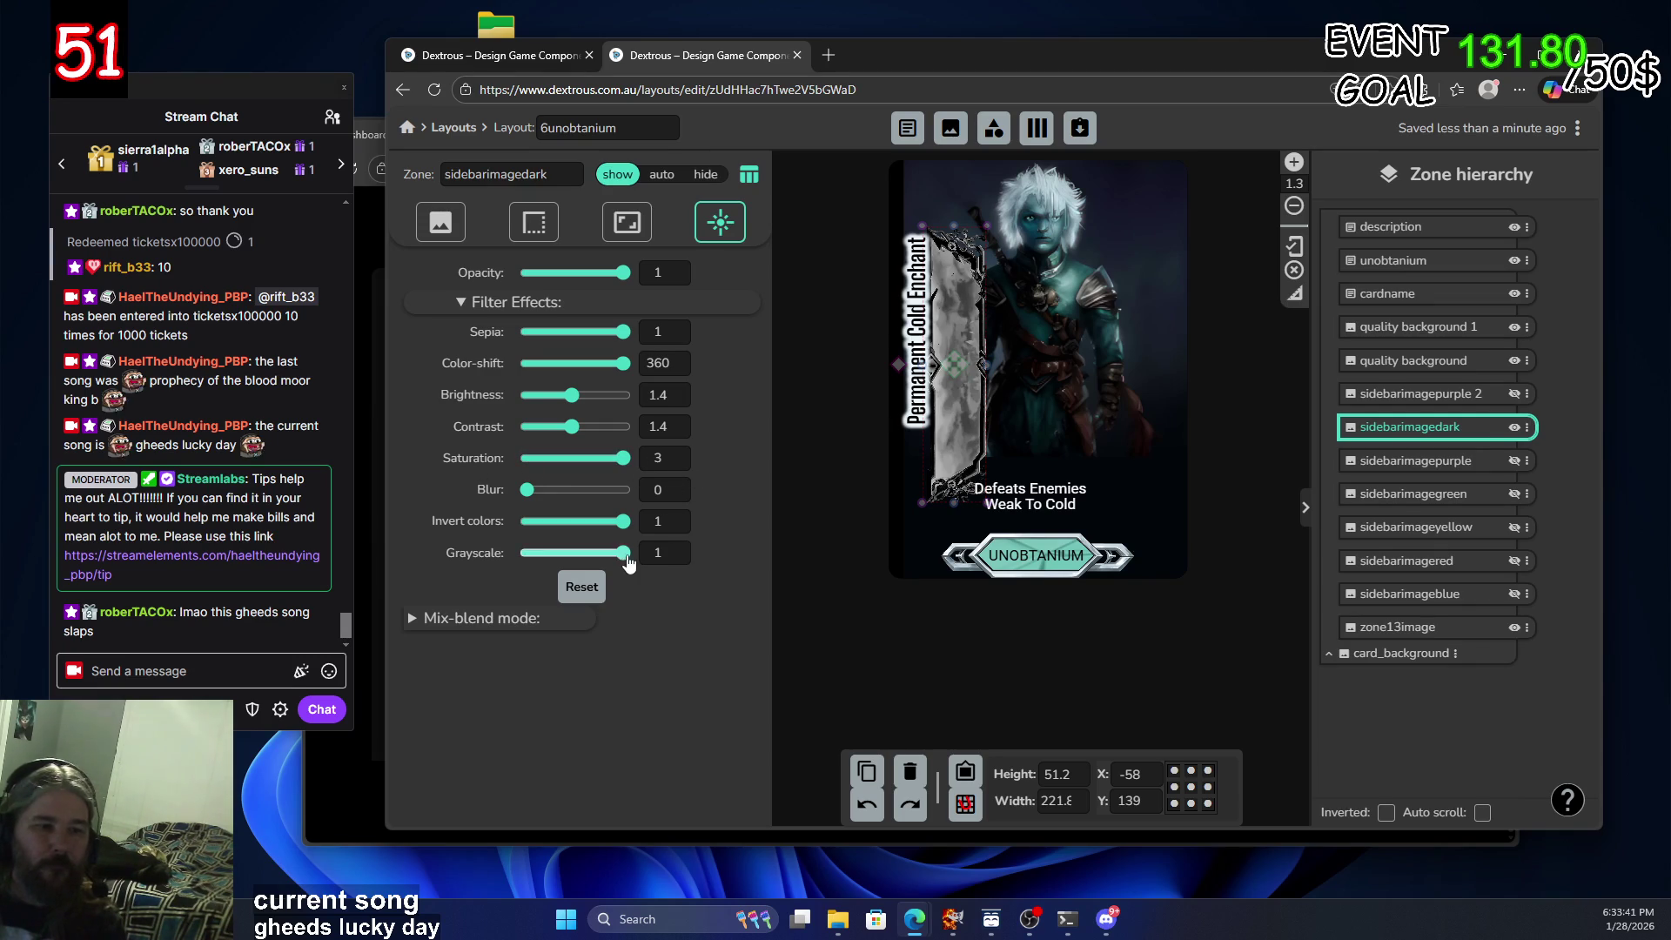
{"action": "mouse_move", "coordinate": [604, 564]}
{"action": "left_mouse_down"}
{"action": "mouse_move", "coordinate": [576, 564]}
{"action": "mouse_move", "coordinate": [604, 566]}
{"action": "left_mouse_up"}
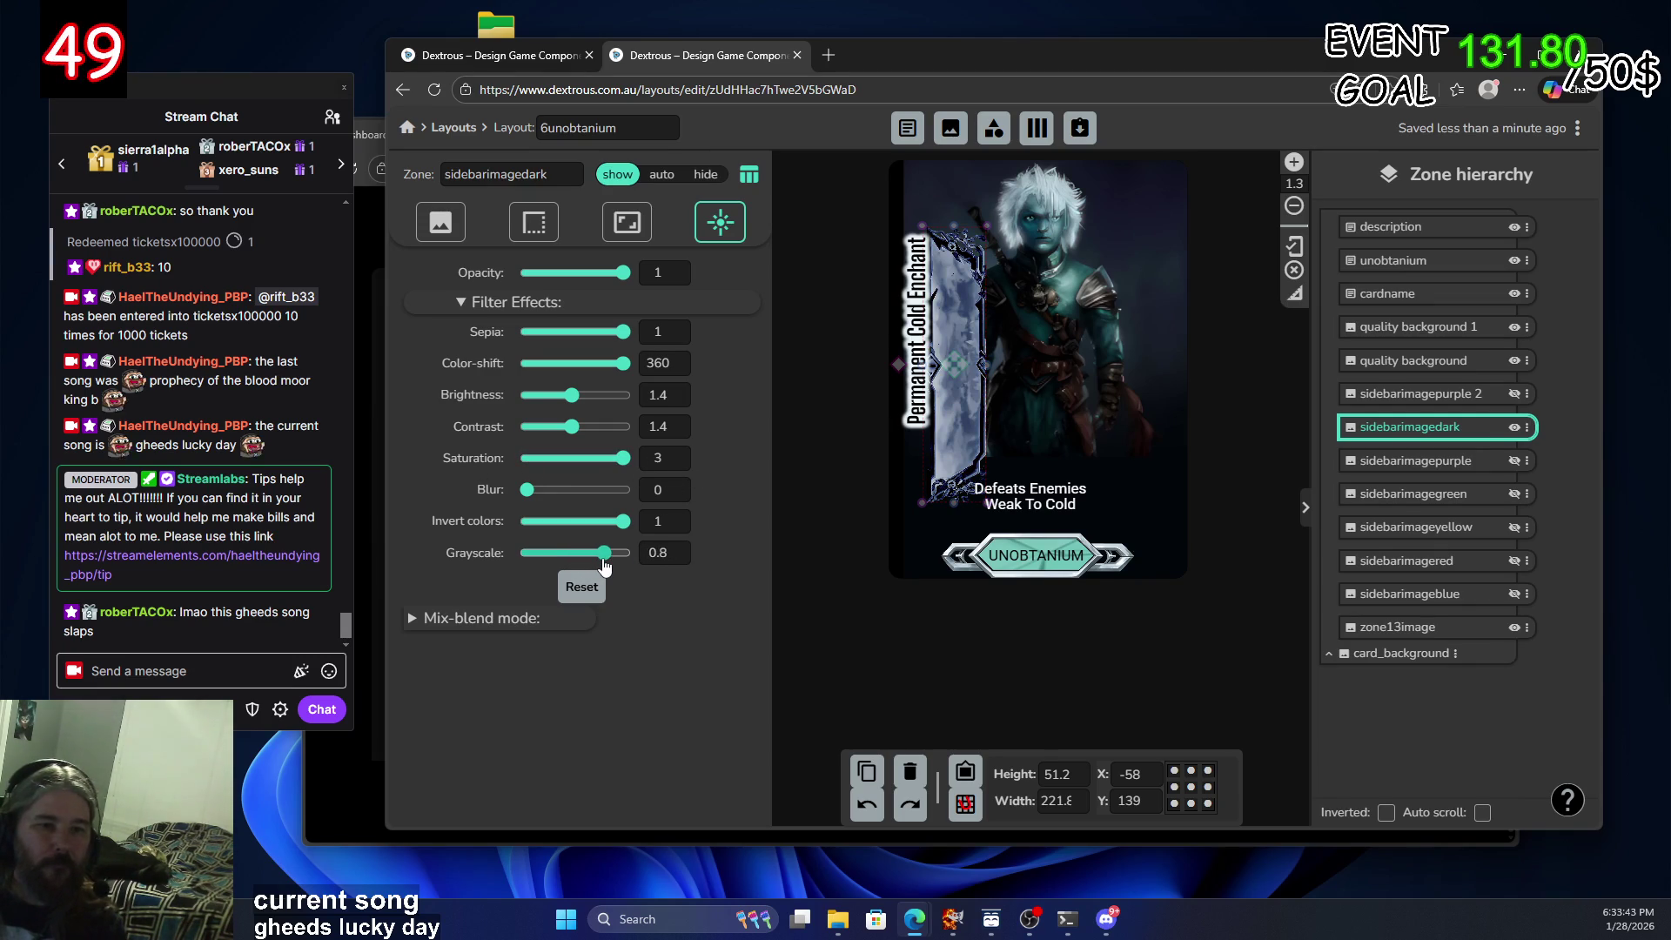
{"action": "mouse_move", "coordinate": [623, 458]}
{"action": "left_mouse_down"}
{"action": "mouse_move", "coordinate": [536, 466]}
{"action": "mouse_move", "coordinate": [694, 475]}
{"action": "left_mouse_up"}
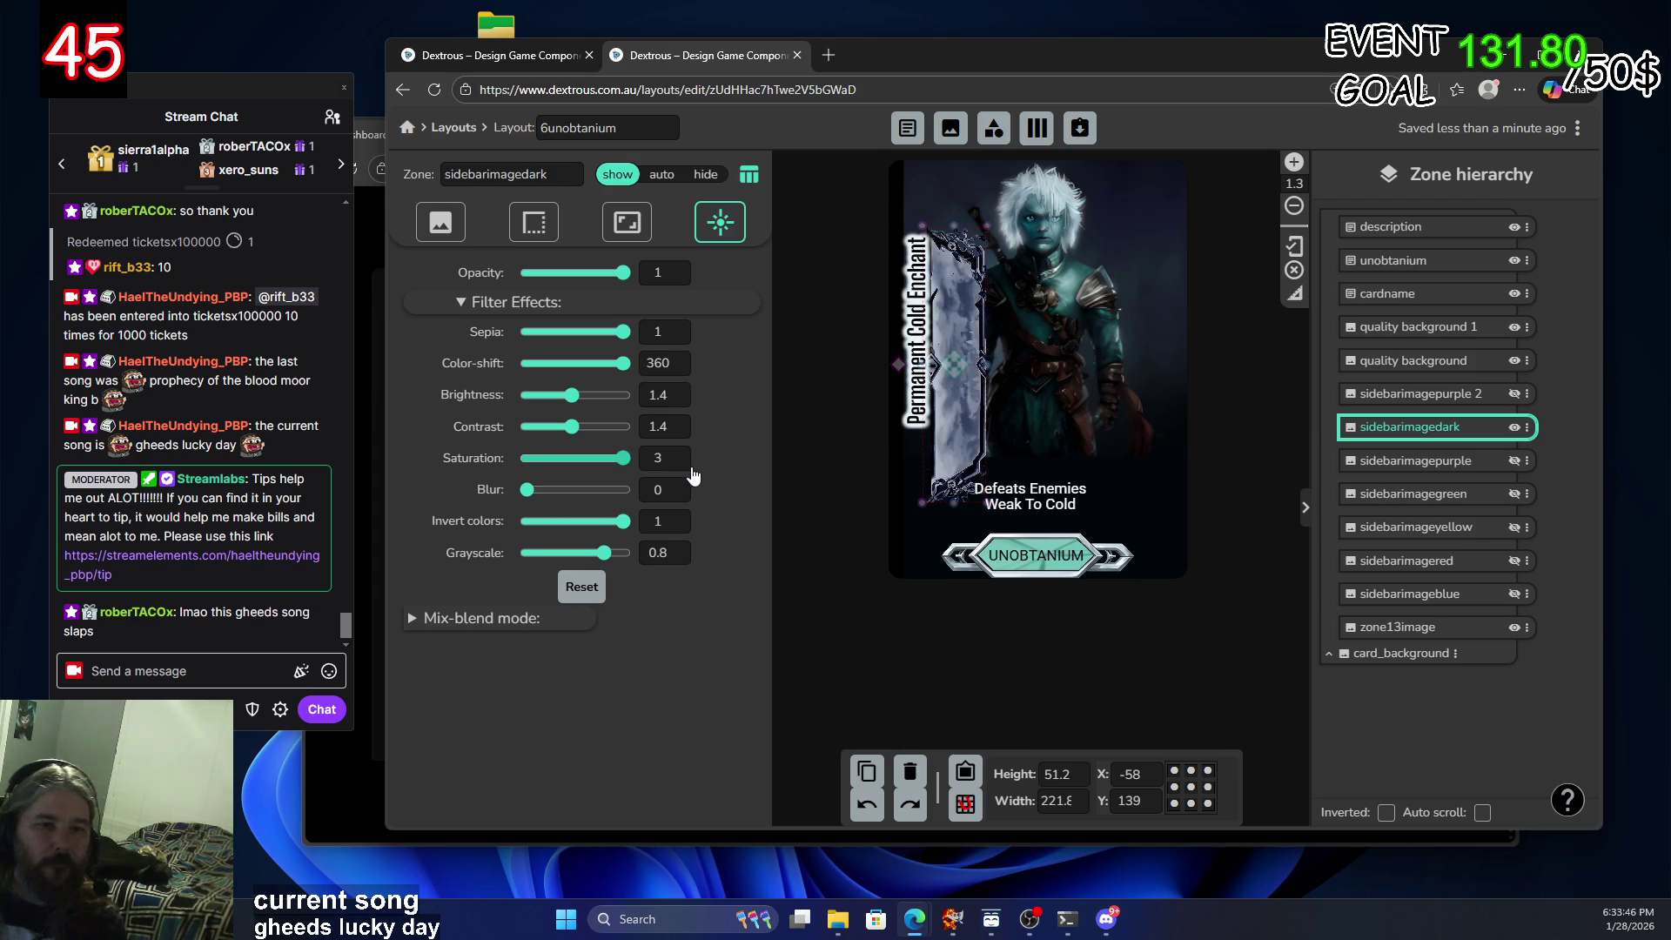
{"action": "left_click_drag", "start_coordinate": [604, 557], "coordinate": [671, 570]}
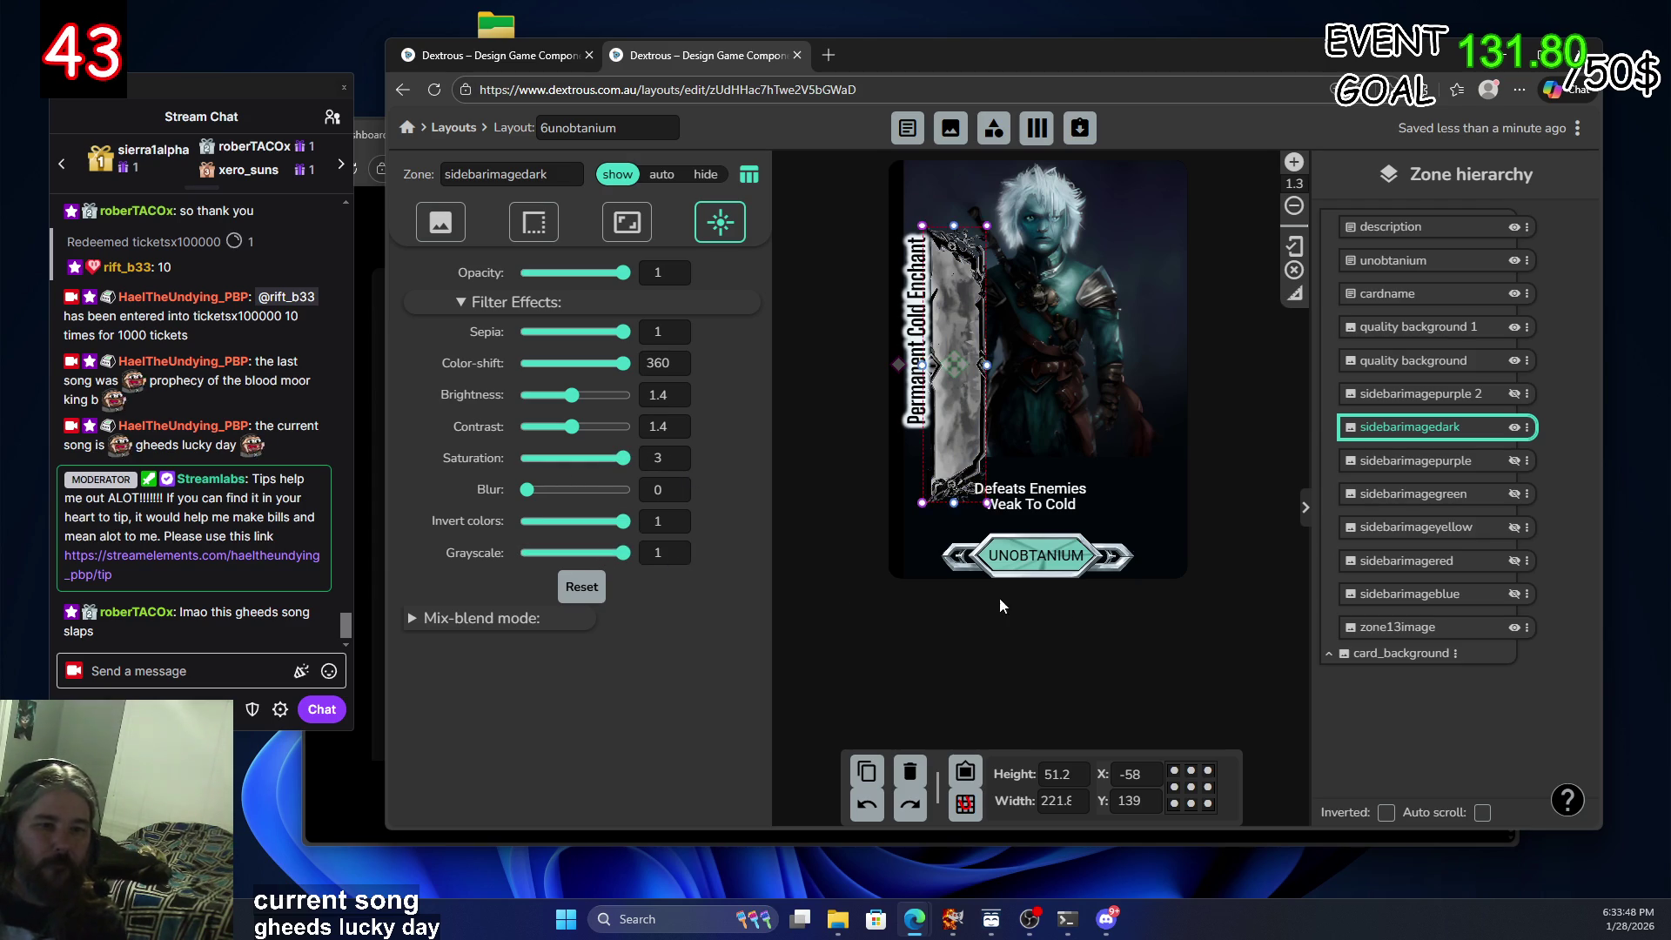
{"action": "left_click", "coordinate": [1110, 666]}
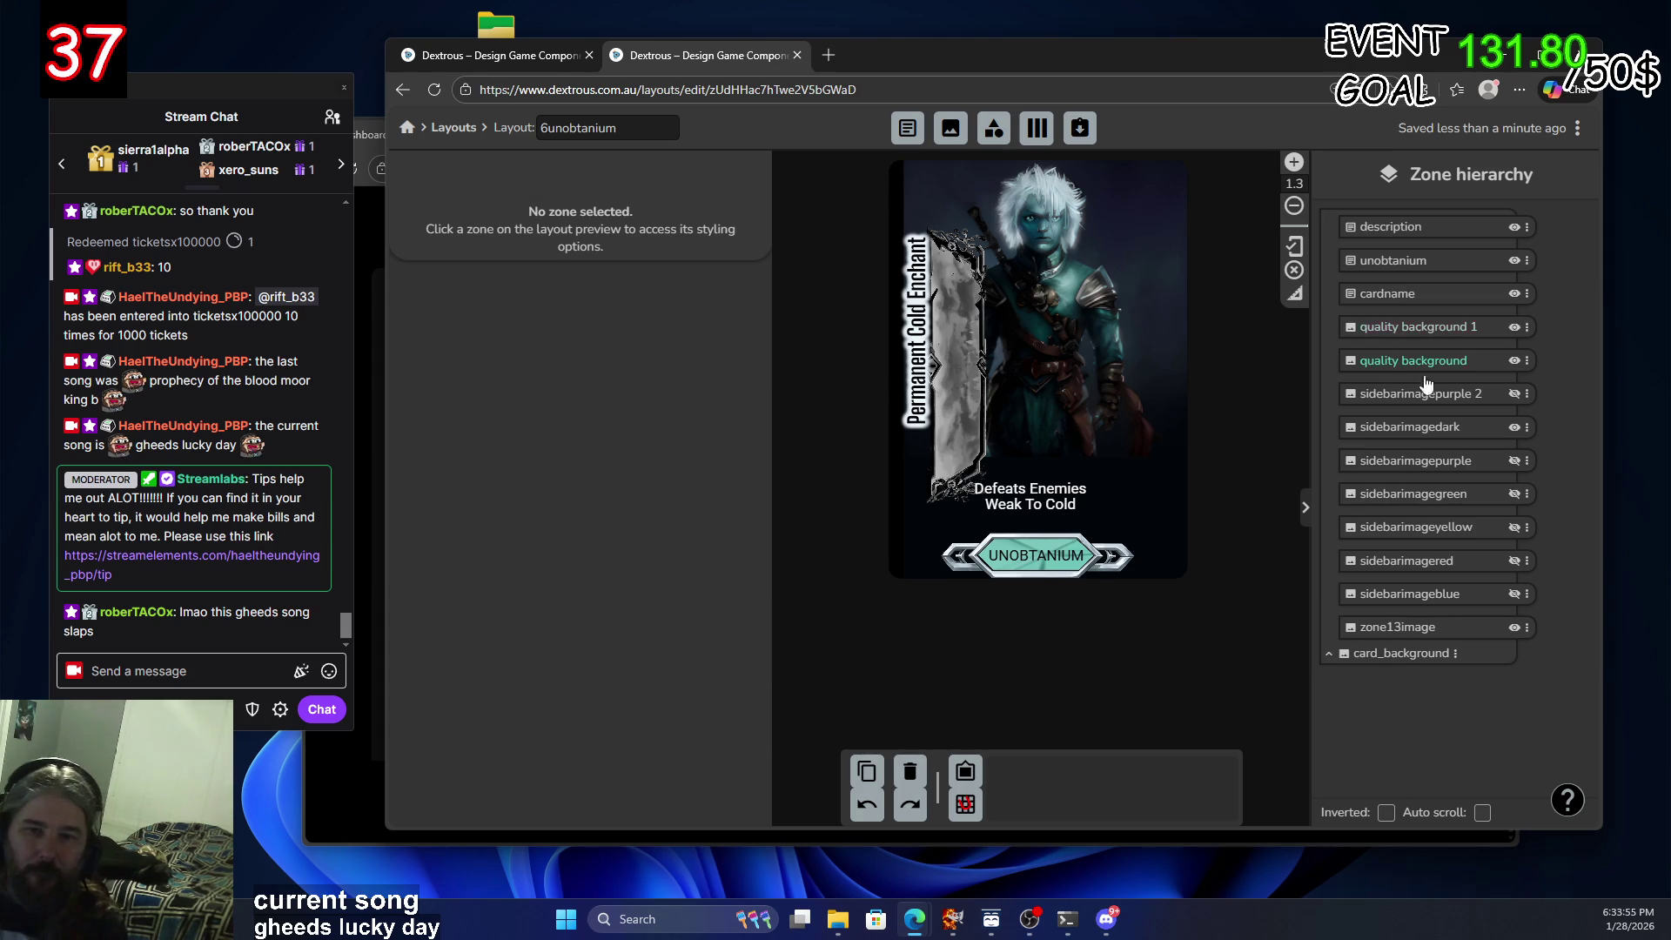
Hide sidebarimagedark and show sidebarimagepurple 2 with grayscale 0.65 and invert colors 1.
{"action": "left_click", "coordinate": [1427, 396]}
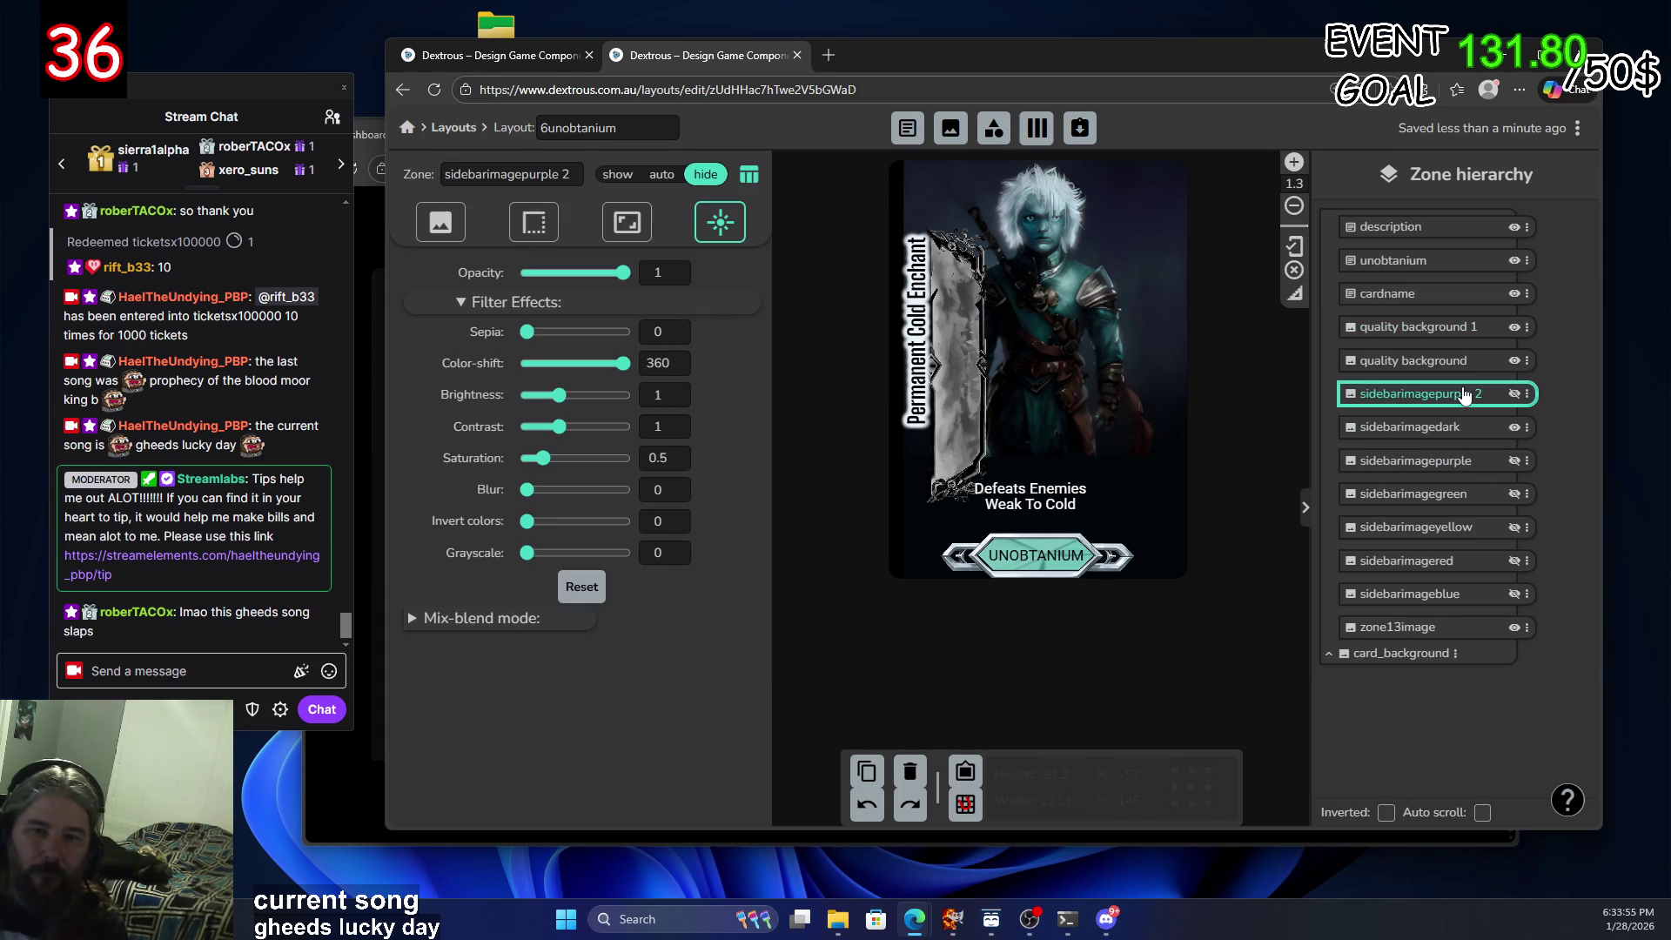
{"action": "left_click", "coordinate": [1519, 432]}
{"action": "left_click", "coordinate": [1518, 432]}
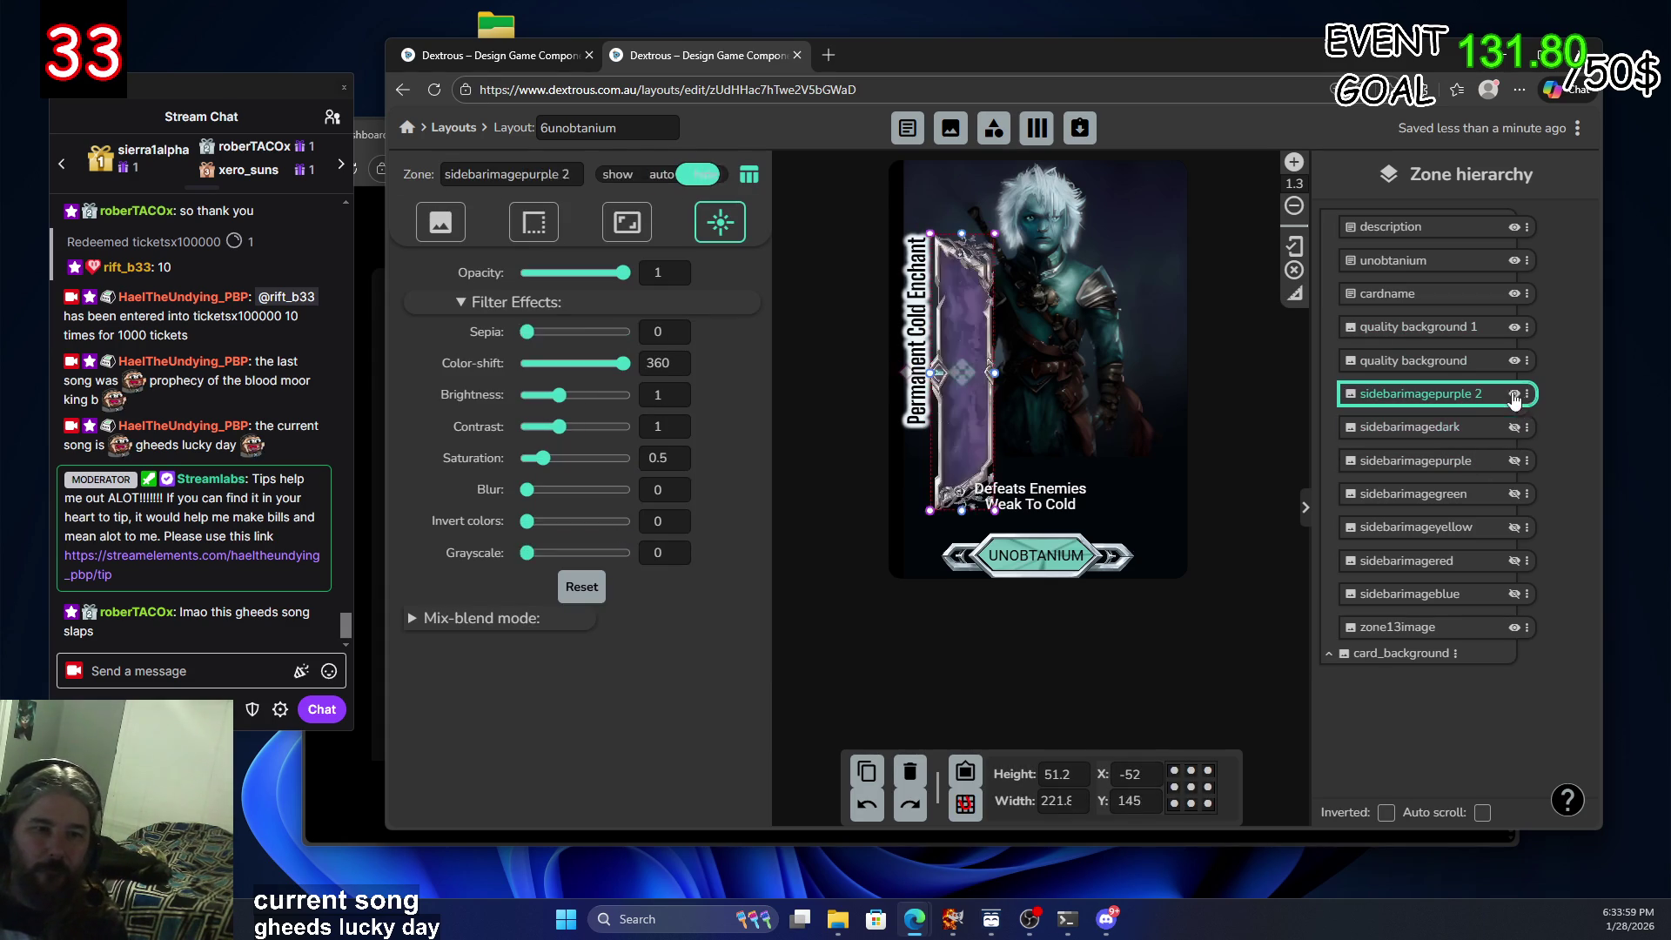
{"action": "left_click", "coordinate": [1514, 394]}
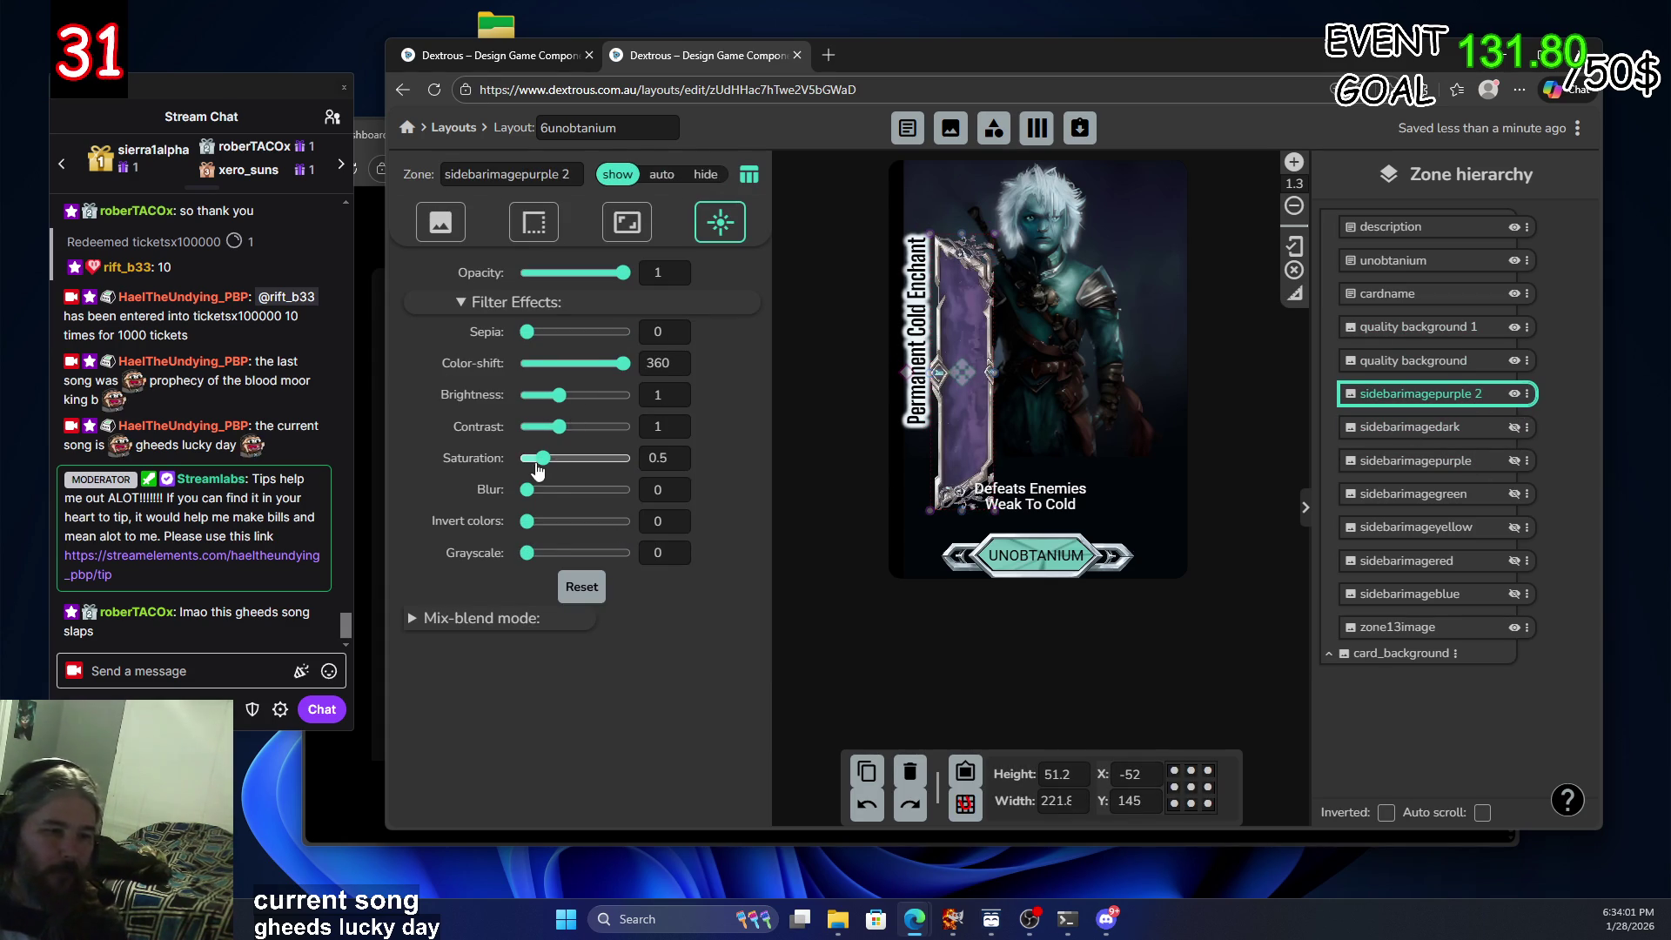
{"action": "left_click_drag", "start_coordinate": [527, 553], "coordinate": [615, 566]}
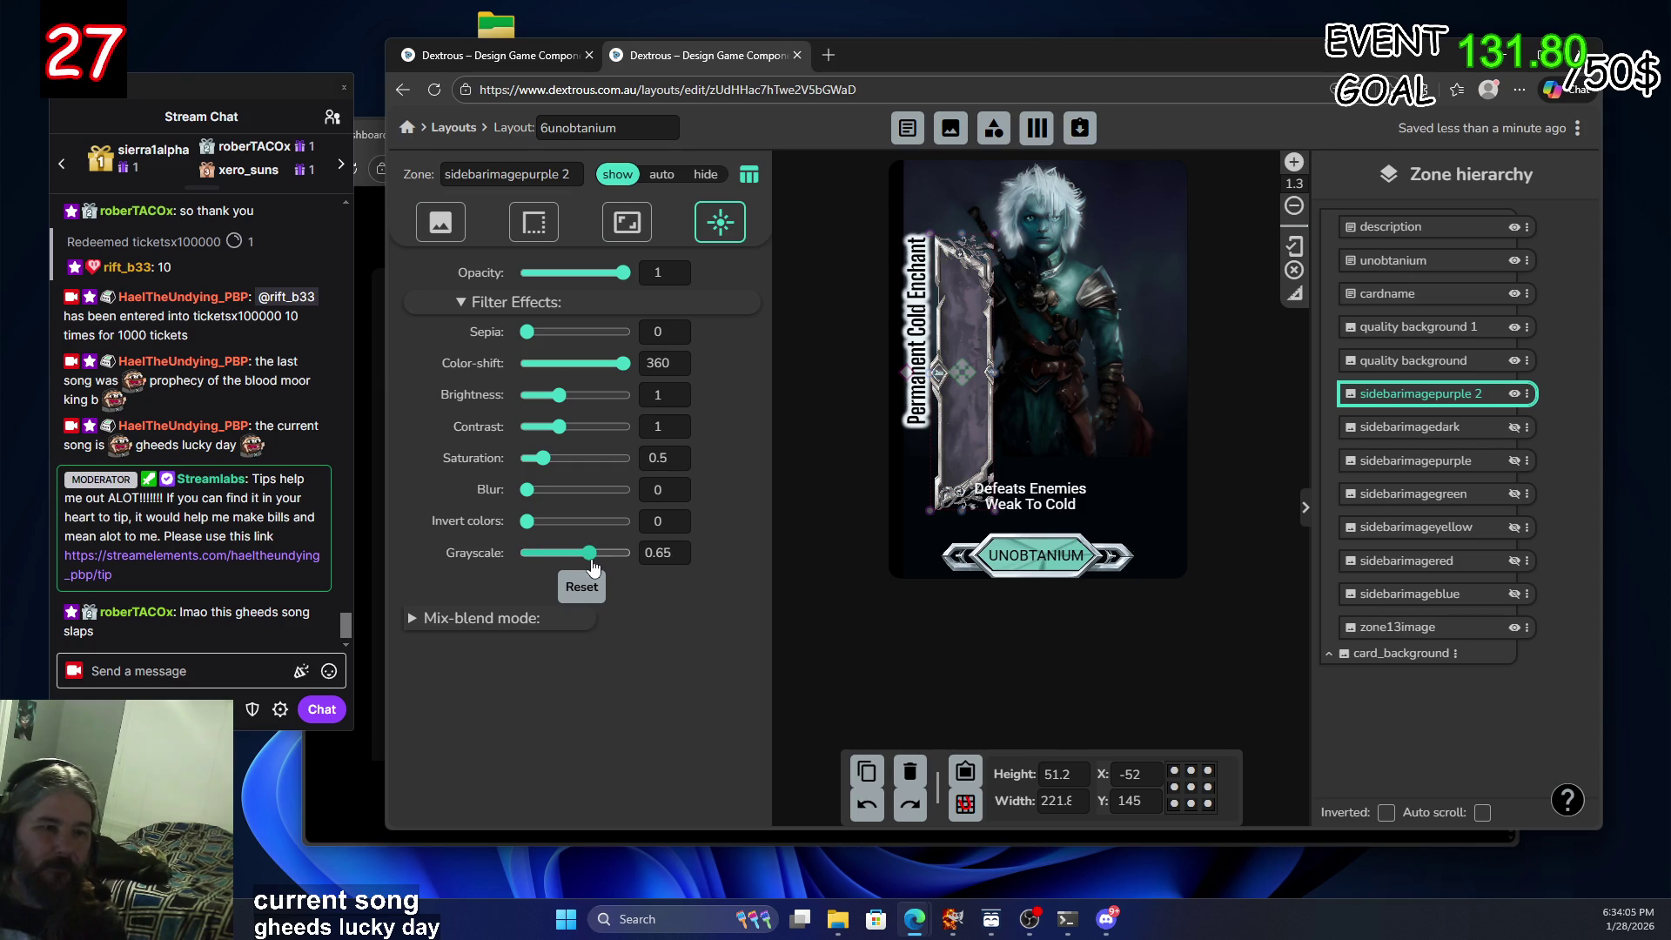
{"action": "left_click_drag", "start_coordinate": [526, 521], "coordinate": [625, 521]}
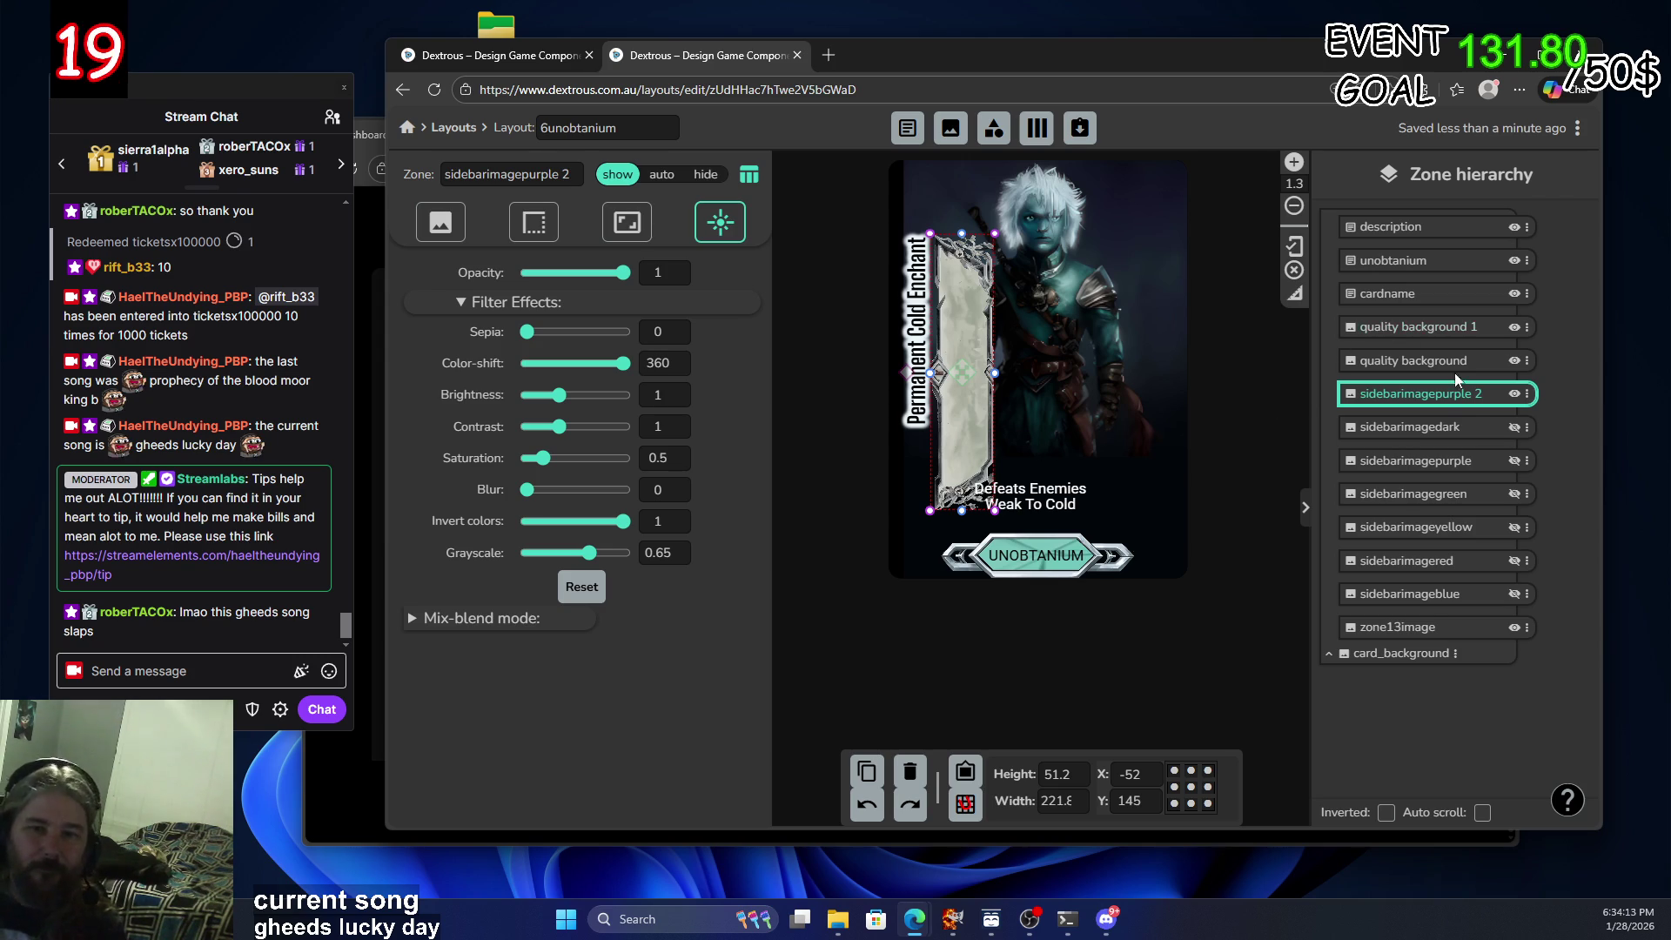
{"action": "double_click", "coordinate": [1469, 394]}
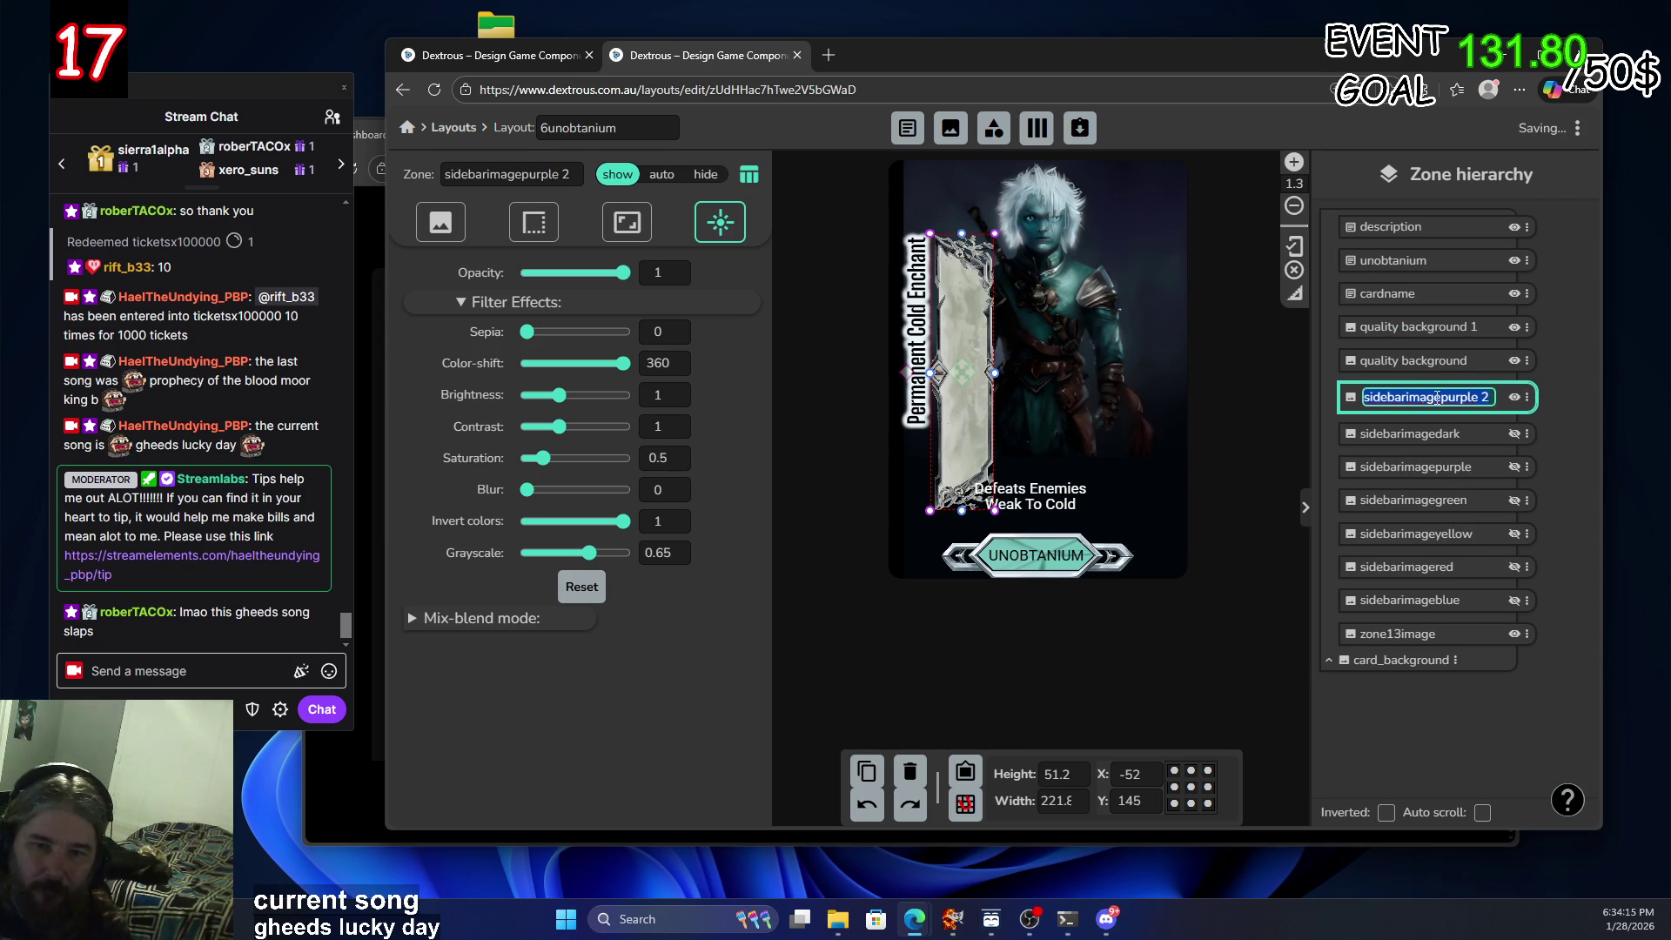
Rename sidebarimagepurple 2 to sidebarimagewhite, then select the sidebarimageblue zone.
{"action": "left_click", "coordinate": [1494, 397]}
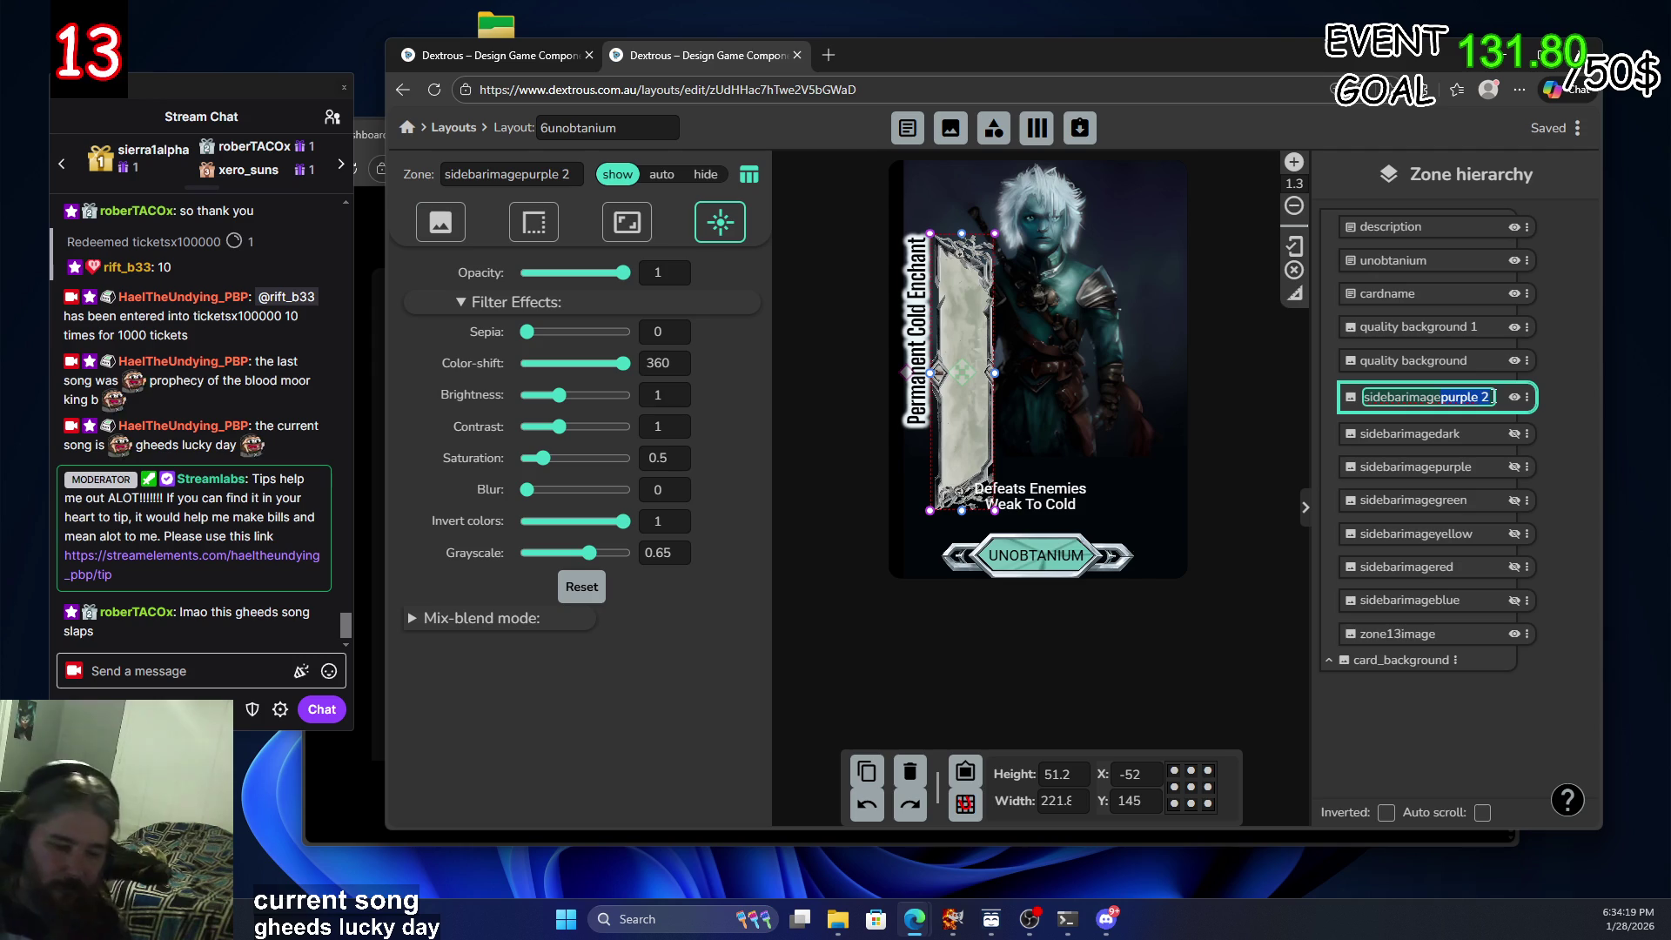
{"action": "type", "text": "whit"}
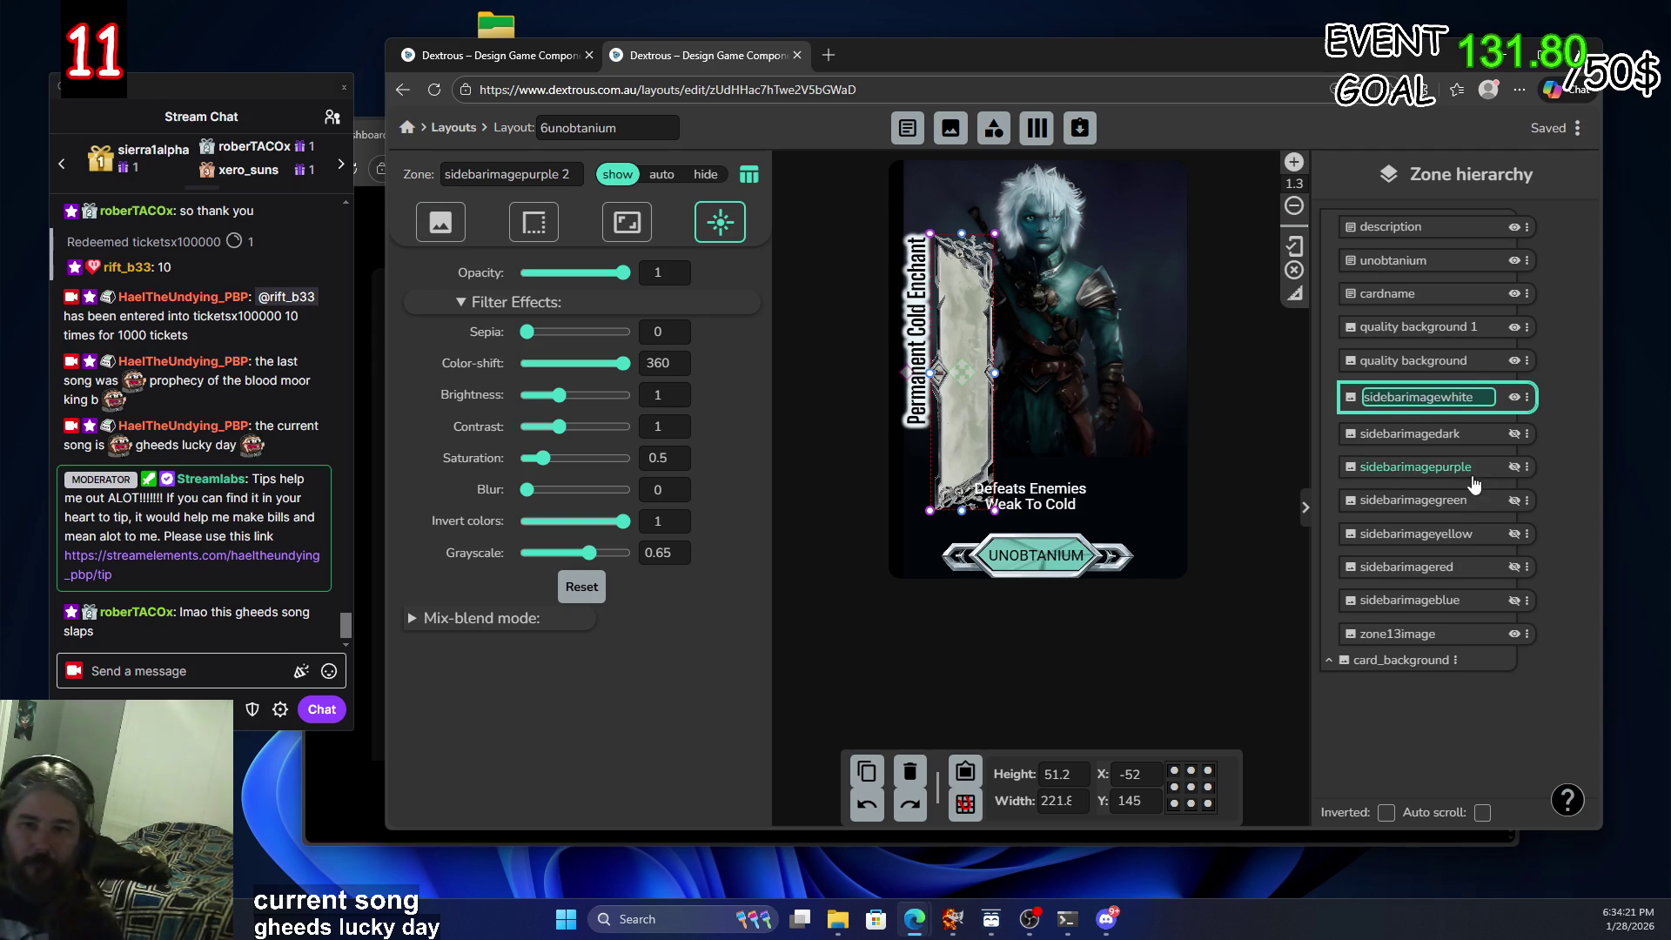
{"action": "key", "text": "Return"}
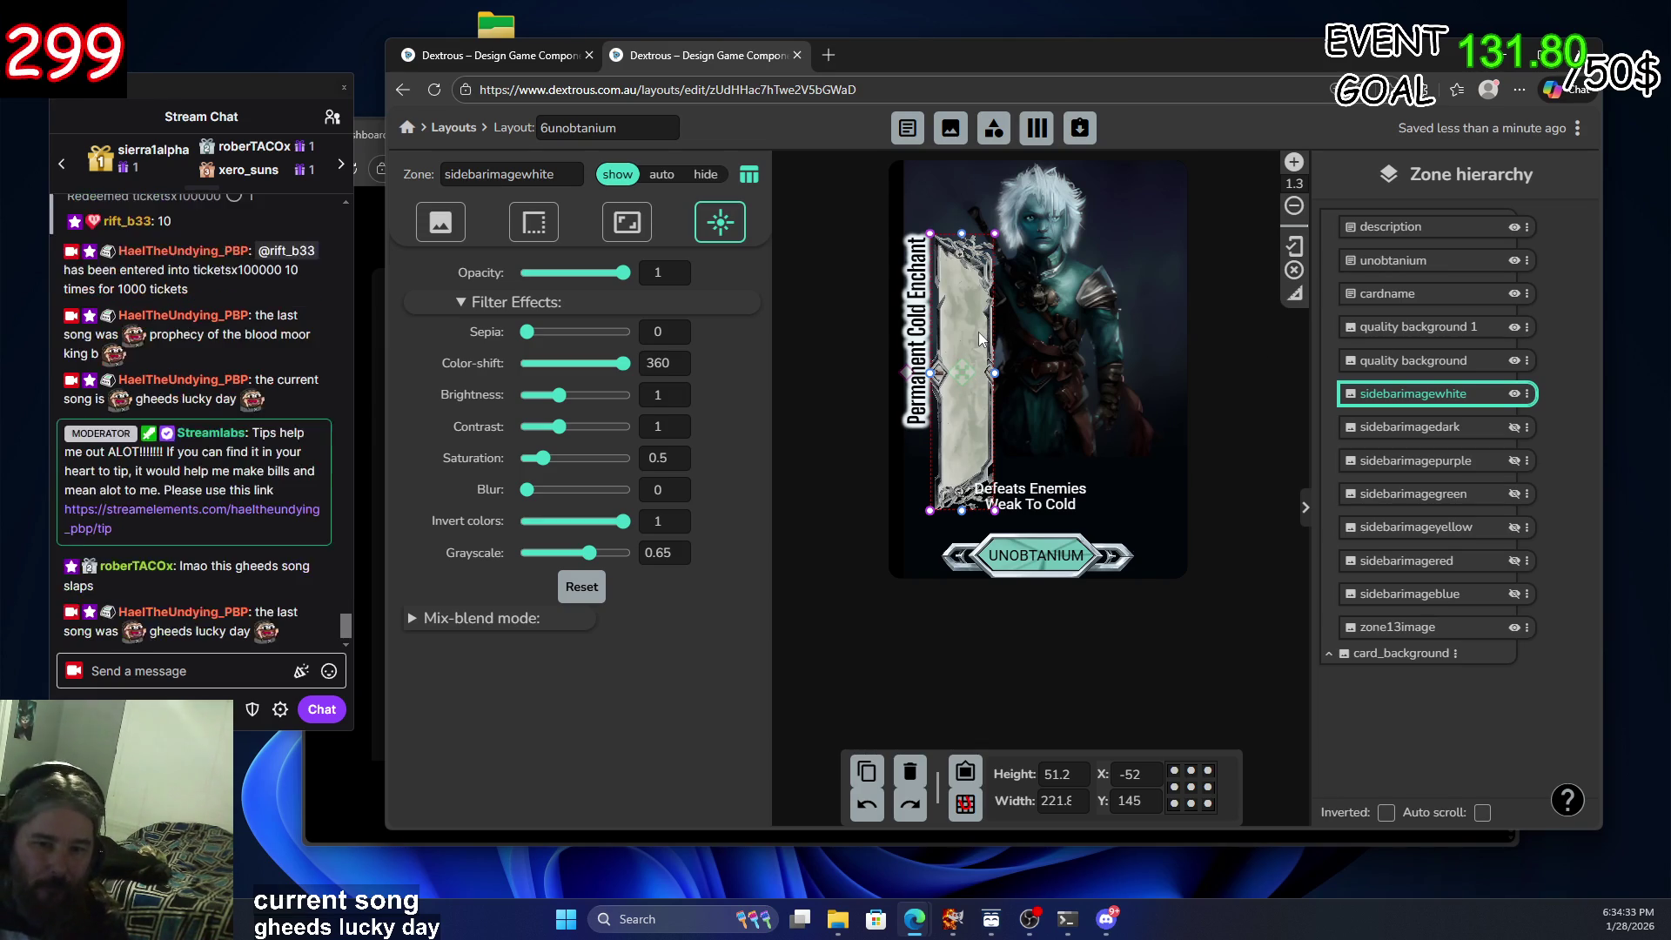
{"action": "right_click", "coordinate": [1440, 383]}
{"action": "left_click", "coordinate": [1325, 420]}
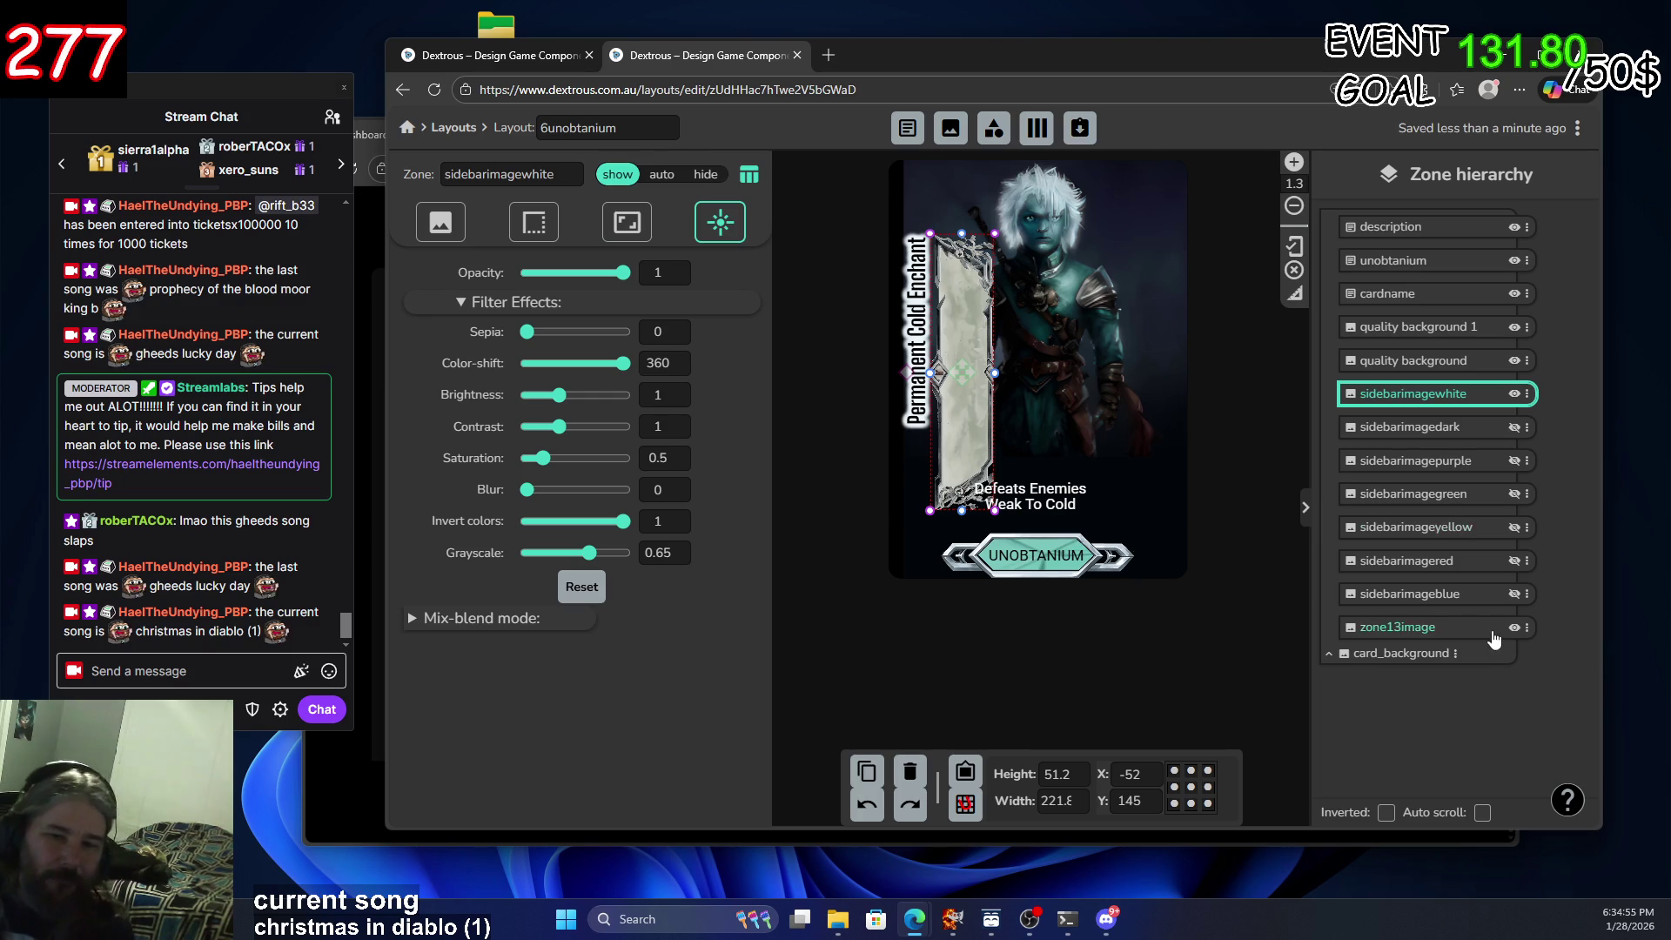
{"action": "left_click", "coordinate": [1504, 597]}
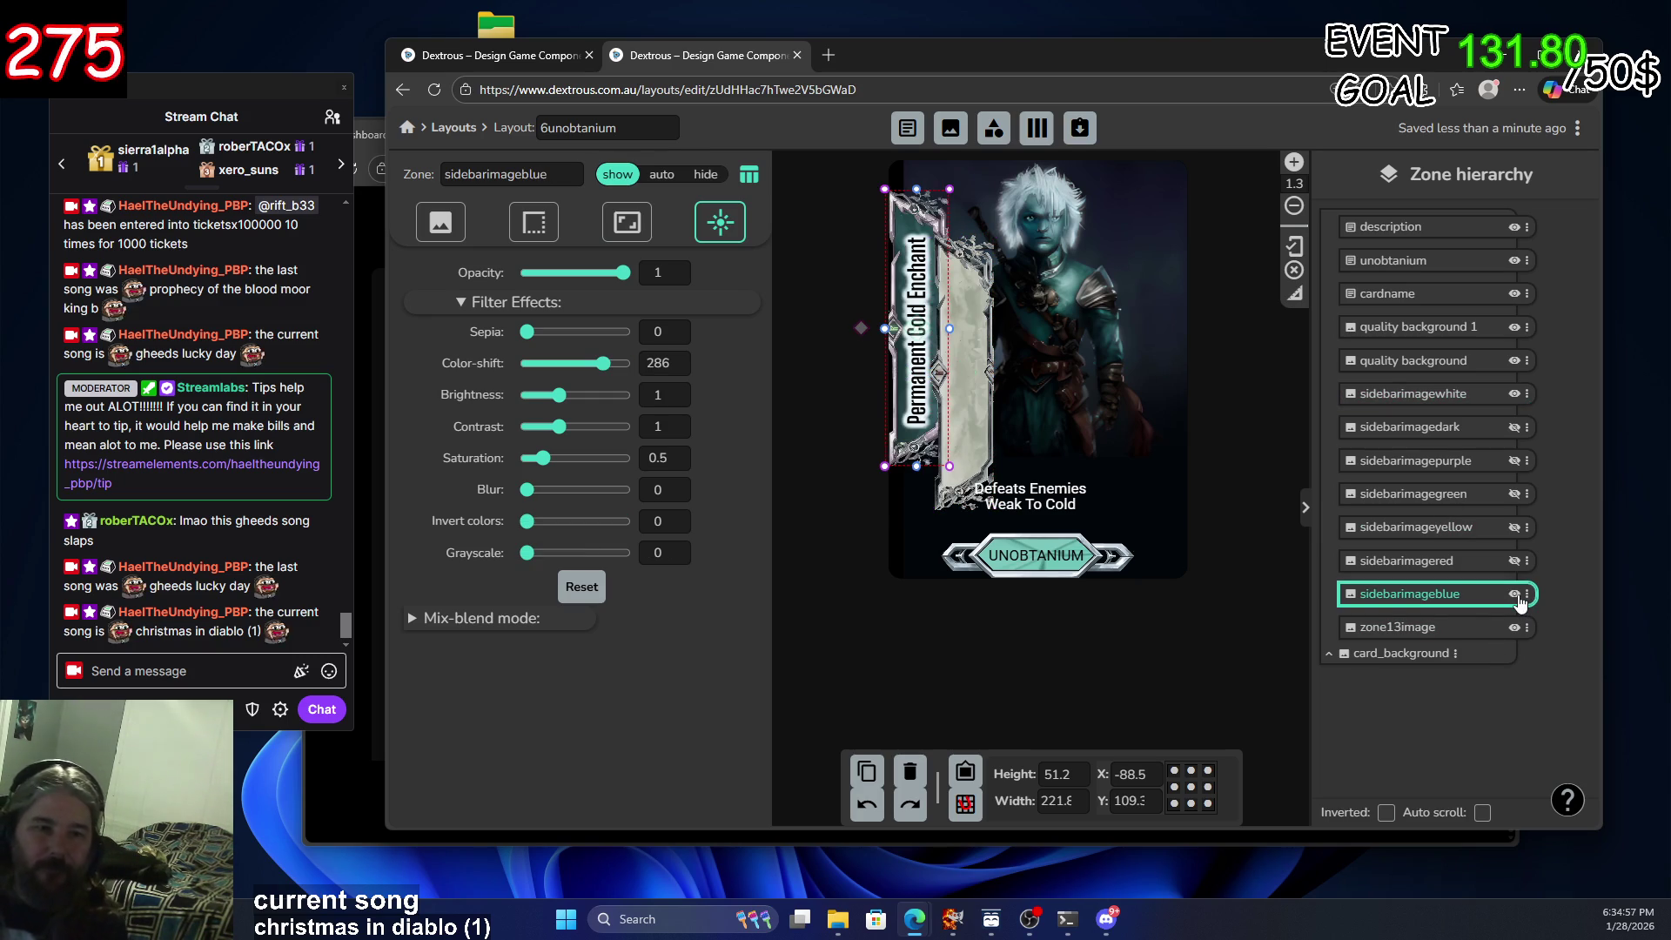
Show the blue, red and yellow sidebar frames, nudging red into place and moving white right.
{"action": "left_click", "coordinate": [1514, 593]}
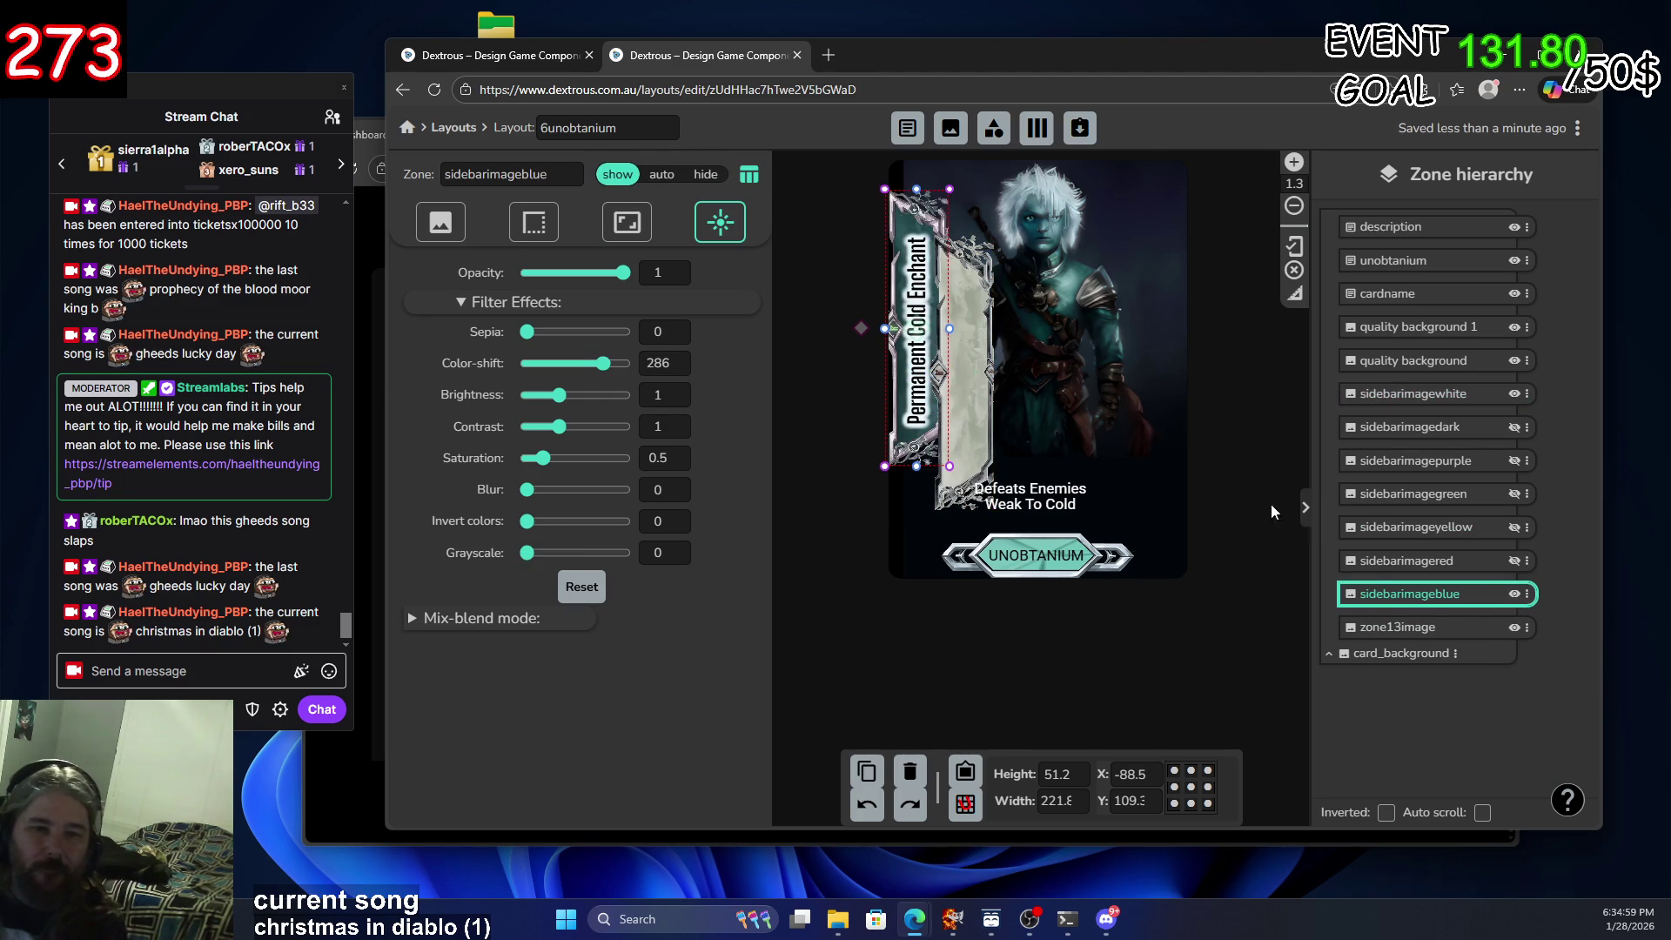
{"action": "left_click", "coordinate": [1479, 564]}
{"action": "left_click", "coordinate": [1514, 561]}
{"action": "left_click_drag", "start_coordinate": [926, 340], "coordinate": [918, 338]}
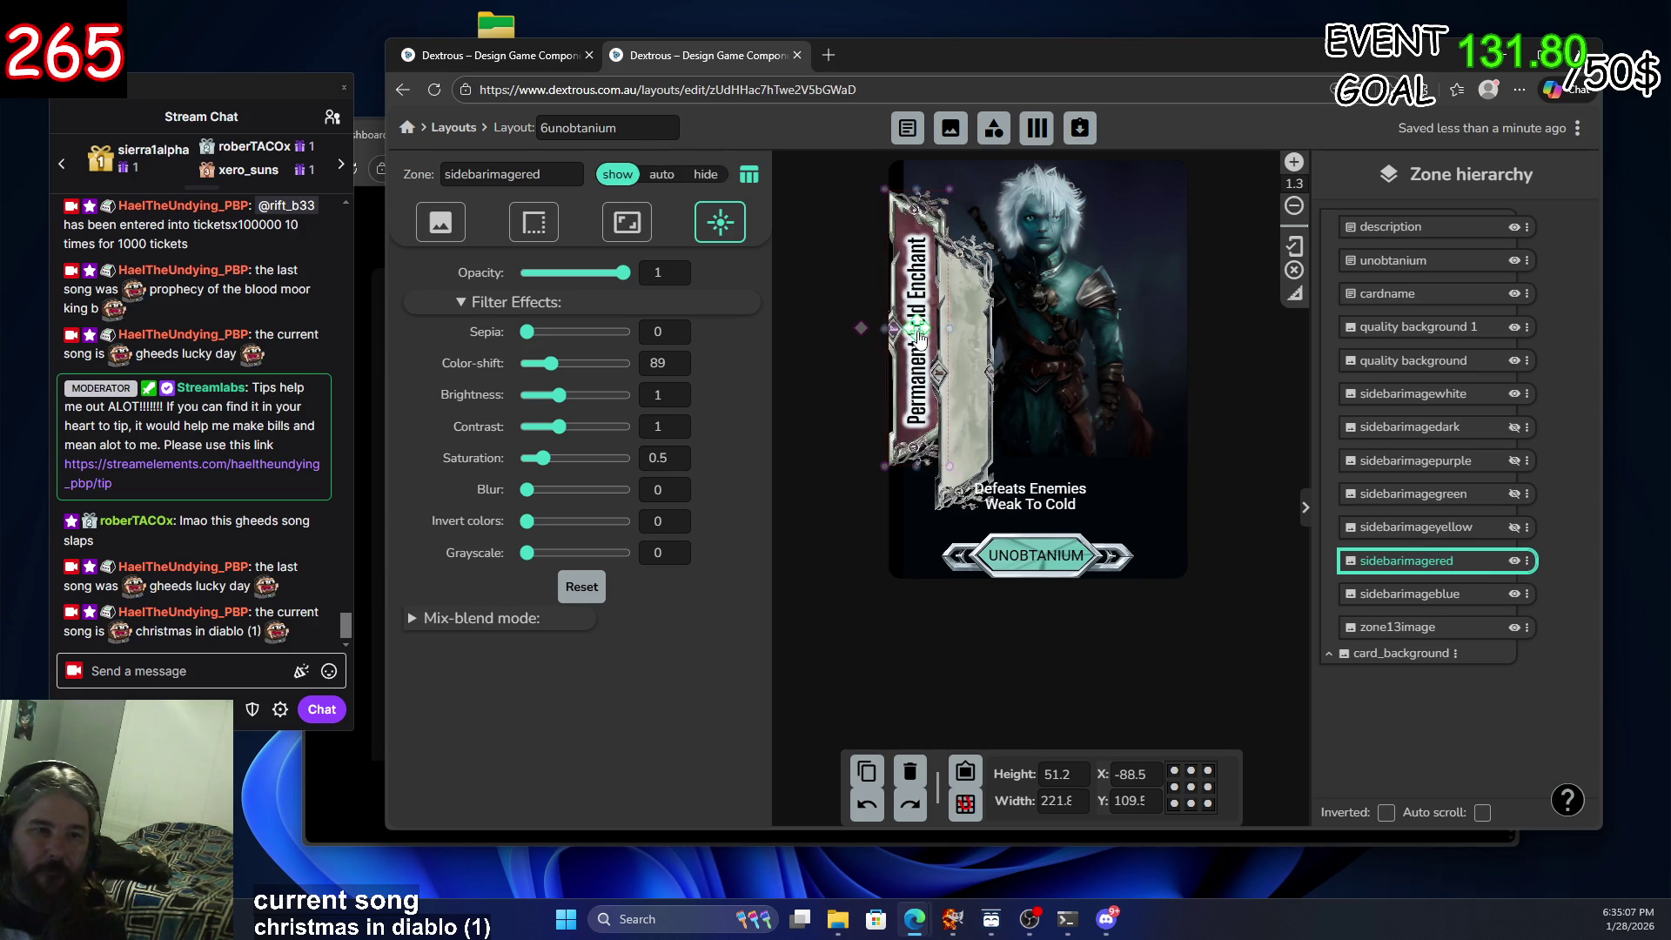
{"action": "left_click", "coordinate": [1514, 527]}
{"action": "left_click", "coordinate": [981, 396]}
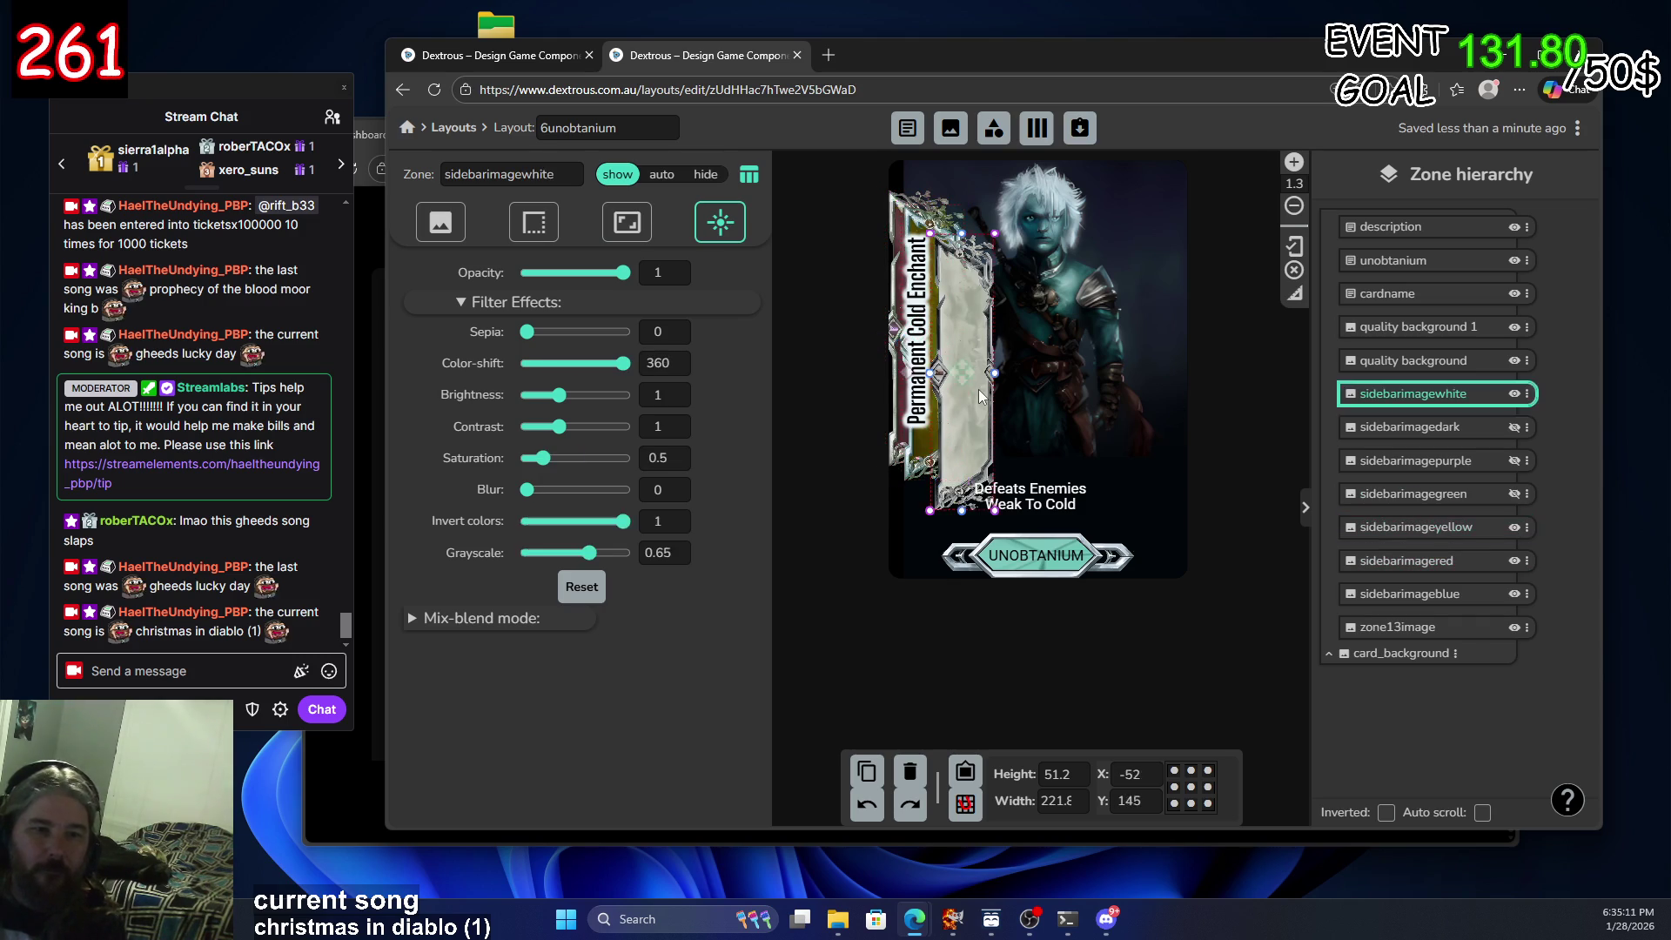
{"action": "left_click_drag", "start_coordinate": [963, 376], "coordinate": [1068, 363]}
Align the yellow and green sidebar frames with the others along the card's left edge.
{"action": "left_click", "coordinate": [937, 351]}
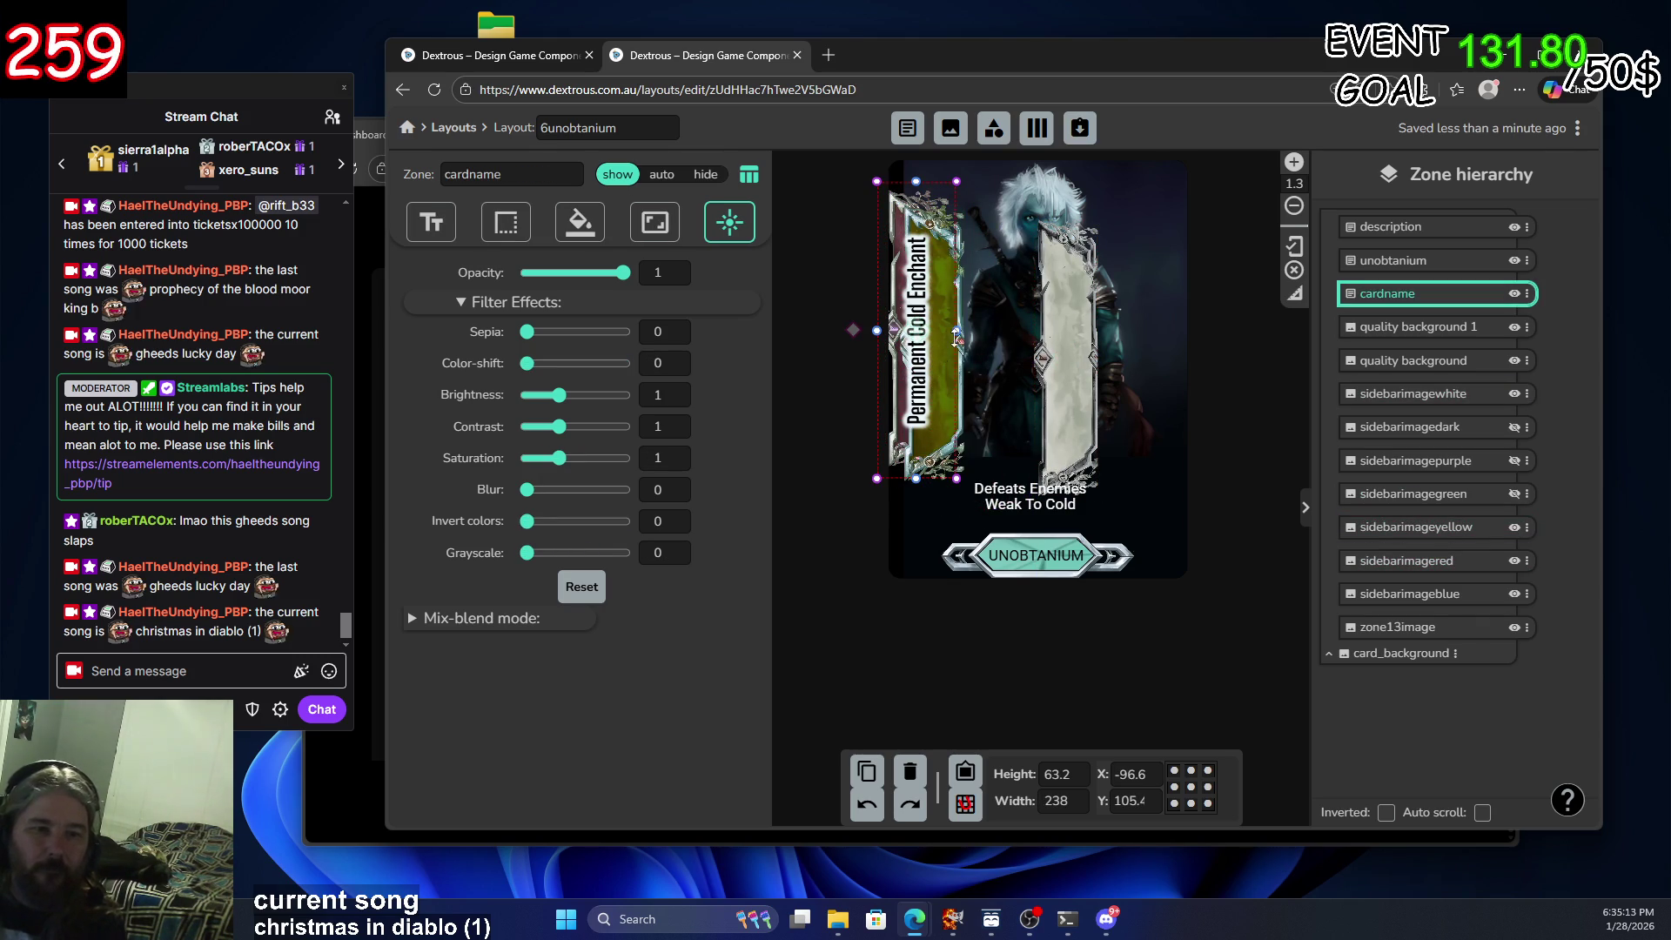
{"action": "left_click", "coordinate": [1483, 567]}
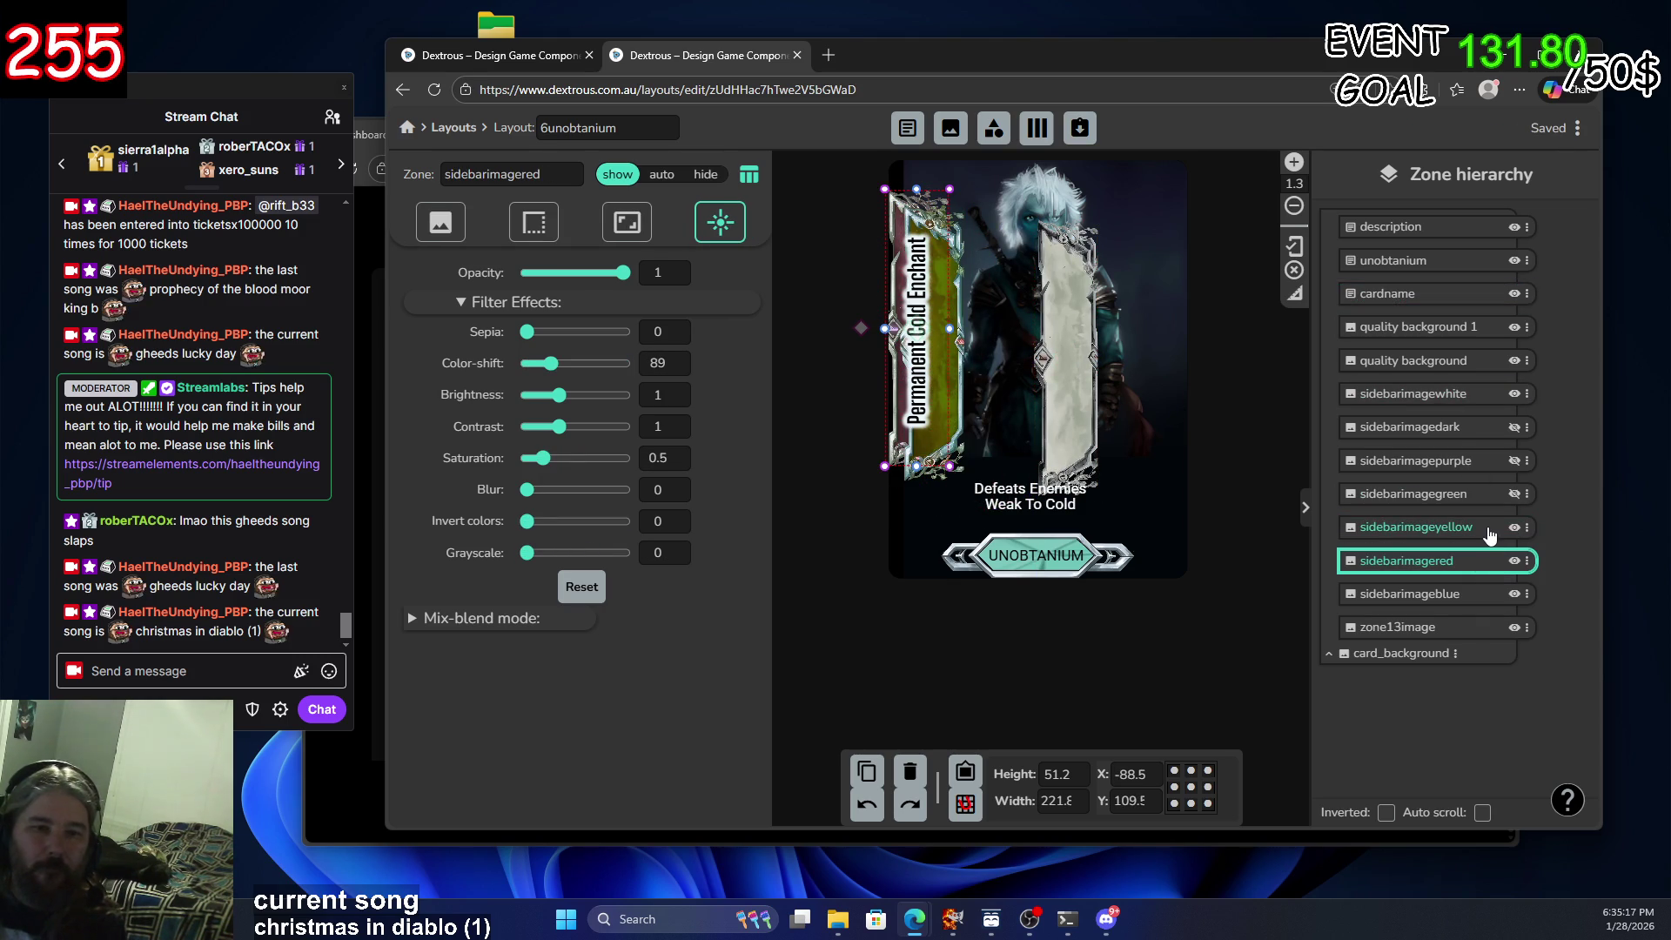
{"action": "left_click", "coordinate": [1488, 529]}
{"action": "left_click_drag", "start_coordinate": [930, 346], "coordinate": [921, 334]}
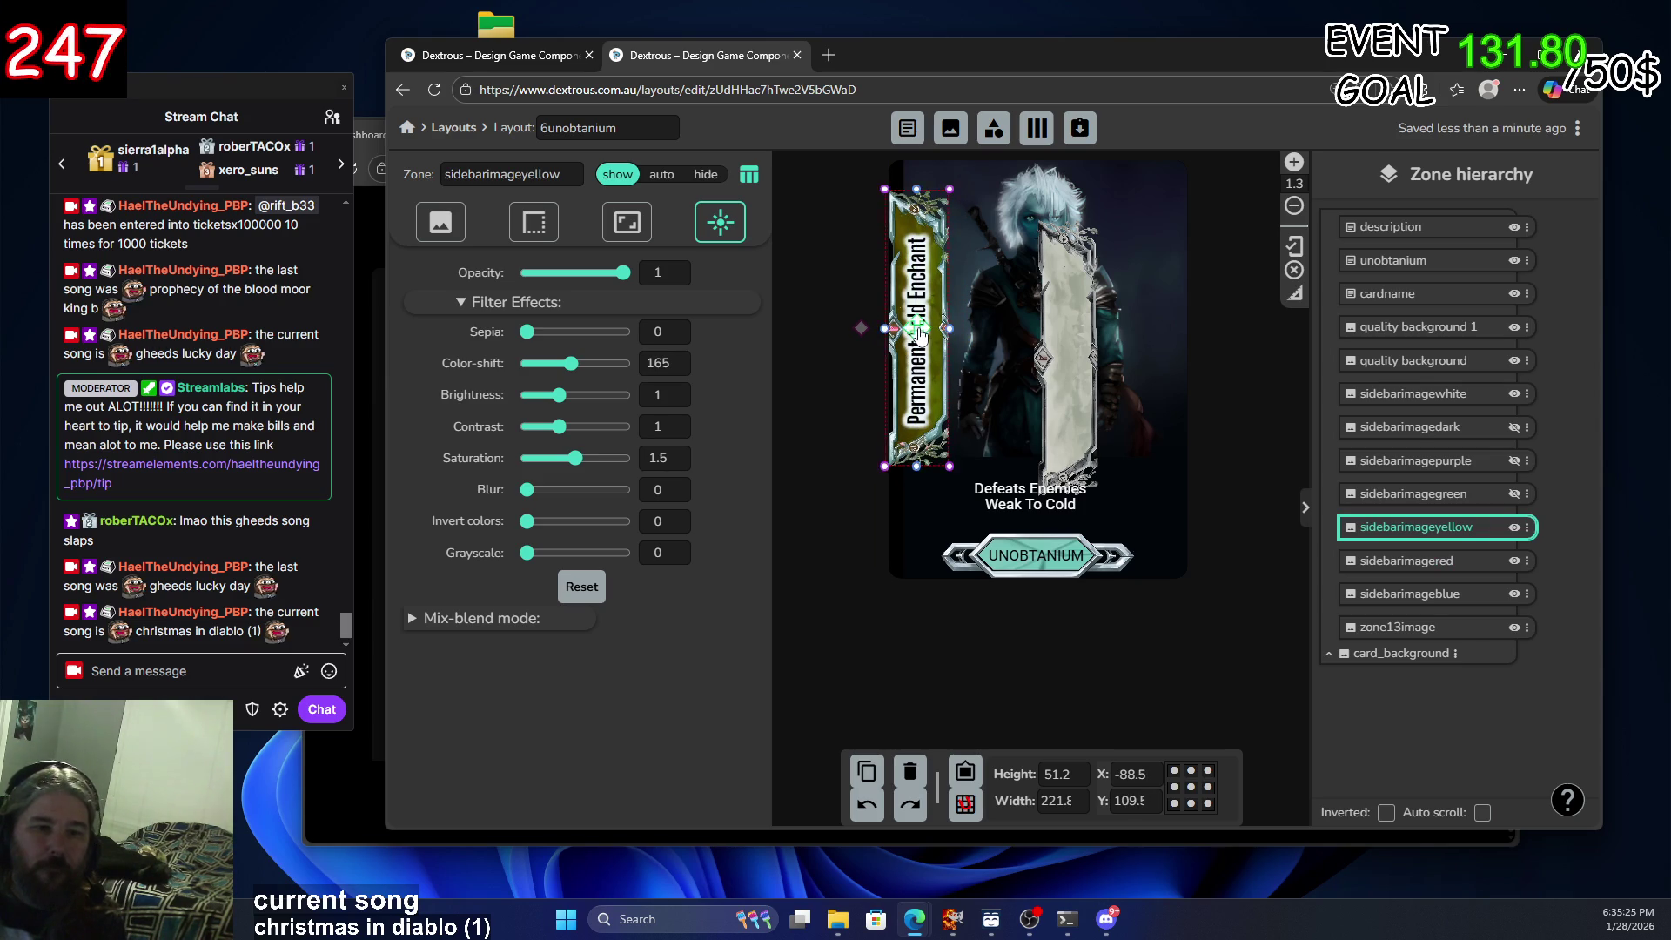
{"action": "left_click", "coordinate": [1514, 493]}
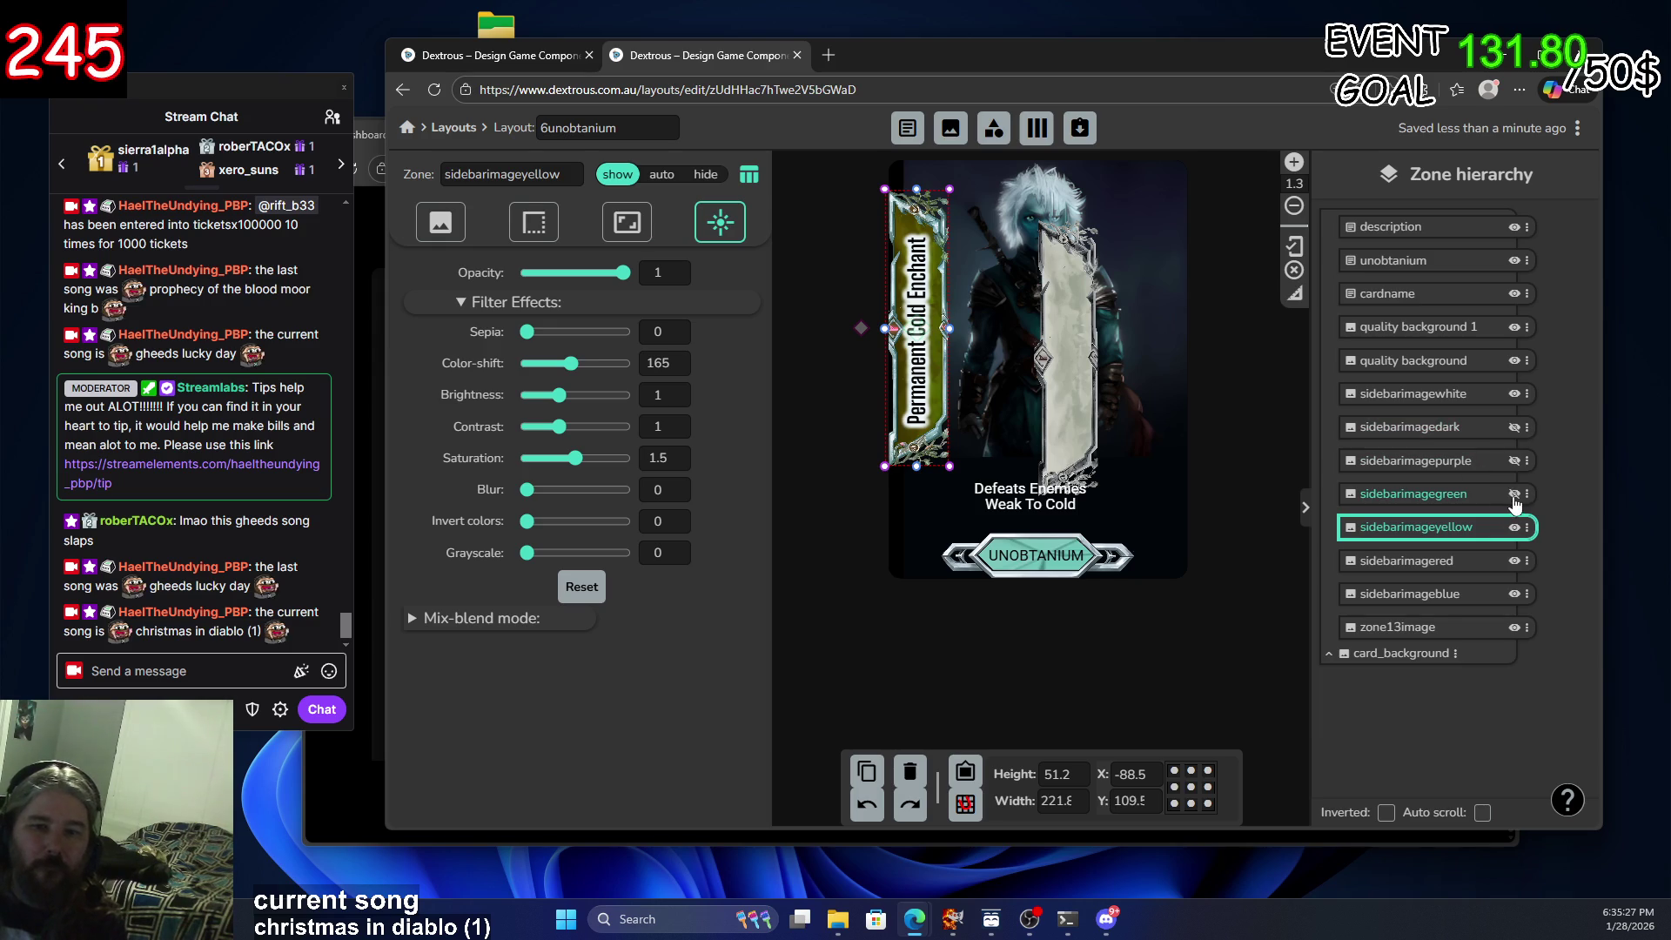
{"action": "left_click", "coordinate": [1490, 496]}
{"action": "left_click_drag", "start_coordinate": [949, 357], "coordinate": [927, 334]}
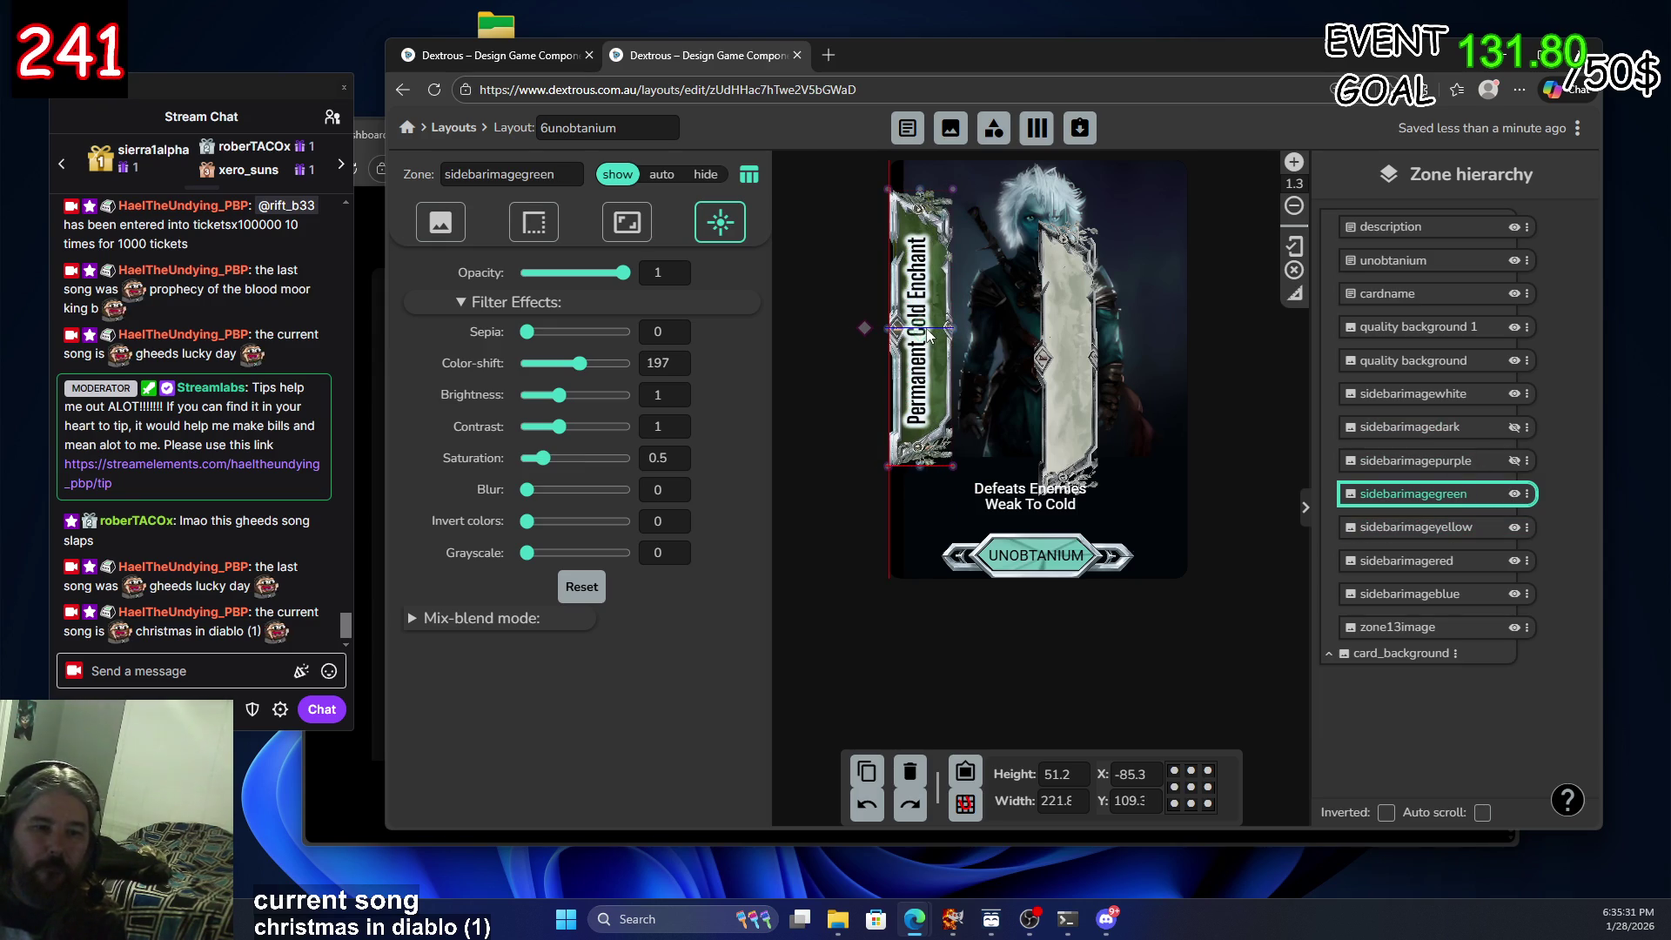
Show the purple and dark frames, placing the dark one at X -88.5, Y 111.4.
{"action": "left_click", "coordinate": [1471, 461]}
{"action": "left_click", "coordinate": [1514, 461]}
{"action": "left_click_drag", "start_coordinate": [958, 369], "coordinate": [922, 335]}
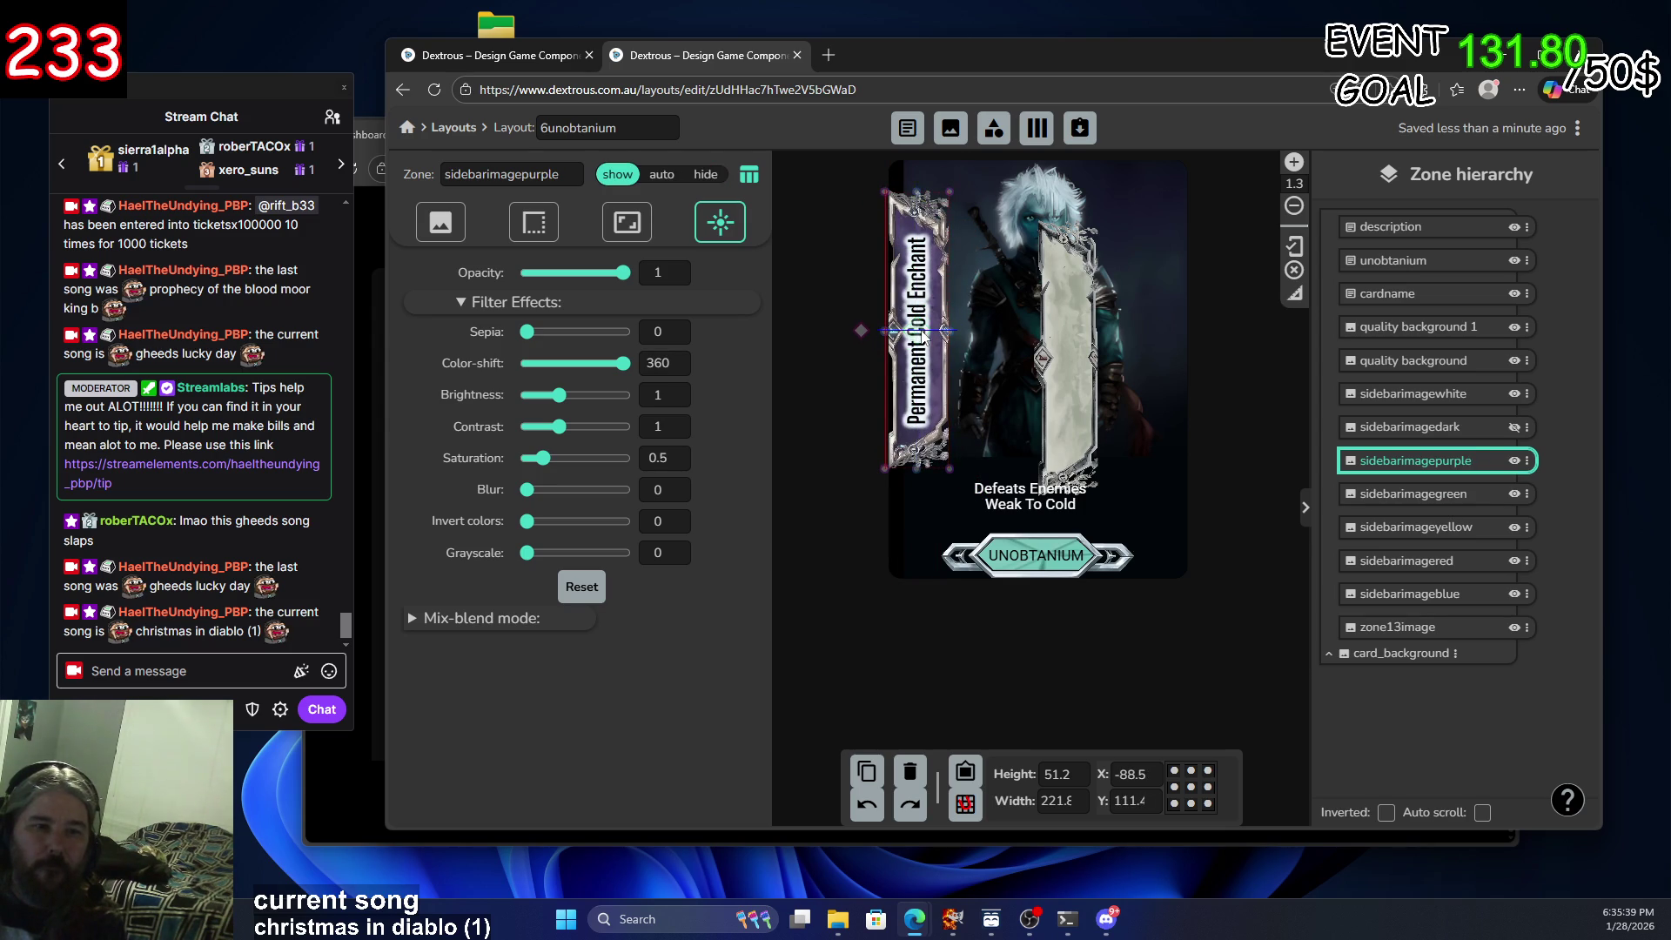
{"action": "left_click", "coordinate": [1474, 427]}
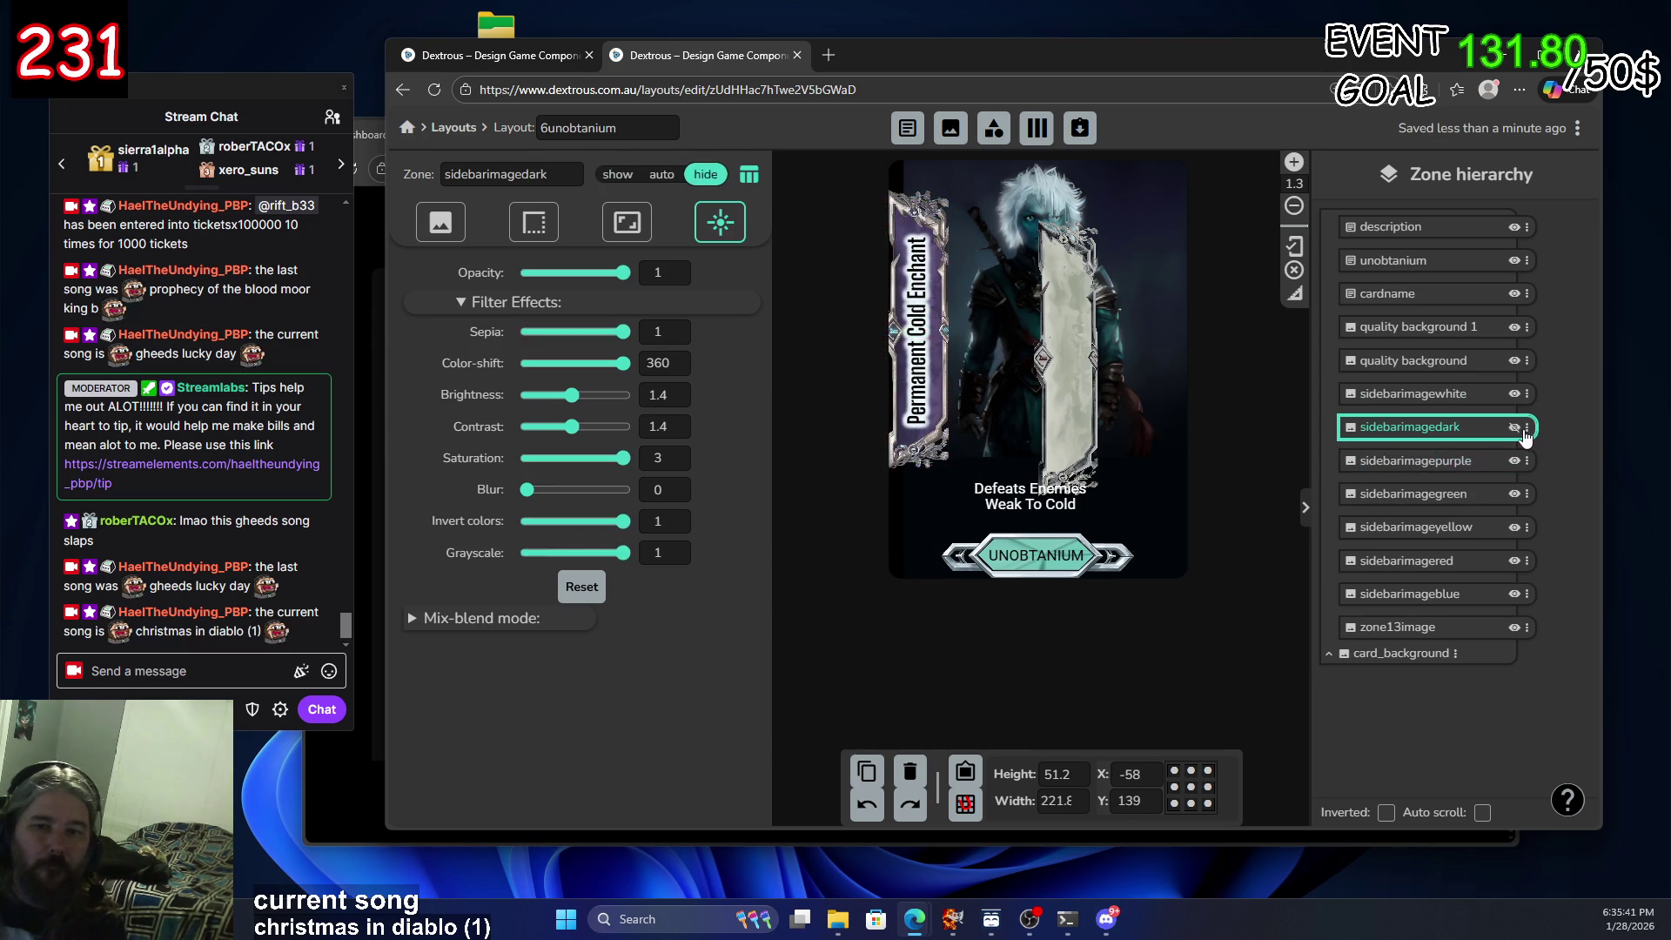
{"action": "left_click", "coordinate": [1514, 427]}
{"action": "left_click_drag", "start_coordinate": [934, 355], "coordinate": [921, 328]}
{"action": "left_click_drag", "start_coordinate": [920, 330], "coordinate": [921, 333]}
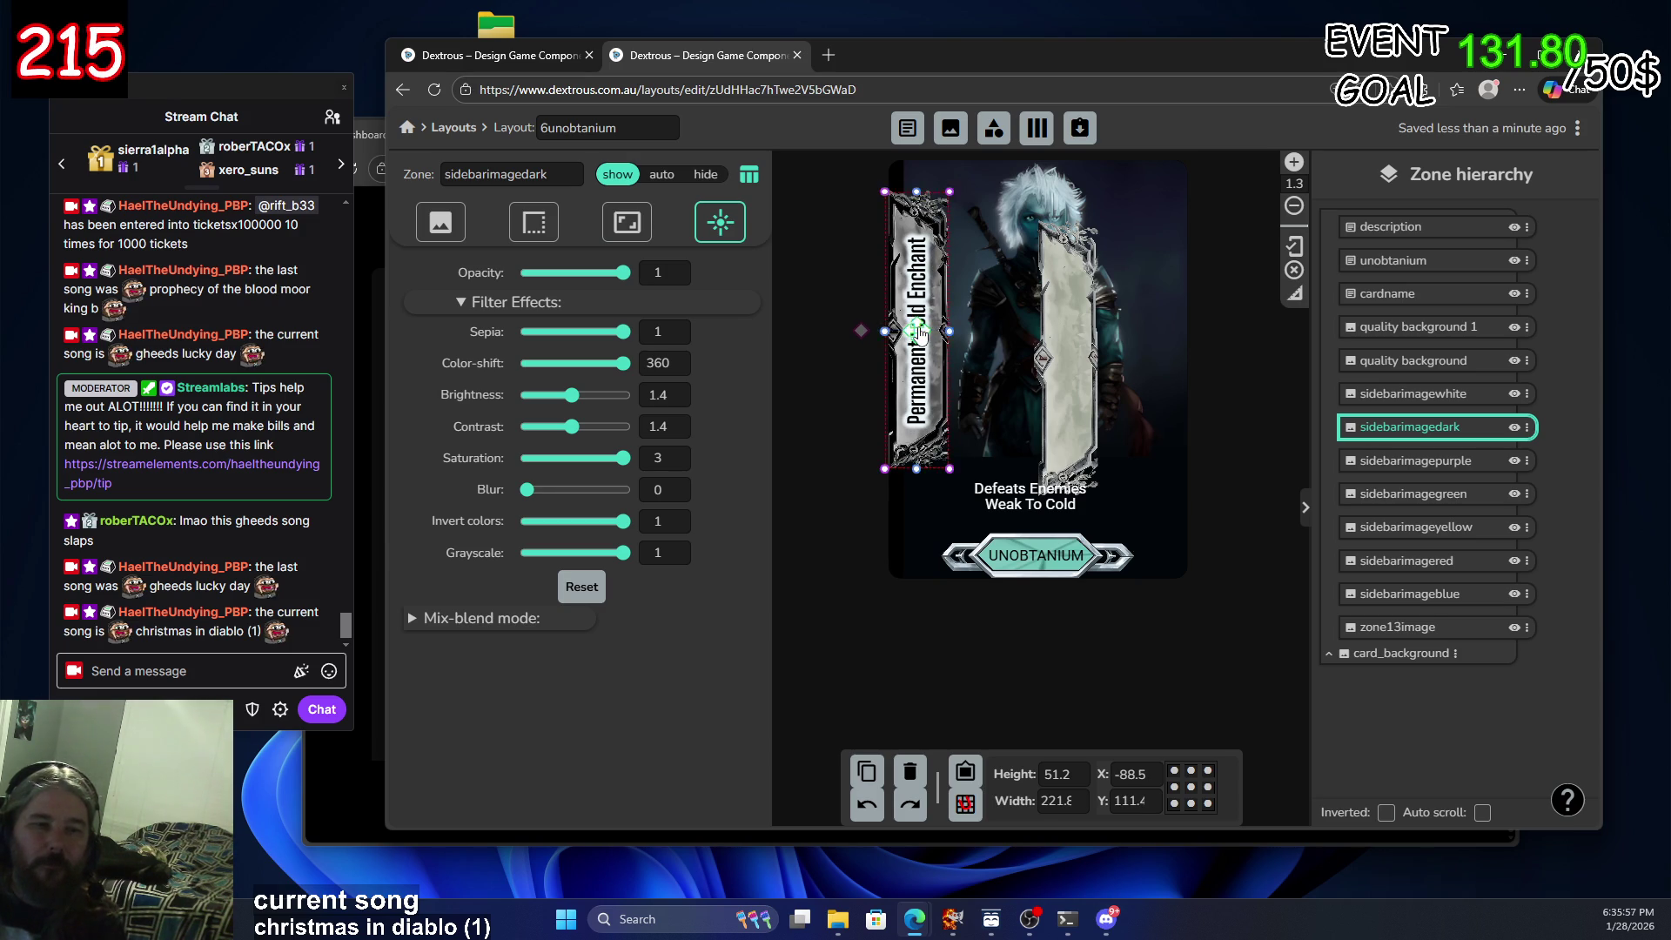
{"action": "scroll", "coordinate": [927, 489], "scroll_direction": "up", "scroll_amount": 4}
Try moving the card name down and undo it, then nudge the dark sidebar frame to Y 111.4.
{"action": "scroll", "coordinate": [901, 505], "scroll_direction": "up", "scroll_amount": 5}
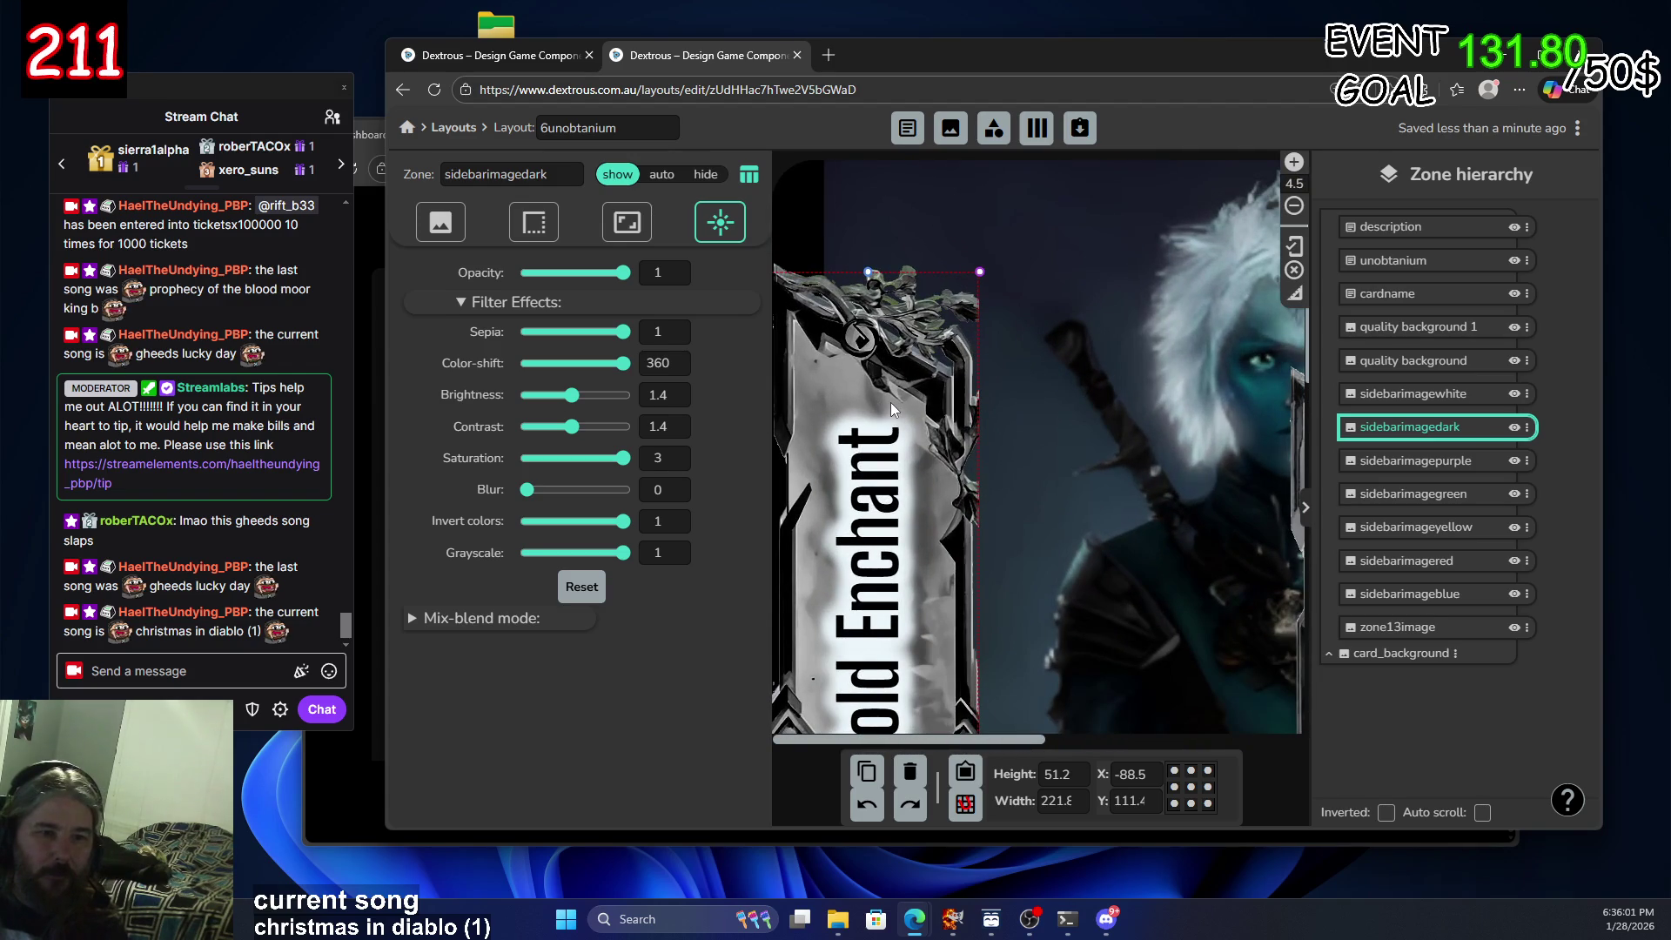
{"action": "scroll", "coordinate": [863, 666], "scroll_direction": "down", "scroll_amount": 3}
{"action": "scroll", "coordinate": [870, 685], "scroll_direction": "down", "scroll_amount": 7}
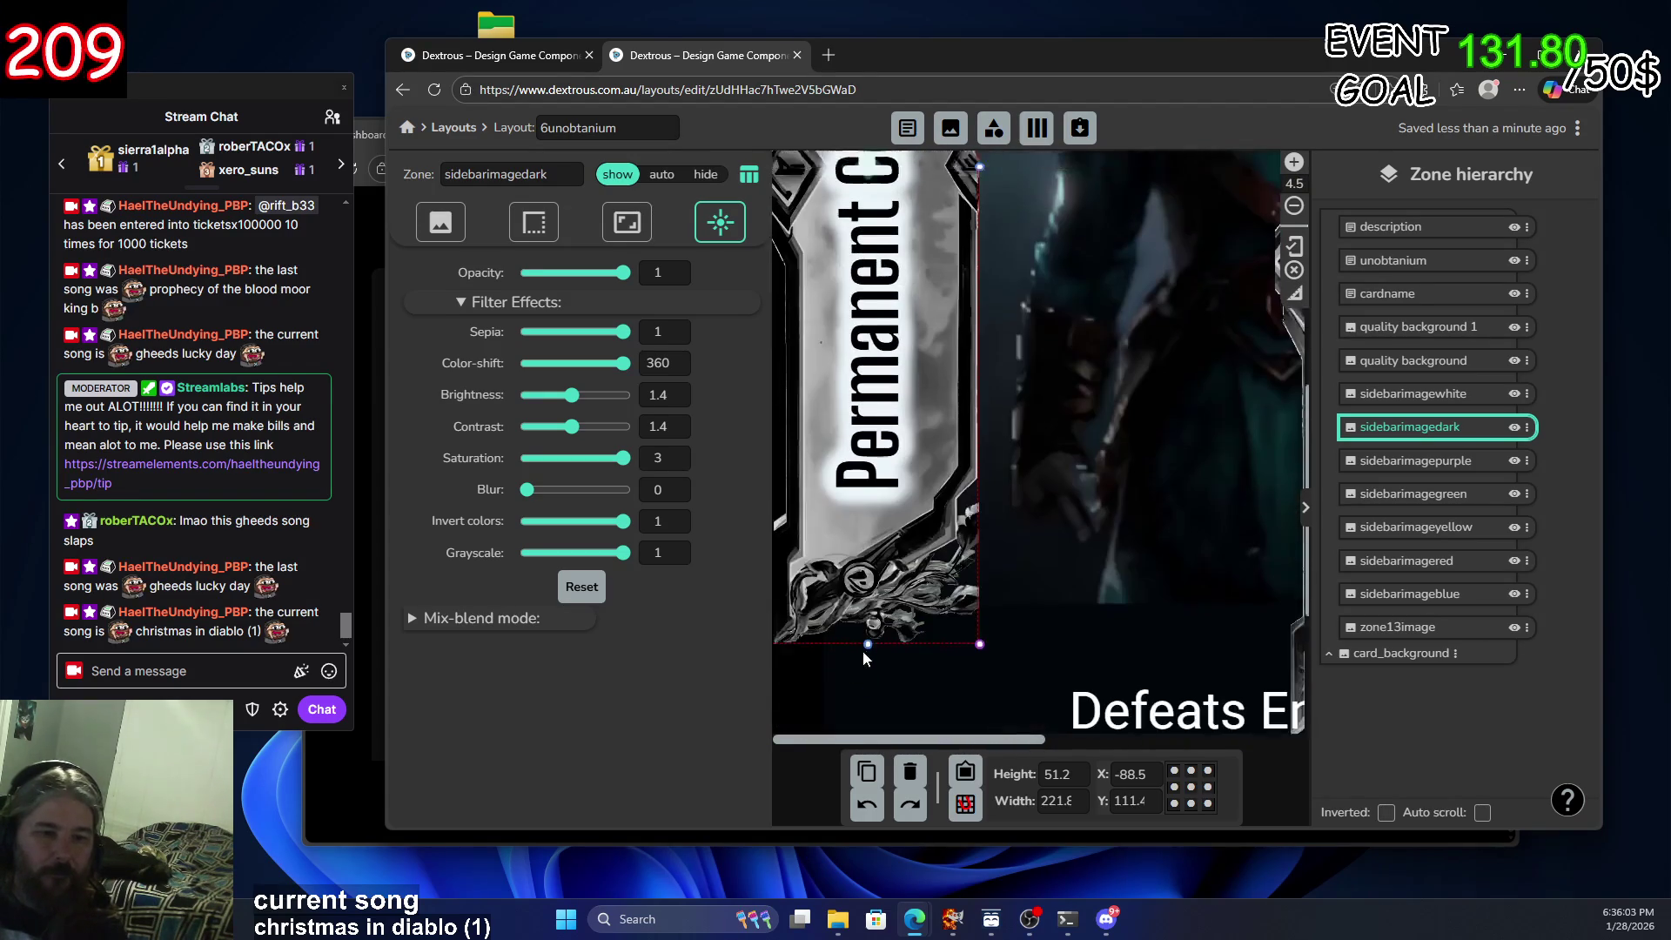
{"action": "left_click", "coordinate": [869, 238]}
{"action": "scroll", "coordinate": [893, 264], "scroll_direction": "up", "scroll_amount": 2}
{"action": "scroll", "coordinate": [867, 296], "scroll_direction": "down", "scroll_amount": 1}
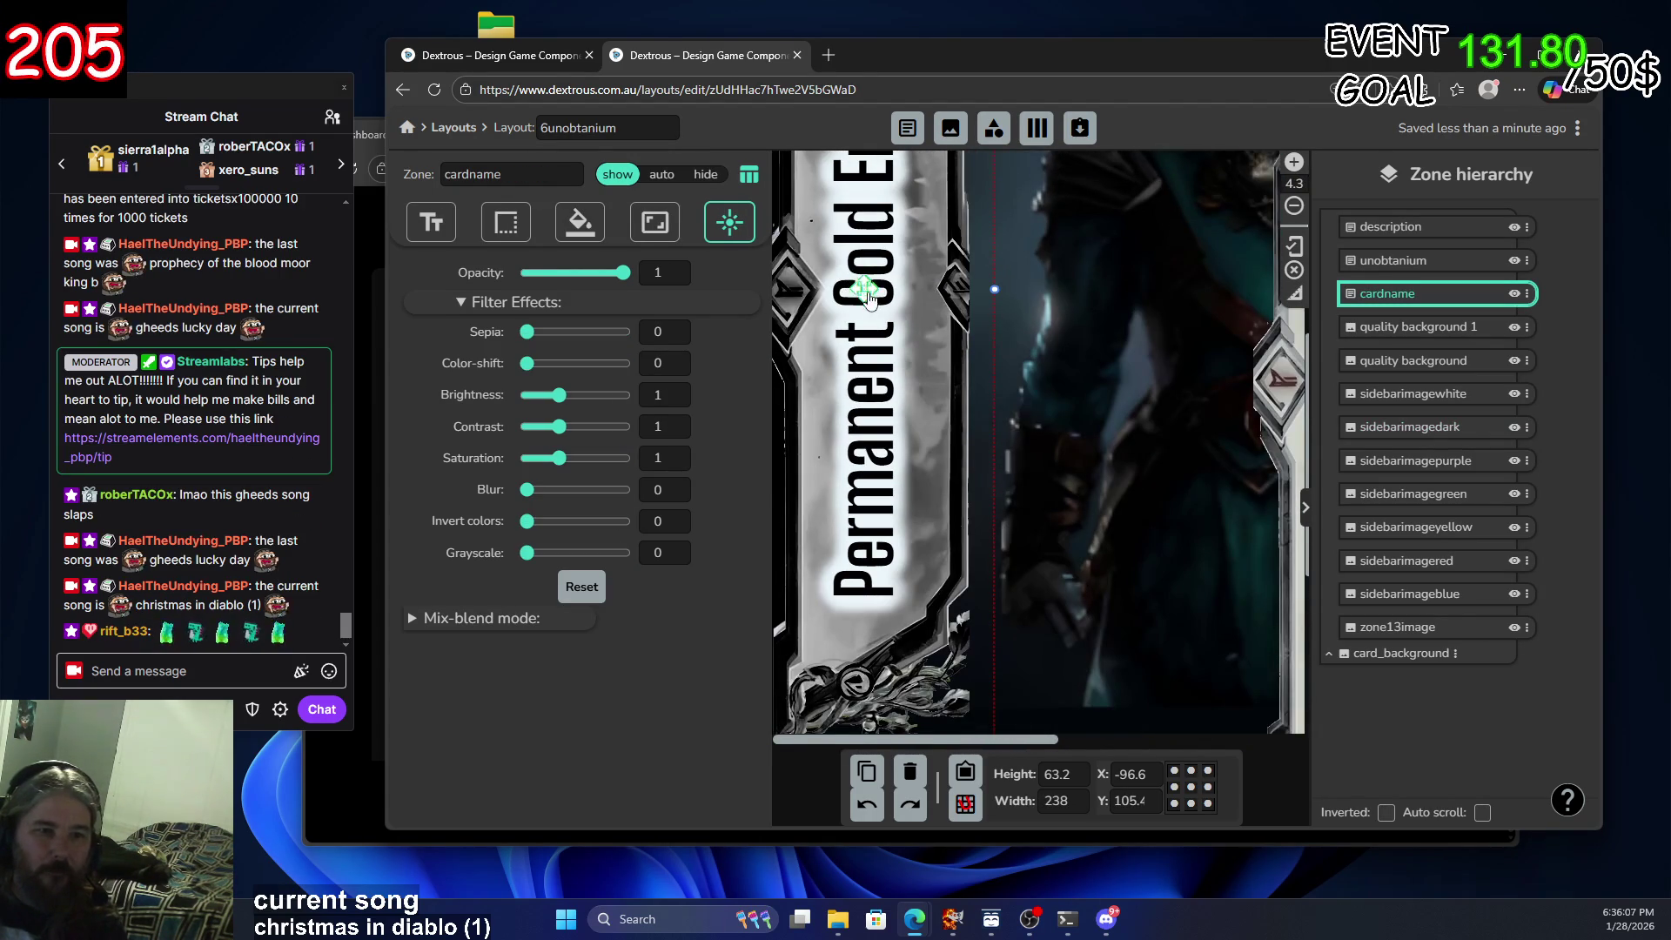
{"action": "scroll", "coordinate": [871, 314], "scroll_direction": "down", "scroll_amount": 3}
{"action": "scroll", "coordinate": [860, 232], "scroll_direction": "up", "scroll_amount": 2}
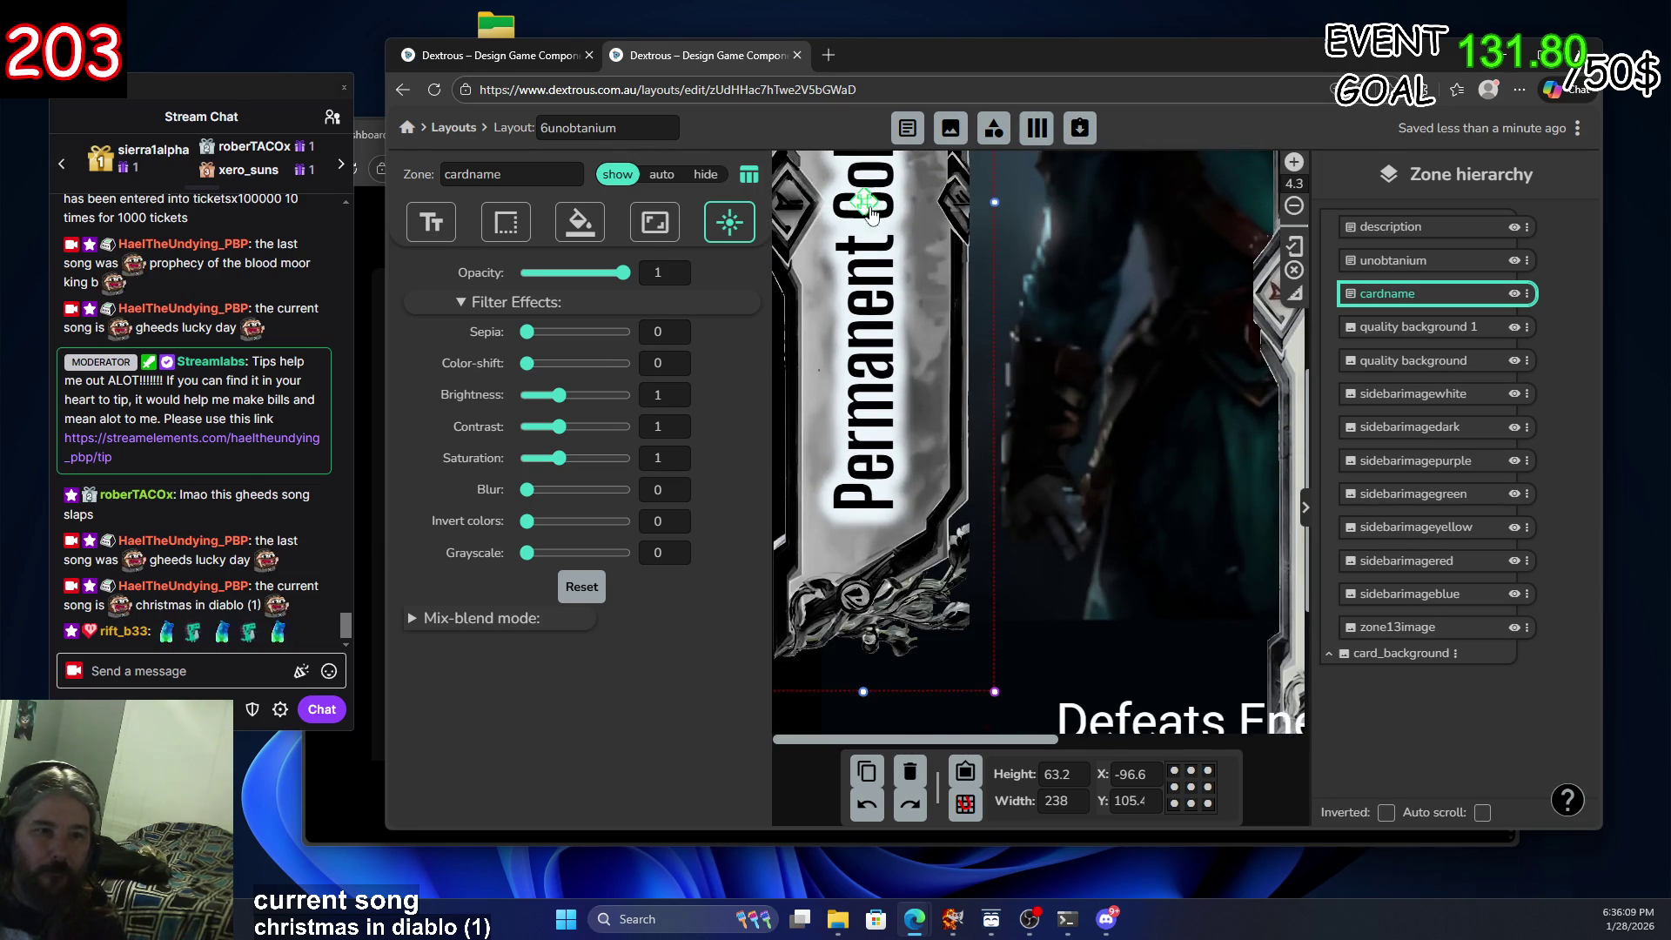
{"action": "left_click_drag", "start_coordinate": [871, 213], "coordinate": [871, 233]}
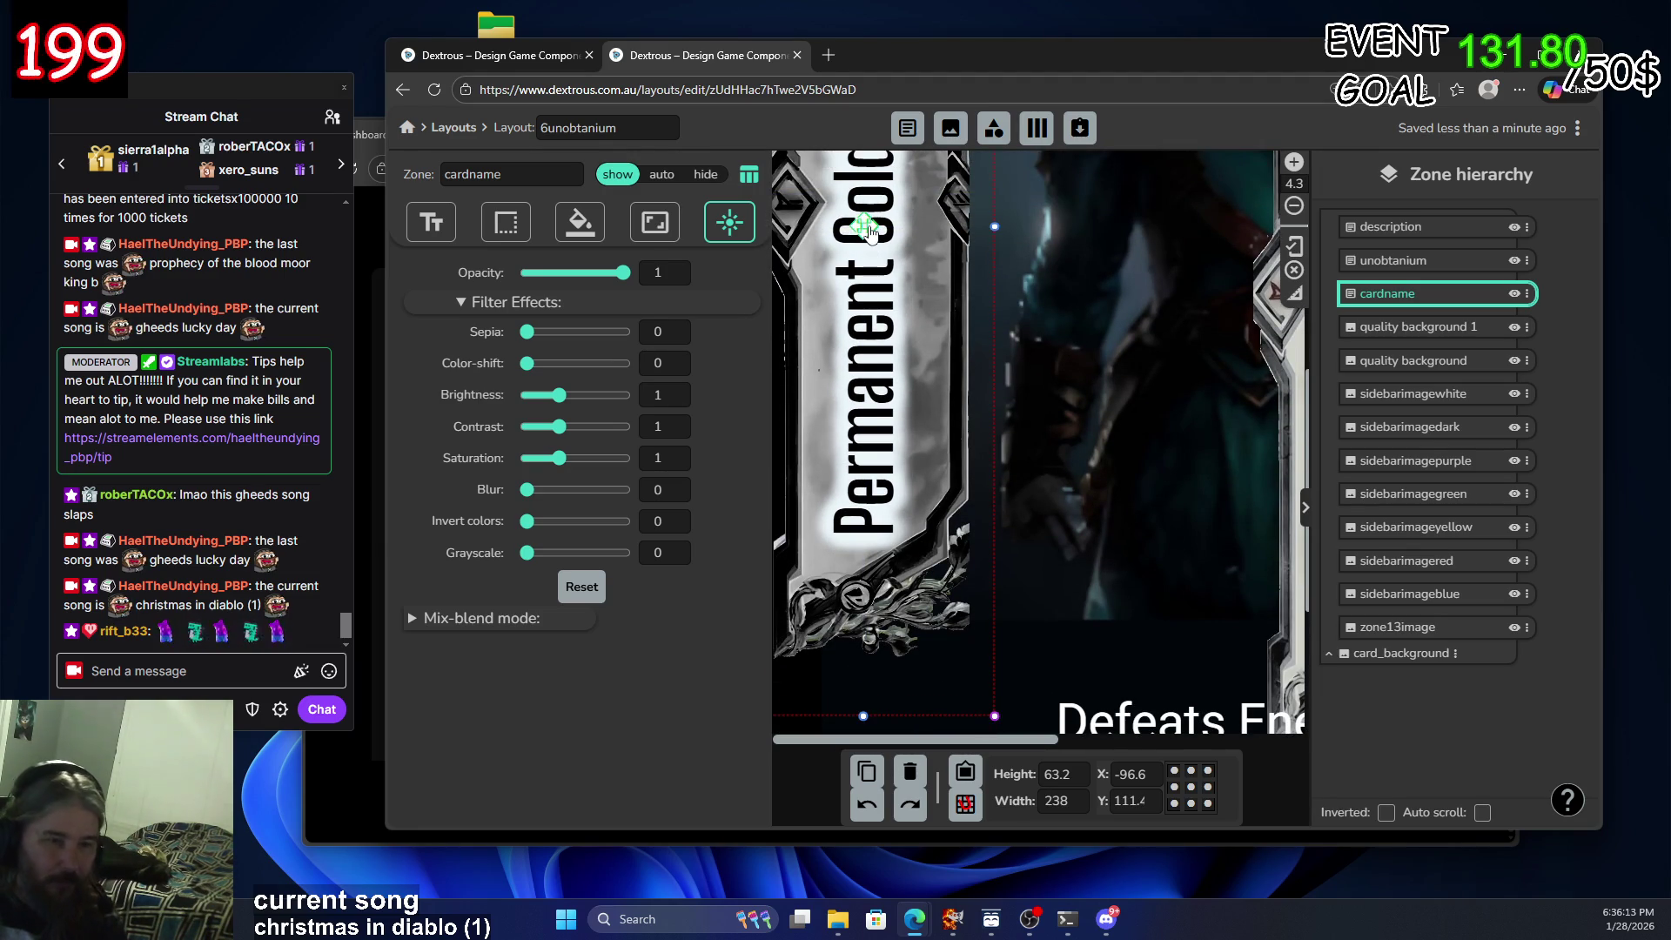
{"action": "key", "text": "ctrl+z"}
{"action": "key", "text": "ctrl+z"}
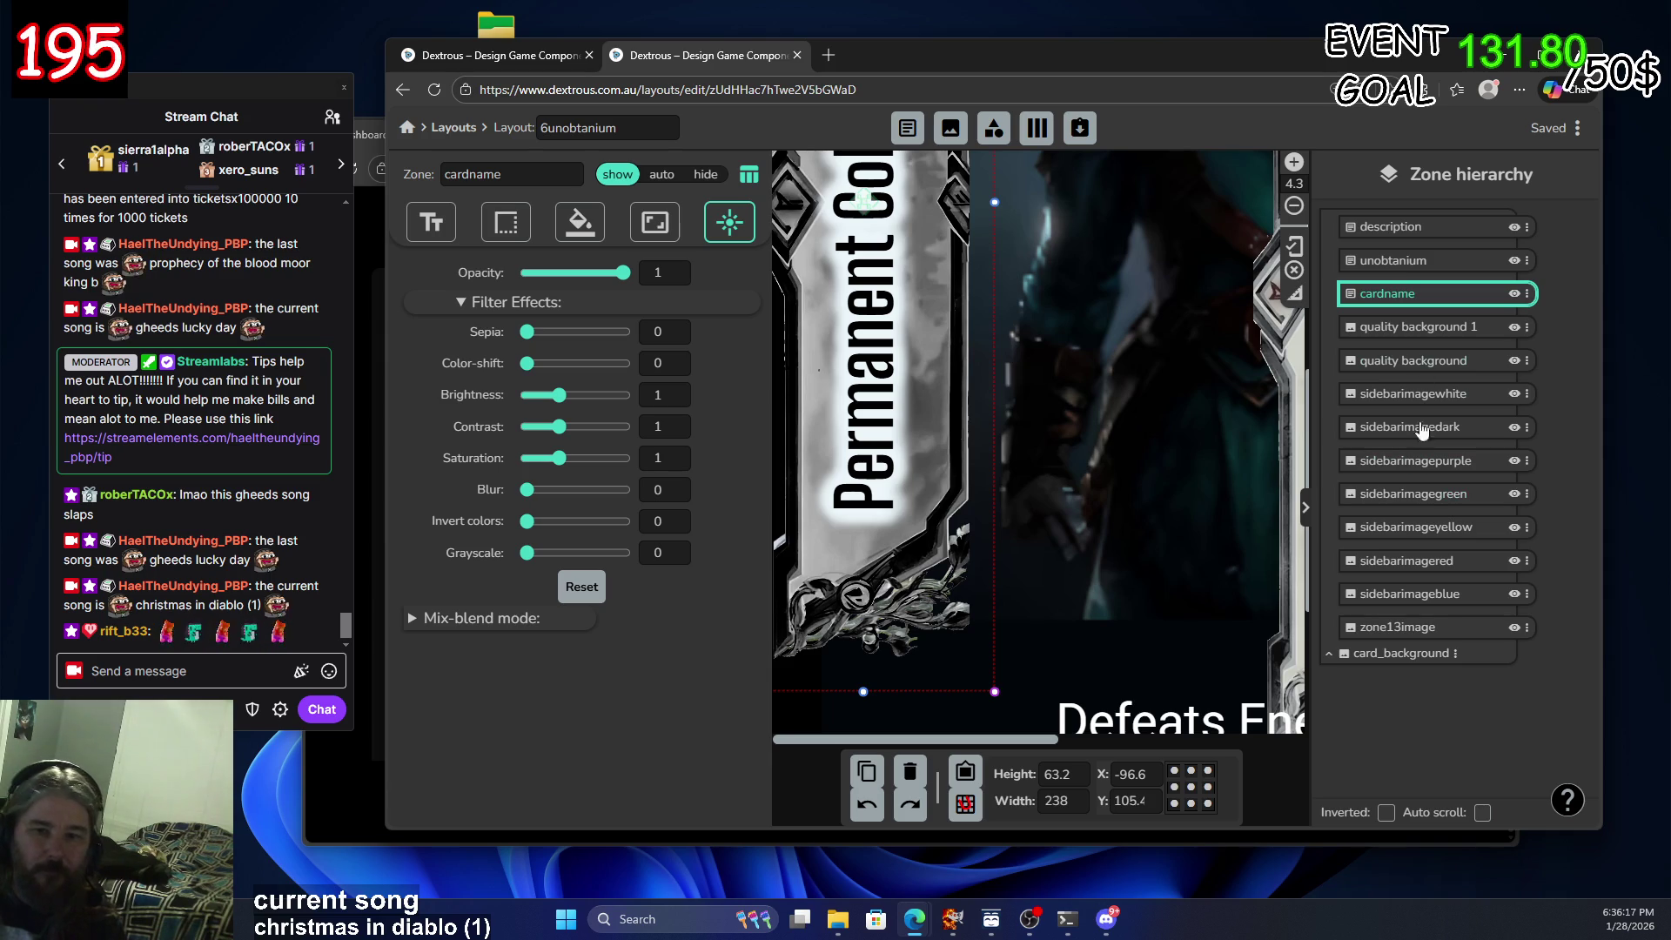
{"action": "left_click", "coordinate": [1470, 427]}
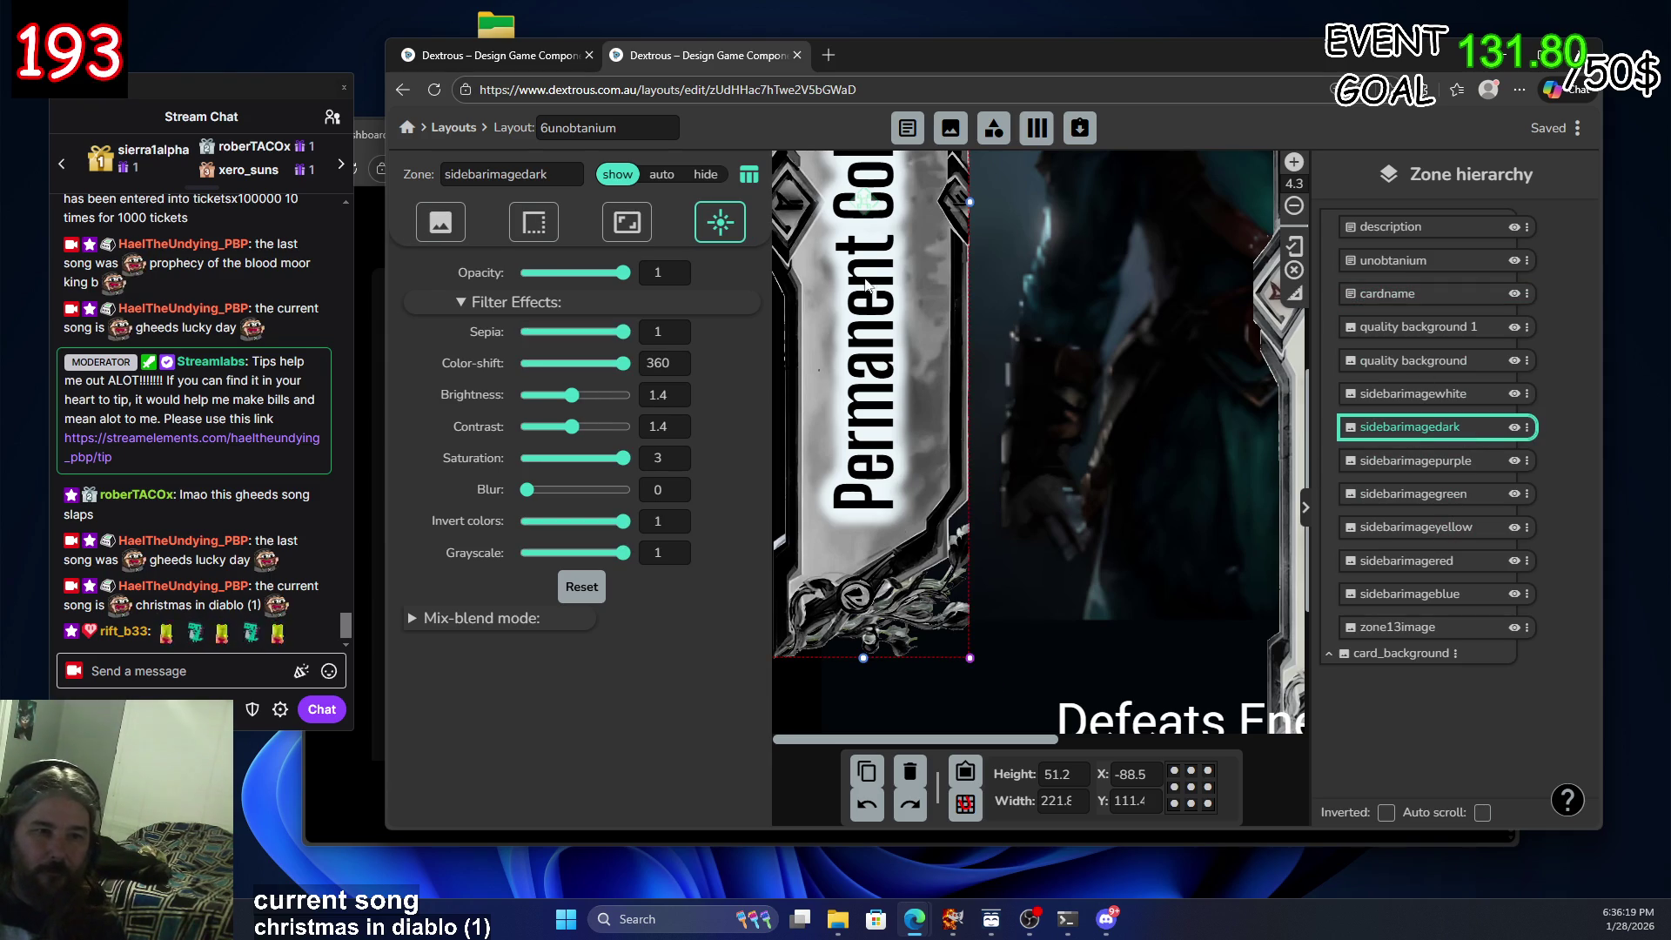
{"action": "mouse_move", "coordinate": [864, 209]}
{"action": "left_mouse_down"}
{"action": "mouse_move", "coordinate": [850, 174]}
{"action": "mouse_move", "coordinate": [864, 209]}
{"action": "left_mouse_up"}
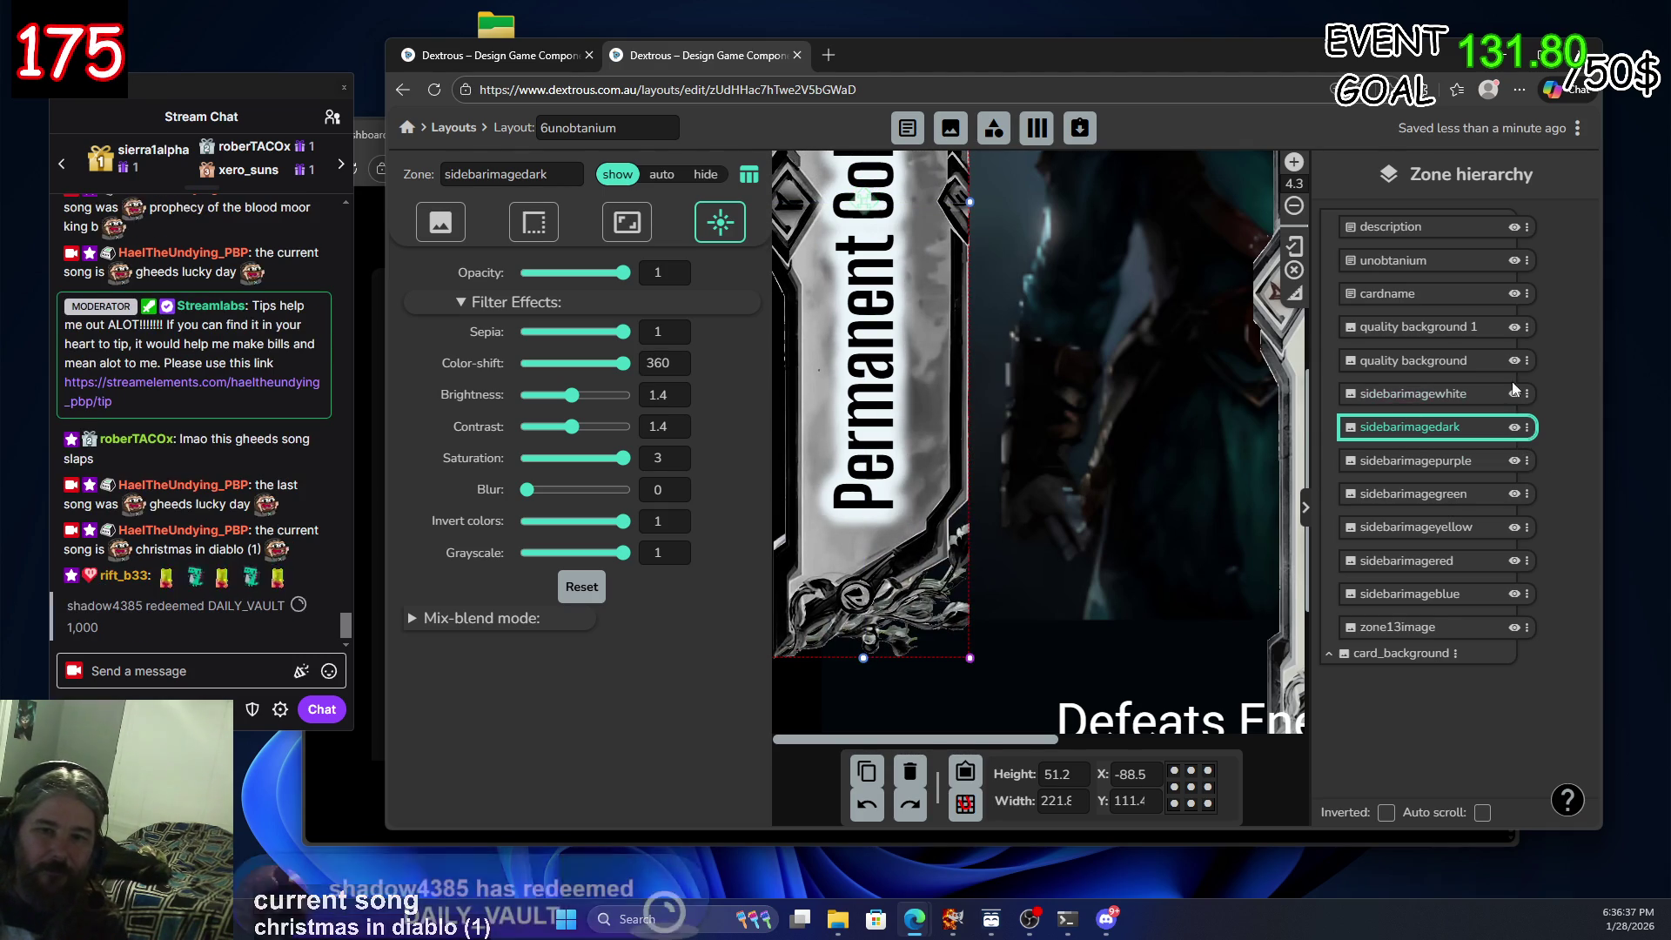
Hide all coloured sidebar frame variants except the blue one.
{"action": "left_click", "coordinate": [1515, 426]}
{"action": "left_click", "coordinate": [1514, 460]}
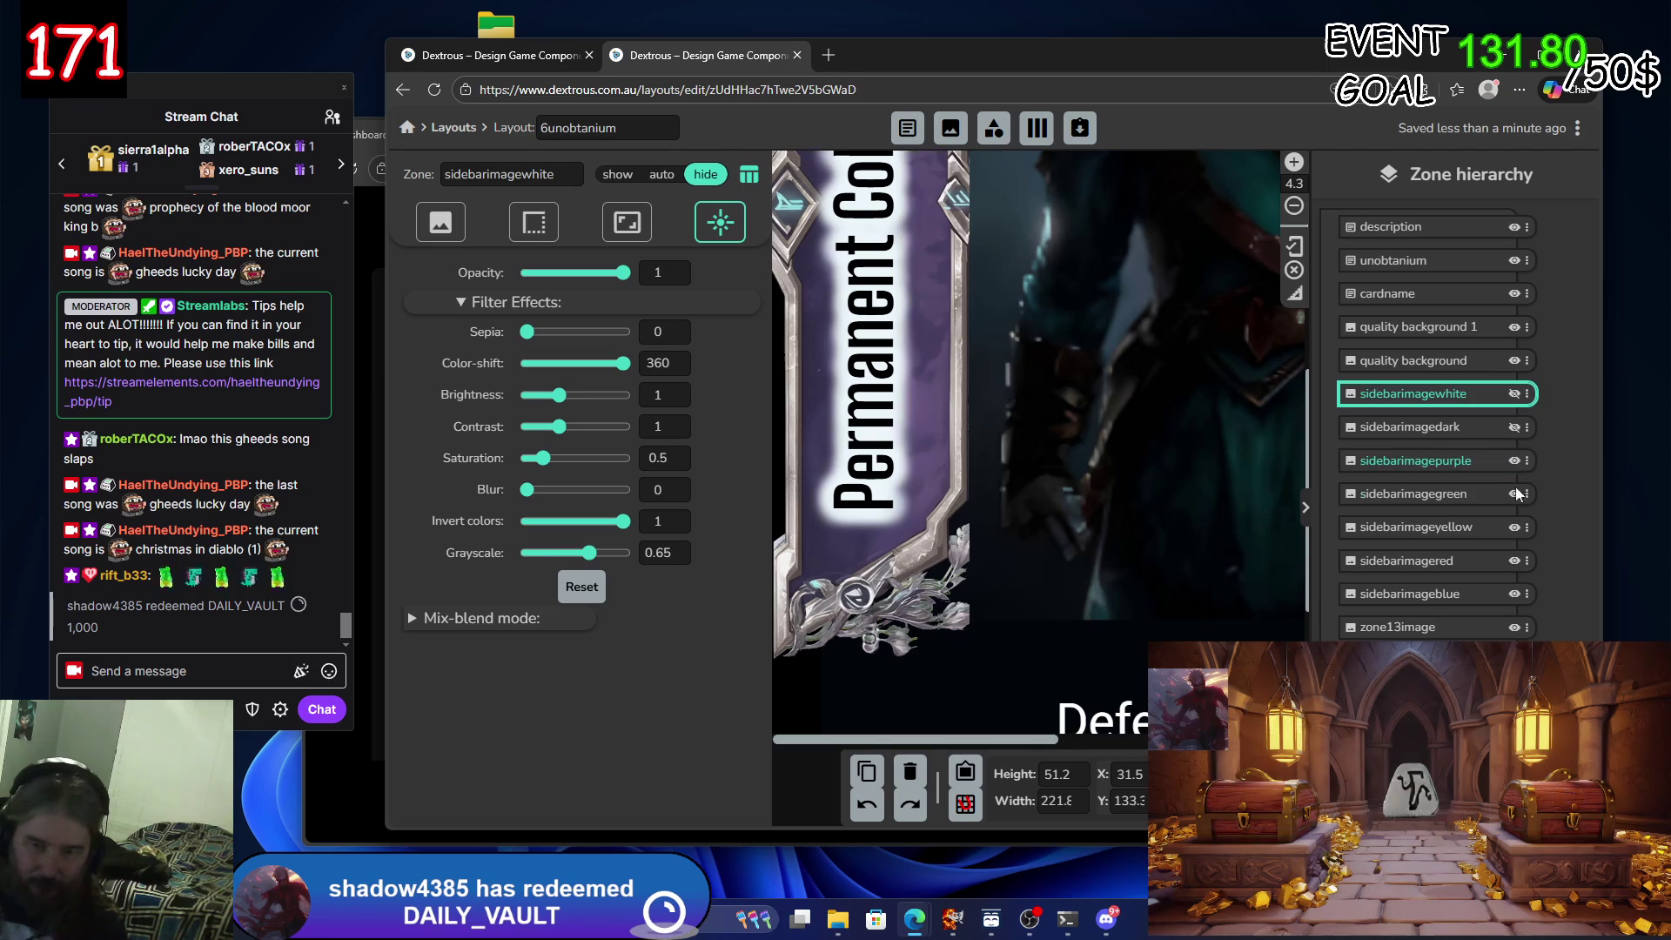
{"action": "left_click", "coordinate": [1515, 494]}
{"action": "left_click", "coordinate": [1515, 527]}
{"action": "left_click", "coordinate": [1514, 561]}
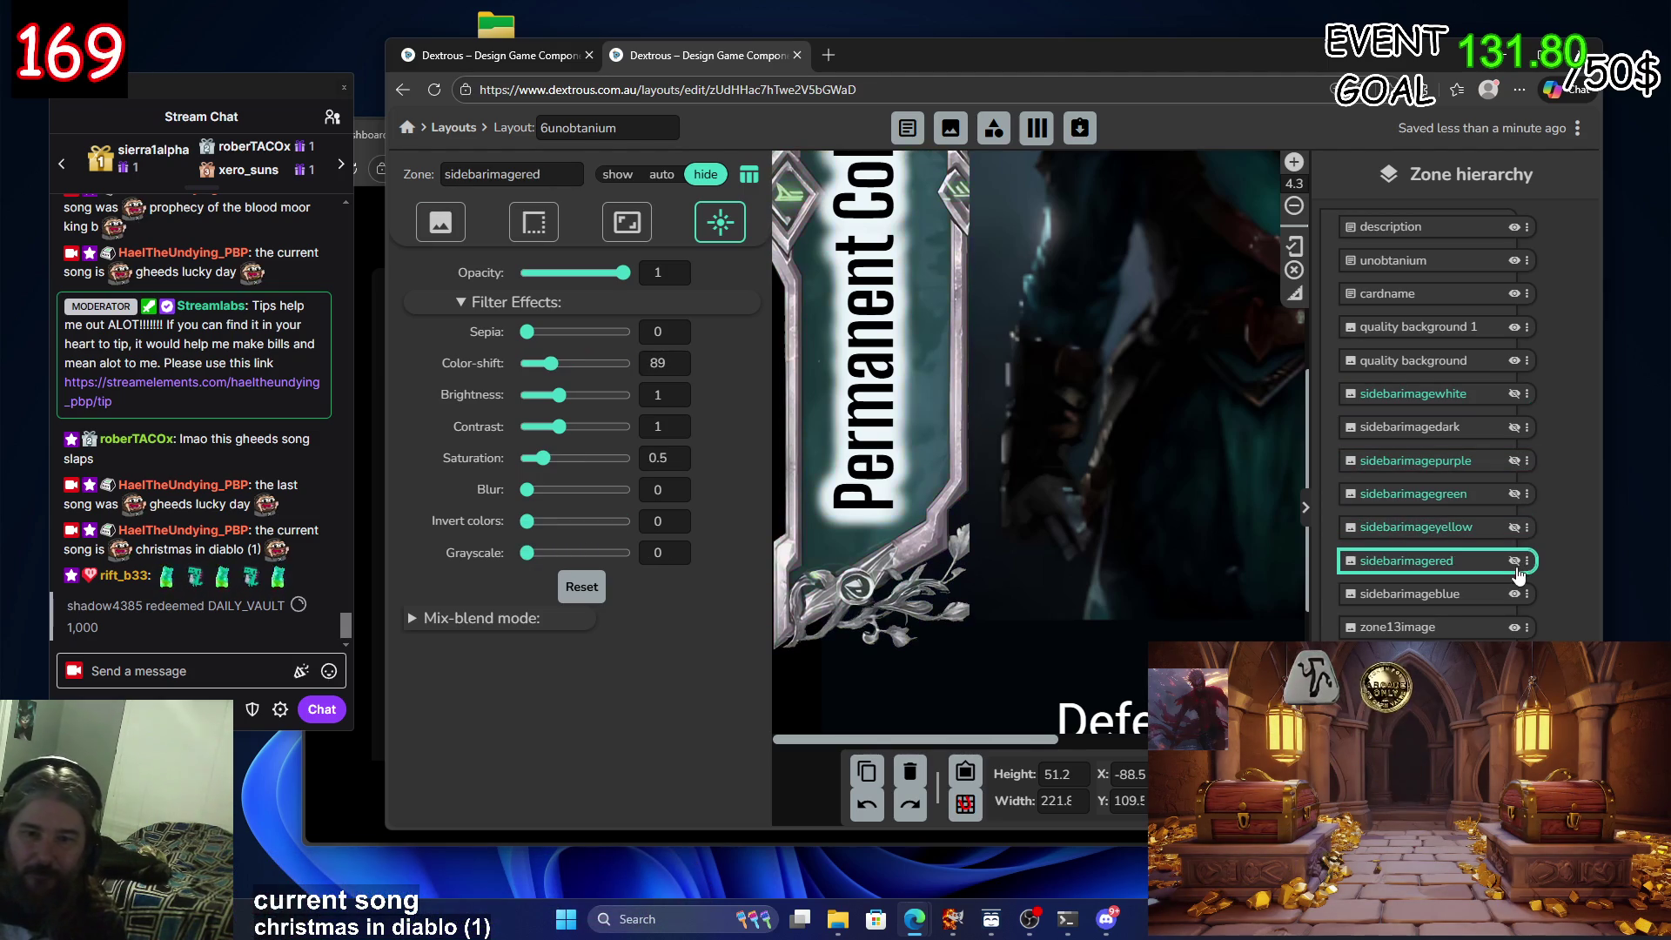
{"action": "left_click", "coordinate": [1514, 594]}
{"action": "left_click", "coordinate": [1514, 594]}
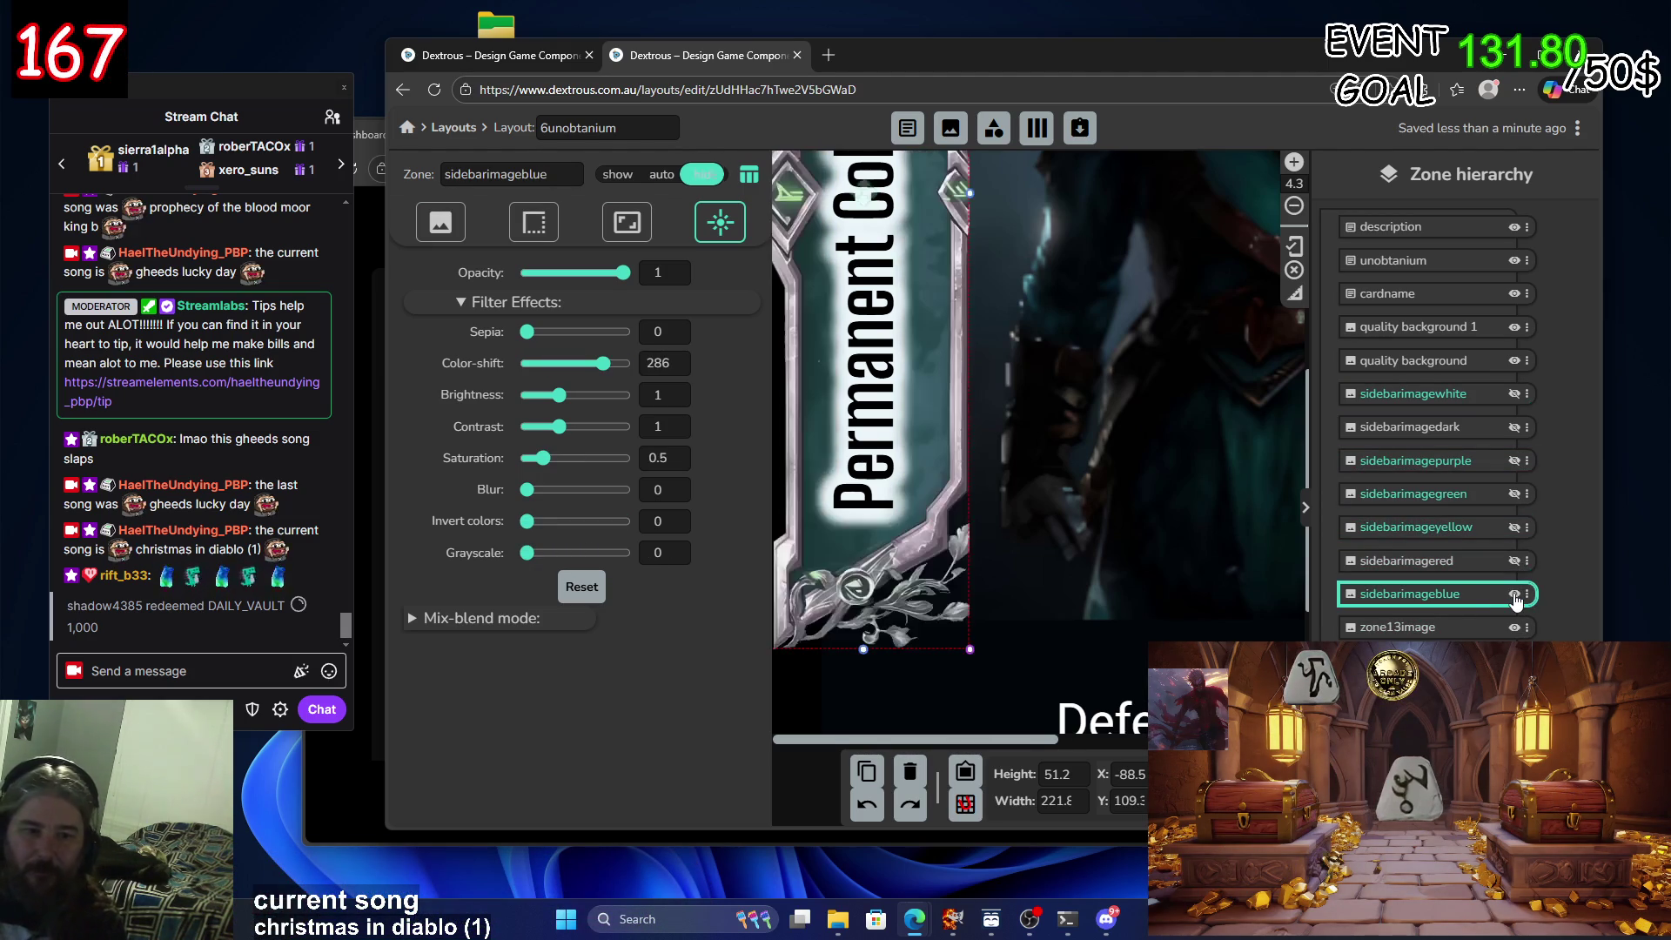
Show the red and yellow sidebar frames and align each one's vertical position.
{"action": "left_click", "coordinate": [1514, 561]}
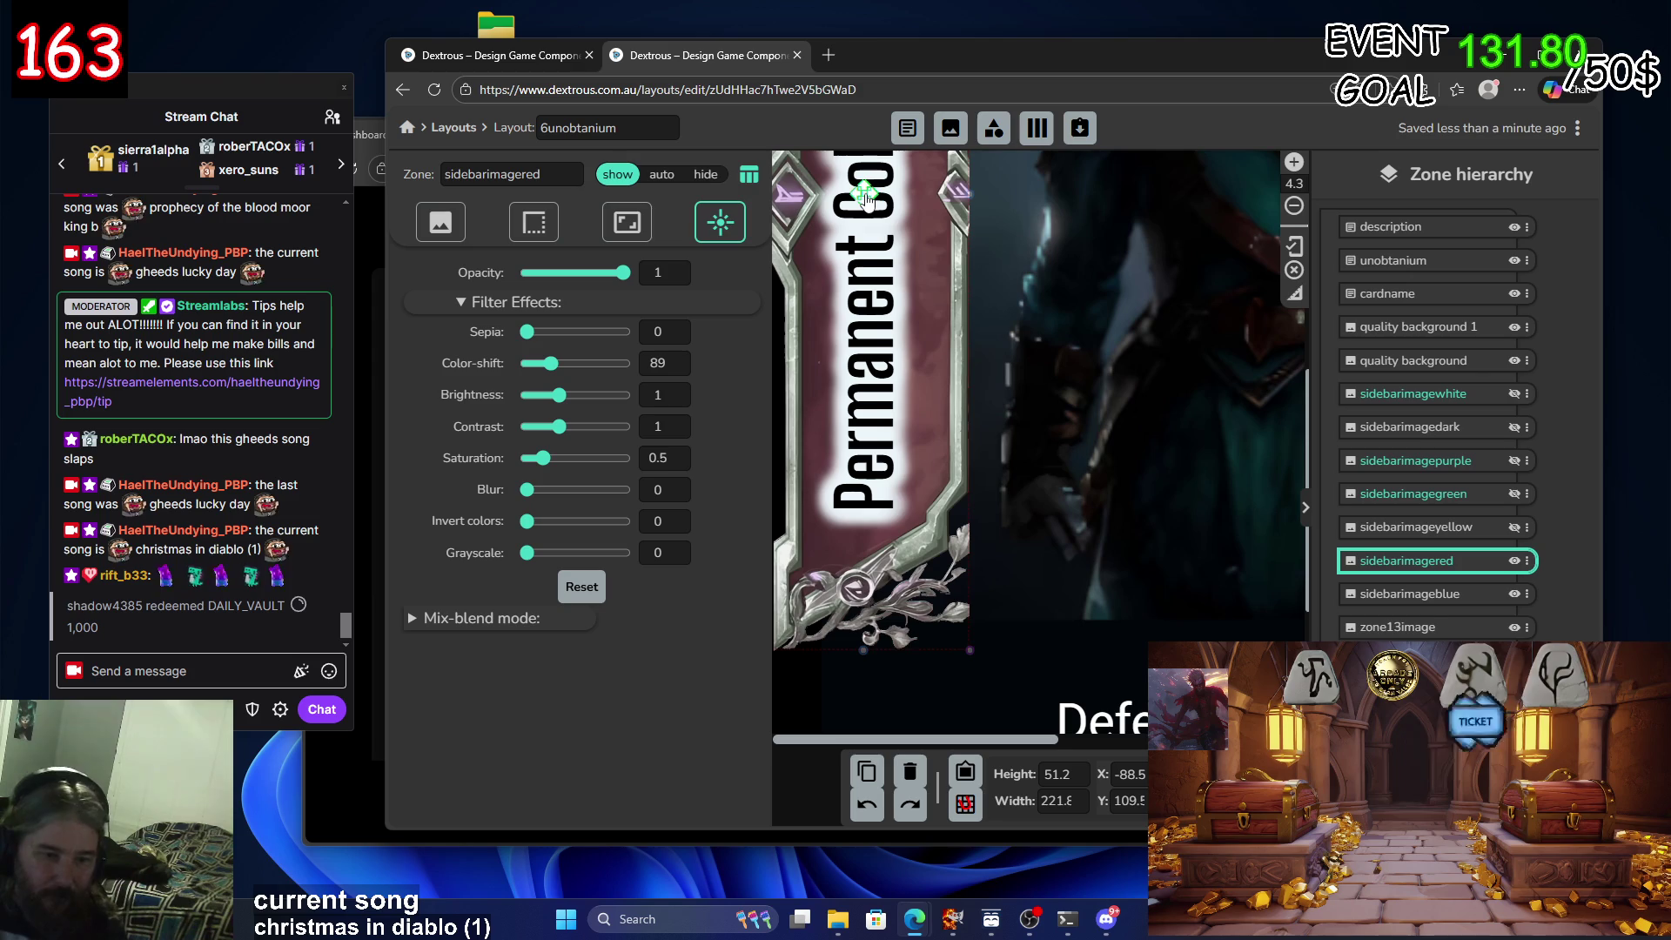
{"action": "left_click_drag", "start_coordinate": [866, 200], "coordinate": [867, 200]}
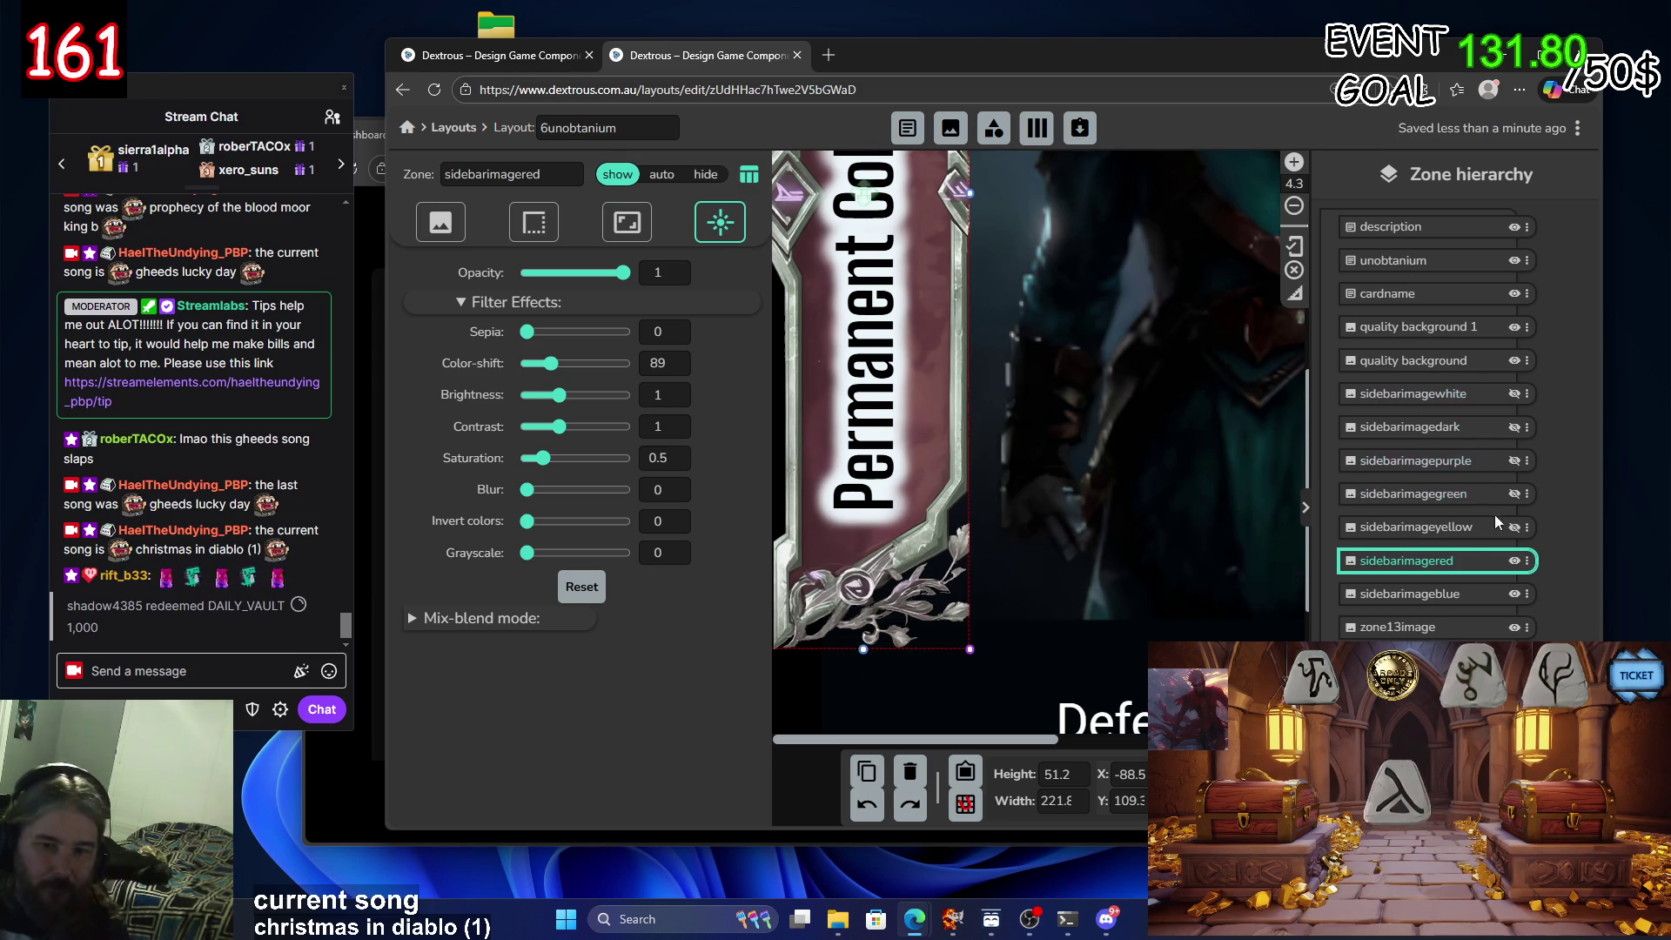
{"action": "left_click", "coordinate": [1466, 527]}
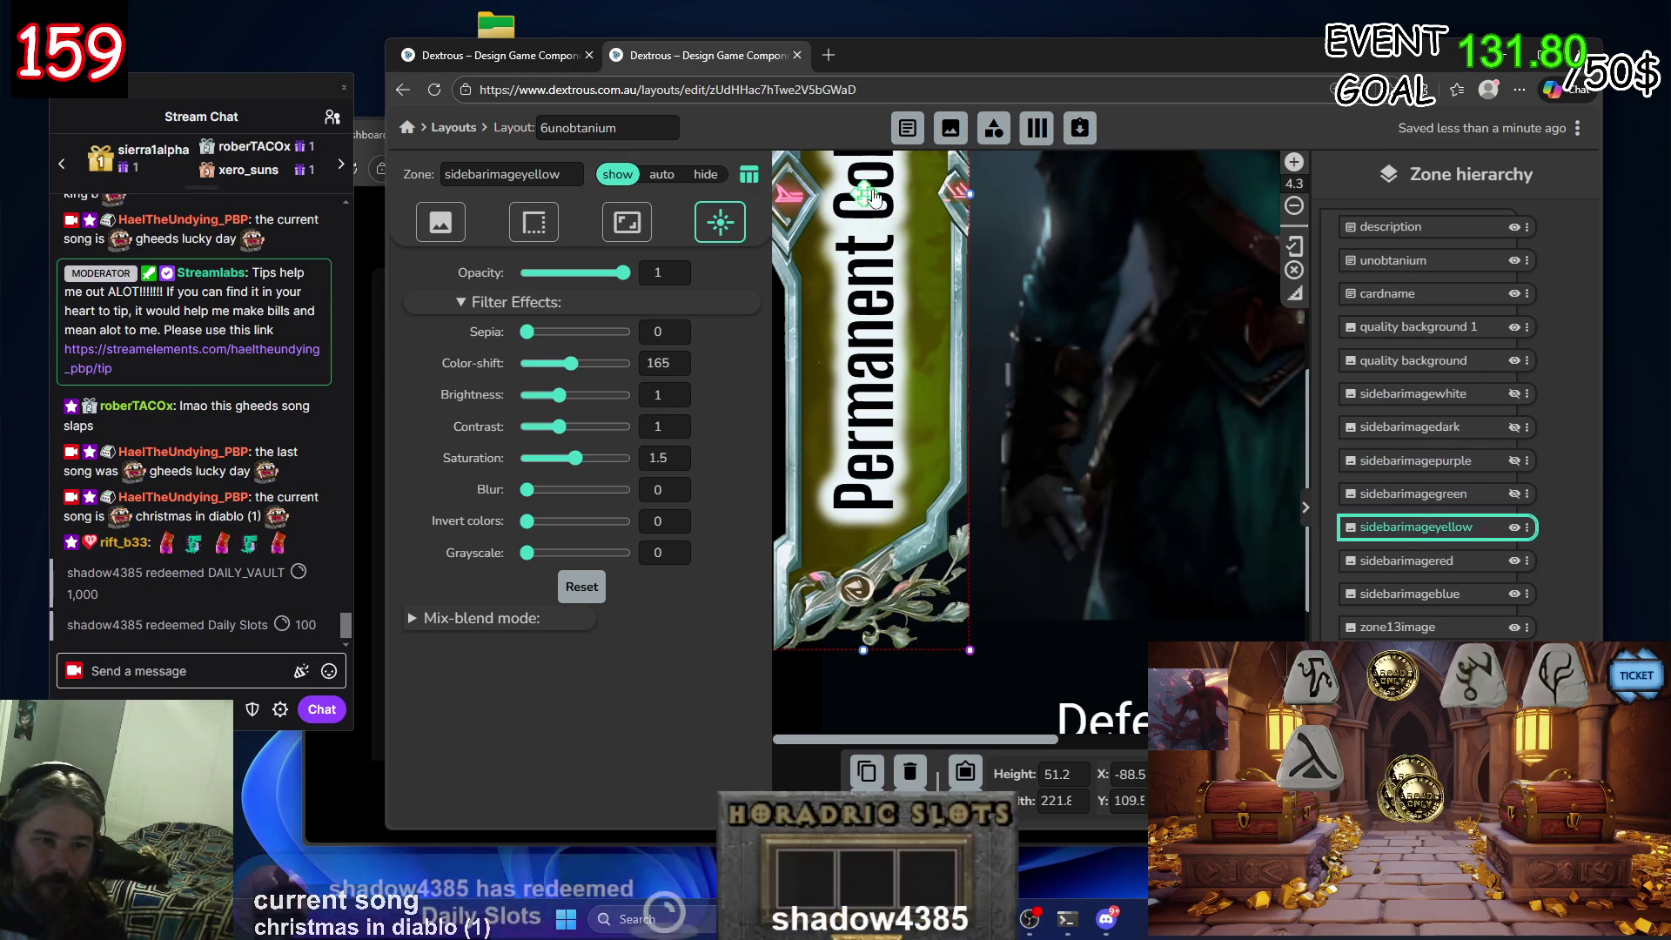
{"action": "left_click_drag", "start_coordinate": [866, 204], "coordinate": [866, 202]}
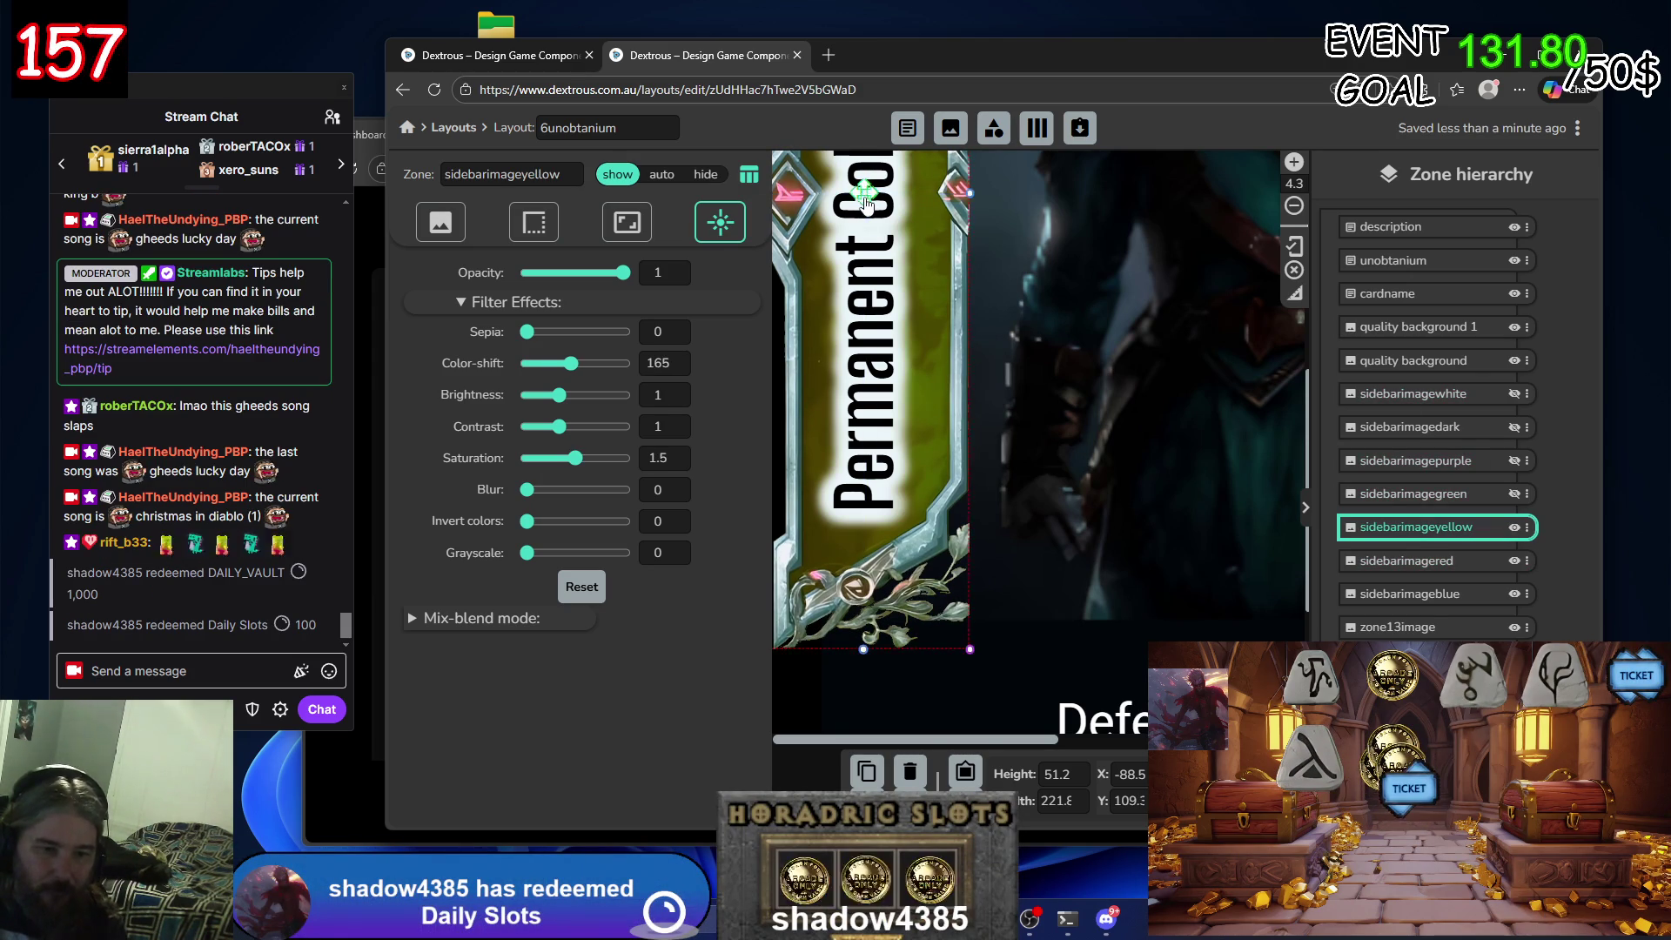
Show the purple and dark sidebar frames and align each to the shared position.
{"action": "left_click", "coordinate": [1417, 489]}
{"action": "left_click", "coordinate": [1515, 494]}
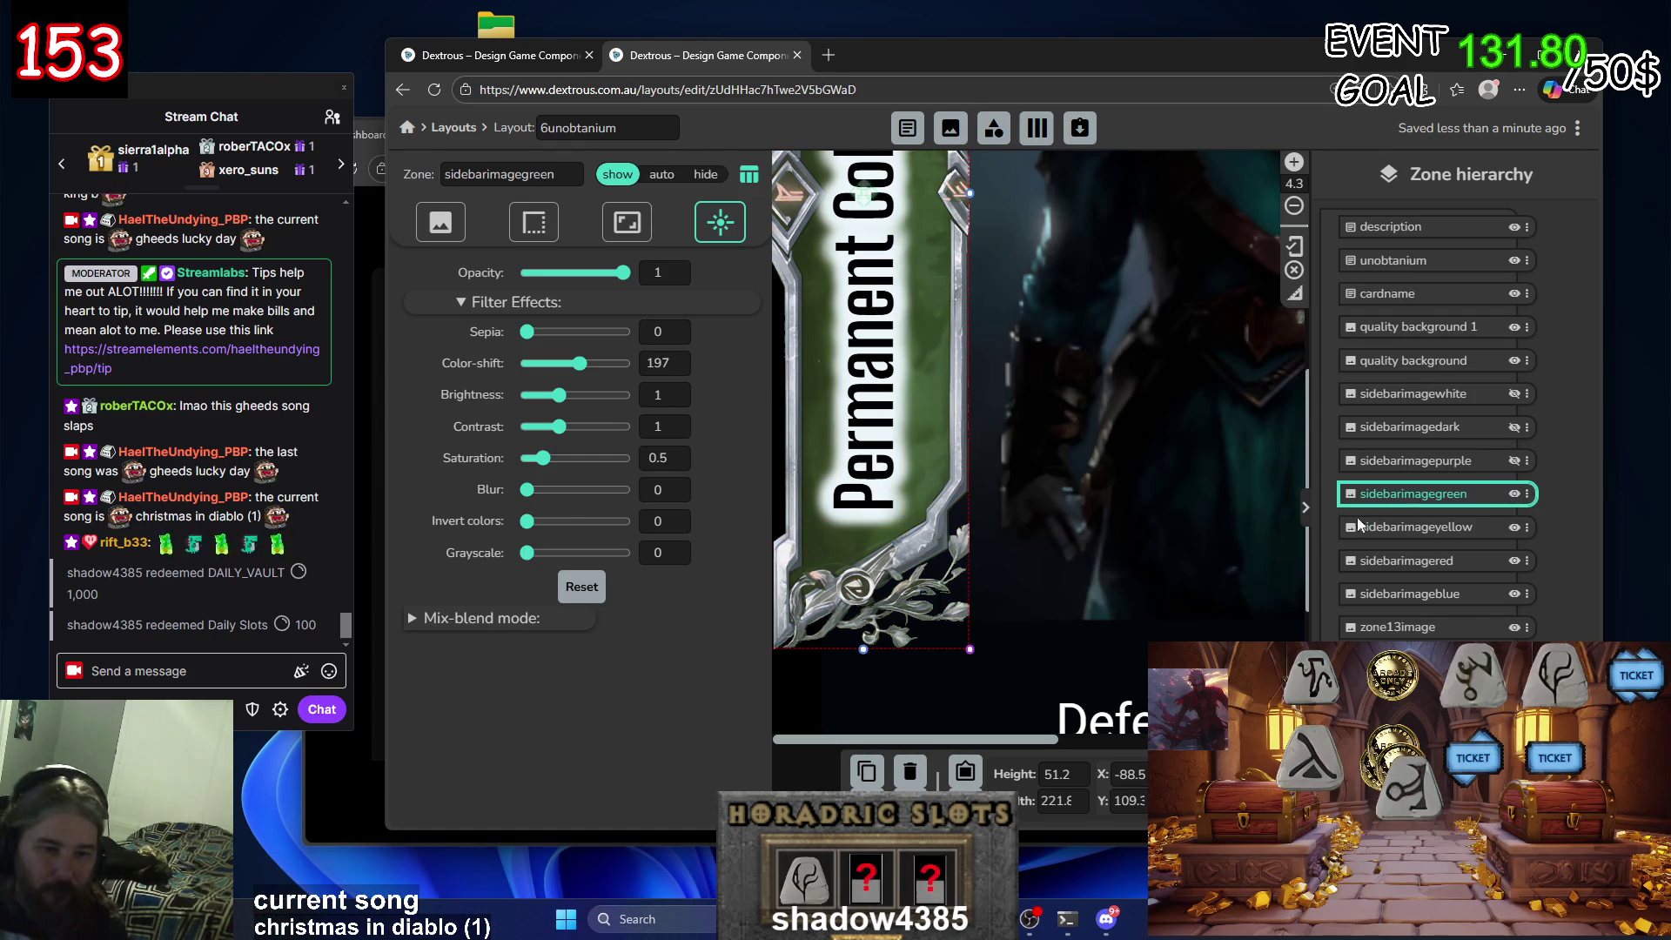
{"action": "left_click", "coordinate": [1514, 494]}
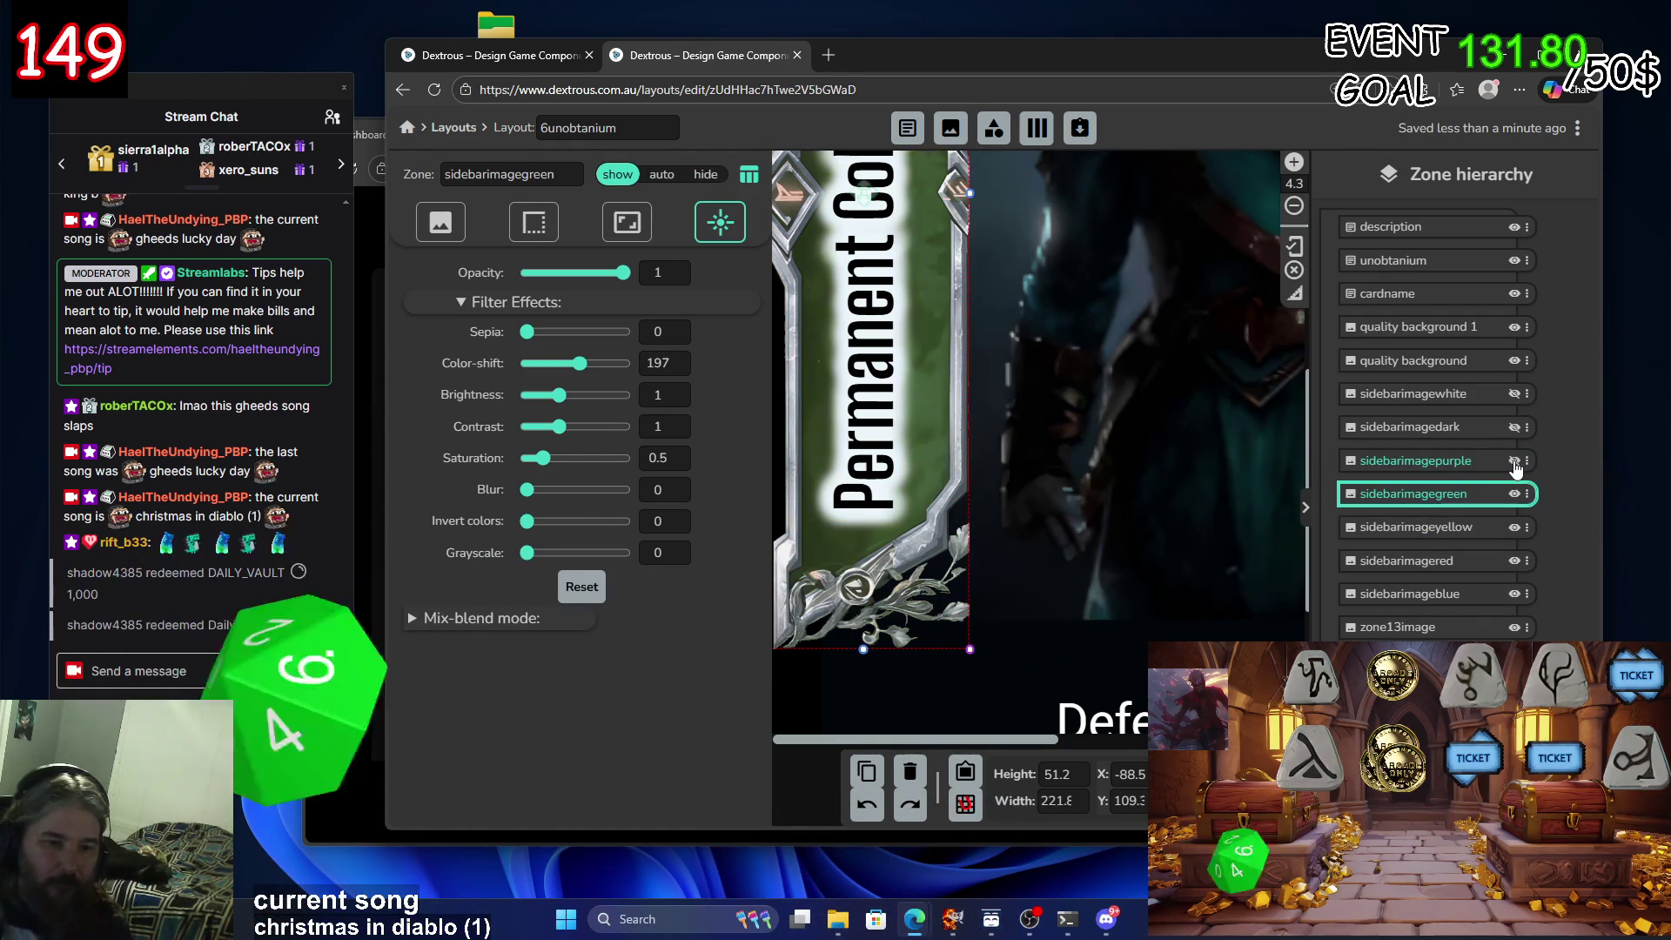
{"action": "left_click", "coordinate": [1515, 464]}
{"action": "left_click_drag", "start_coordinate": [862, 207], "coordinate": [862, 193]}
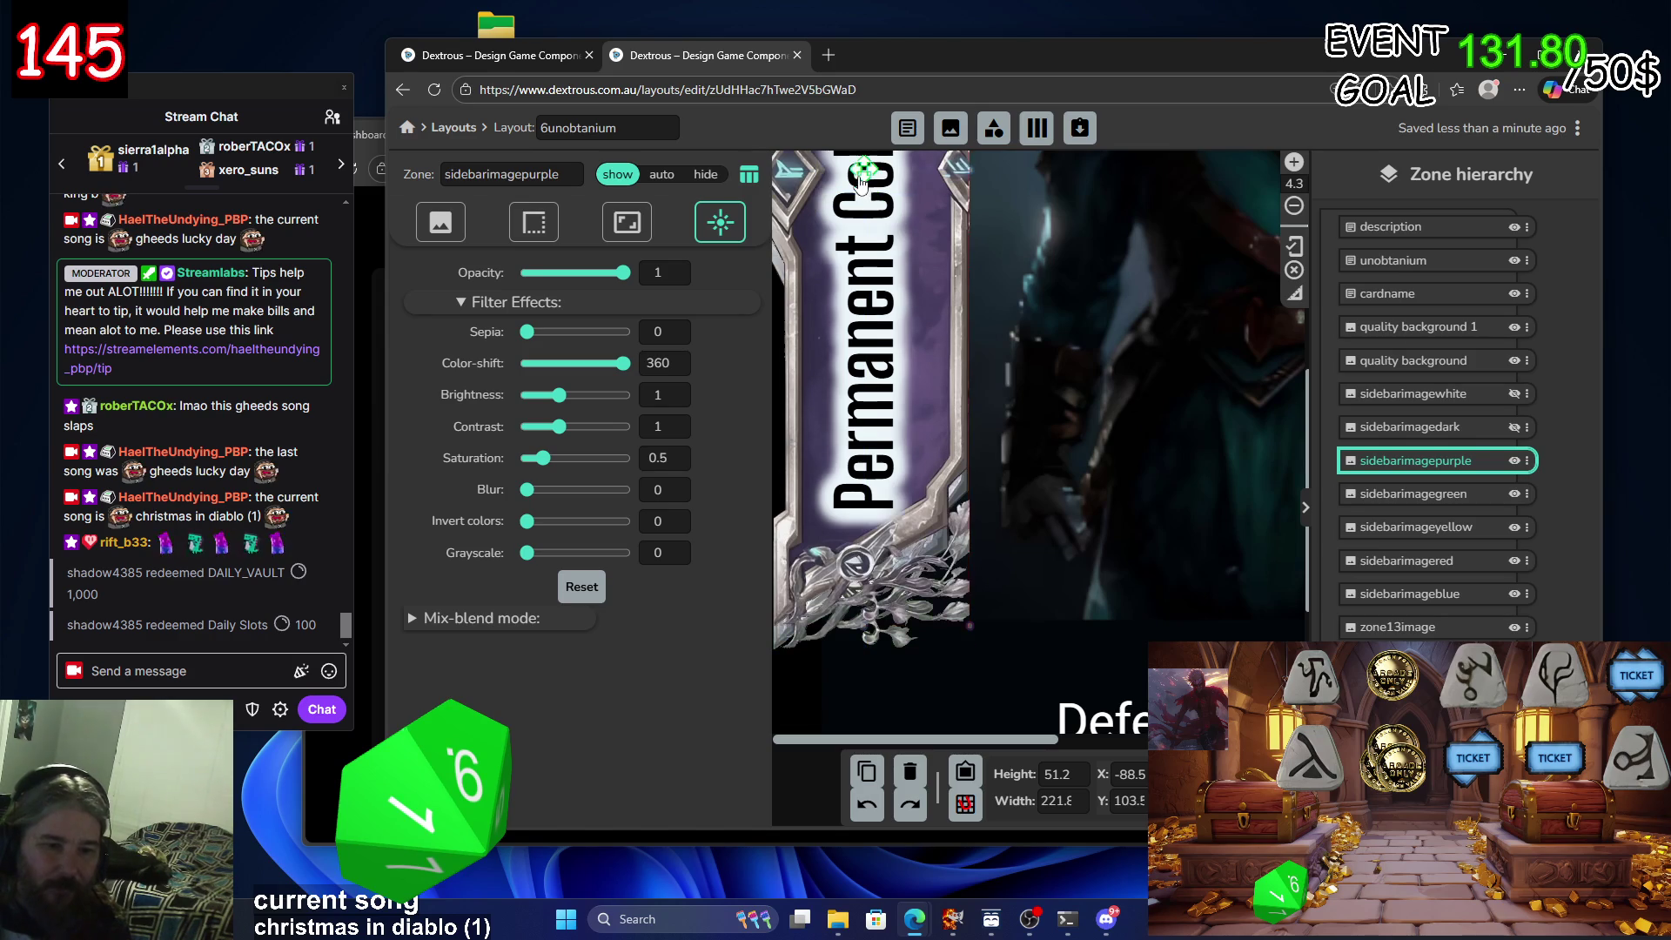
{"action": "left_click", "coordinate": [1522, 429]}
{"action": "left_click", "coordinate": [1515, 428]}
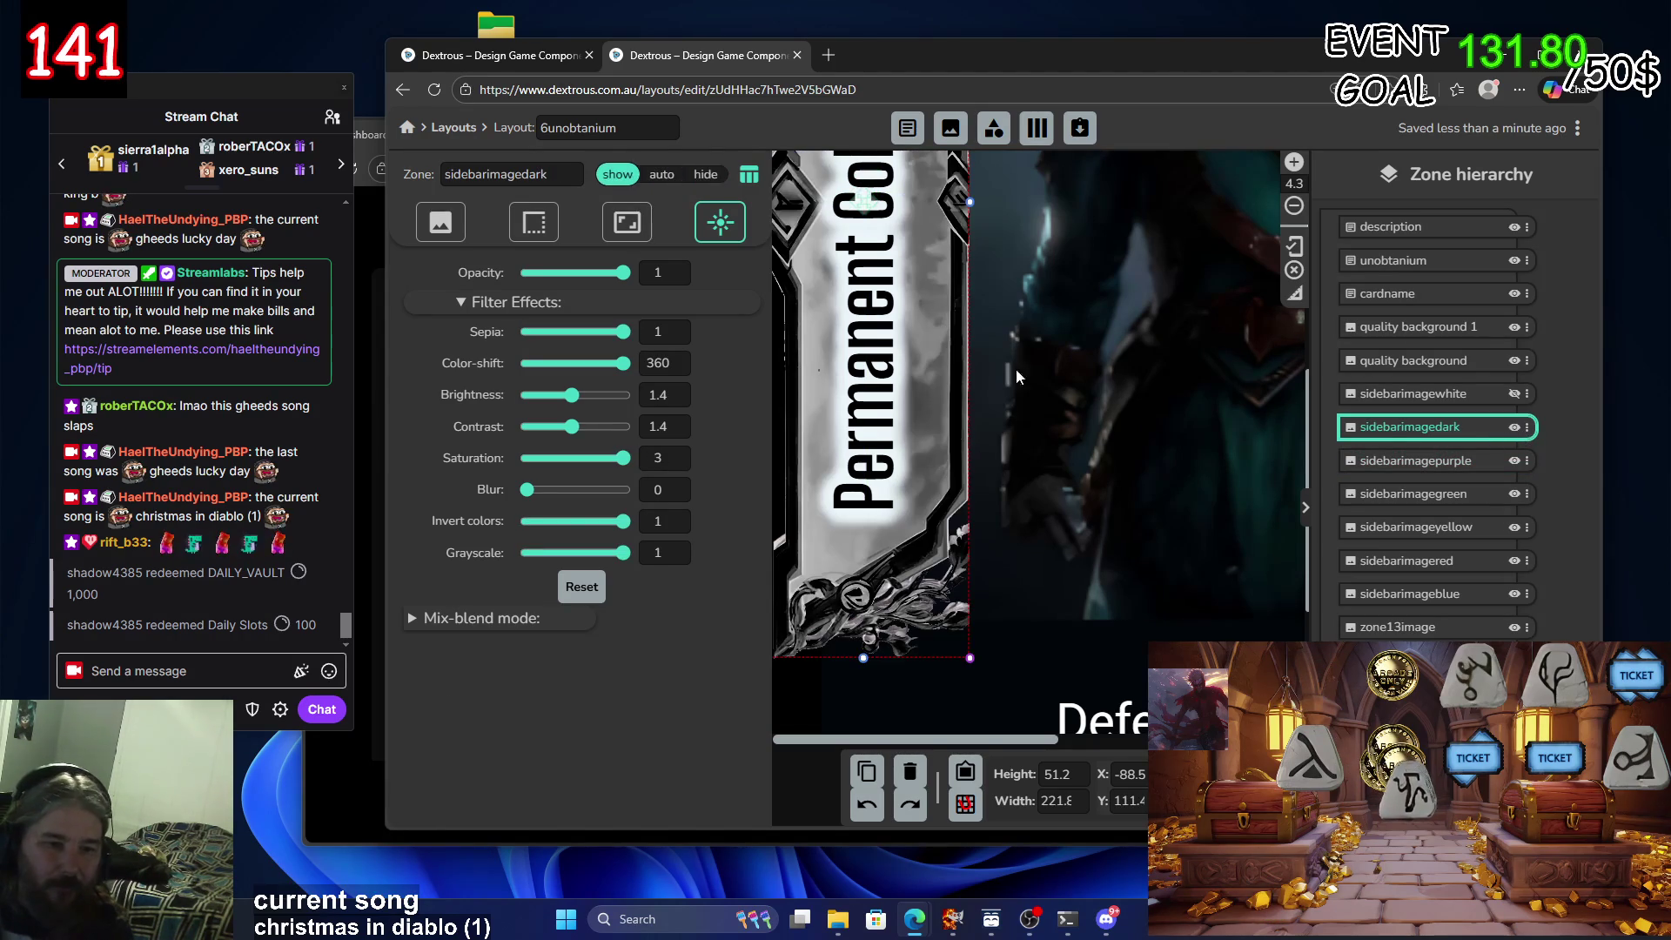
{"action": "left_click_drag", "start_coordinate": [863, 205], "coordinate": [860, 197]}
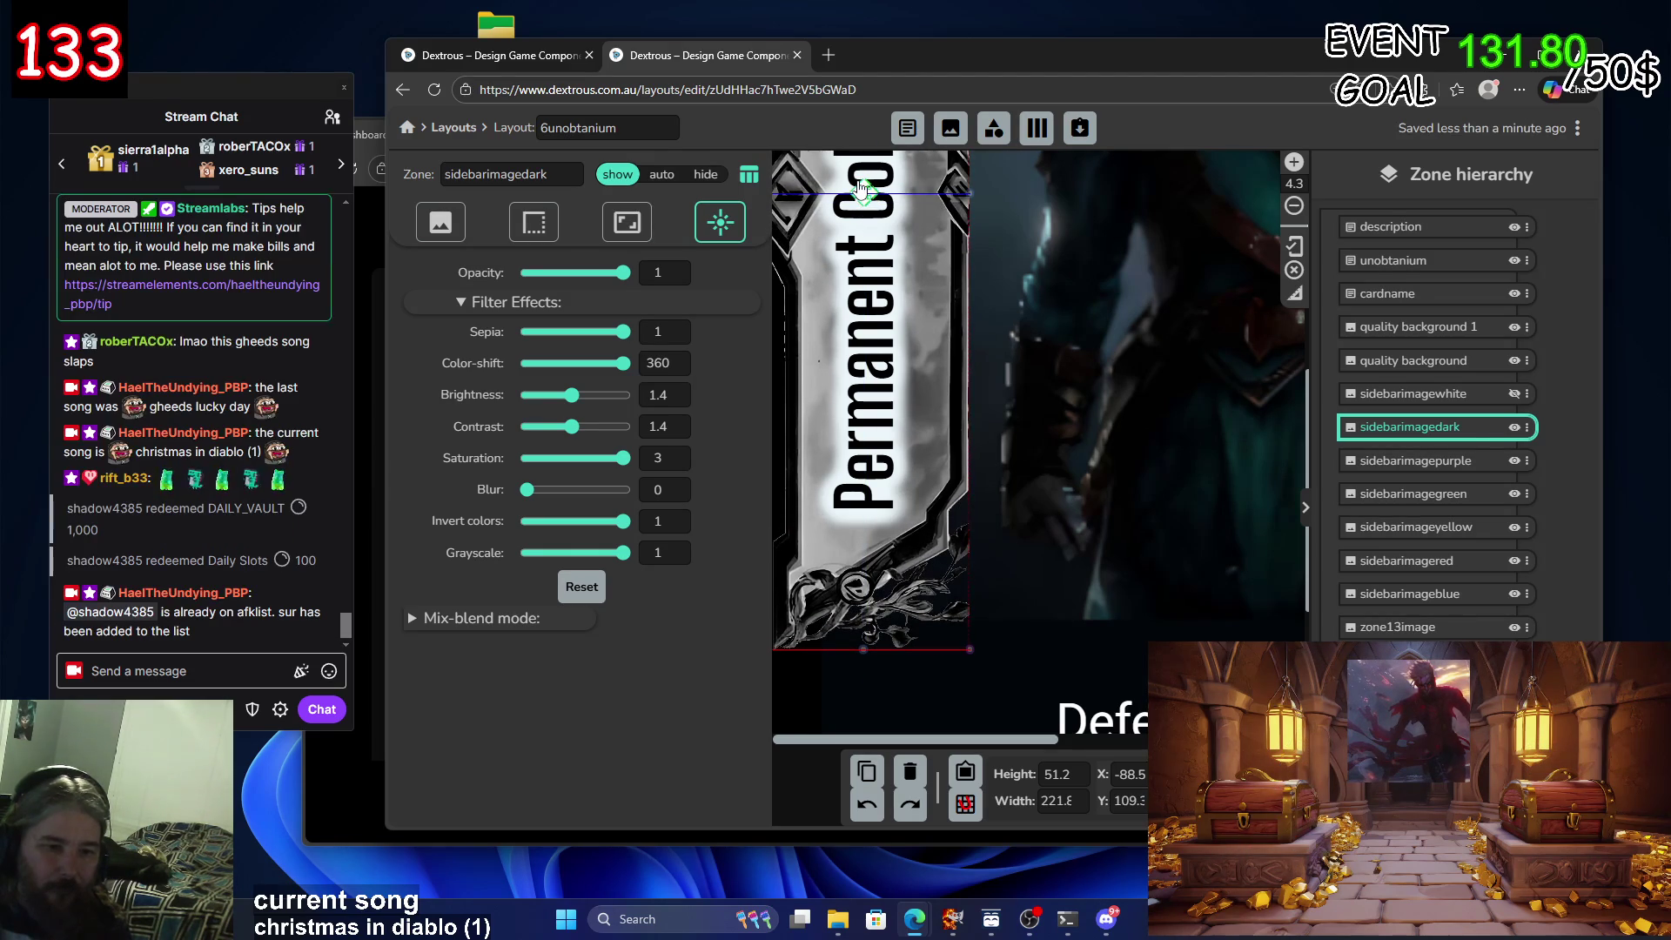
Move the white sidebar frame onto the card's left edge at X -88.5, Y 109.5.
{"action": "left_click", "coordinate": [1493, 396]}
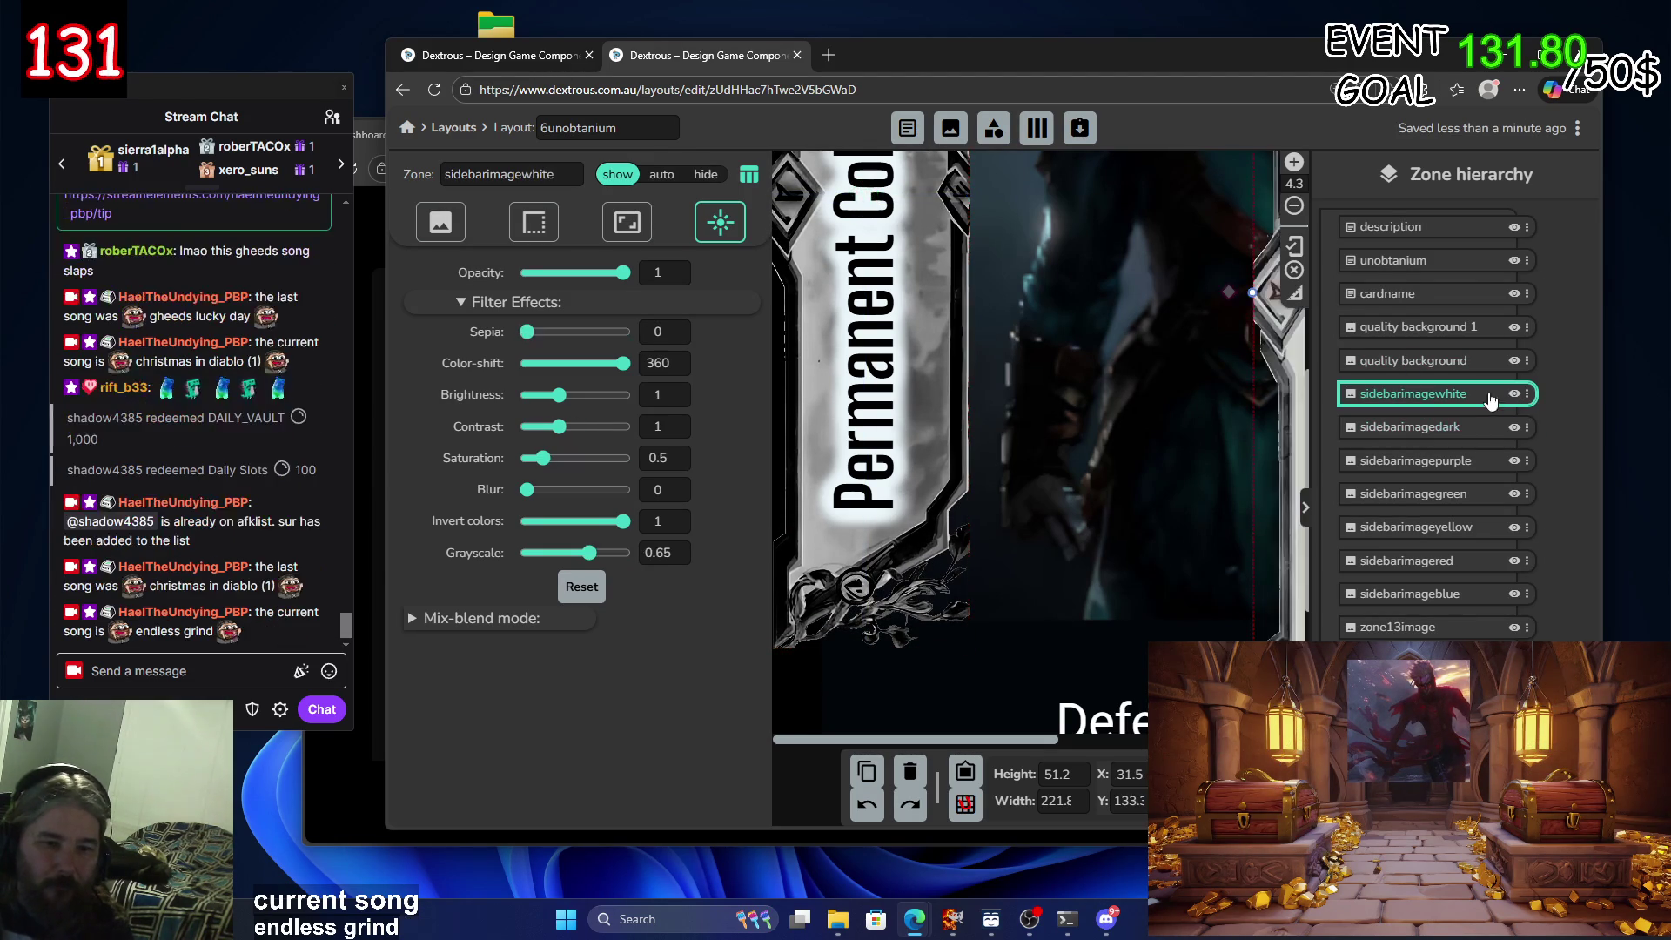
{"action": "scroll", "coordinate": [1193, 396], "scroll_direction": "down", "scroll_amount": 2}
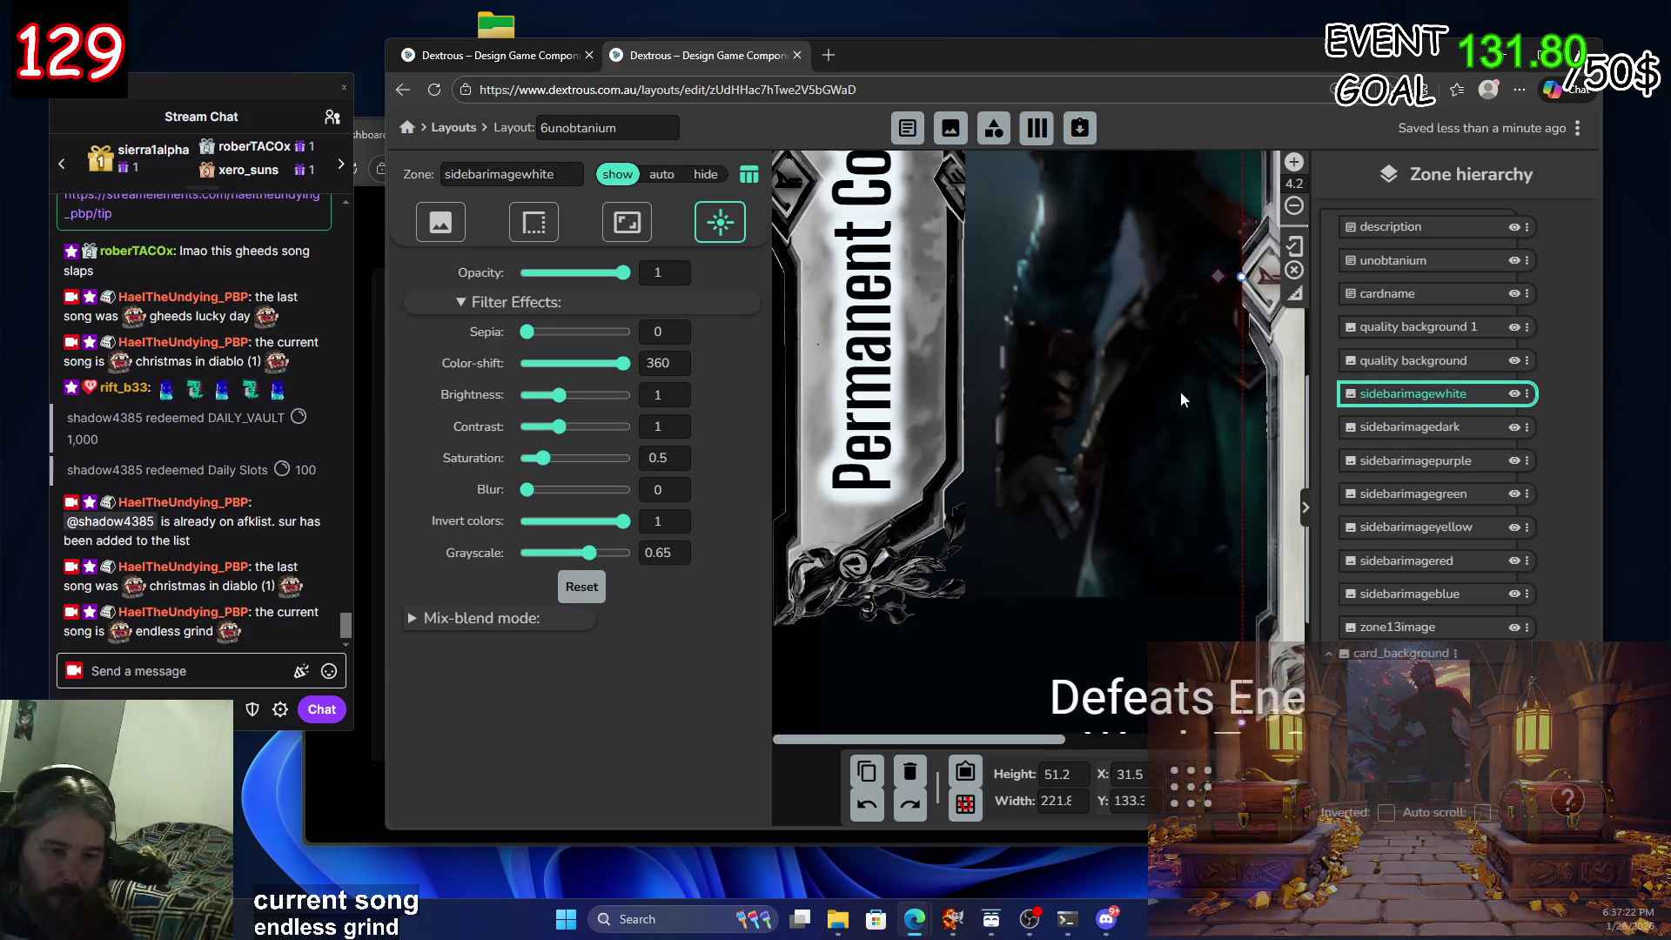
{"action": "scroll", "coordinate": [1184, 395], "scroll_direction": "down", "scroll_amount": 4}
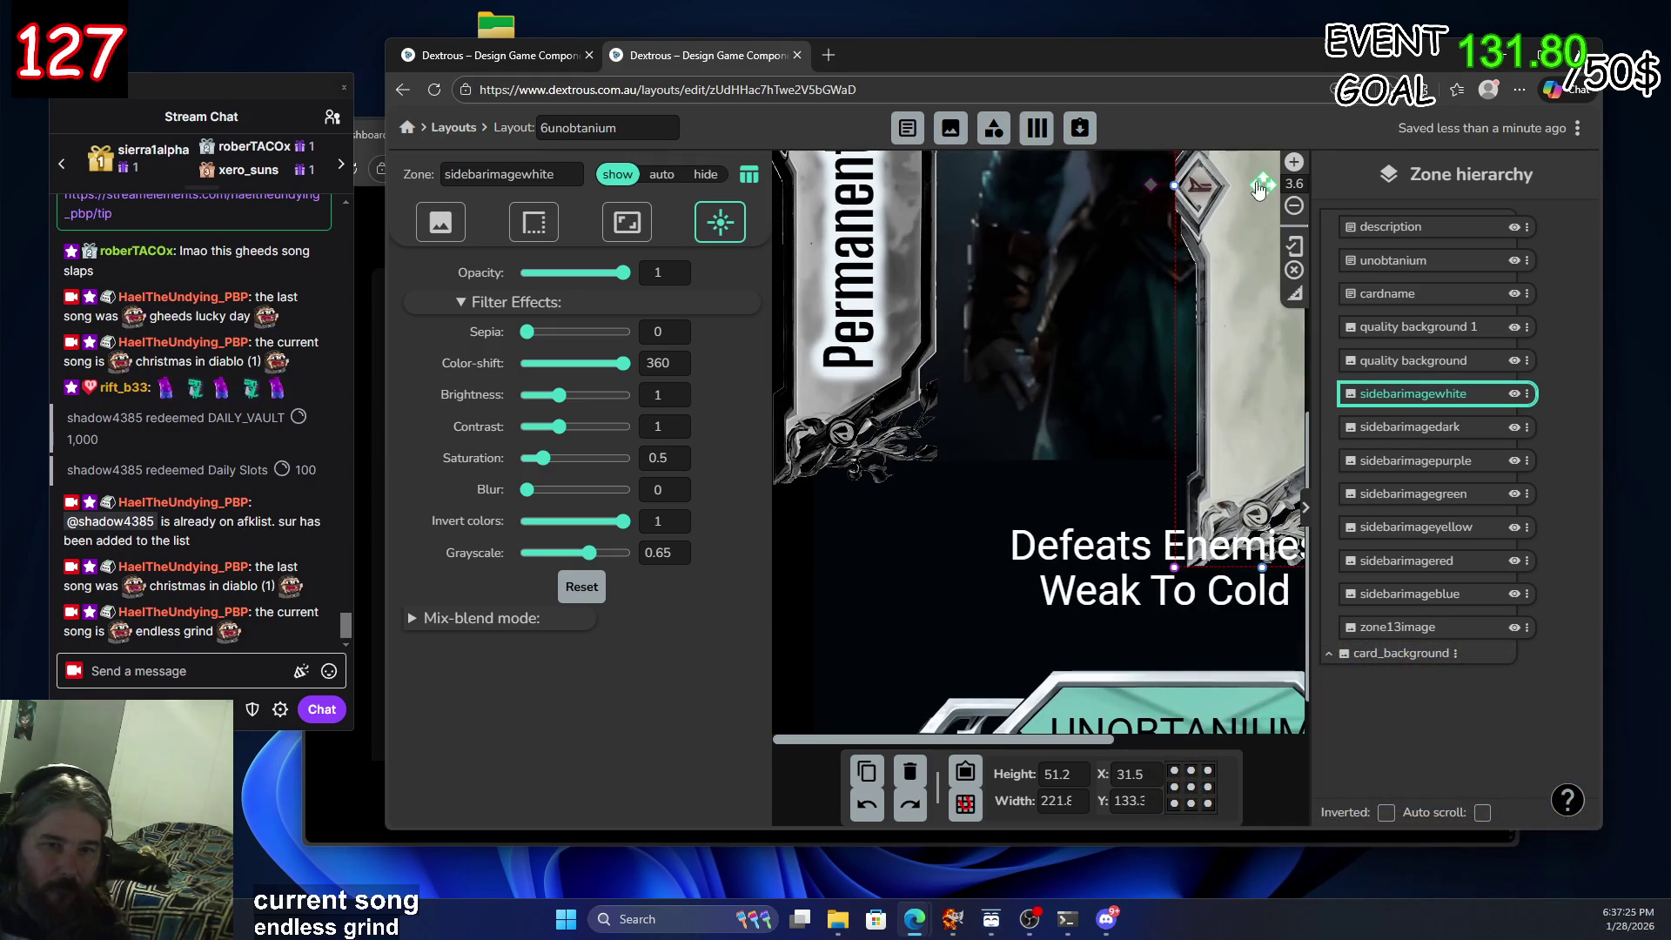
{"action": "mouse_move", "coordinate": [1234, 194]}
{"action": "left_mouse_down"}
{"action": "mouse_move", "coordinate": [833, 111]}
{"action": "mouse_move", "coordinate": [845, 106]}
{"action": "left_mouse_up"}
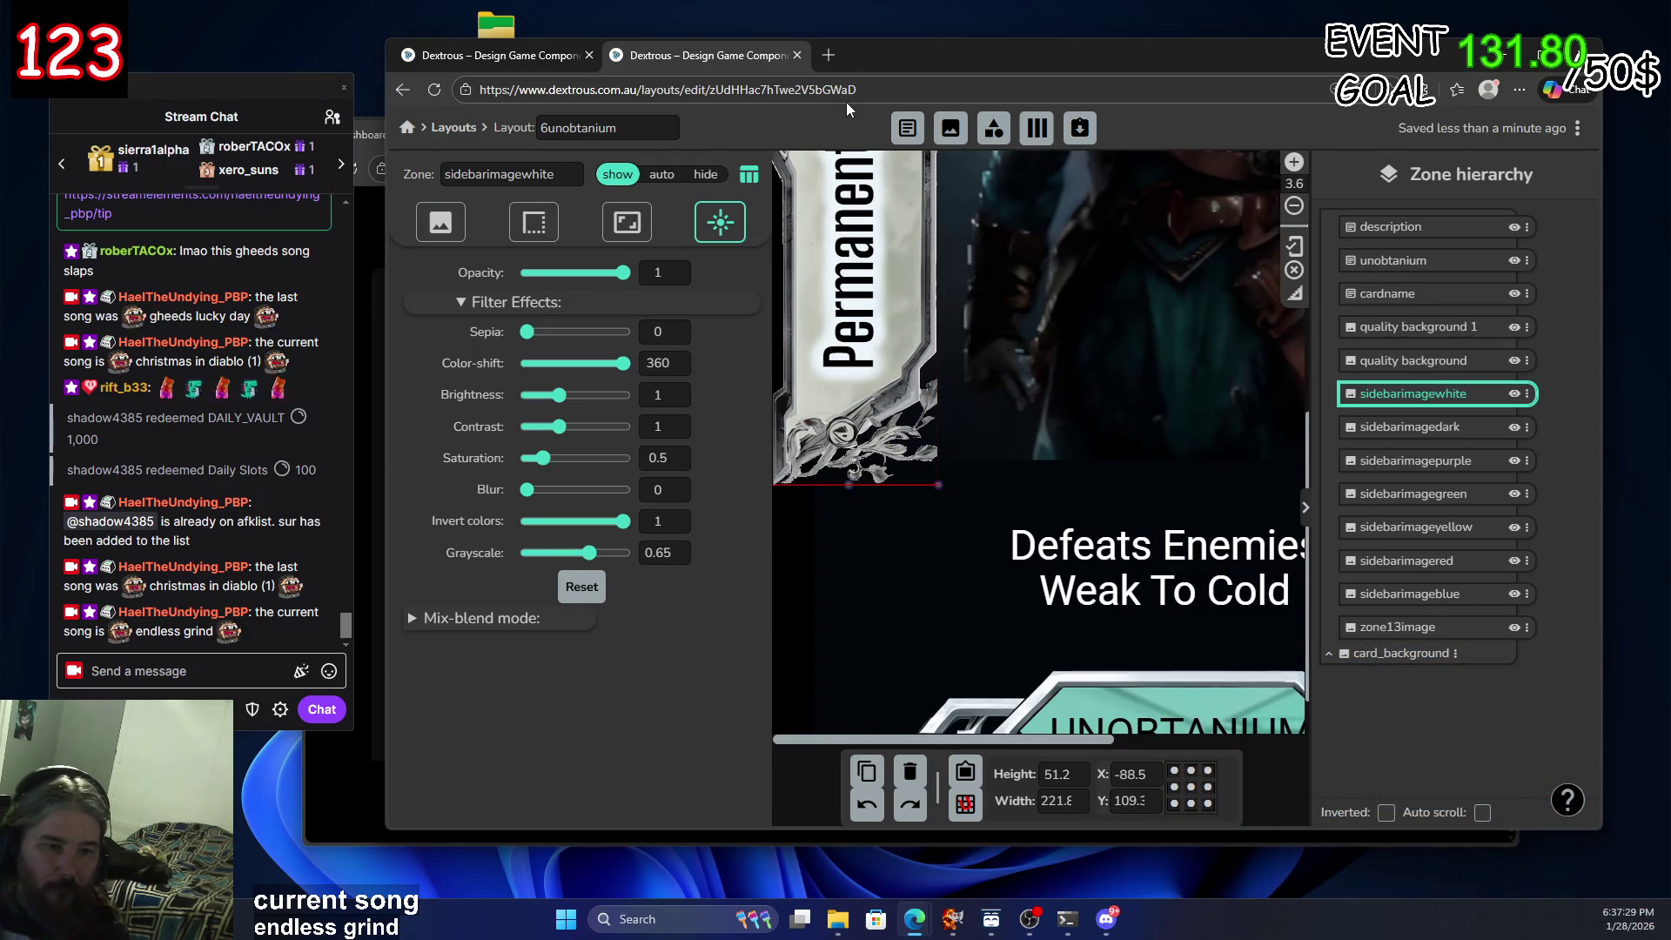
{"action": "scroll", "coordinate": [912, 488], "scroll_direction": "up", "scroll_amount": 5}
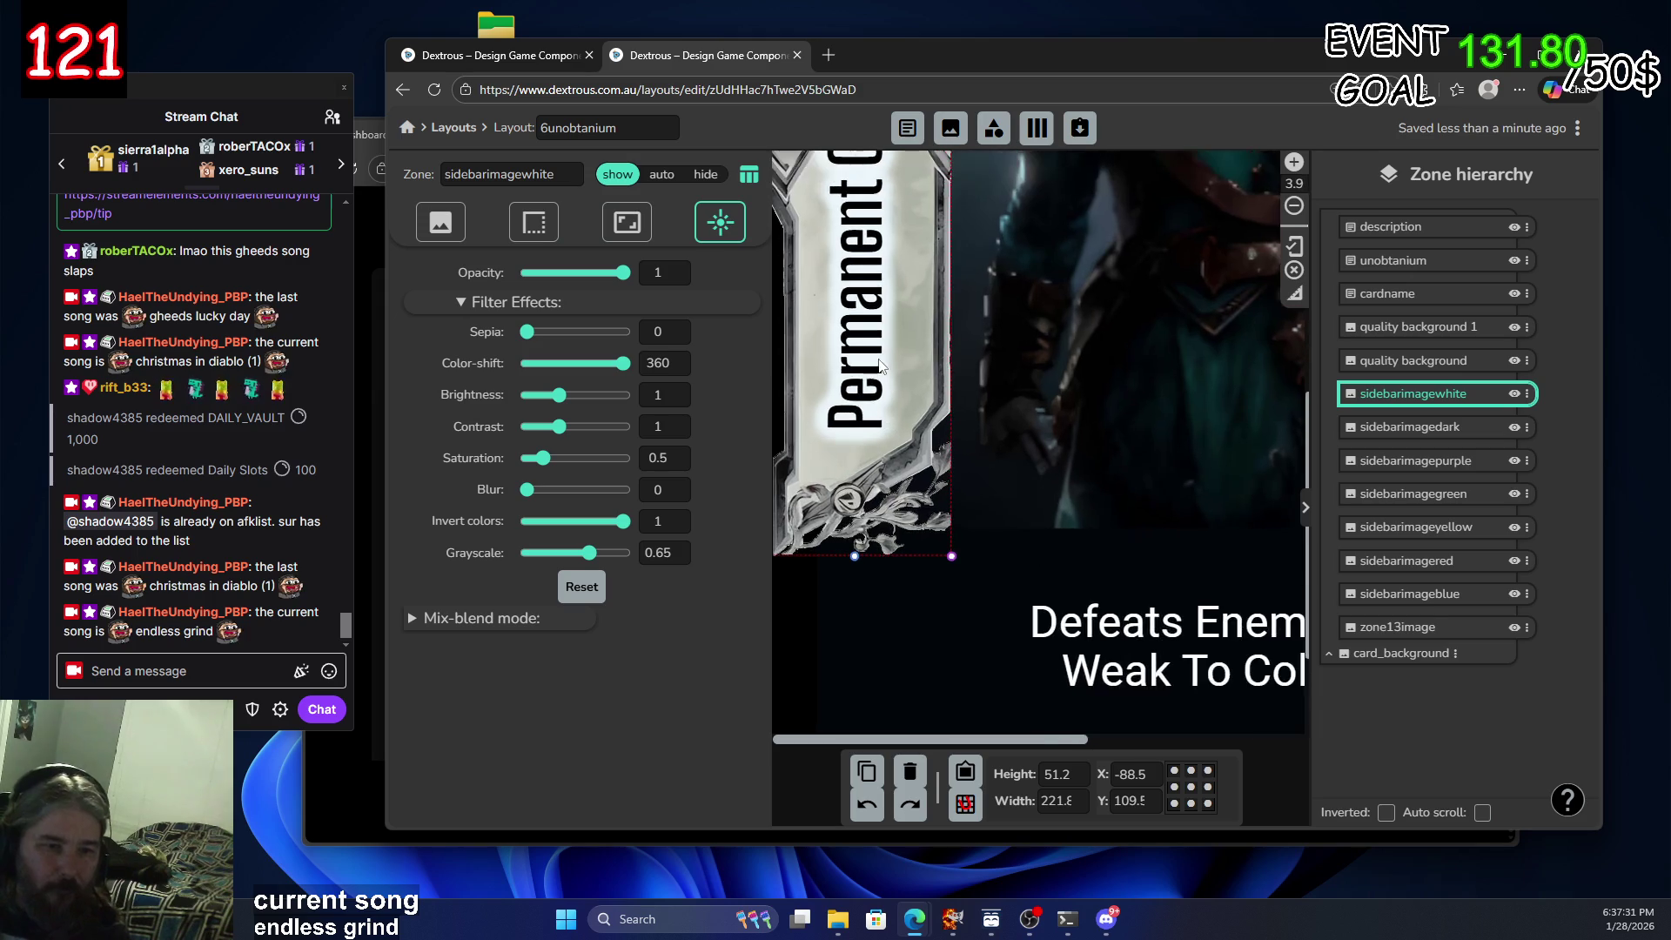
{"action": "scroll", "coordinate": [912, 484], "scroll_direction": "up", "scroll_amount": 1}
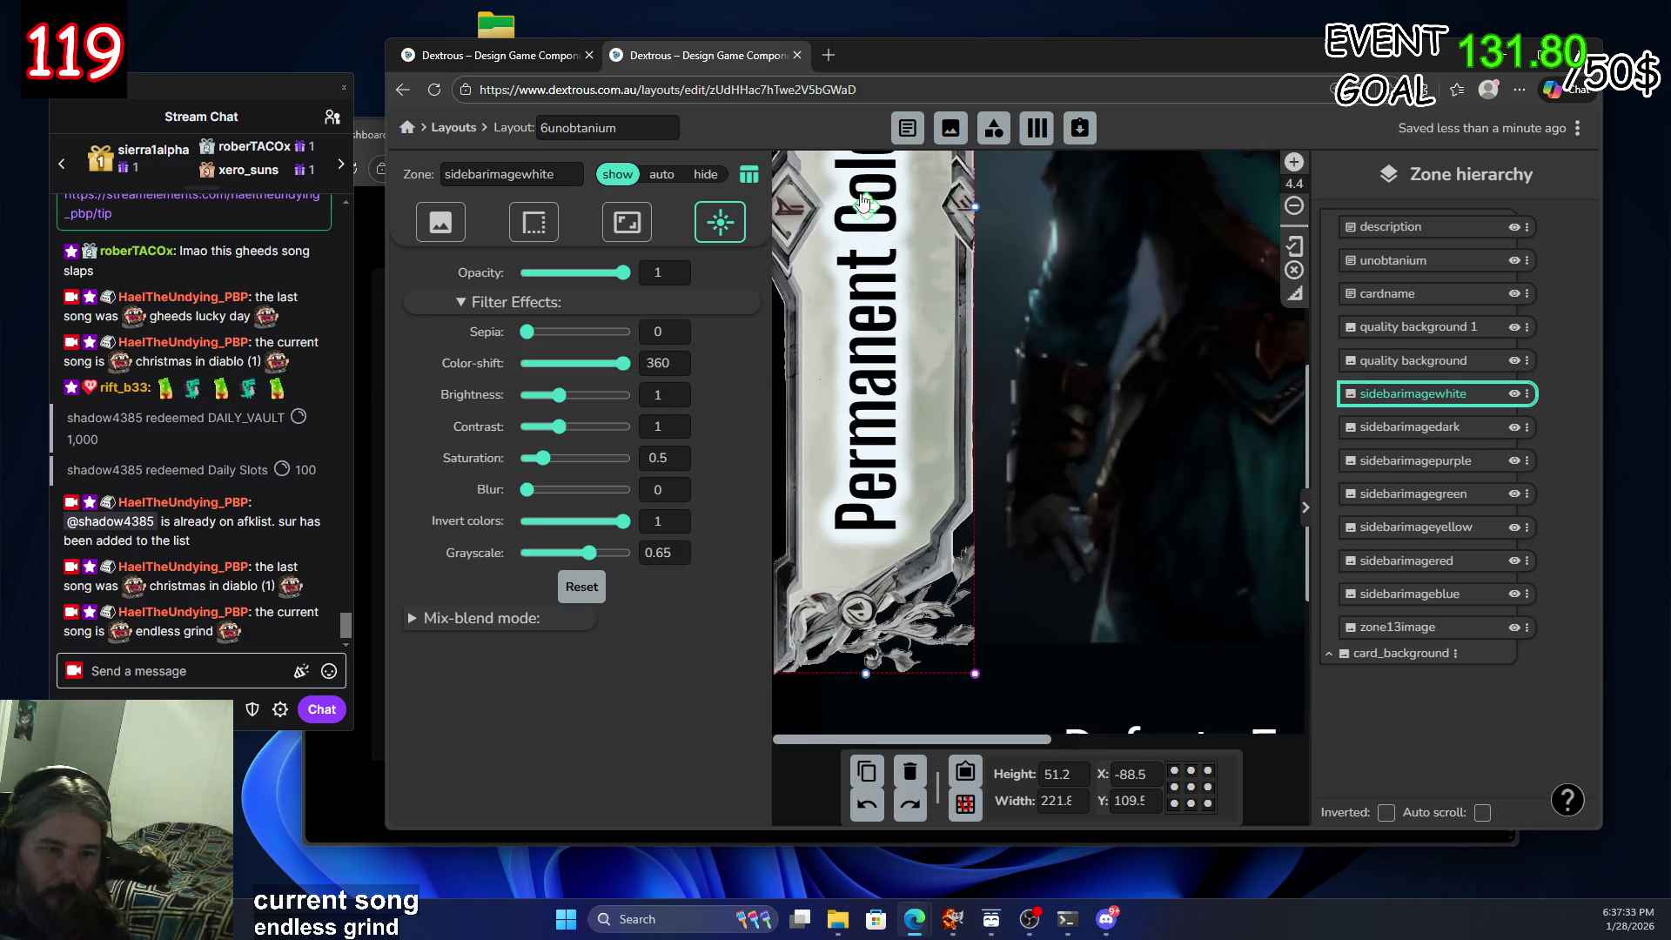
{"action": "mouse_move", "coordinate": [864, 205]}
{"action": "left_mouse_down"}
{"action": "mouse_move", "coordinate": [883, 207]}
{"action": "mouse_move", "coordinate": [867, 205]}
{"action": "left_mouse_up"}
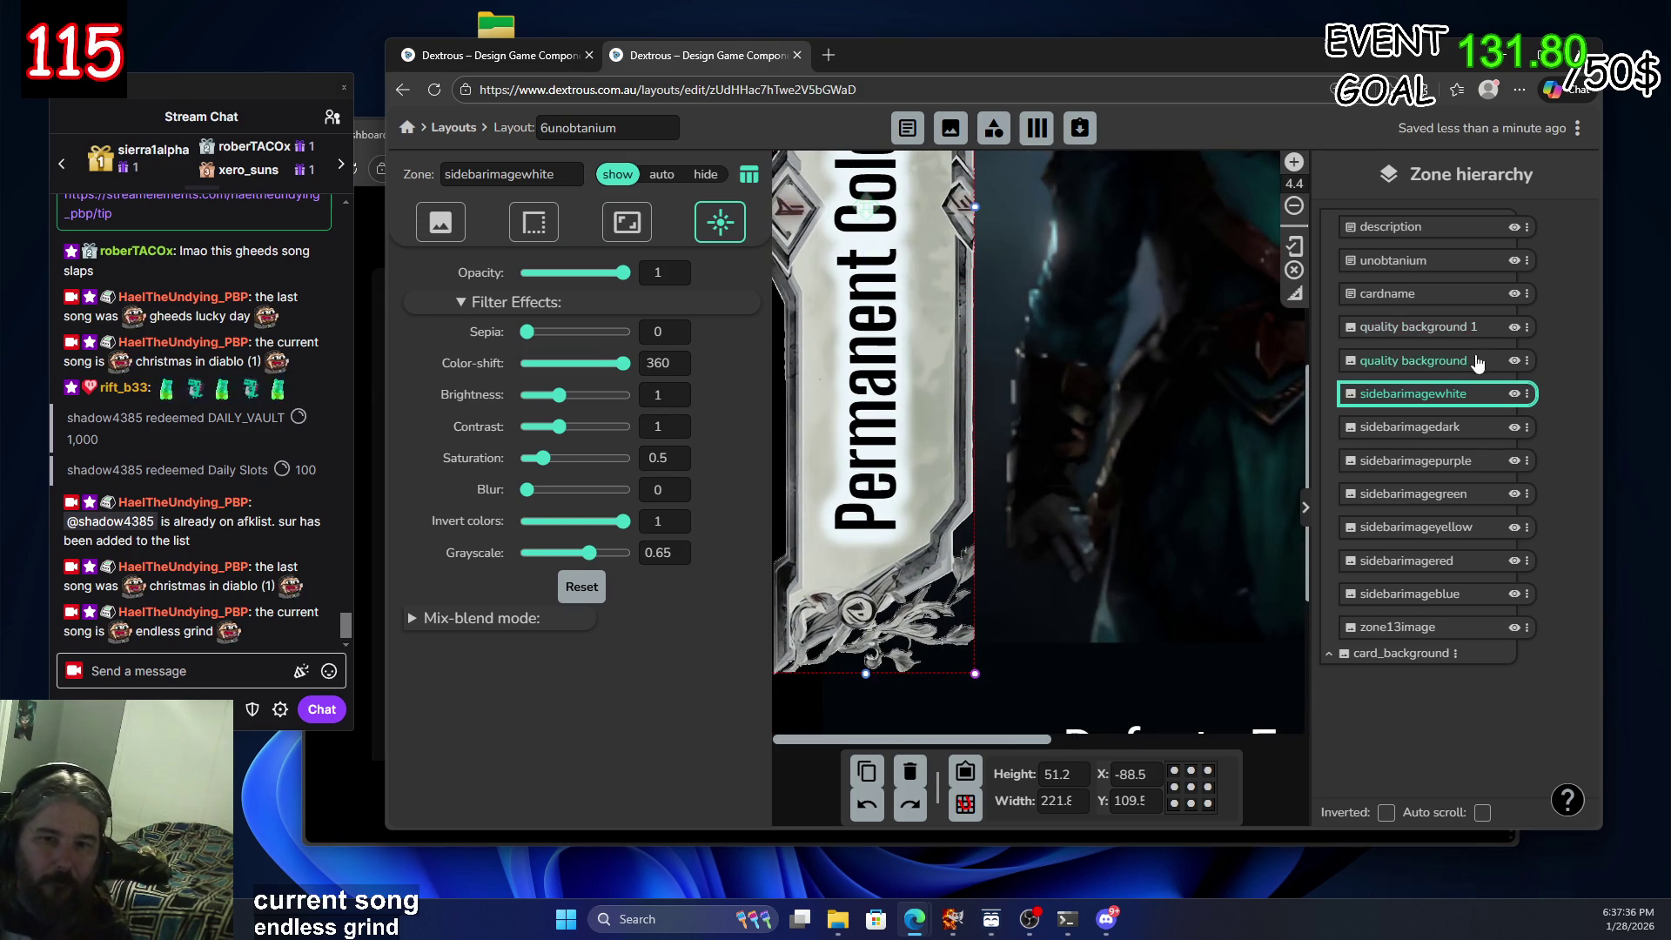
{"action": "key", "text": "Up"}
{"action": "scroll", "coordinate": [1117, 462], "scroll_direction": "down", "scroll_amount": 6}
{"action": "scroll", "coordinate": [1107, 474], "scroll_direction": "down", "scroll_amount": 7}
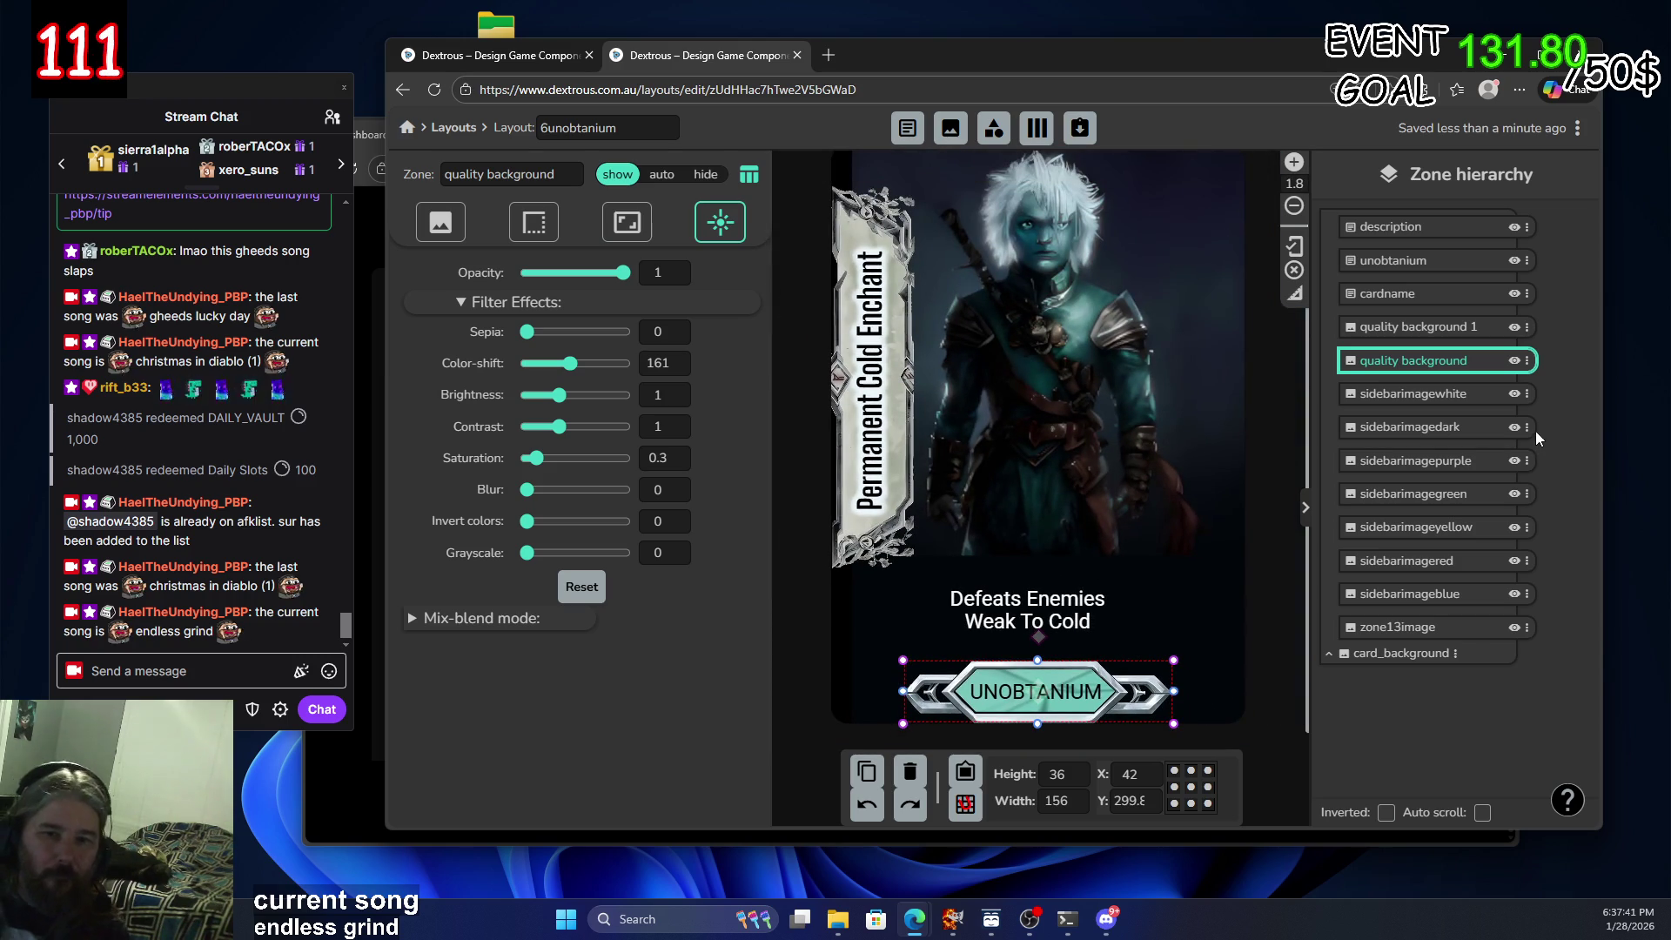
Set sidebarimagedark to show and hide the sidebarimagewhite variant.
{"action": "left_click", "coordinate": [1515, 396]}
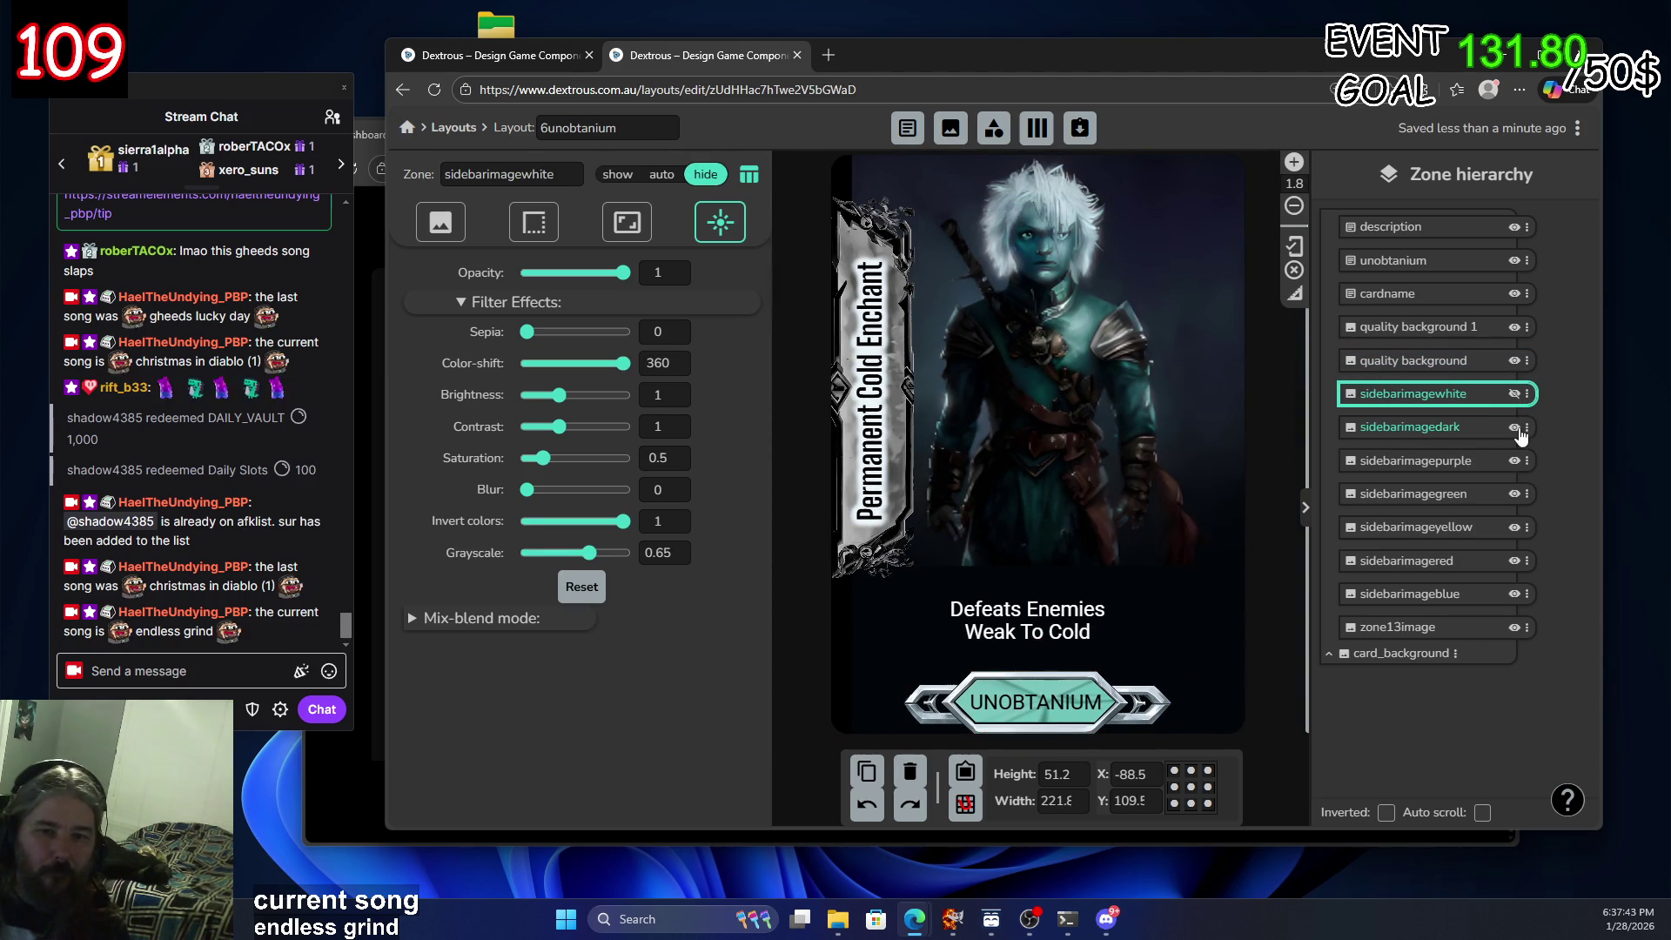
{"action": "left_click", "coordinate": [1516, 431]}
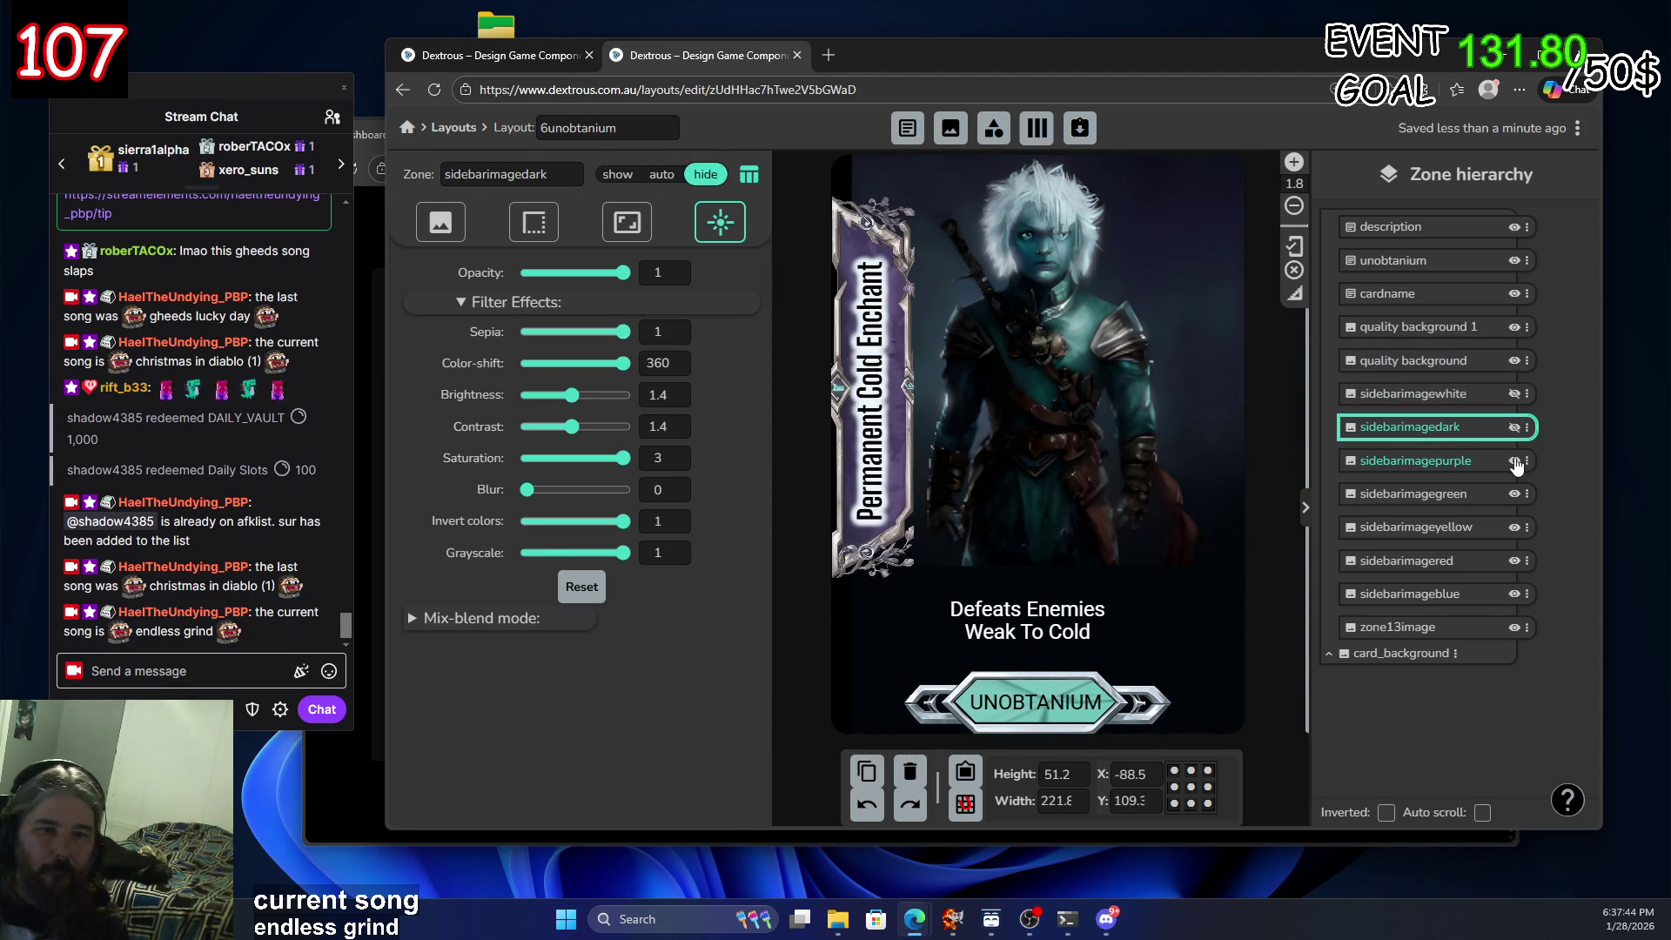
{"action": "left_click", "coordinate": [1515, 431]}
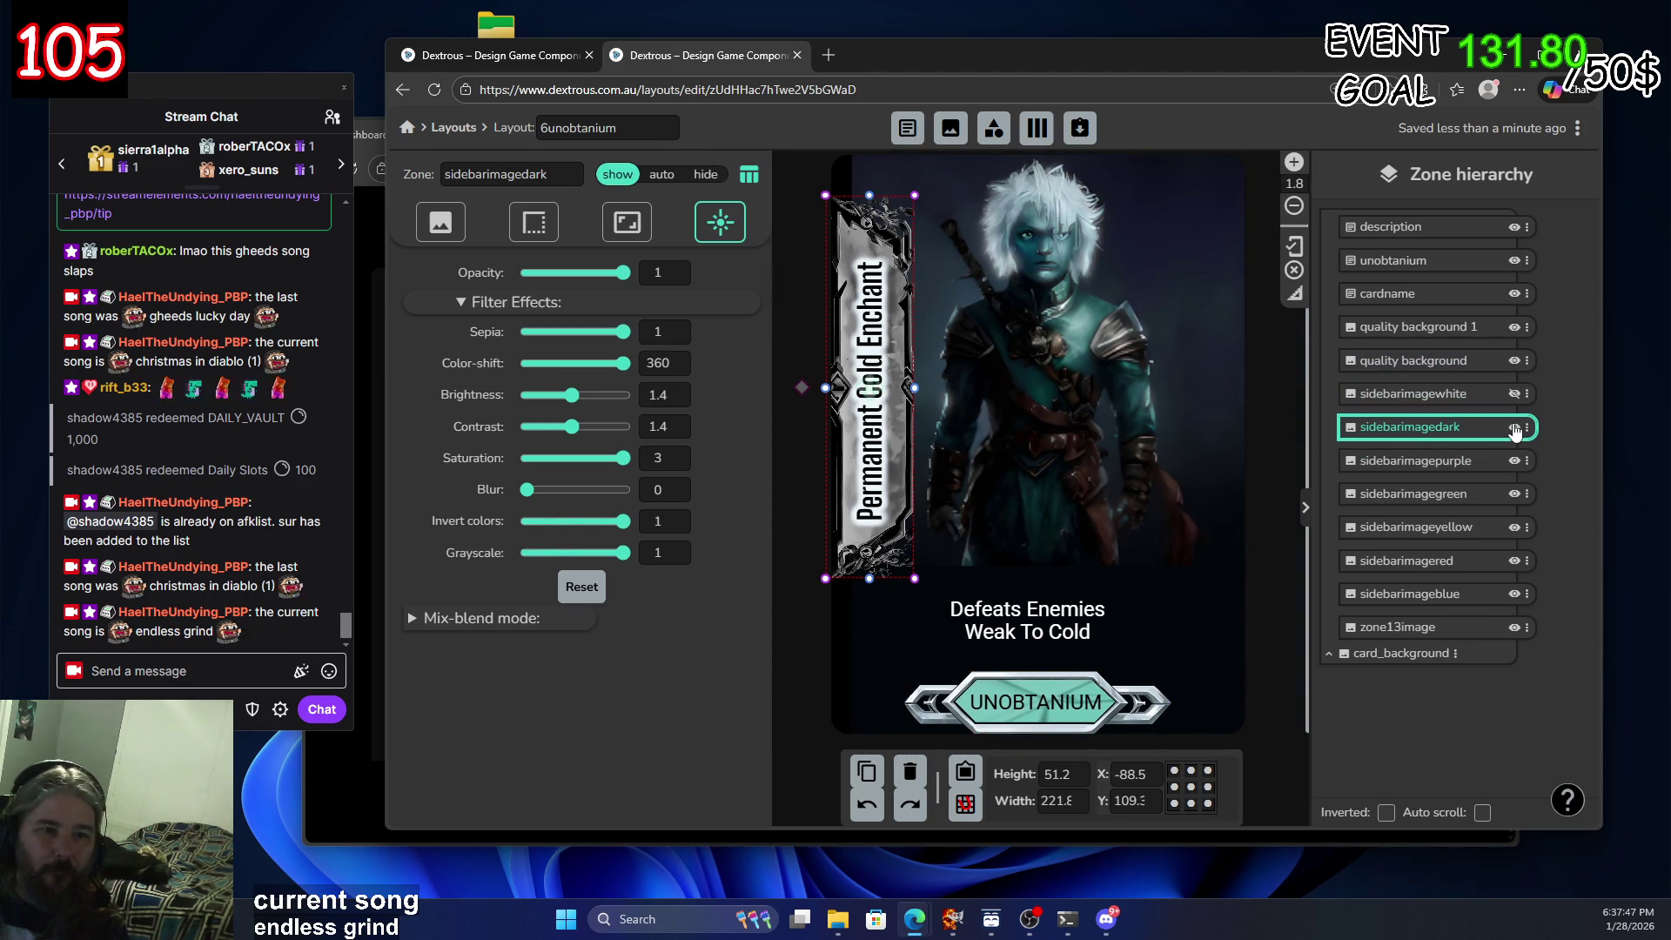
{"action": "left_click", "coordinate": [1517, 393]}
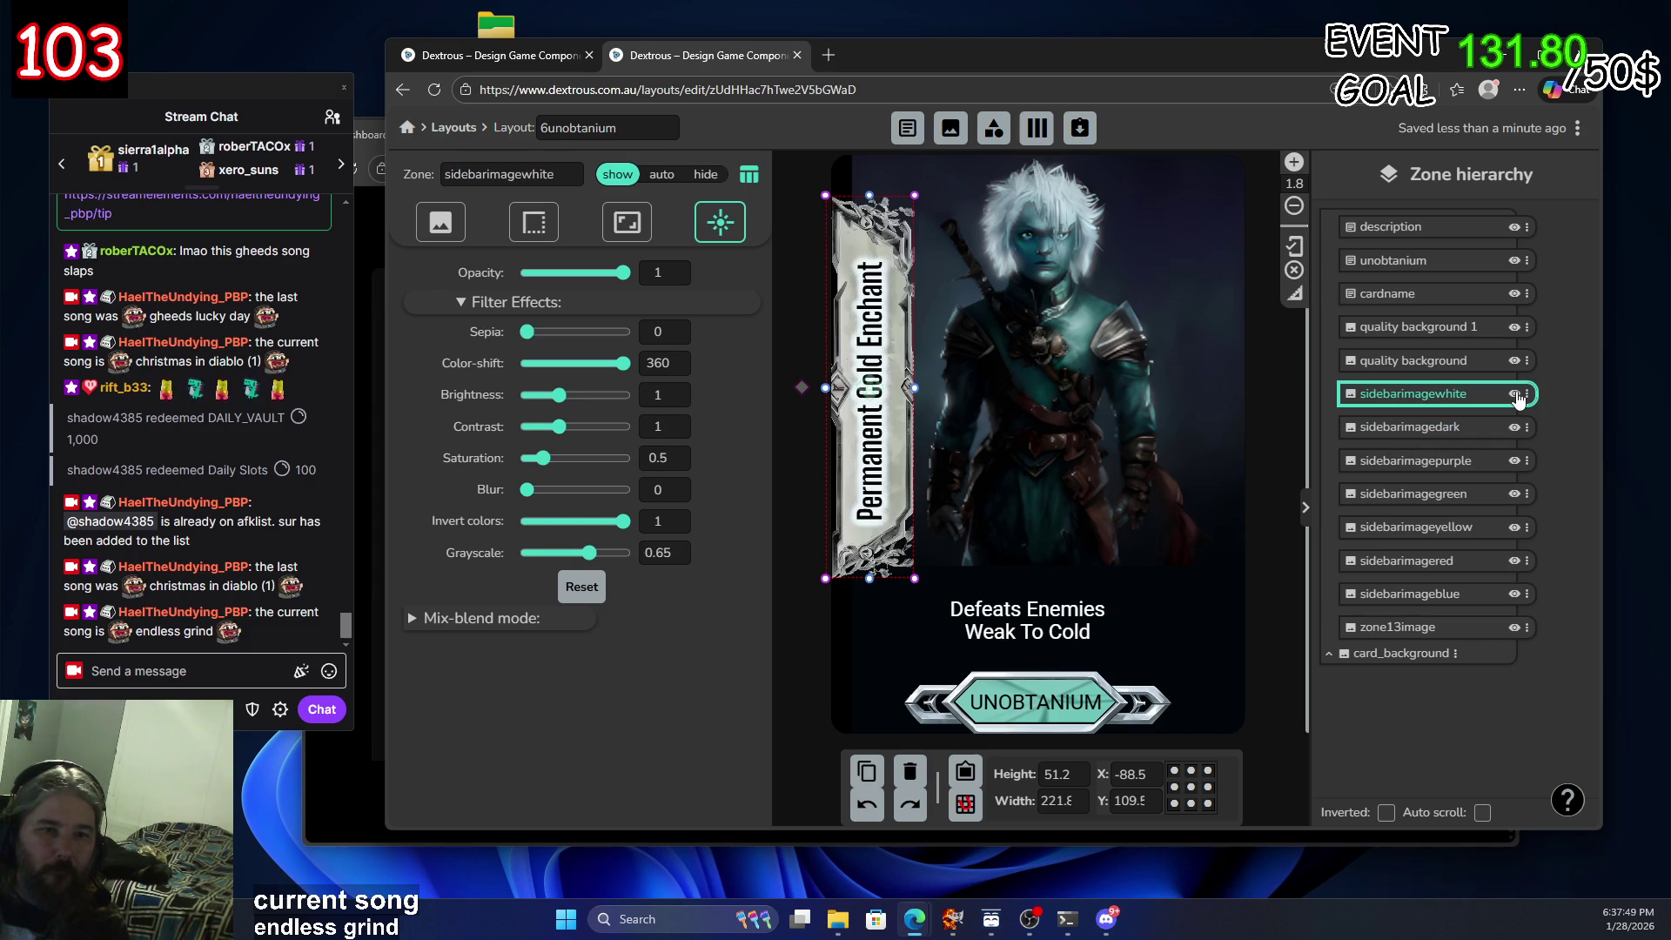
{"action": "double_click", "coordinate": [1515, 395]}
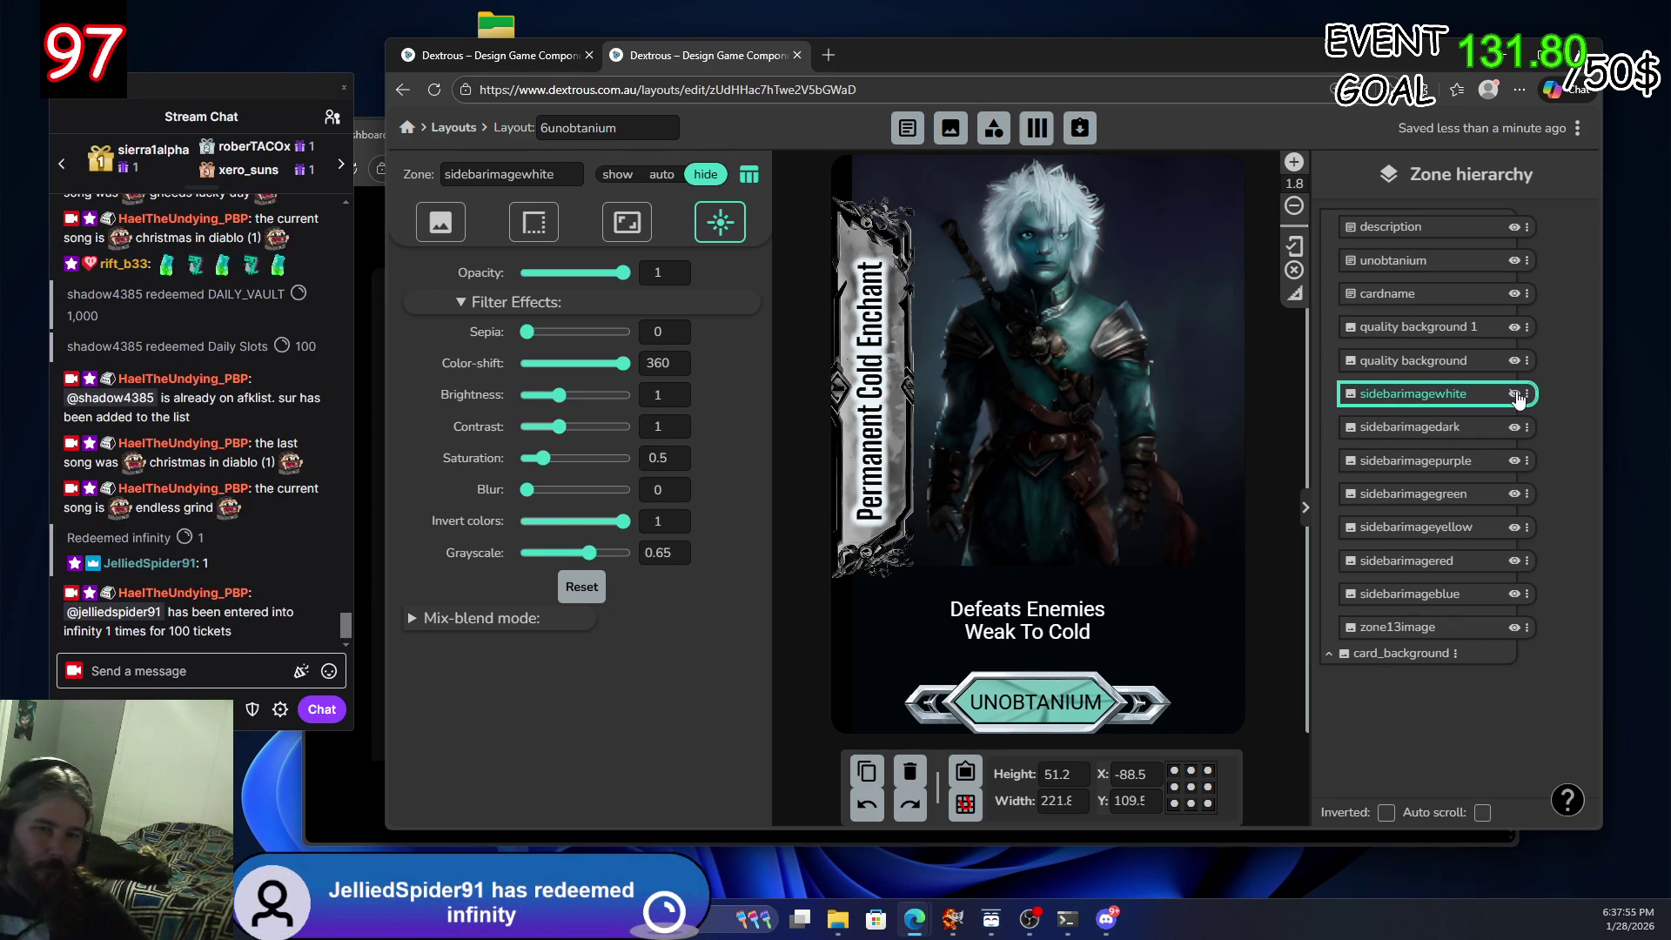
Hide the sidebarimagepurple variant and adjust its sepia slider.
{"action": "left_click", "coordinate": [1481, 432]}
{"action": "left_click", "coordinate": [1514, 460]}
{"action": "left_click", "coordinate": [1427, 461]}
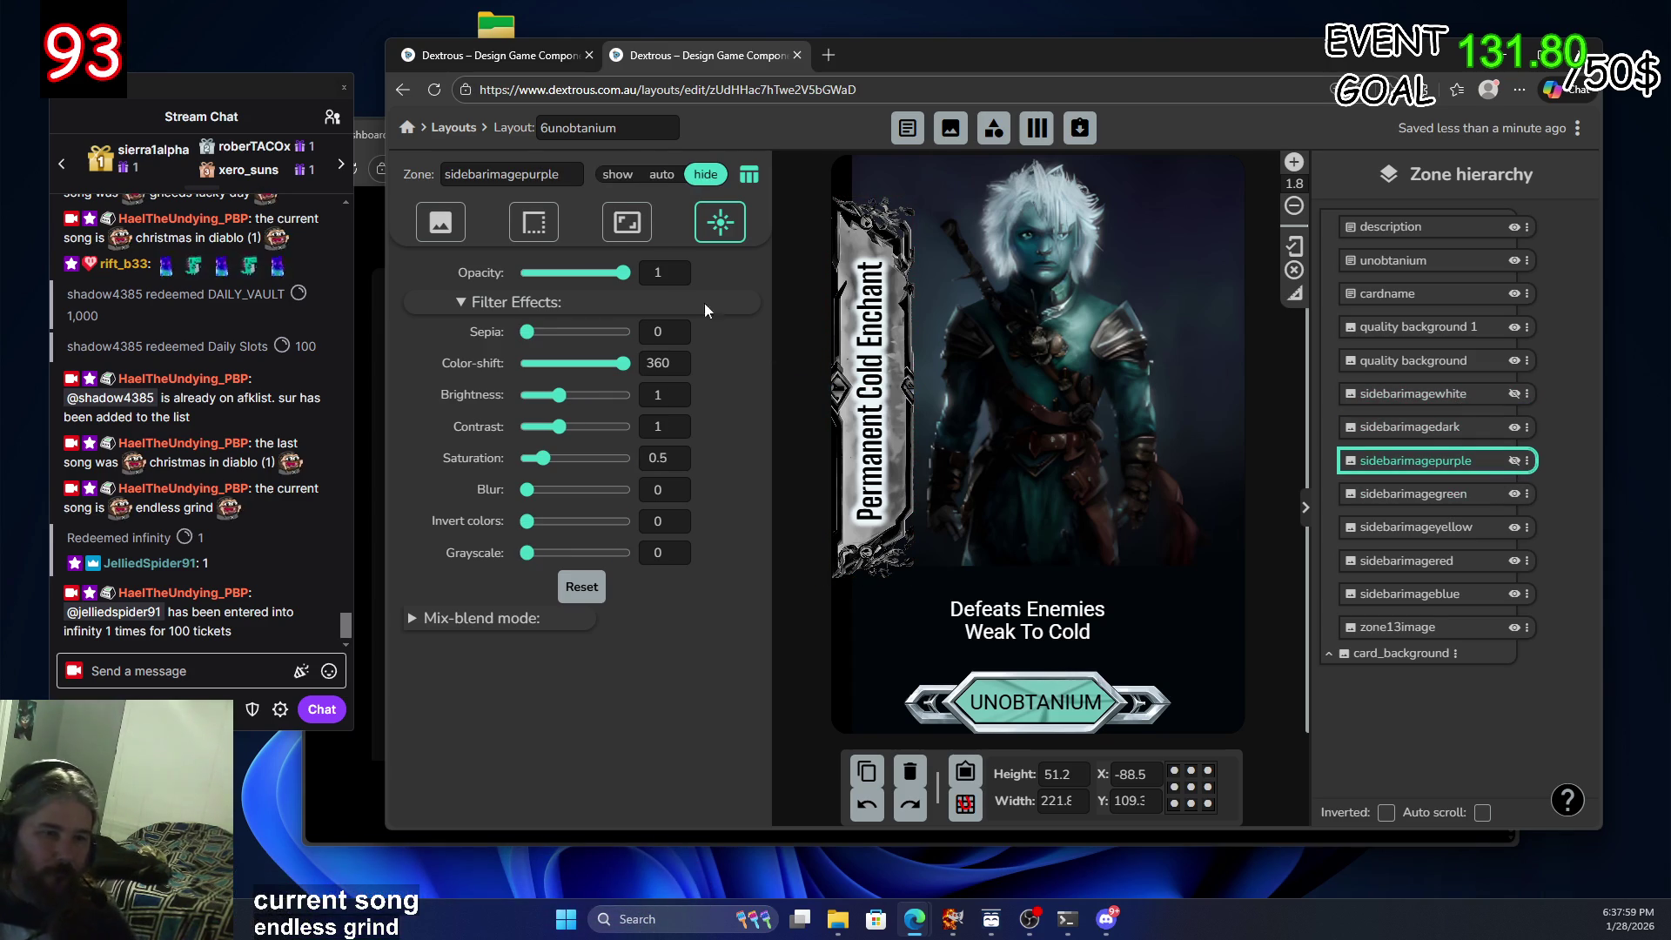
{"action": "mouse_move", "coordinate": [610, 332]}
{"action": "left_mouse_down"}
{"action": "mouse_move", "coordinate": [509, 336]}
{"action": "mouse_move", "coordinate": [627, 332]}
{"action": "mouse_move", "coordinate": [485, 333]}
{"action": "left_mouse_up"}
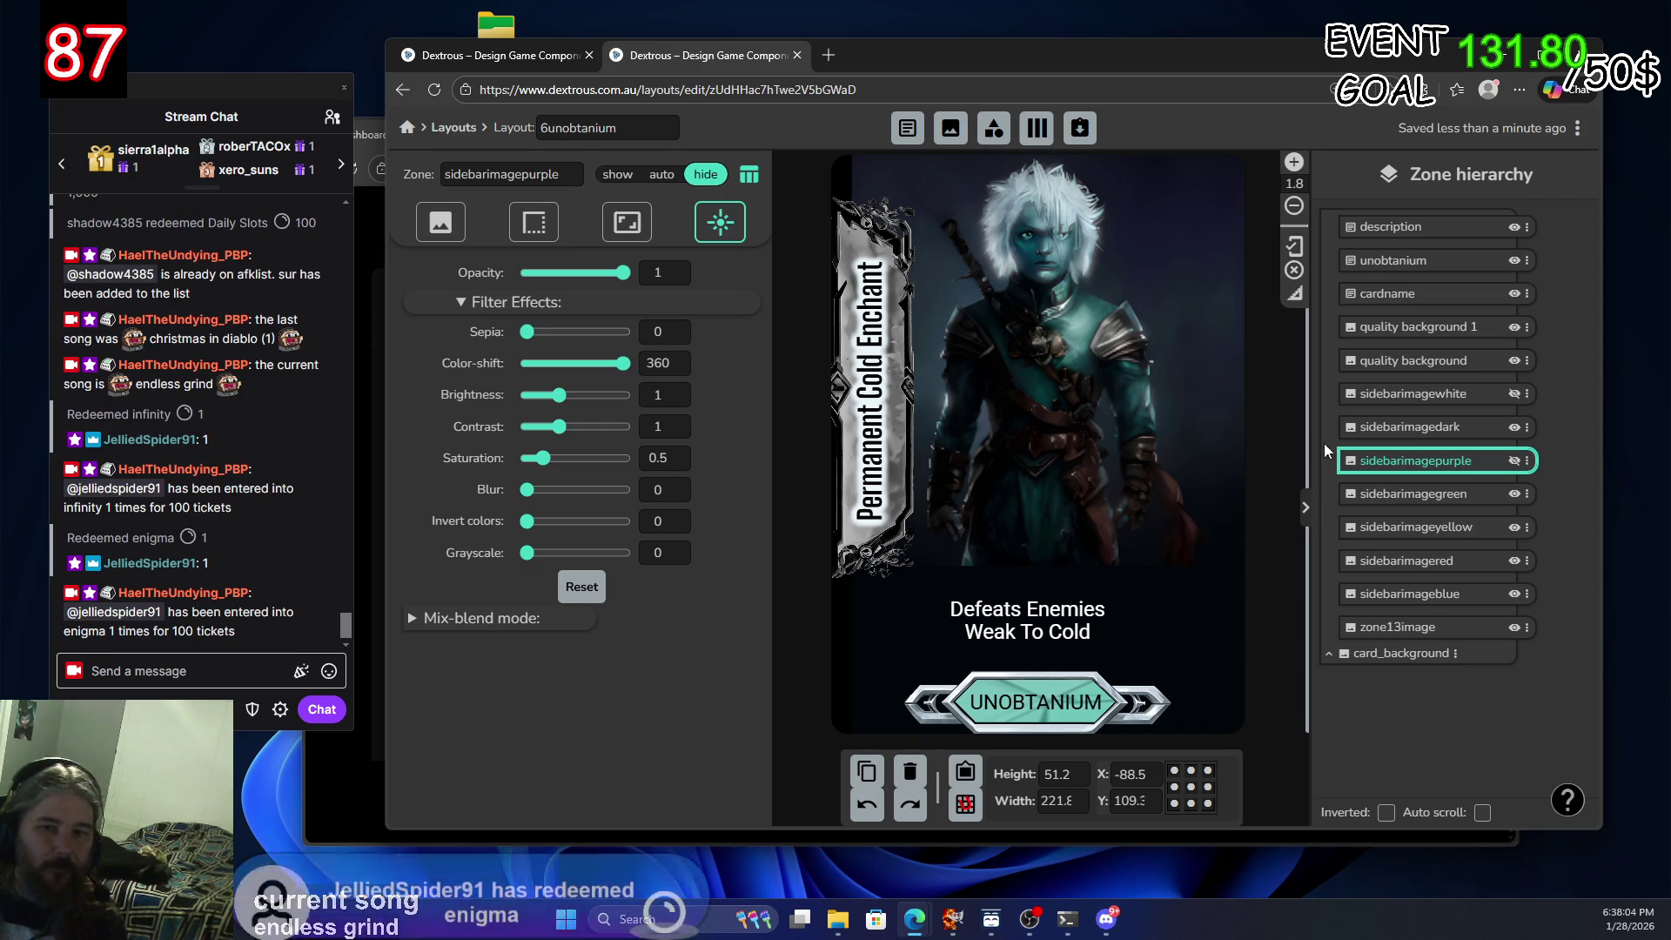
{"action": "left_click", "coordinate": [1480, 435]}
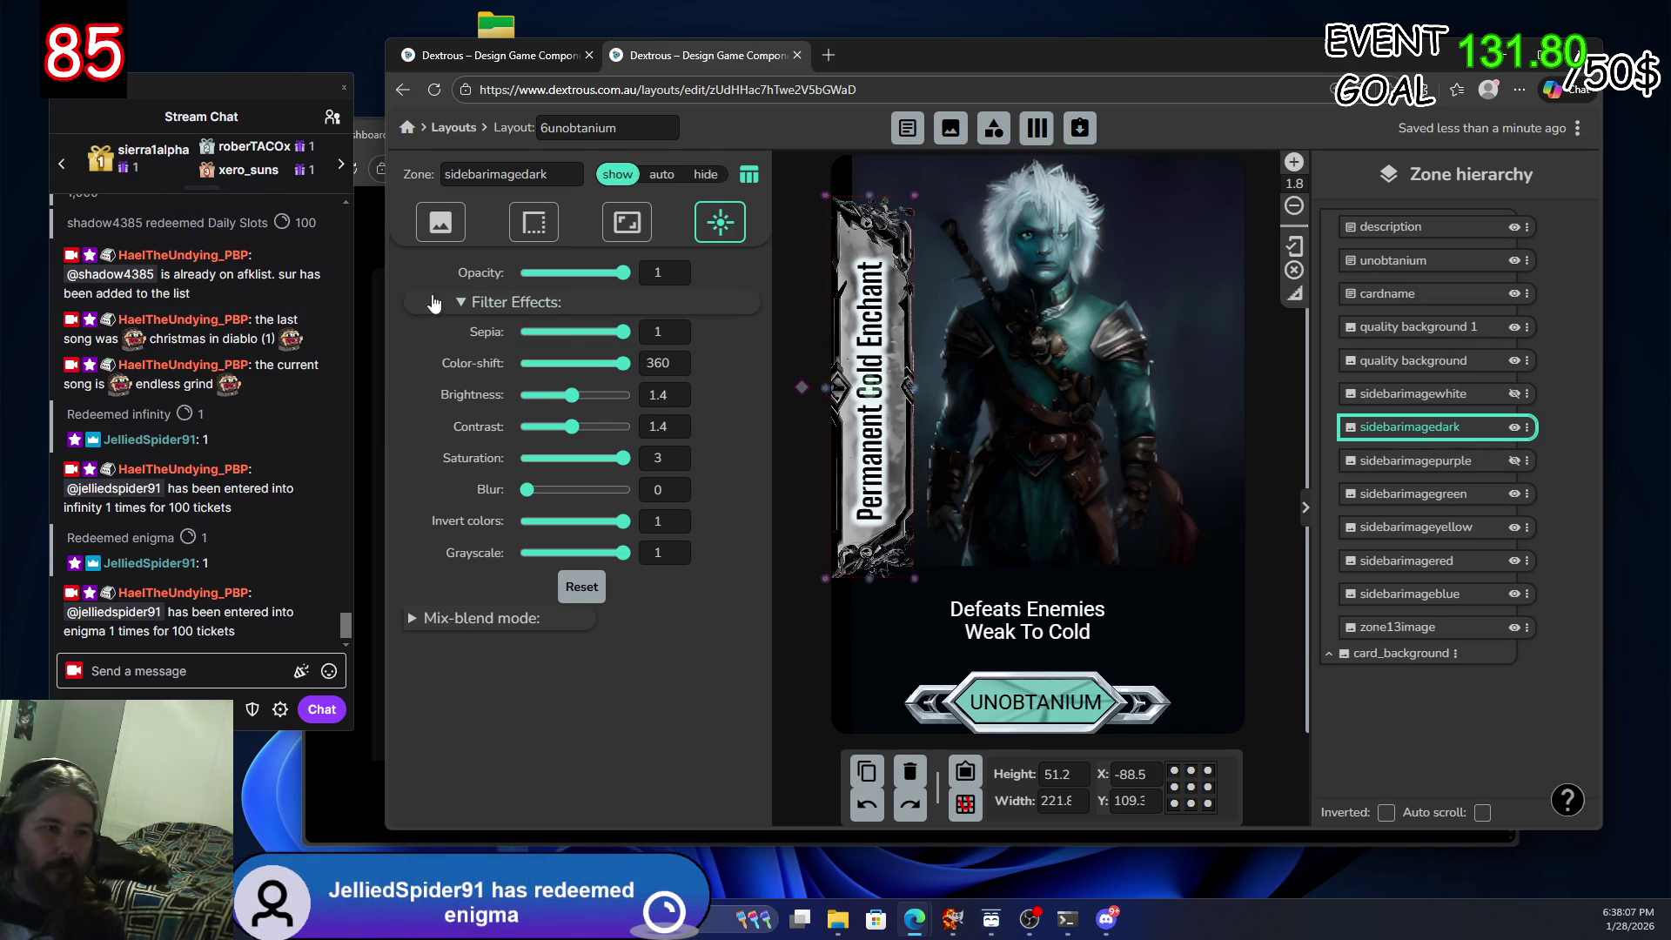
Give sidebarimagedark brightness 1.7 and contrast 2, leaving sepia at 1.
{"action": "mouse_move", "coordinate": [620, 331]}
{"action": "left_mouse_down"}
{"action": "mouse_move", "coordinate": [478, 330]}
{"action": "mouse_move", "coordinate": [646, 336]}
{"action": "left_mouse_up"}
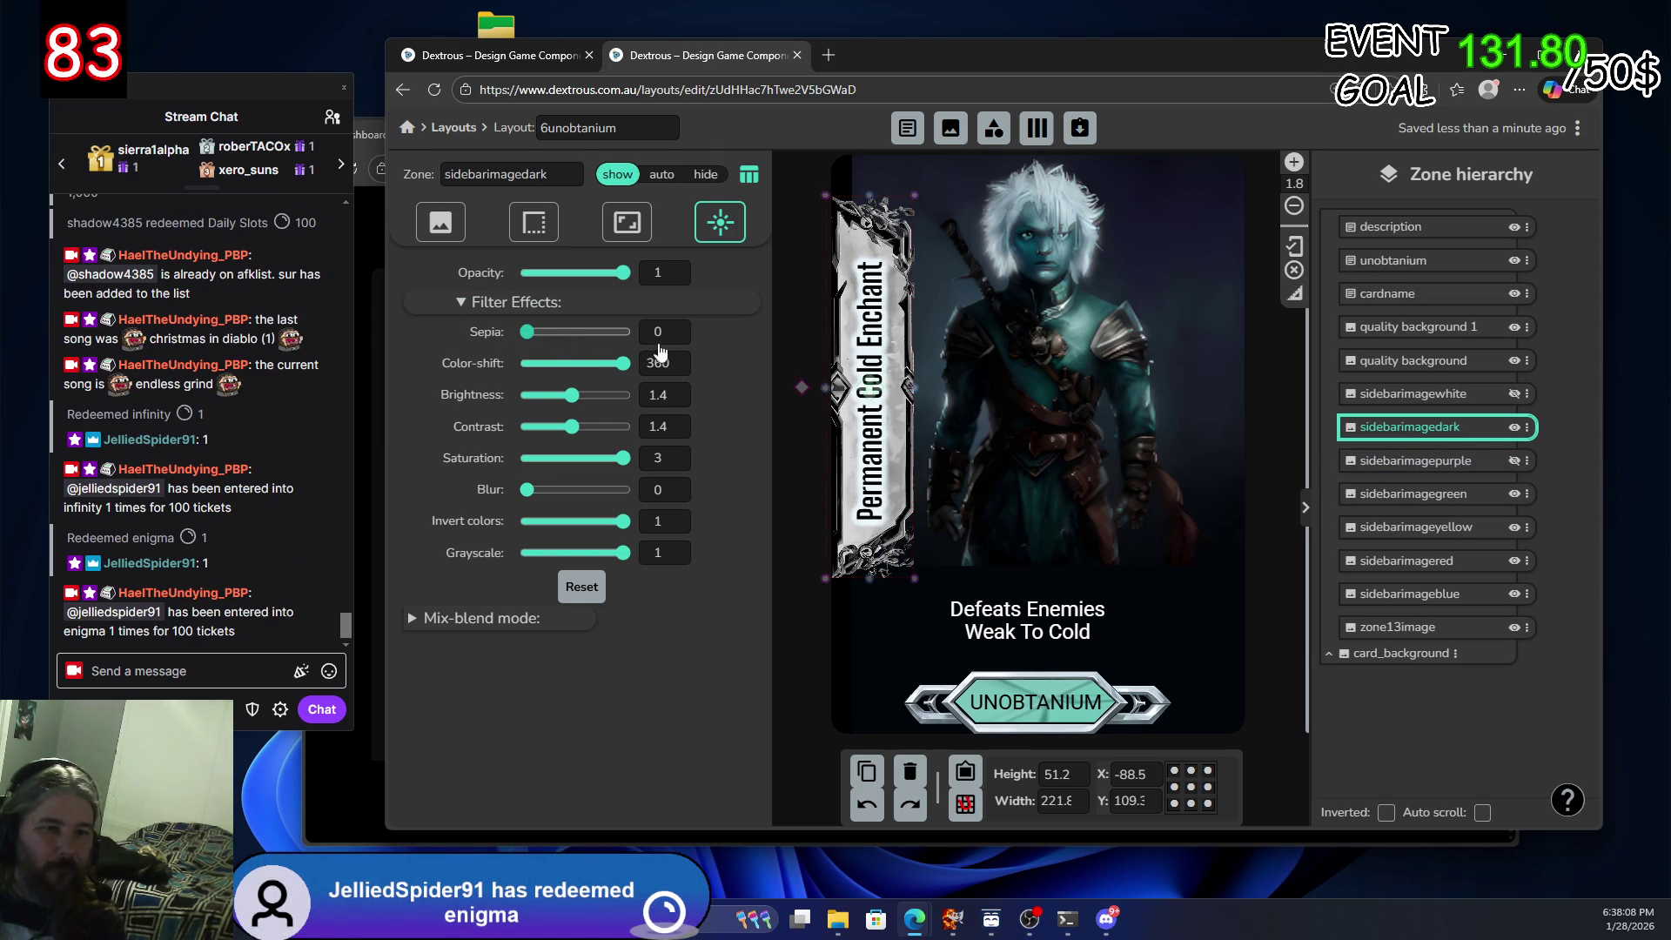
{"action": "left_click_drag", "start_coordinate": [571, 395], "coordinate": [583, 400]}
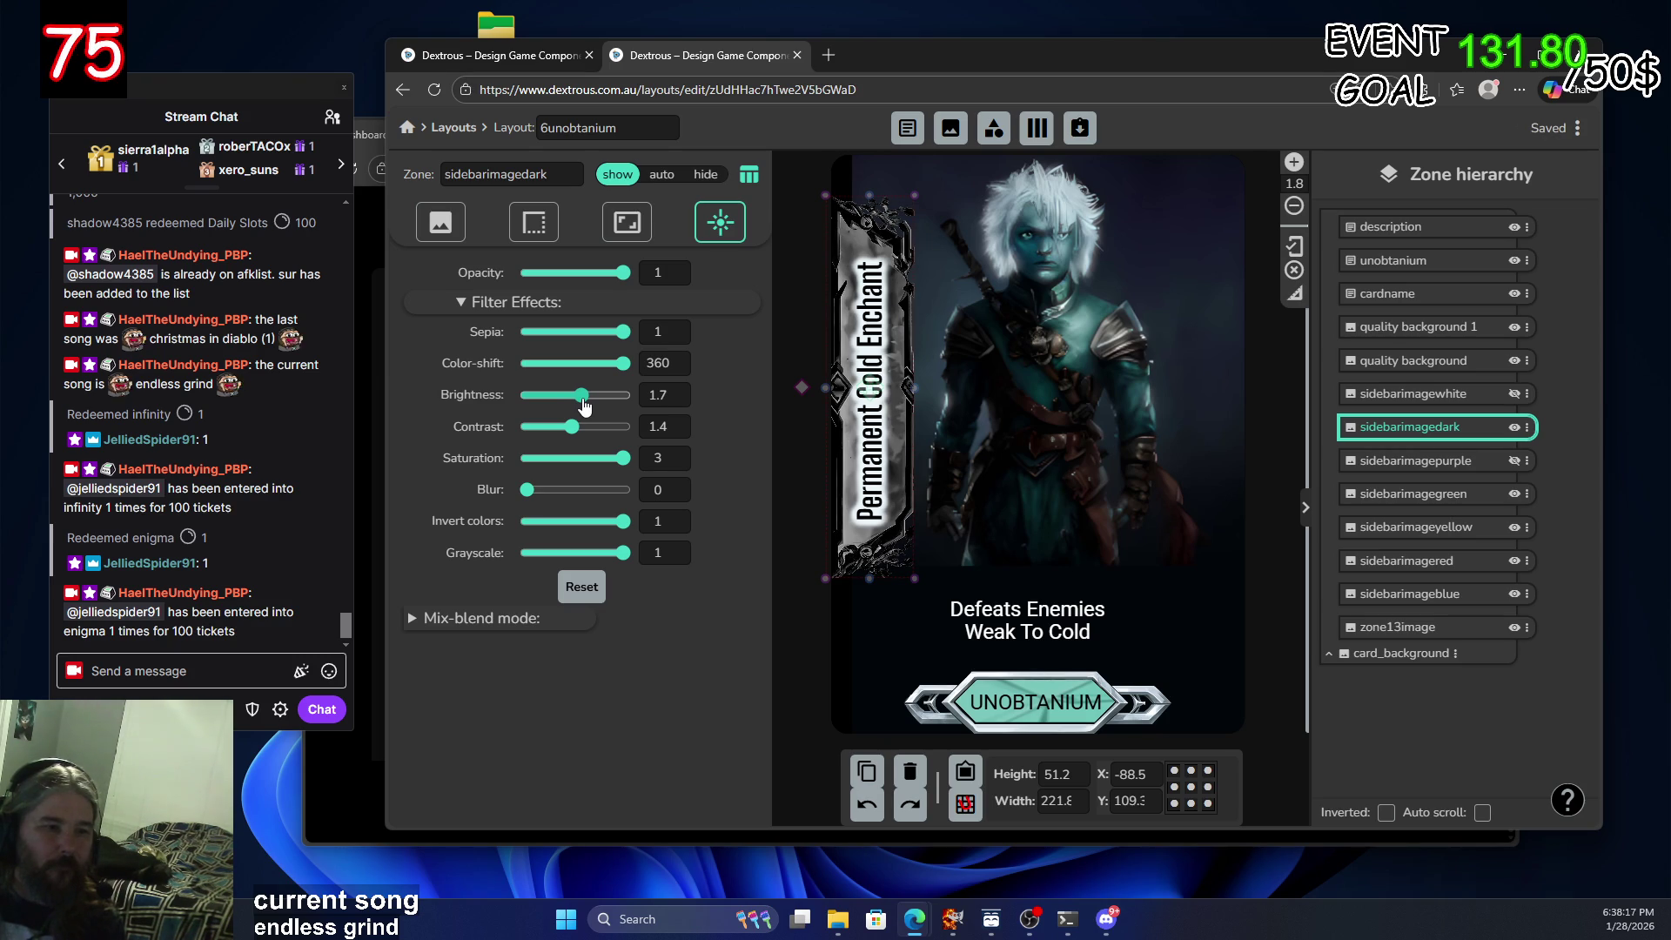
{"action": "left_click_drag", "start_coordinate": [574, 428], "coordinate": [593, 434]}
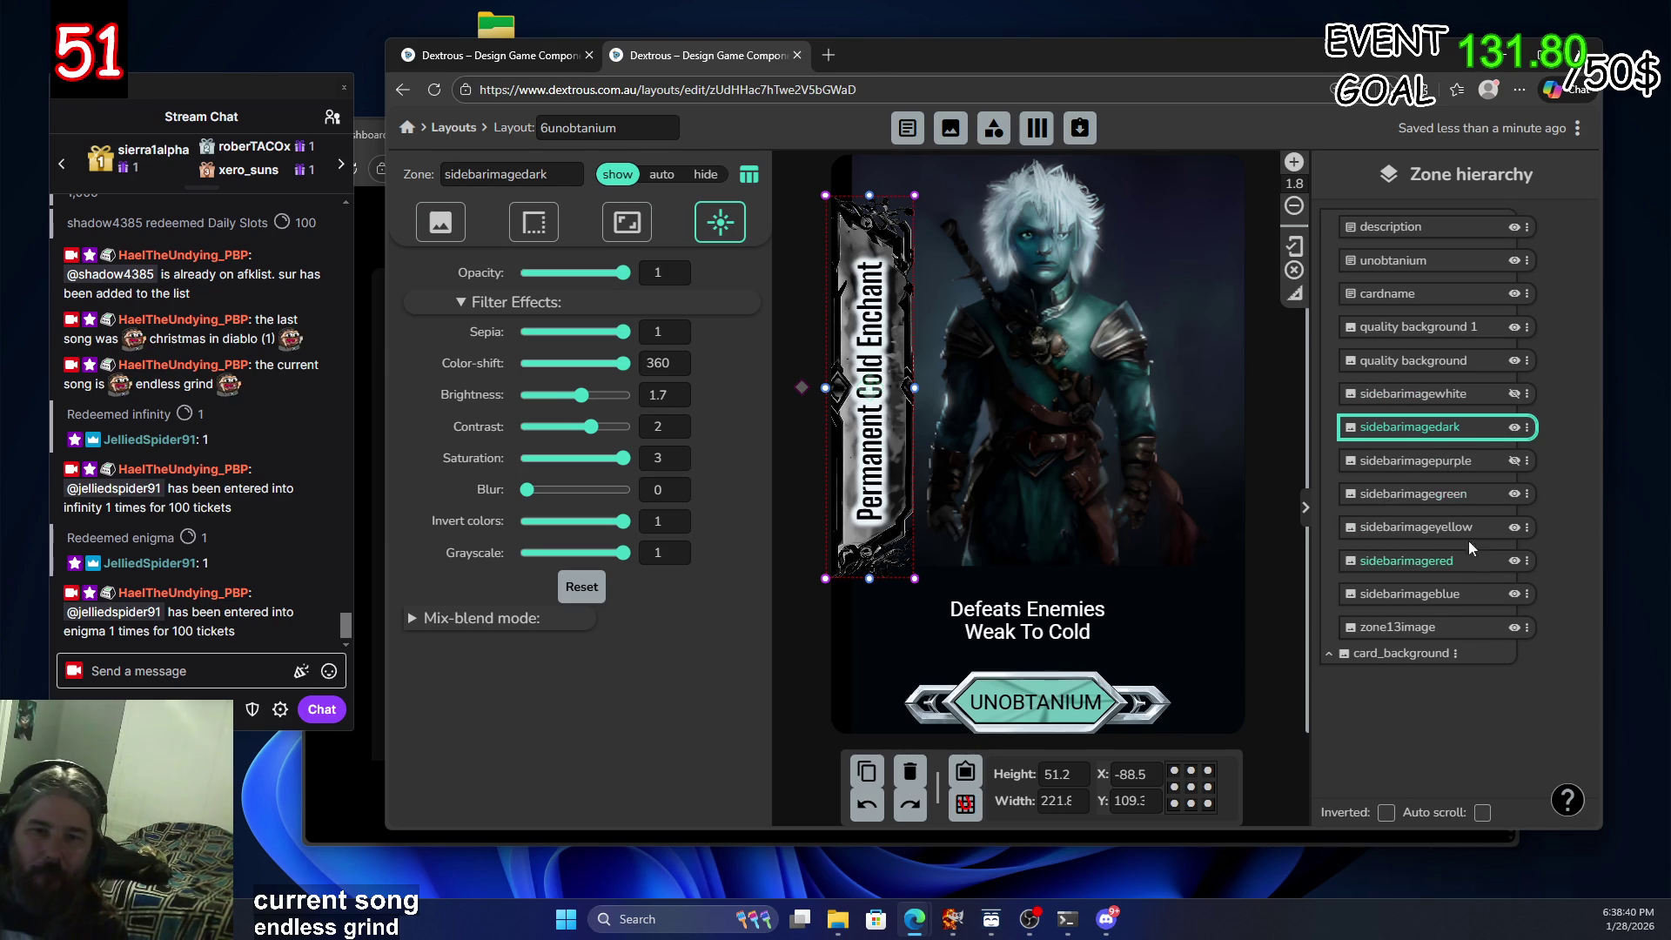
{"action": "left_click", "coordinate": [1420, 300]}
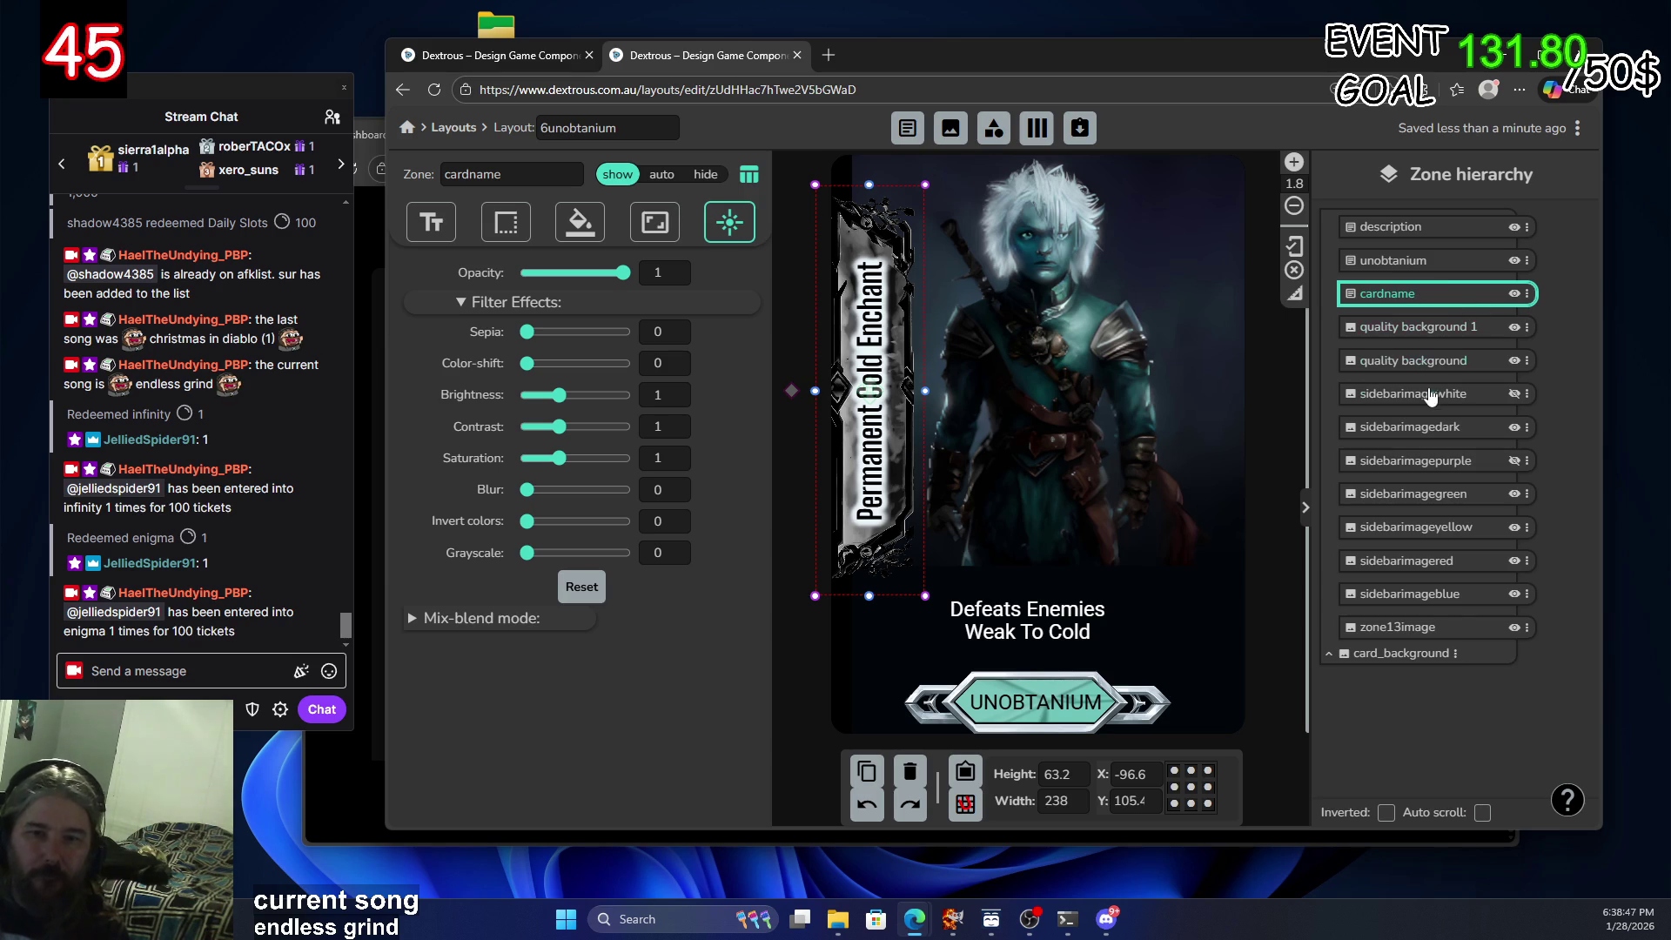
Open and close the white sidebar zone's options menu, then go Back to Layouts.
{"action": "right_click", "coordinate": [1404, 398]}
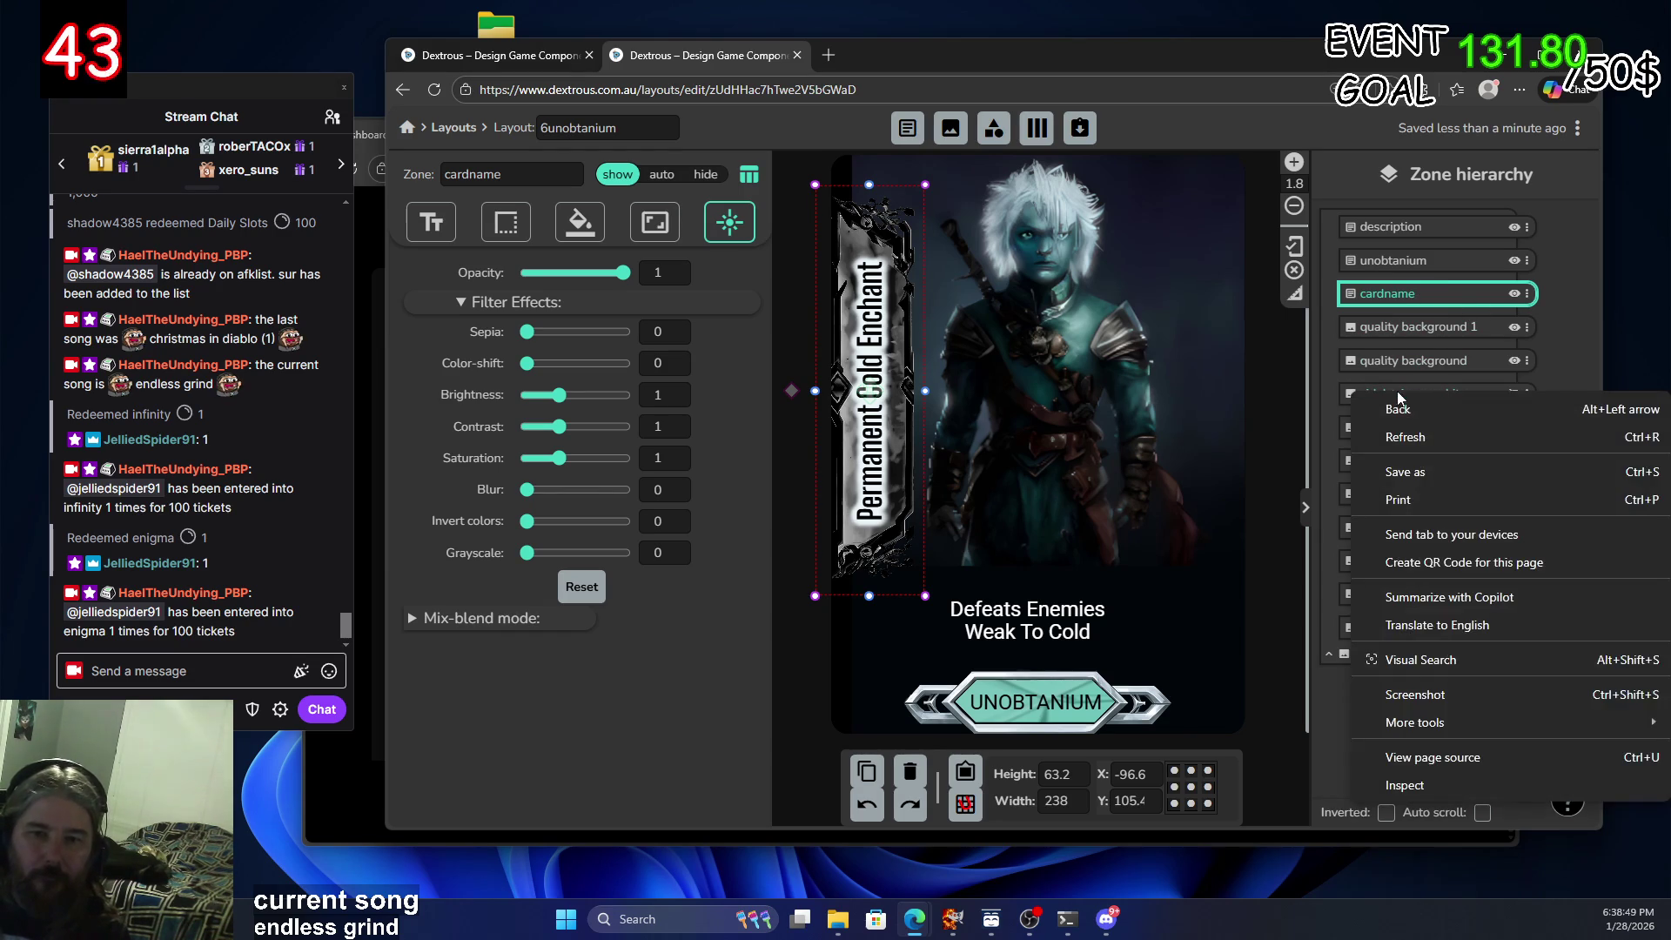
{"action": "left_click", "coordinate": [1328, 386]}
{"action": "left_click", "coordinate": [1529, 395]}
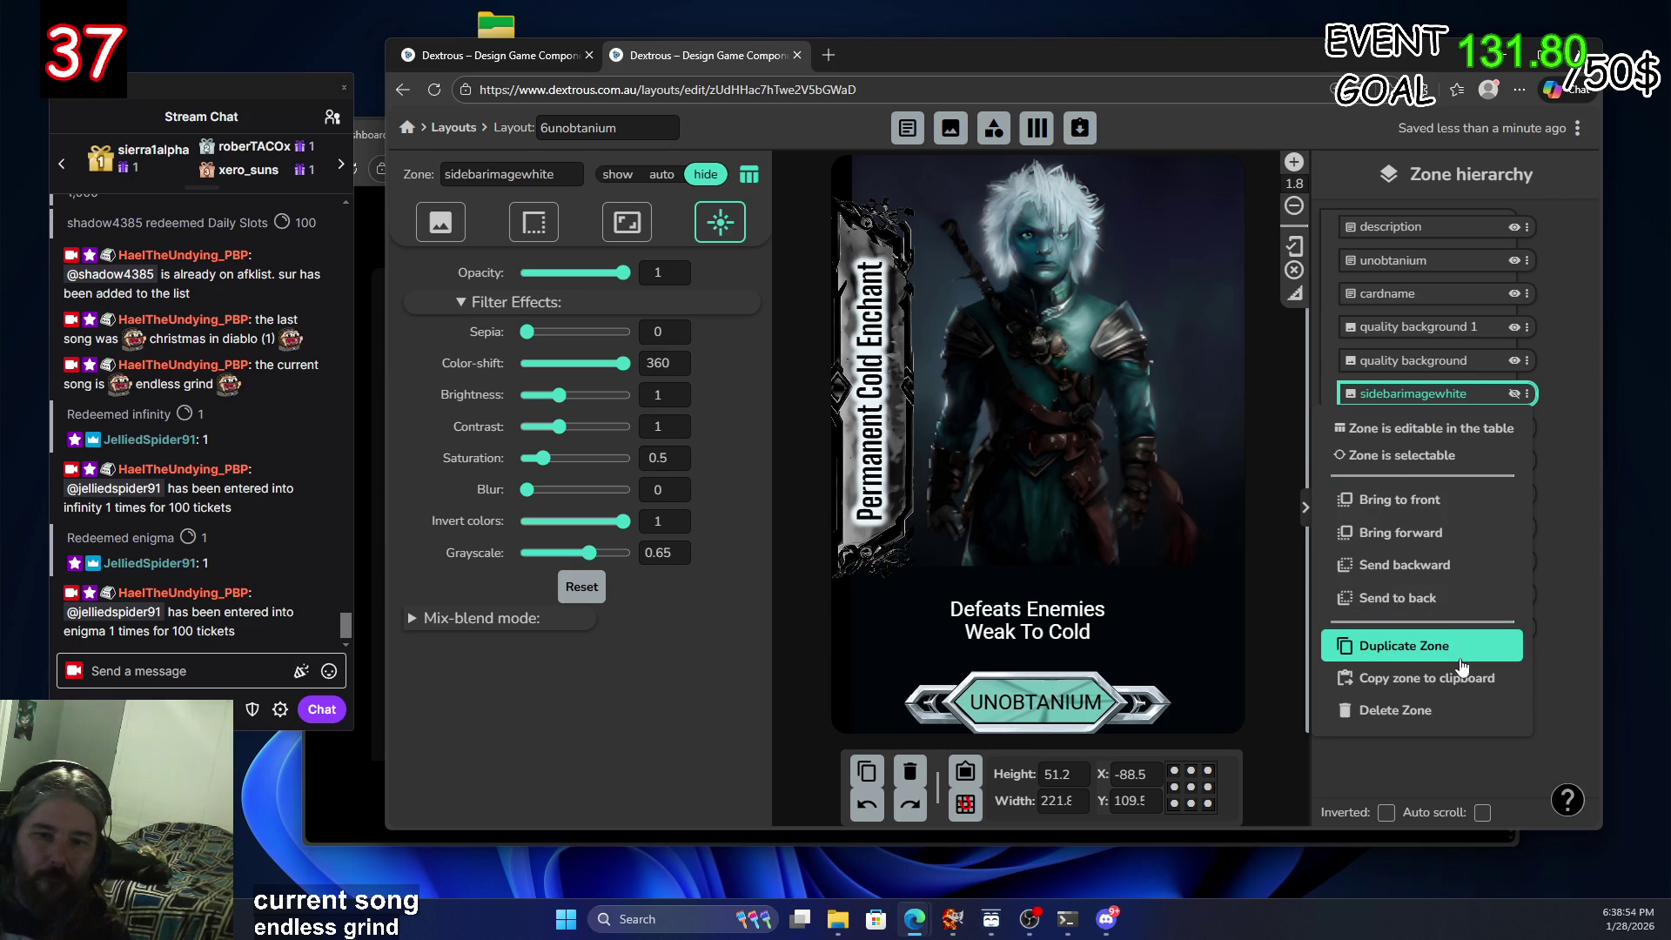
{"action": "left_click", "coordinate": [1584, 436]}
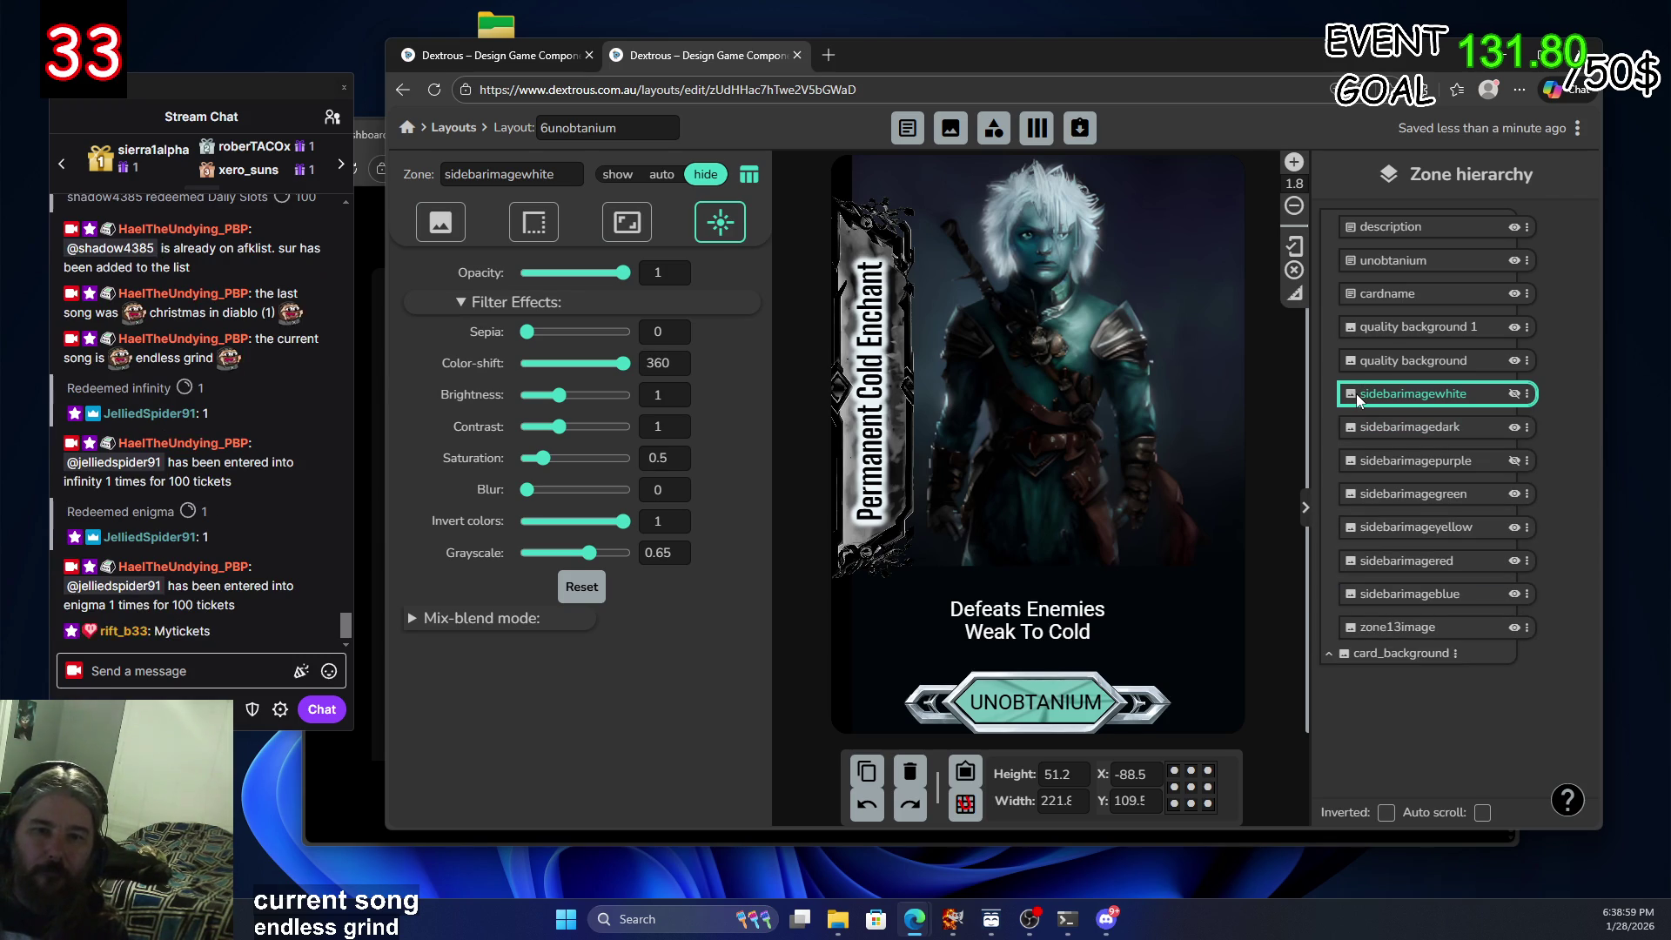
{"action": "right_click", "coordinate": [1382, 397]}
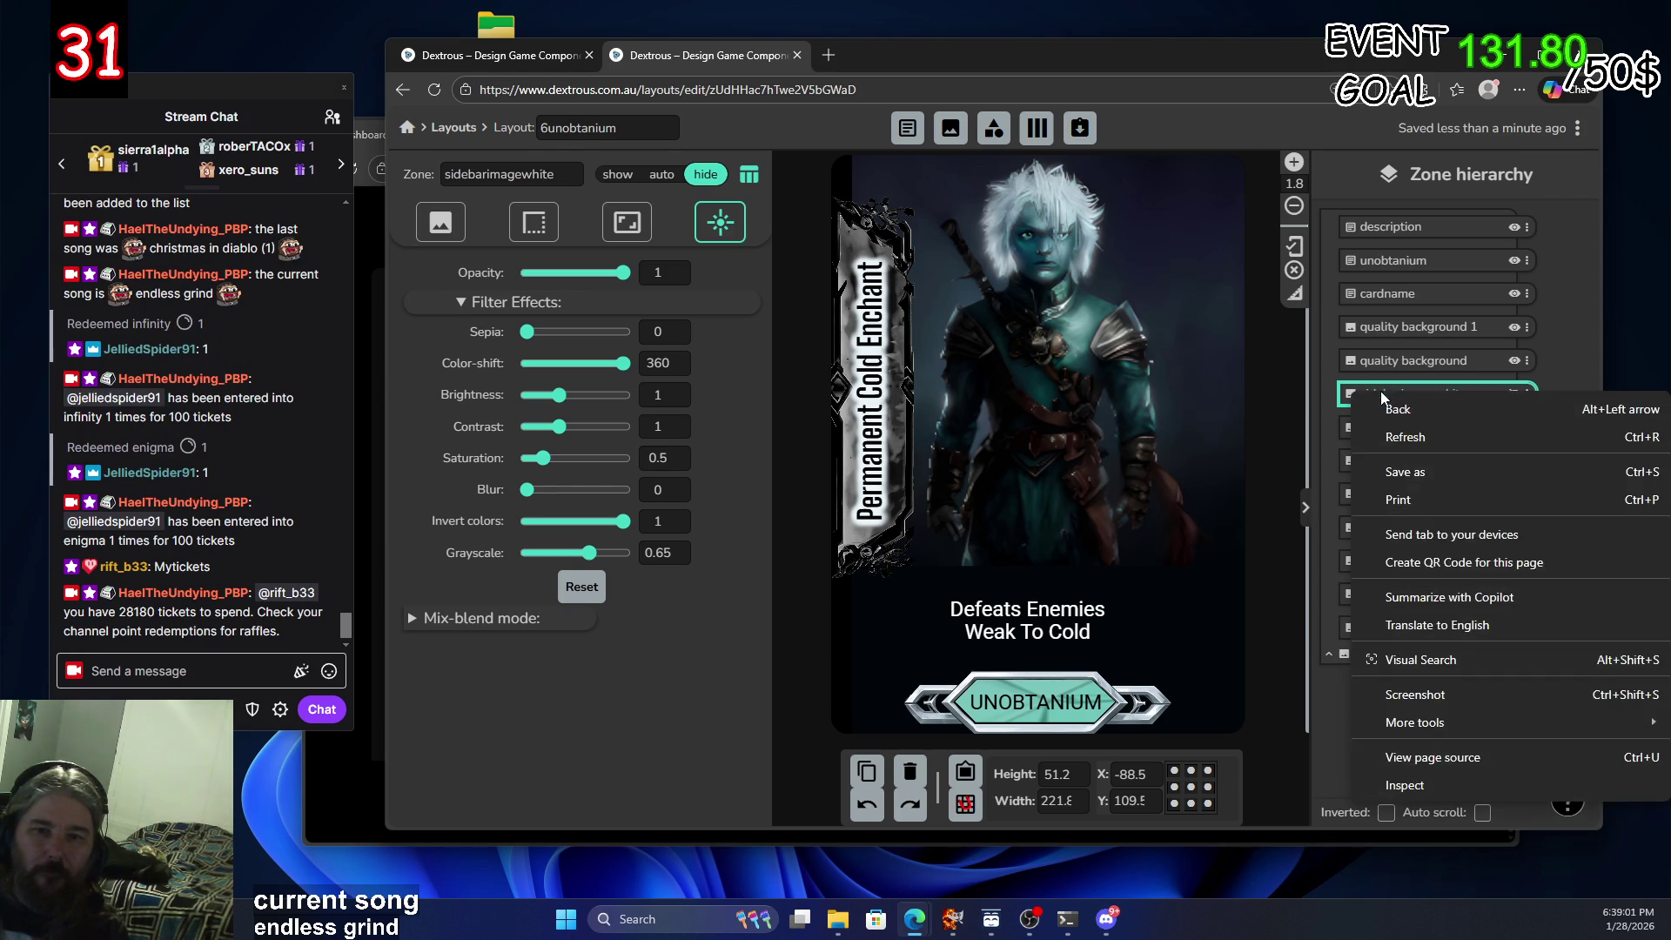
{"action": "left_click", "coordinate": [1373, 406]}
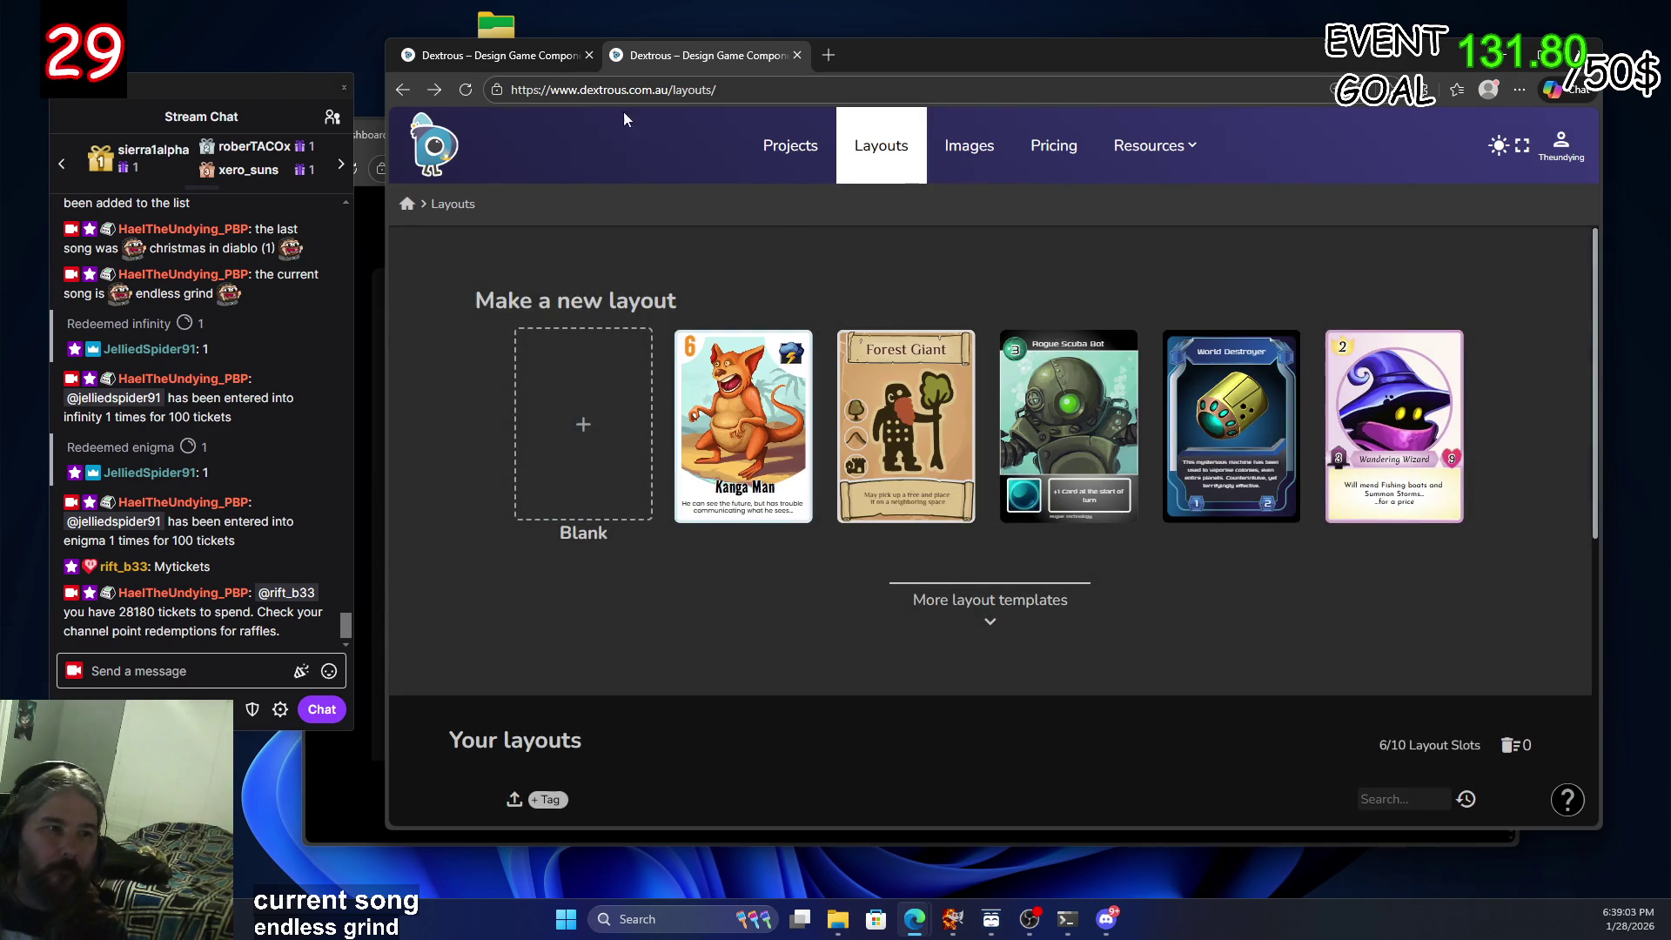
Step back and forward through browser history to reopen the 6unobtanium layout editor.
{"action": "left_click", "coordinate": [550, 58]}
{"action": "left_click", "coordinate": [696, 55]}
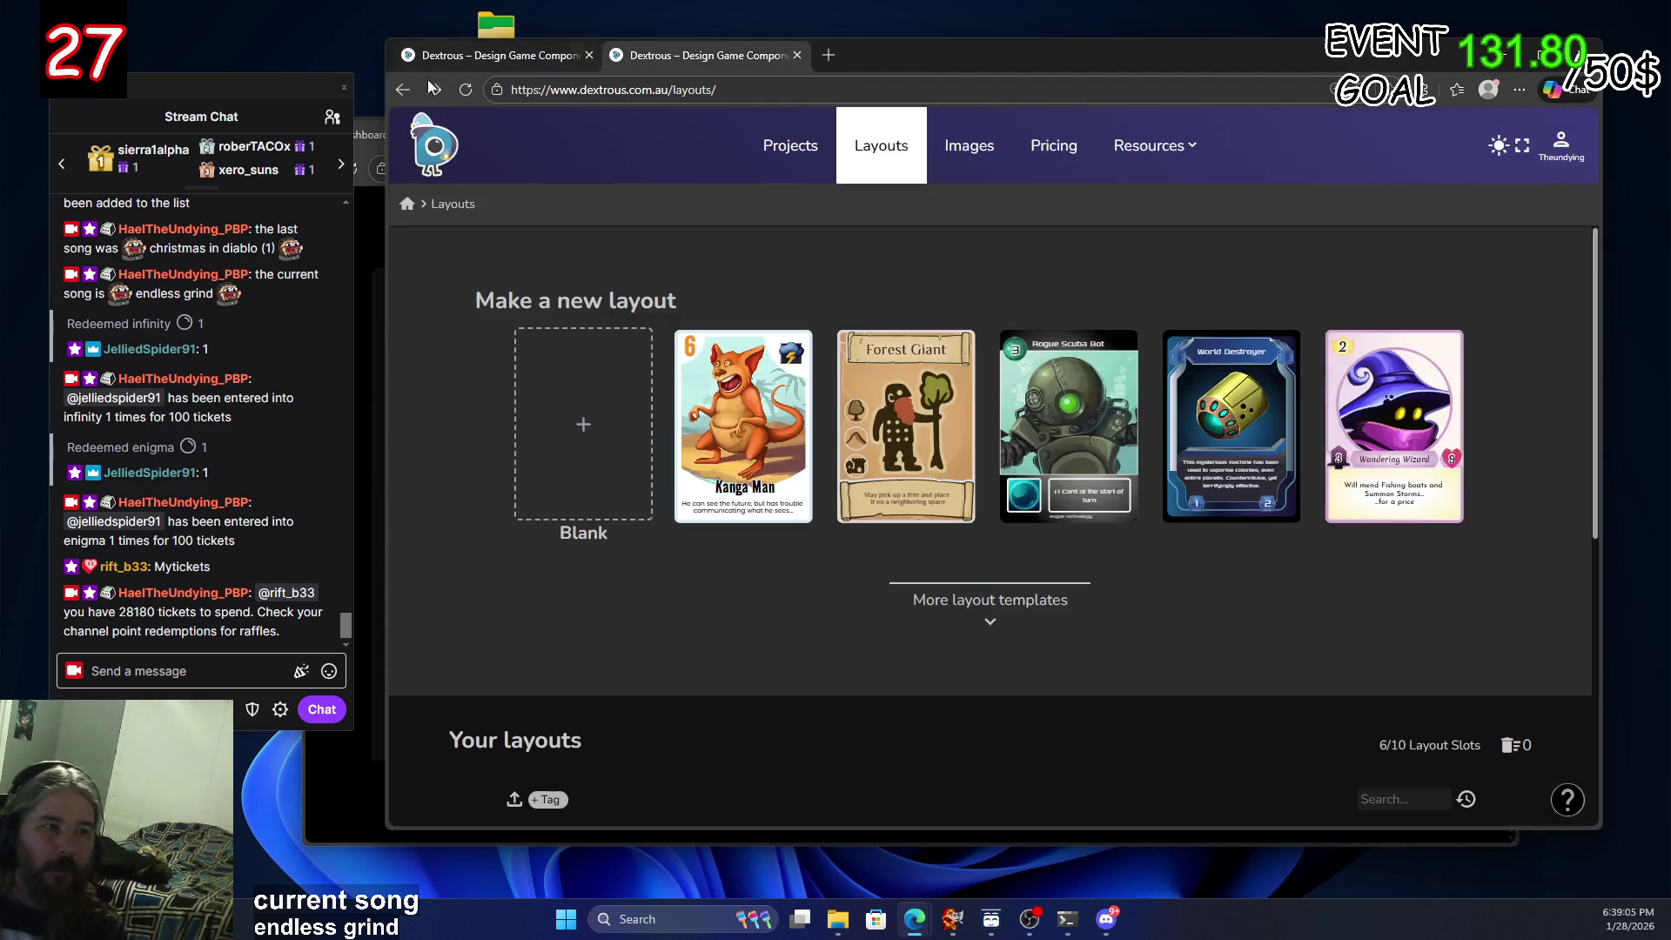
{"action": "left_click", "coordinate": [402, 90]}
{"action": "left_click", "coordinate": [433, 88]}
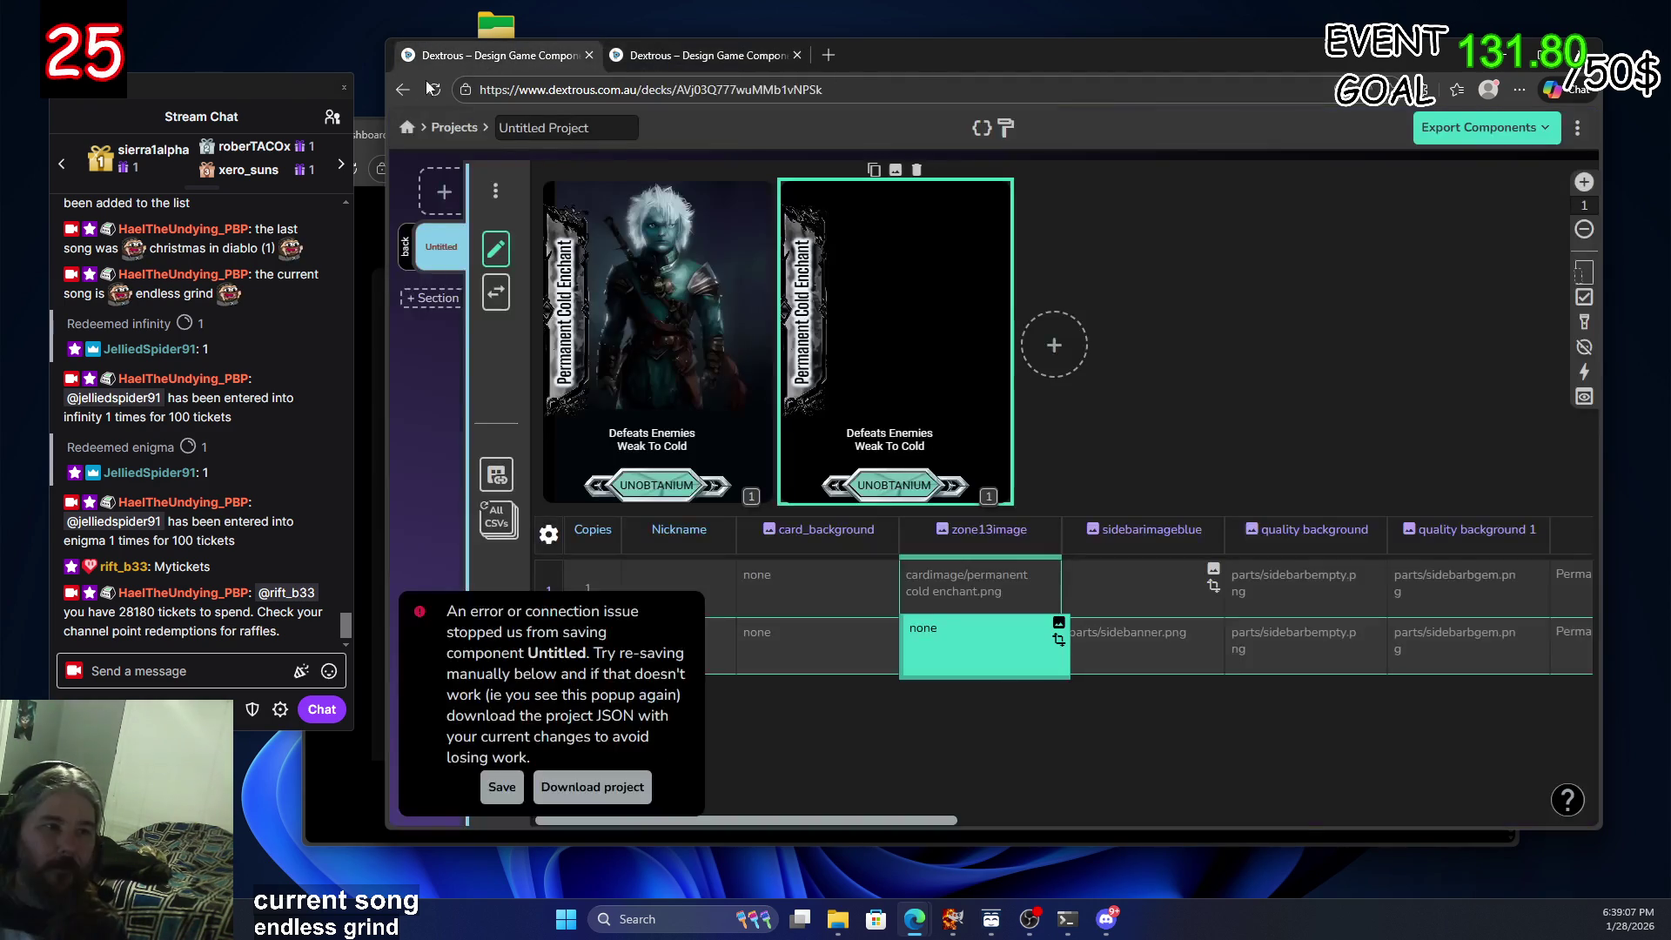
{"action": "left_click", "coordinate": [404, 94]}
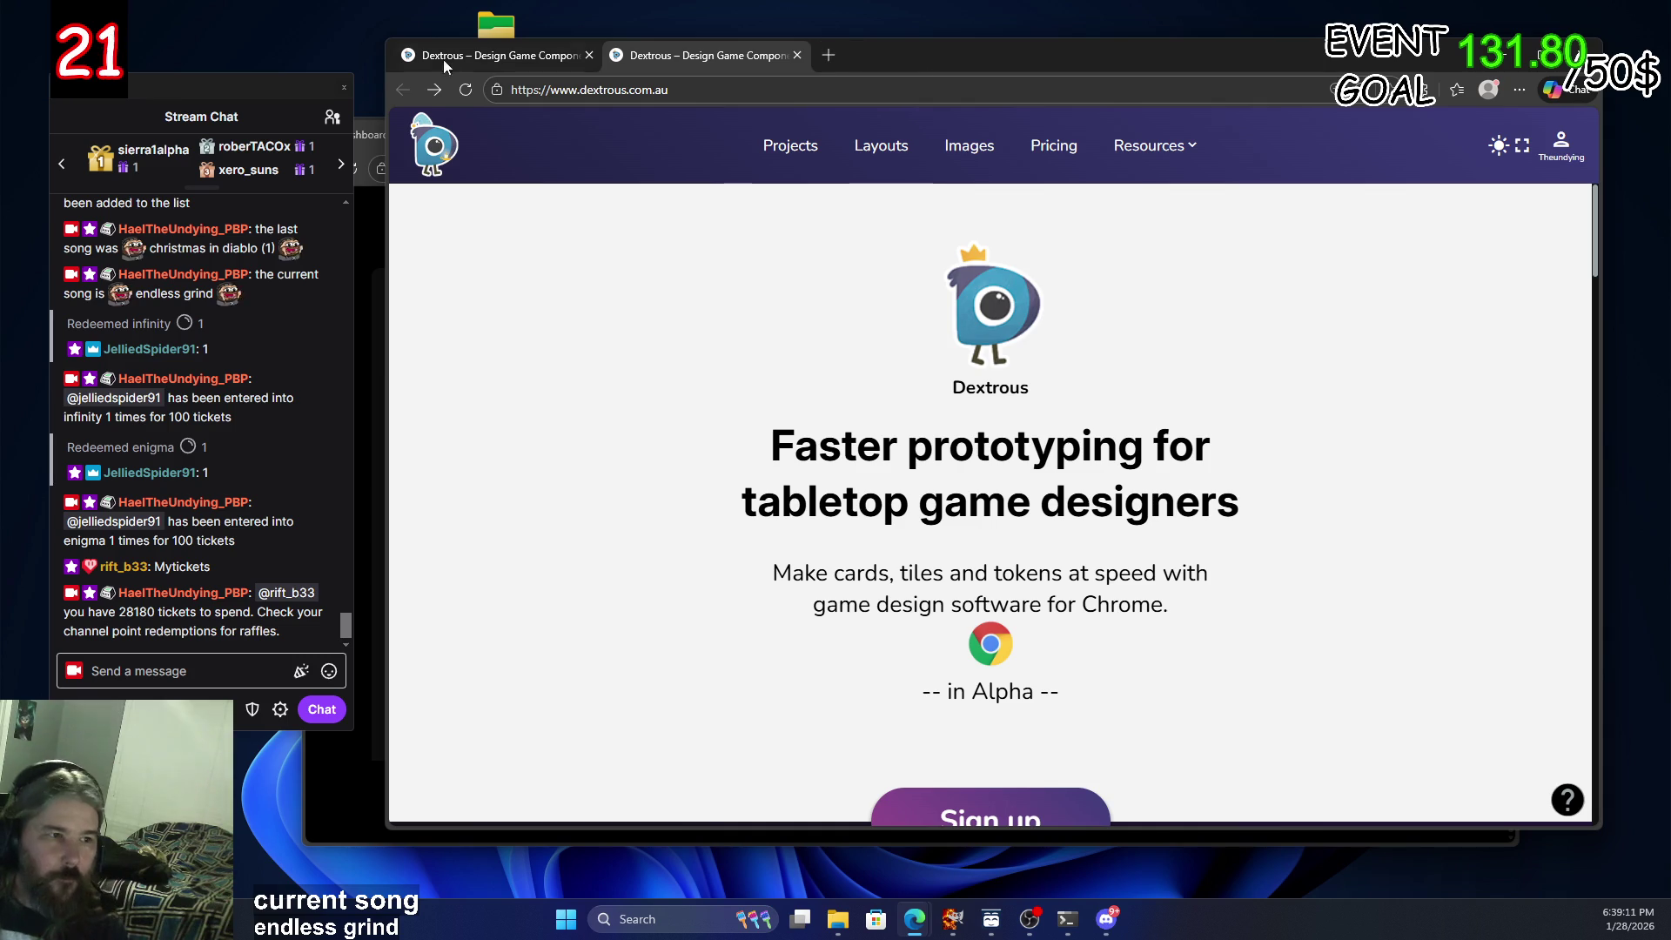
{"action": "left_click", "coordinate": [434, 90]}
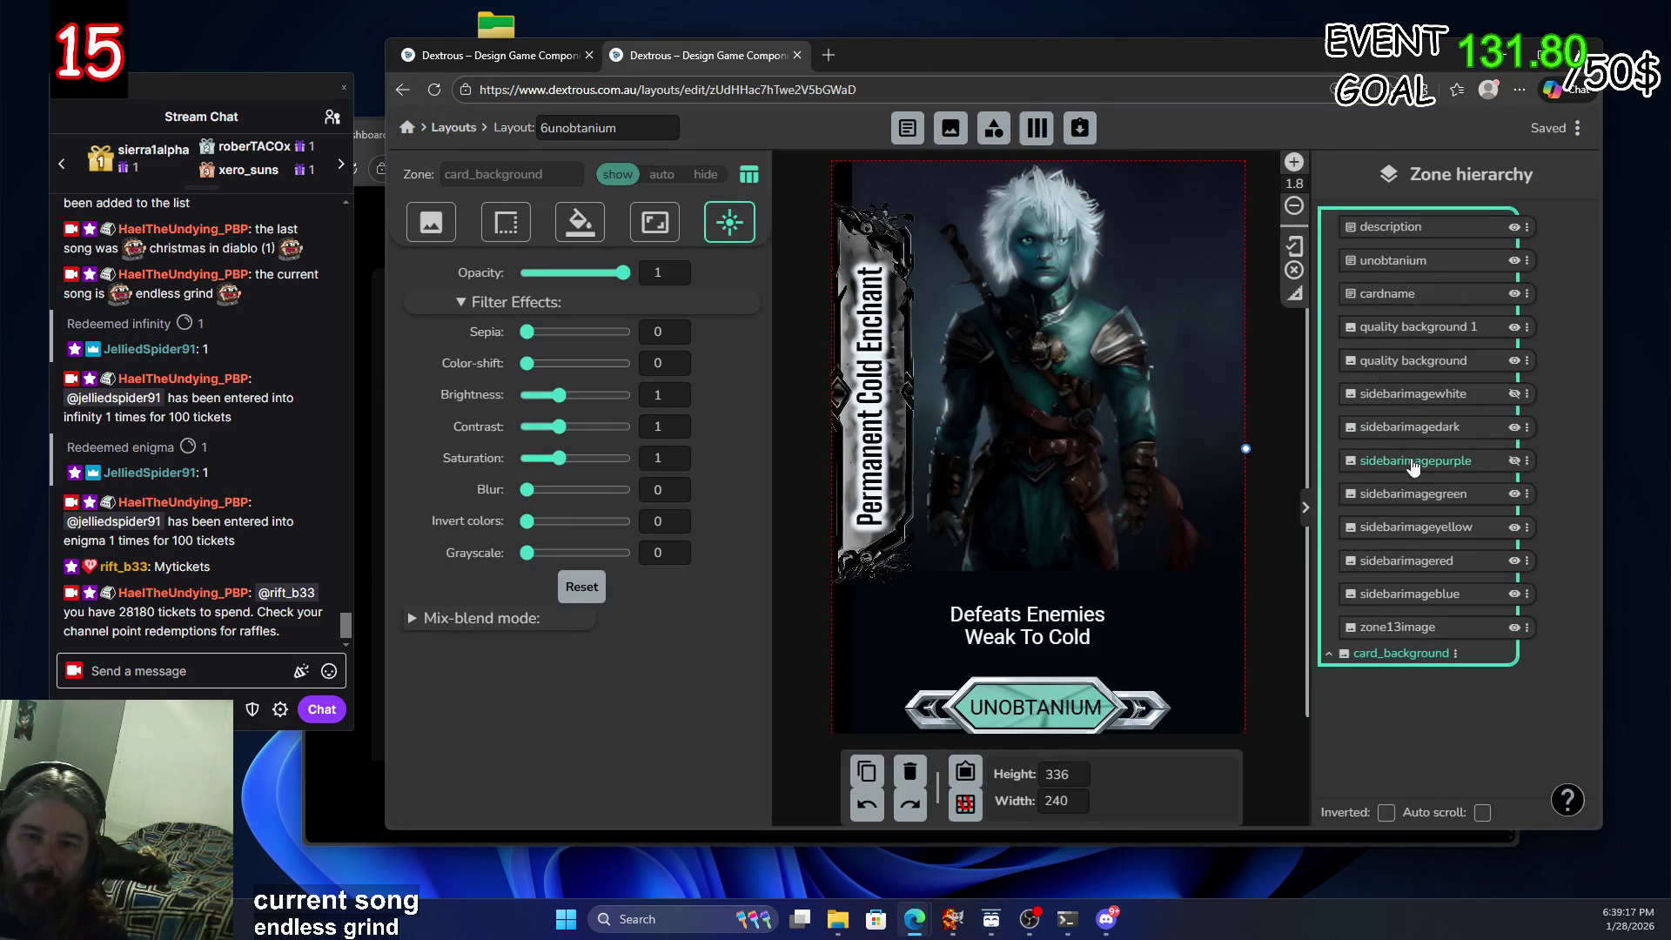
Move the cardname zone down the hierarchy to just above sidebarimageblue.
{"action": "left_click", "coordinate": [1527, 464]}
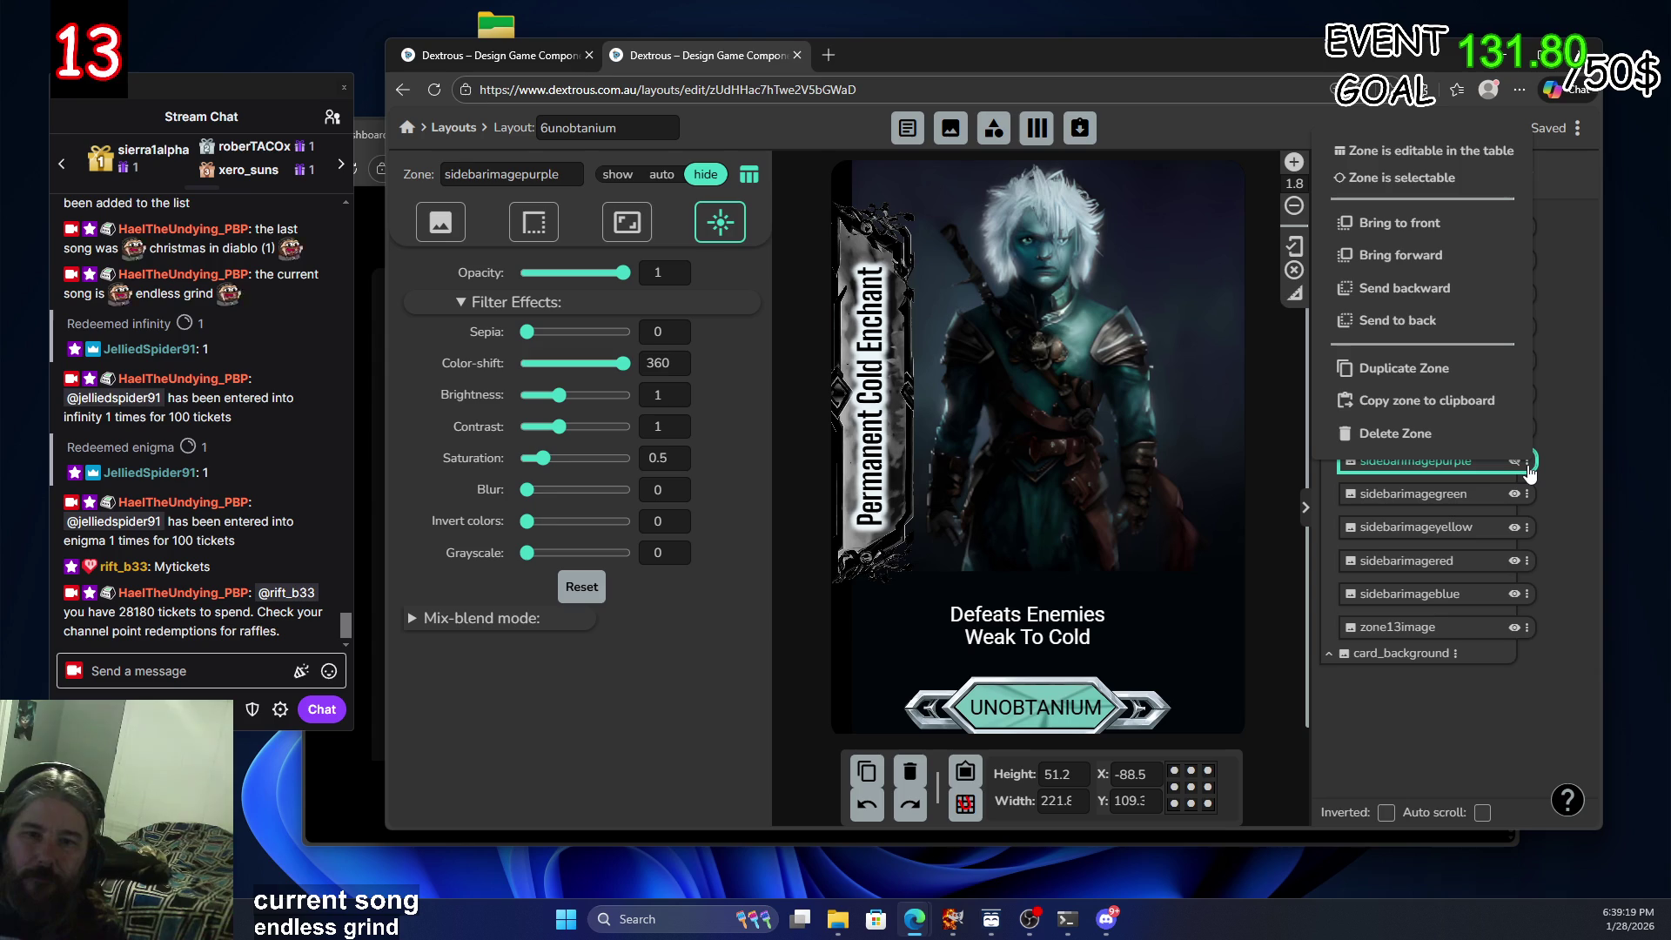
{"action": "left_click", "coordinate": [1558, 474]}
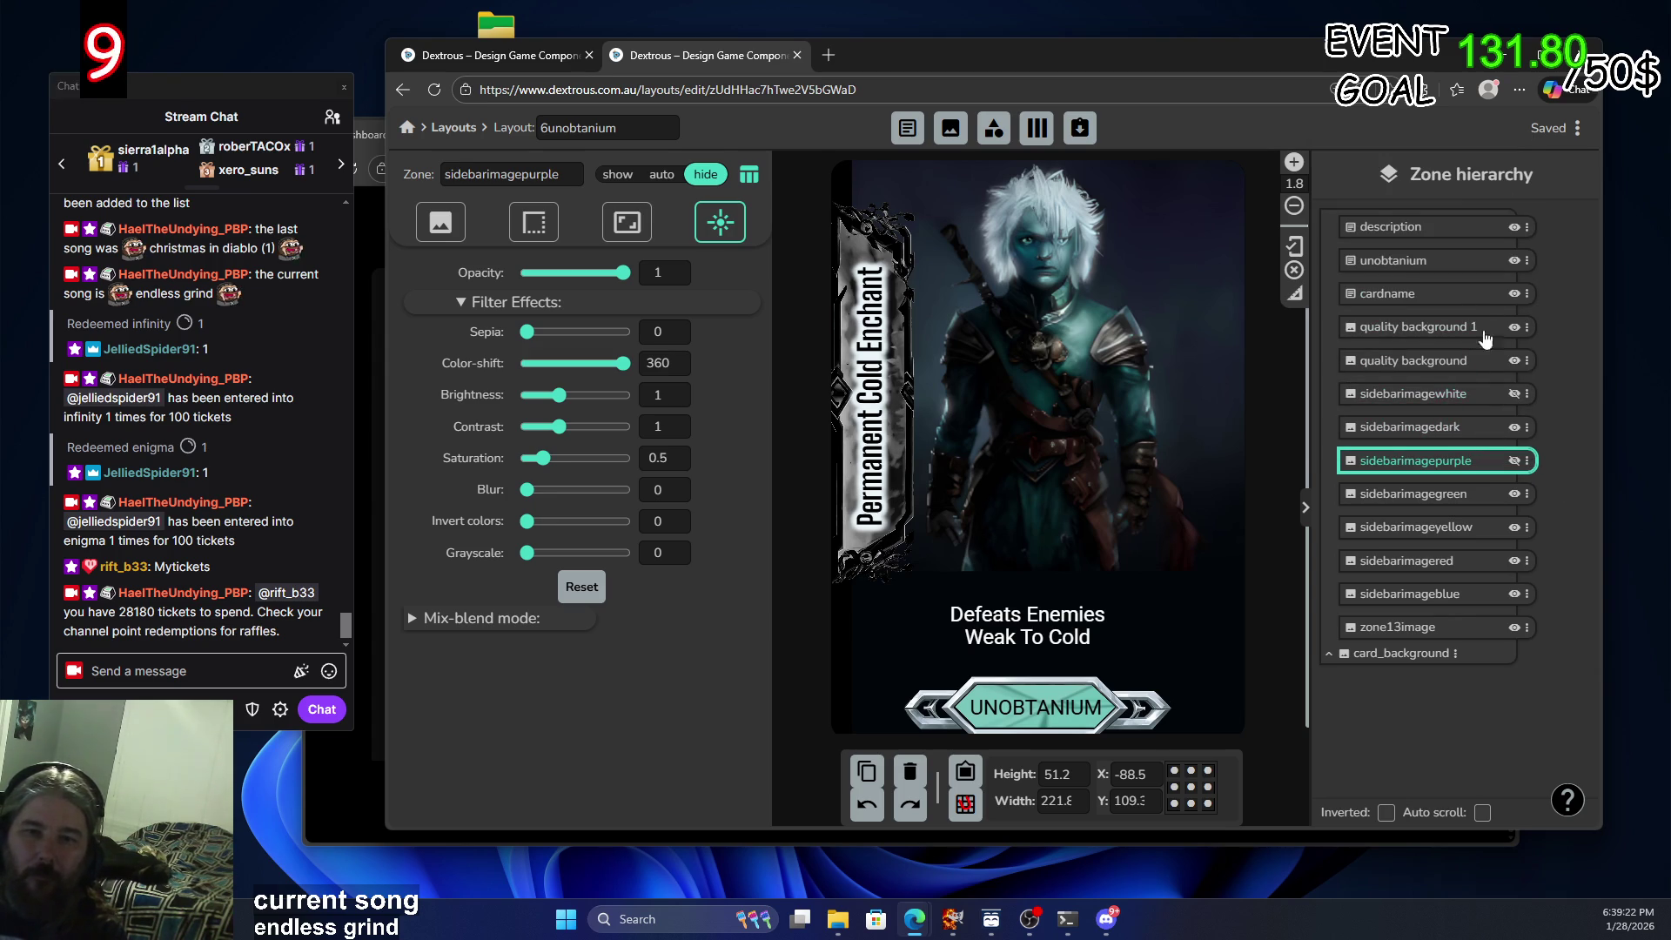
{"action": "left_click", "coordinate": [1469, 296]}
{"action": "mouse_move", "coordinate": [1410, 298]}
{"action": "left_mouse_down"}
{"action": "mouse_move", "coordinate": [1464, 551]}
{"action": "mouse_move", "coordinate": [1459, 619]}
{"action": "mouse_move", "coordinate": [1450, 608]}
{"action": "left_mouse_up"}
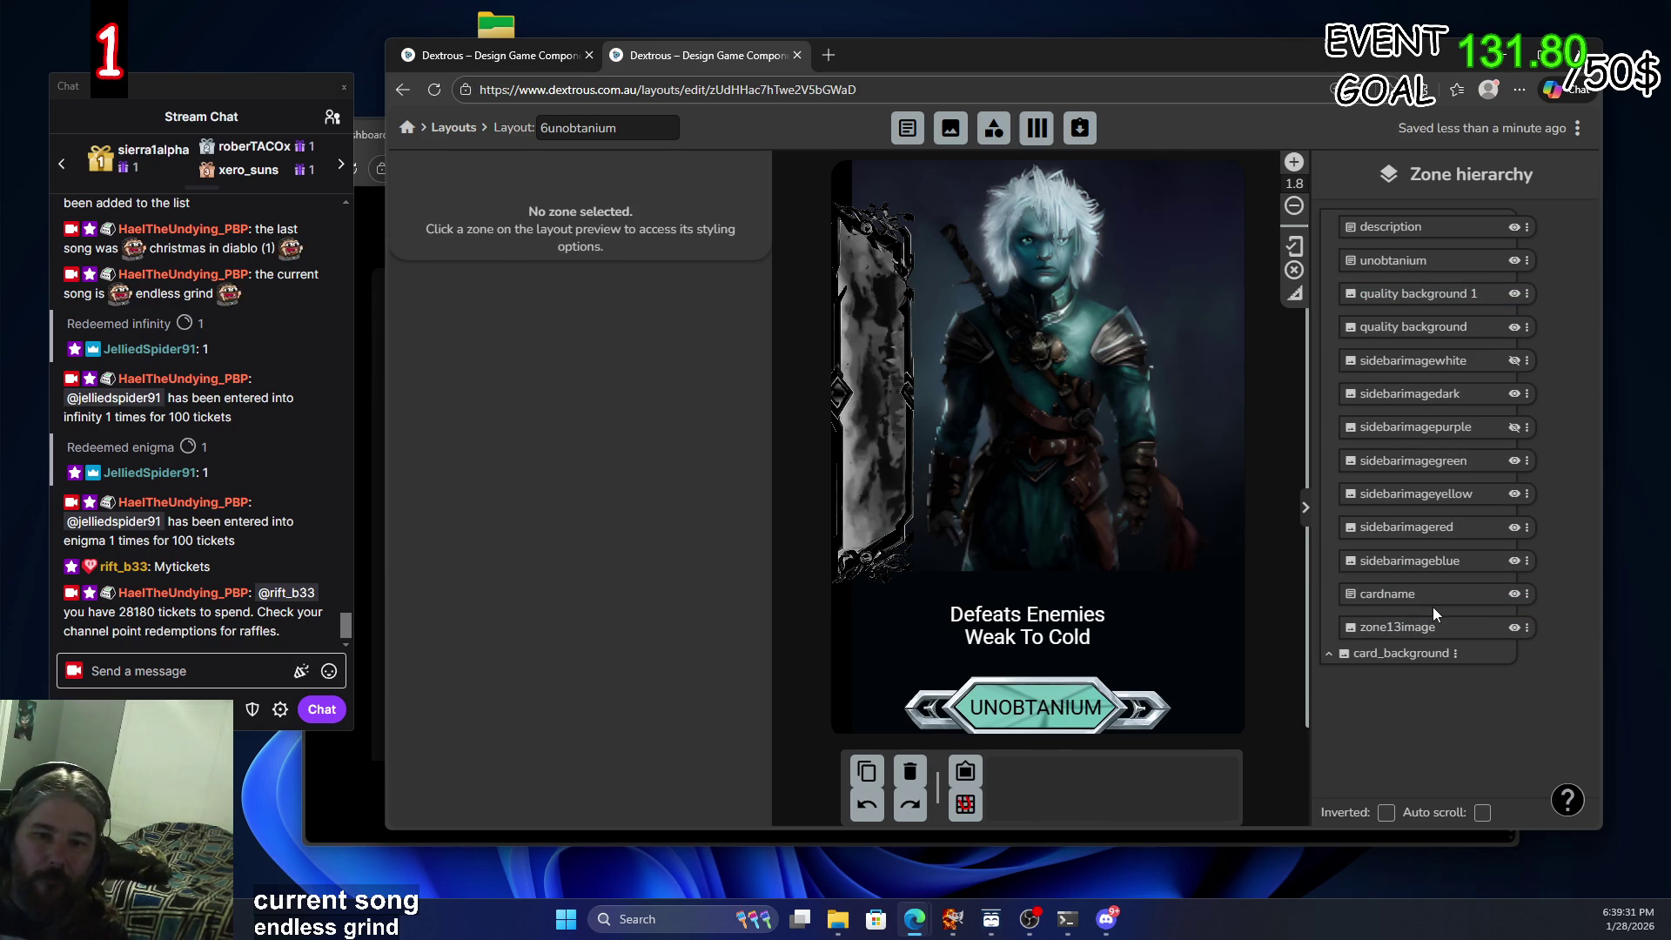
{"action": "left_click", "coordinate": [1515, 594]}
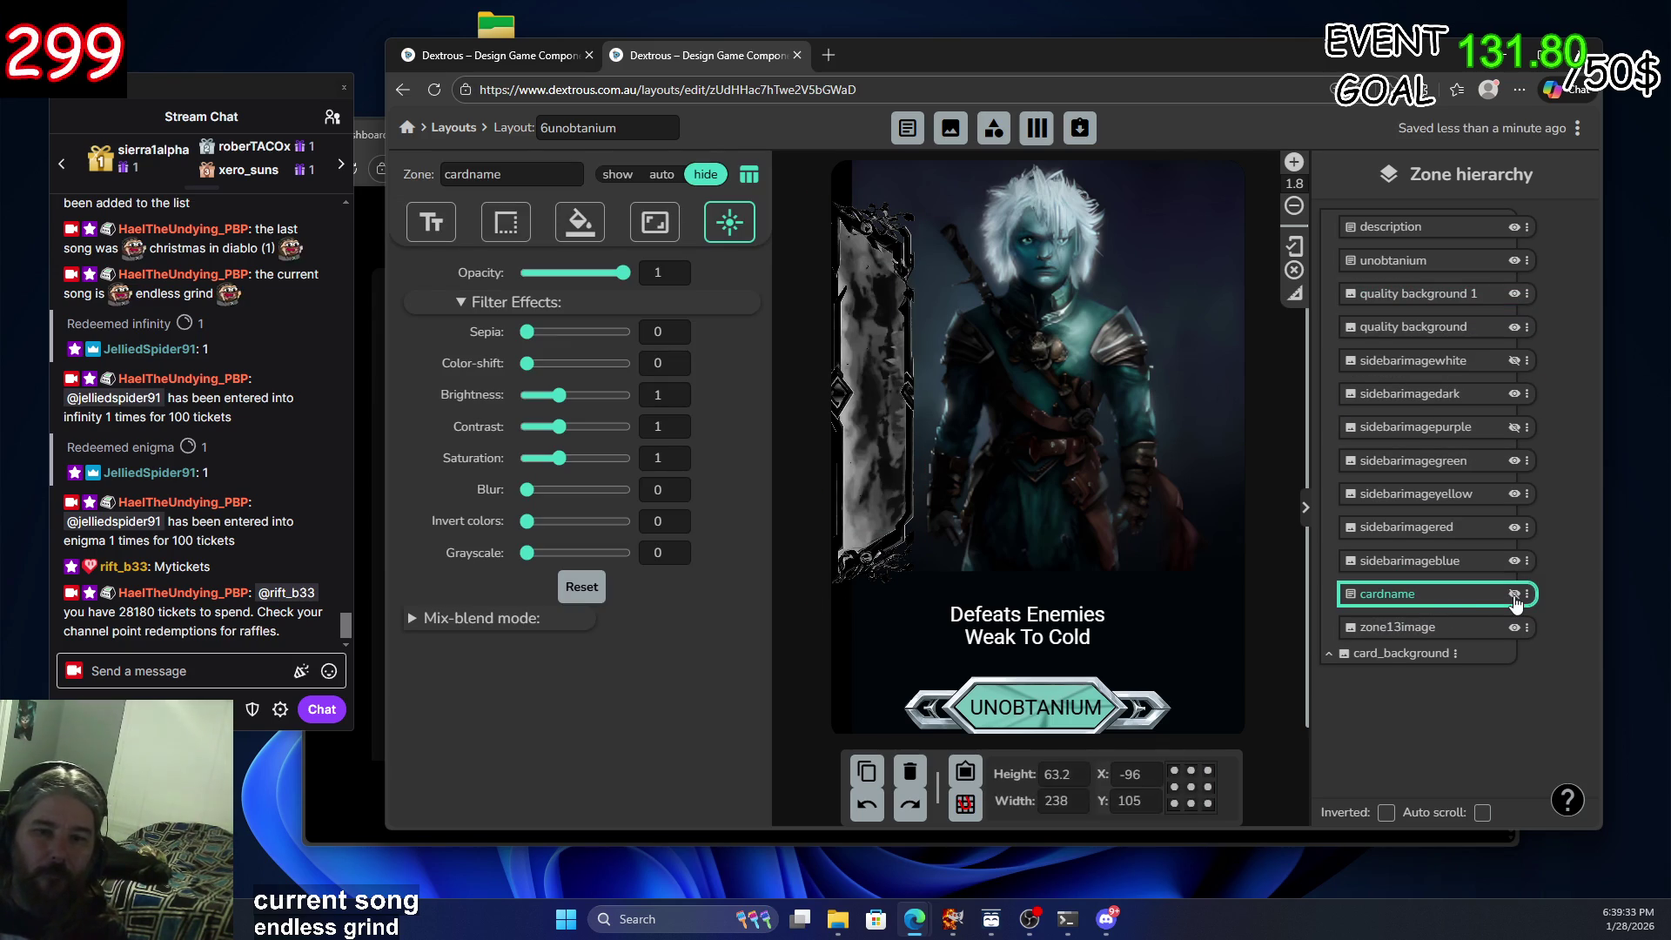
{"action": "left_click", "coordinate": [1514, 595]}
{"action": "left_click", "coordinate": [1514, 595]}
{"action": "mouse_move", "coordinate": [1477, 601]}
{"action": "left_mouse_down"}
{"action": "mouse_move", "coordinate": [1439, 566]}
{"action": "mouse_move", "coordinate": [1461, 554]}
{"action": "left_mouse_up"}
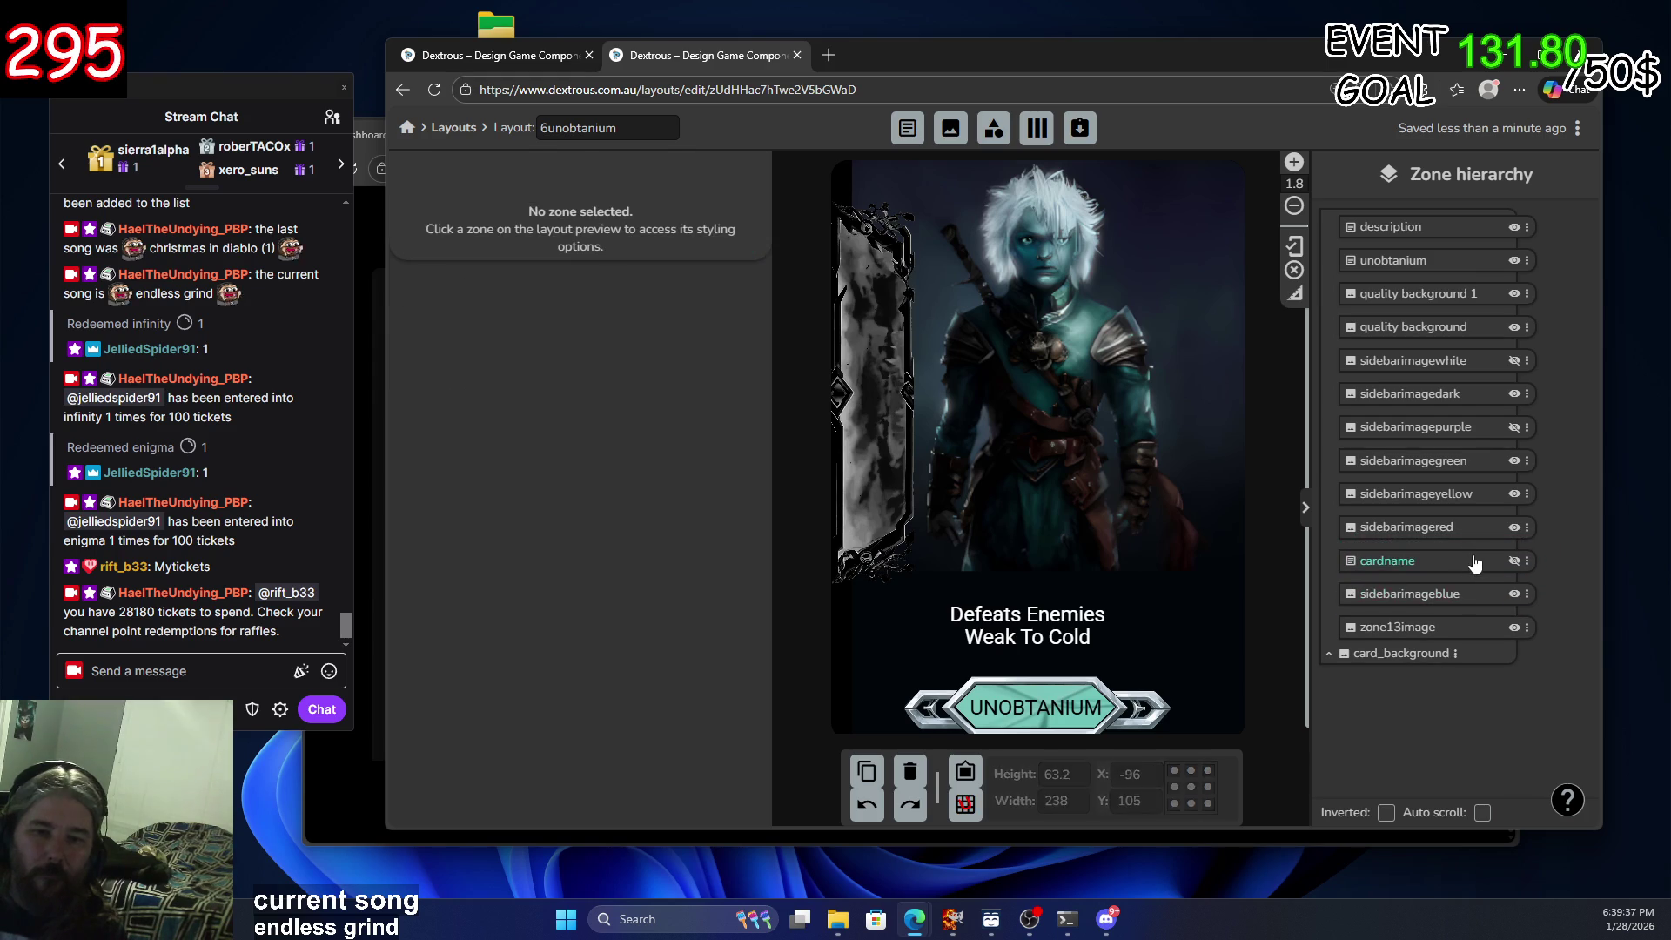
Hide the dark, green, yellow and red sidebar frames.
{"action": "left_click", "coordinate": [1514, 394]}
{"action": "left_click", "coordinate": [1514, 461]}
{"action": "left_click", "coordinate": [1515, 493]}
{"action": "left_click", "coordinate": [1515, 527]}
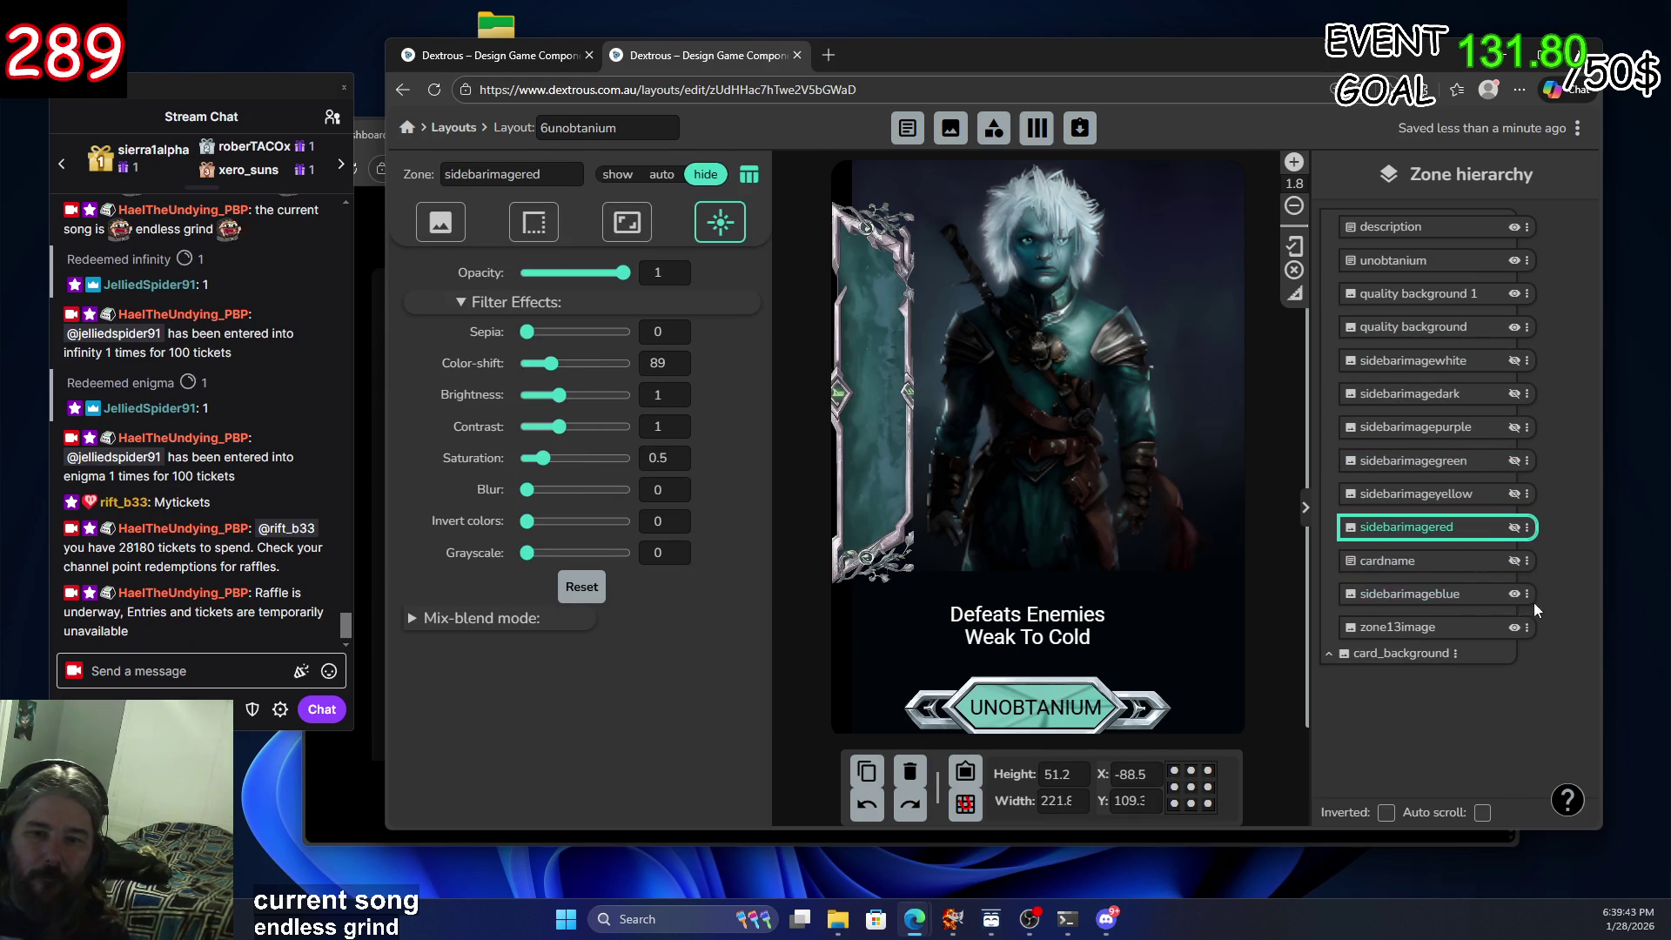
Nest the visible cardname zone inside sidebarimageblue.
{"action": "left_click", "coordinate": [1454, 608]}
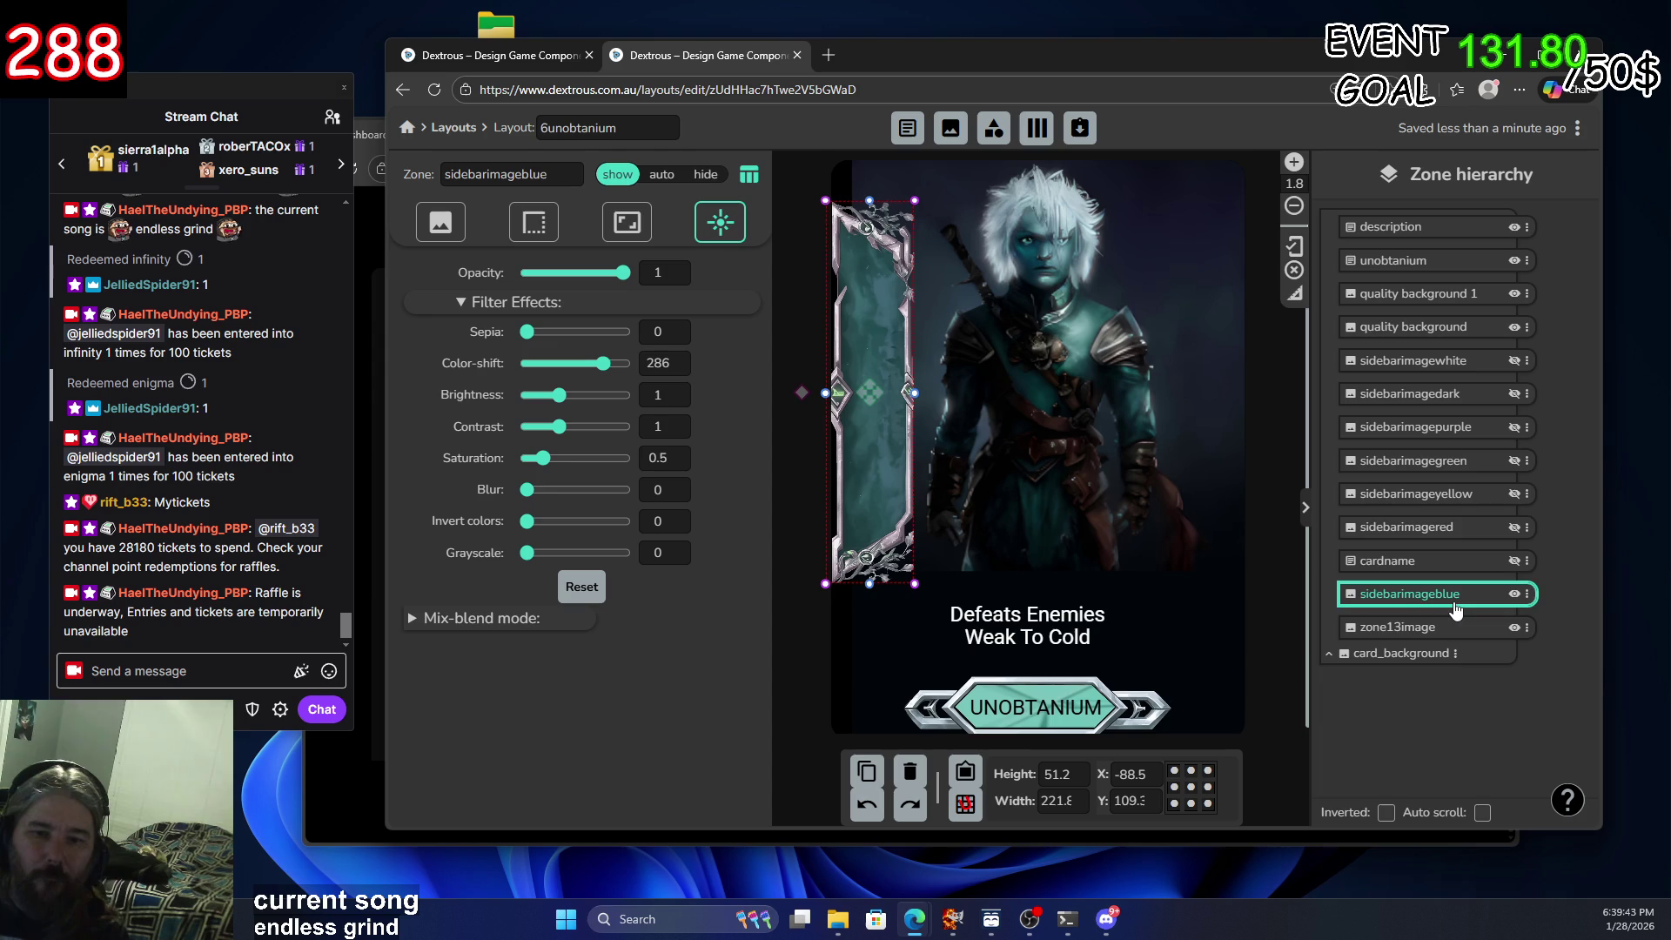
{"action": "left_click", "coordinate": [1514, 561]}
{"action": "mouse_move", "coordinate": [1423, 570]}
{"action": "left_mouse_down"}
{"action": "mouse_move", "coordinate": [1402, 573]}
{"action": "mouse_move", "coordinate": [1410, 603]}
{"action": "left_mouse_up"}
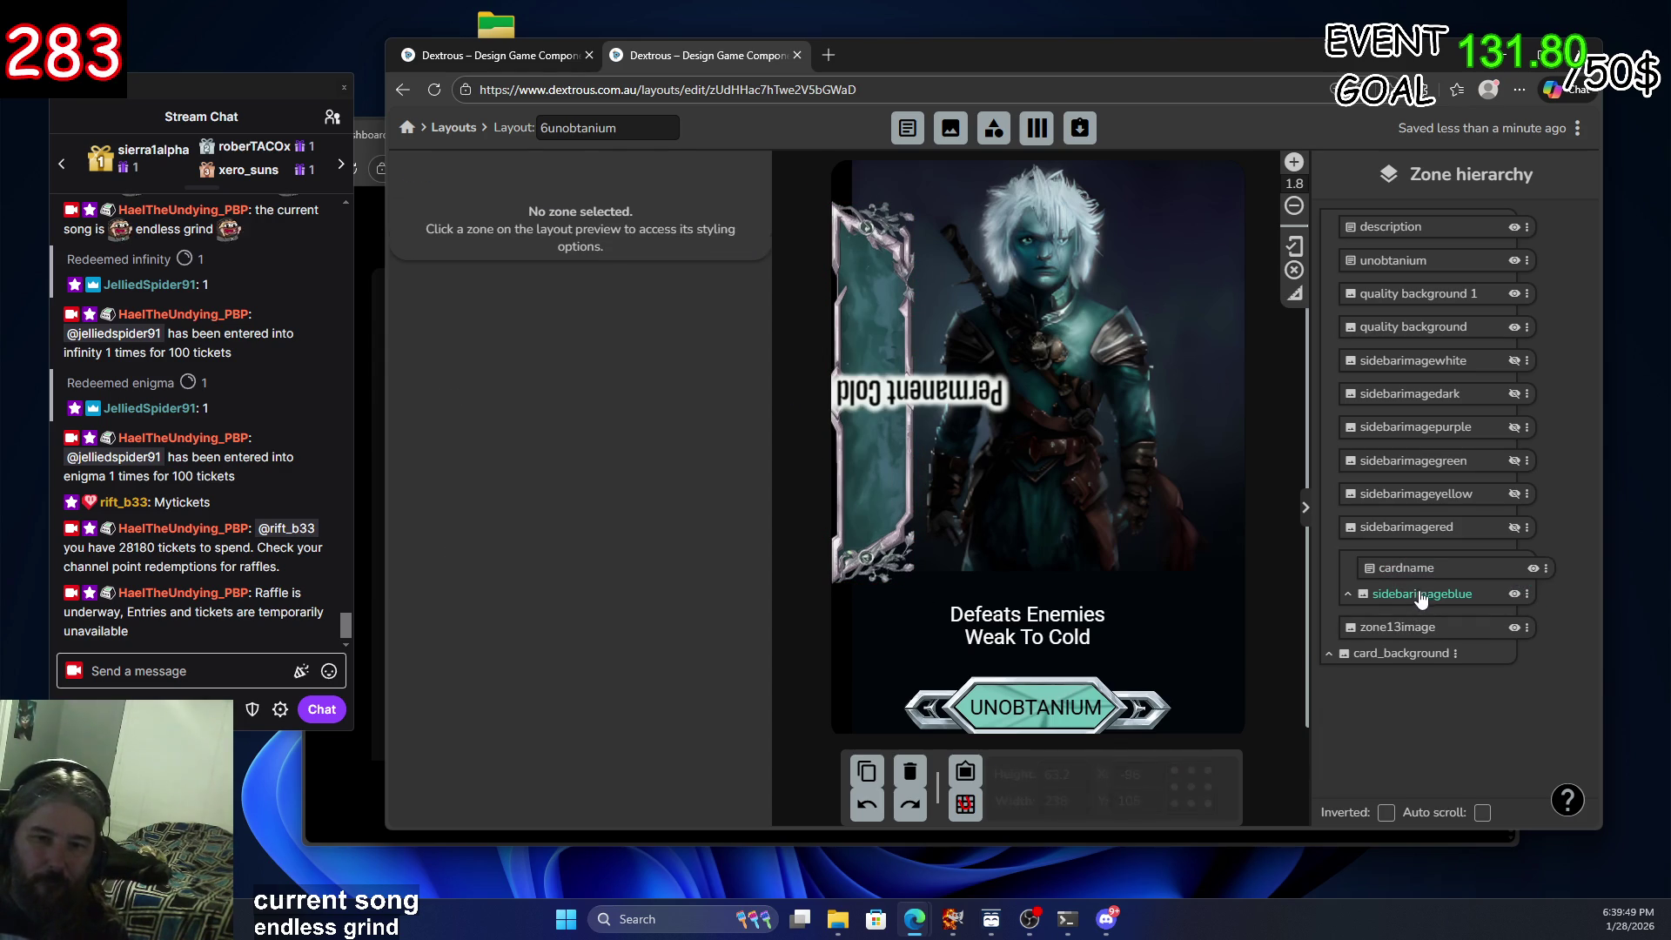
{"action": "left_click", "coordinate": [1516, 601]}
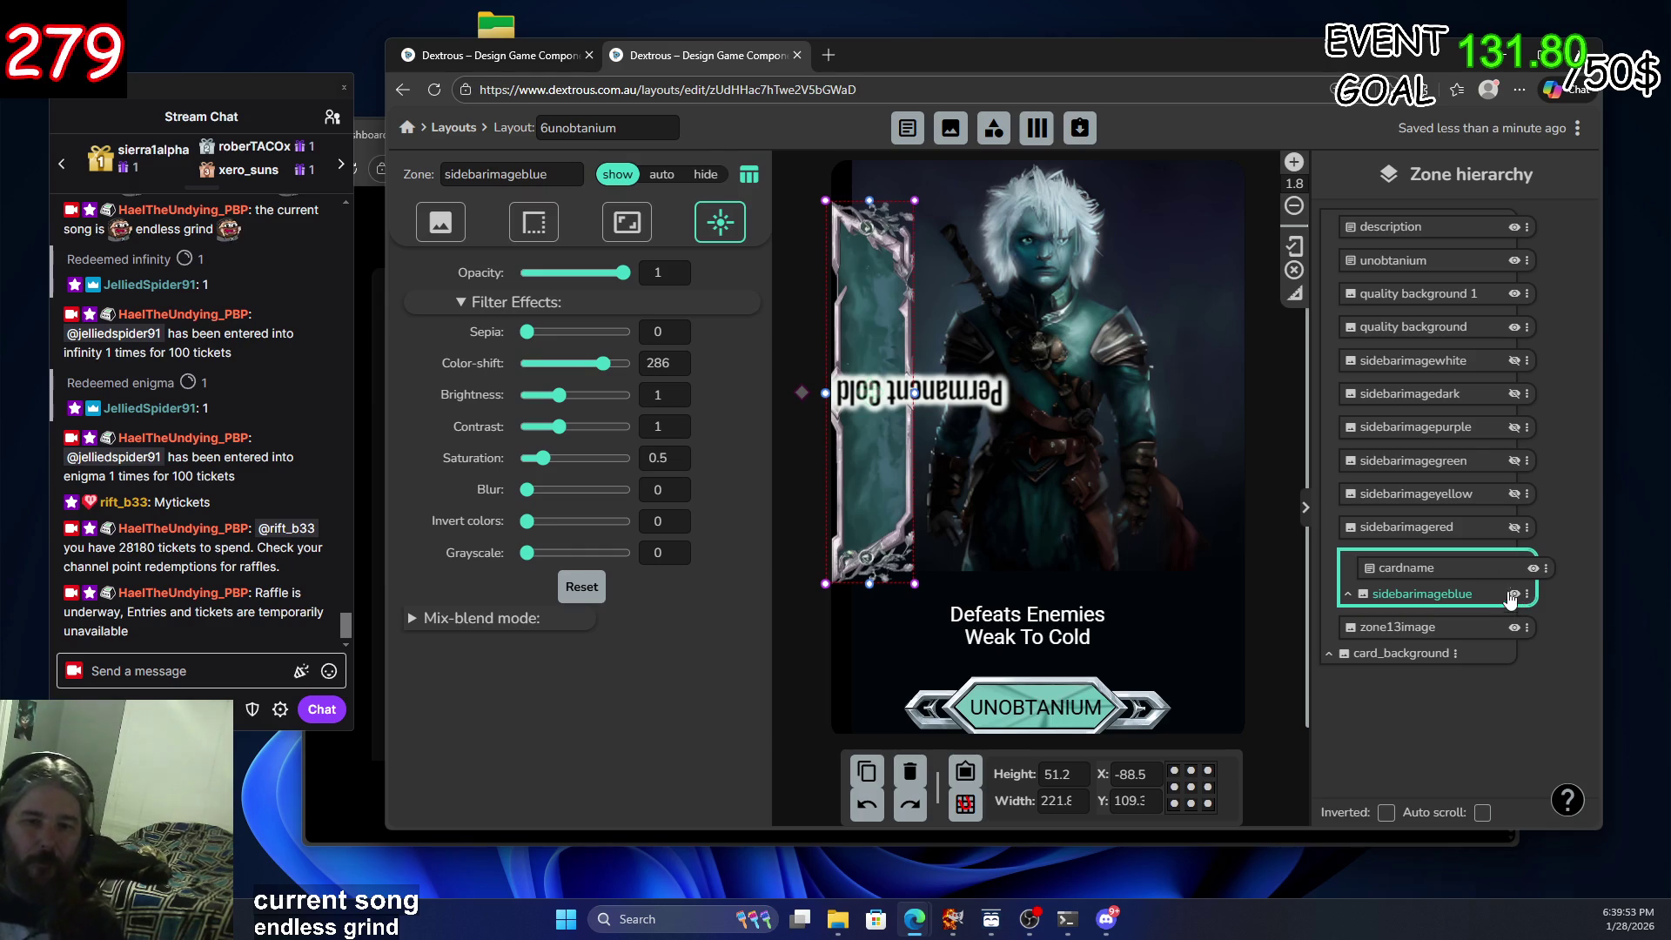
{"action": "left_click", "coordinate": [1471, 568]}
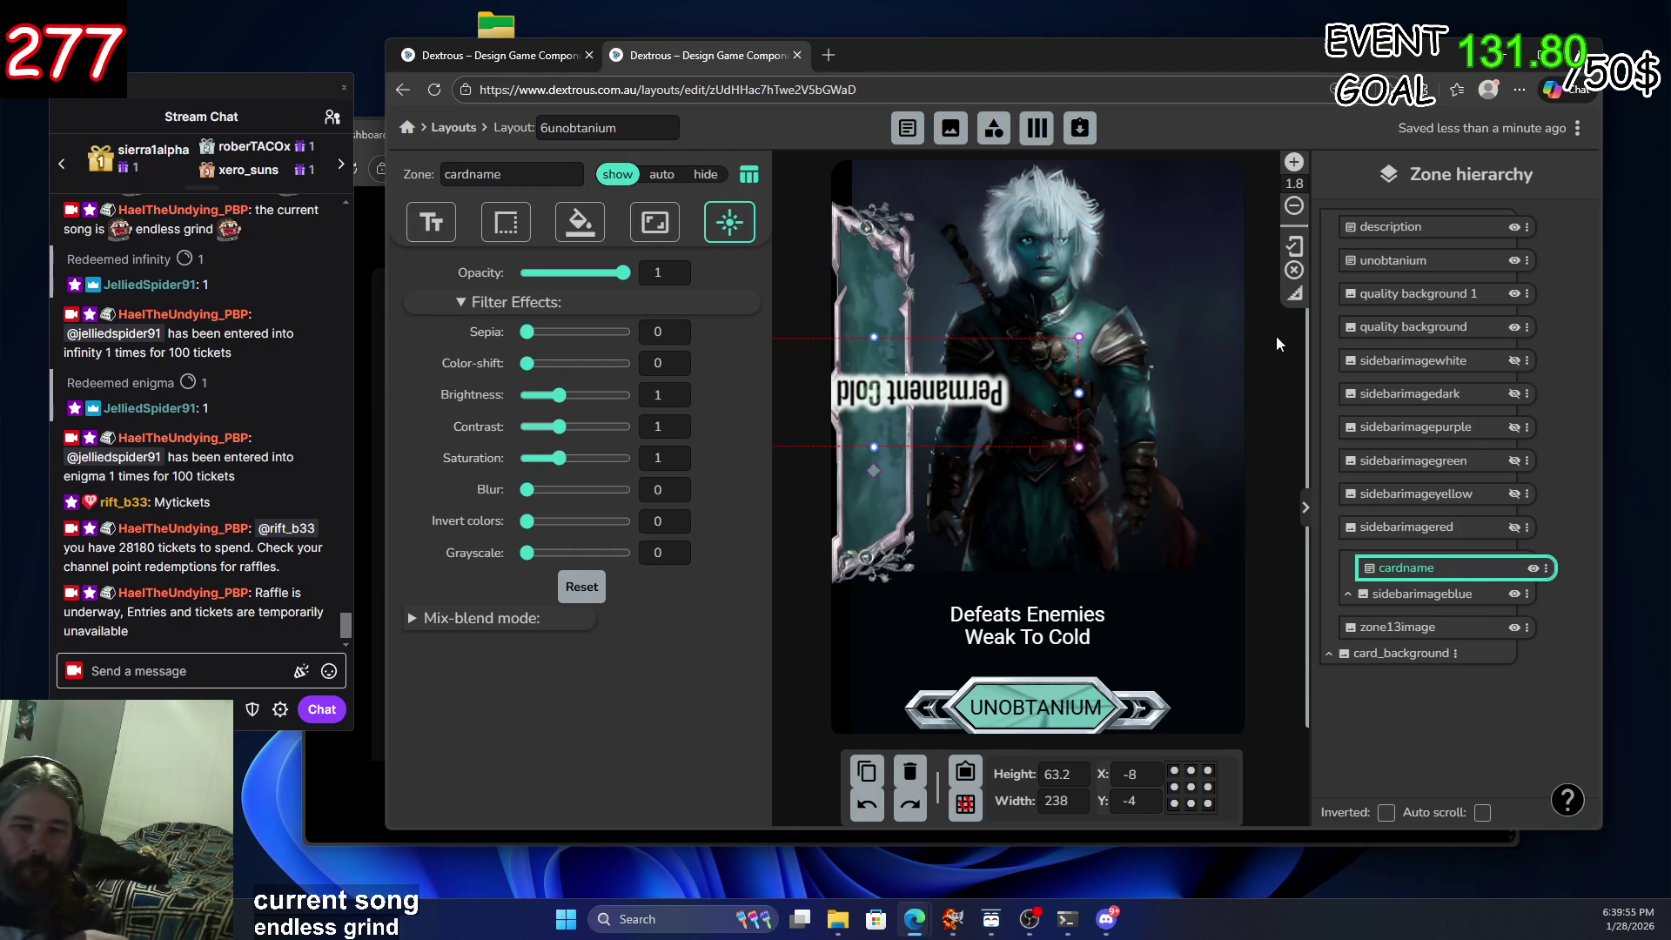